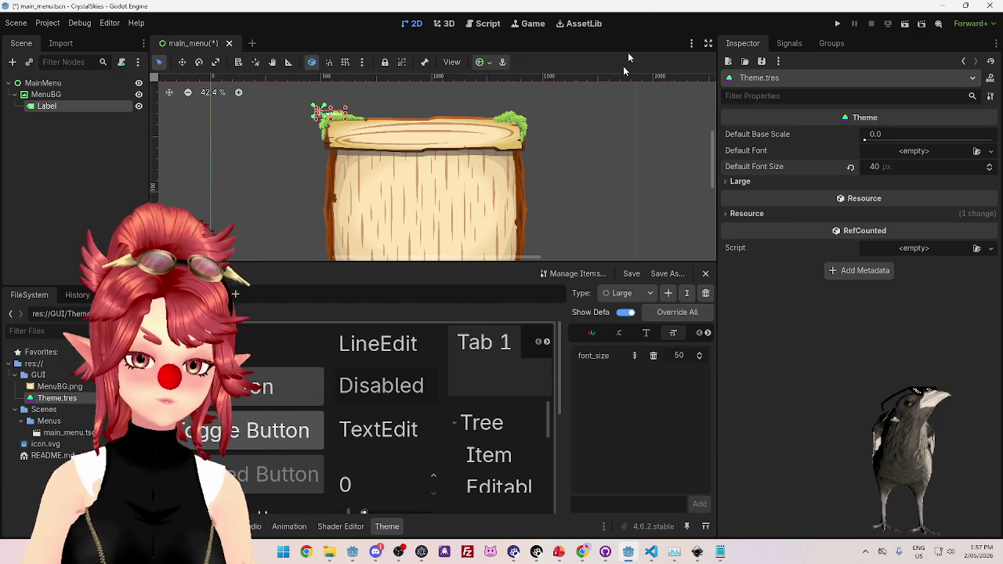
Change Theme.tres's default font size to 30, then start deleting the Theme.tres file.
scroll(416, 415, down, 1)
scroll(416, 416, up, 1)
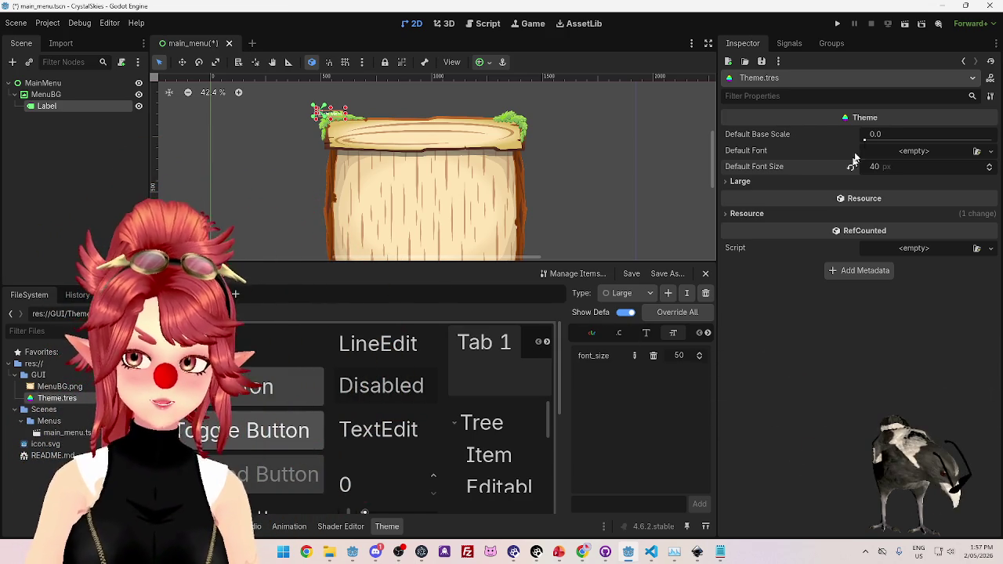
click(888, 166)
text(10)
key(Return)
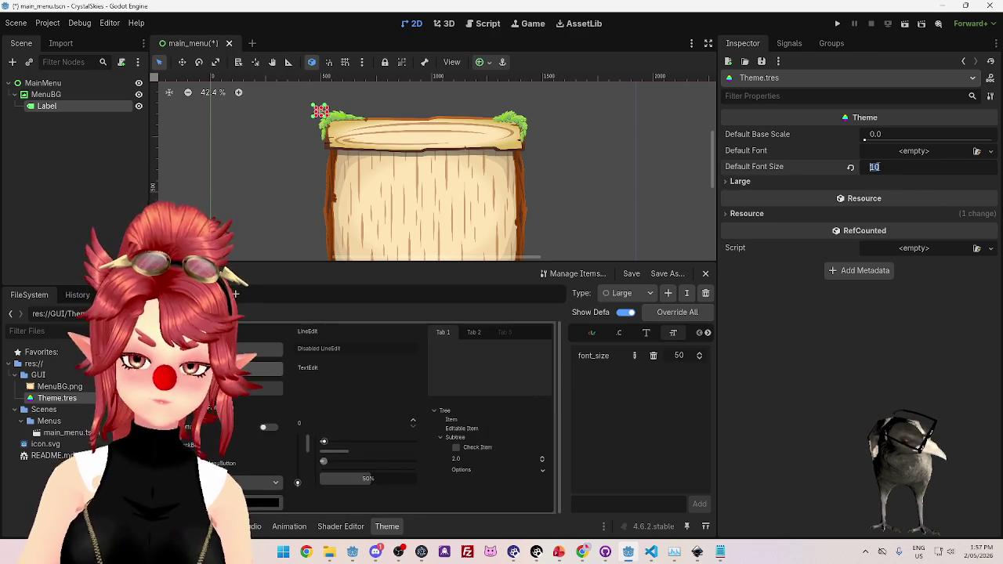
text(30)
key(Return)
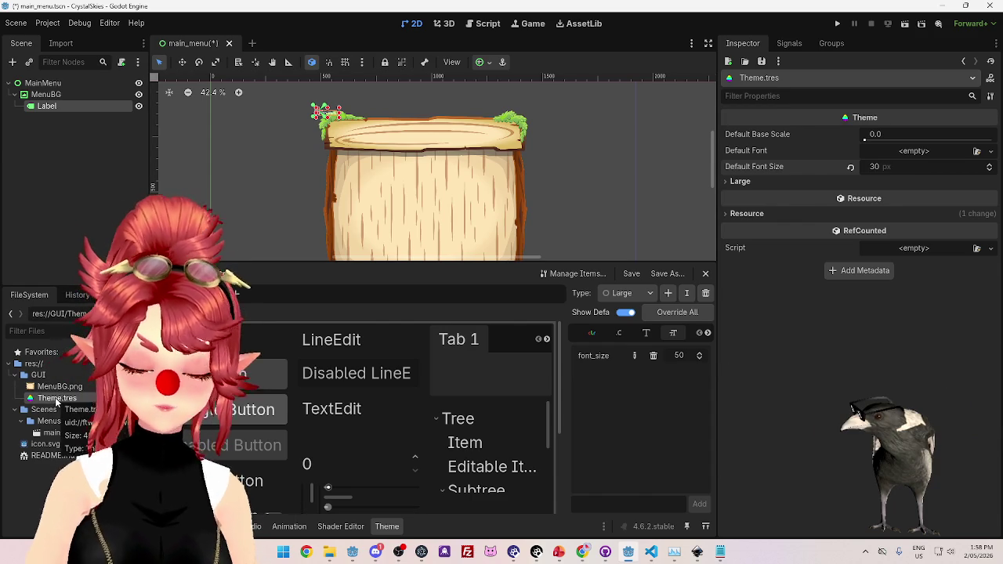
key(Delete)
Confirm removing Theme.tres, inspect the Label and MenuBG nodes, and select MainMenu.
click(421, 333)
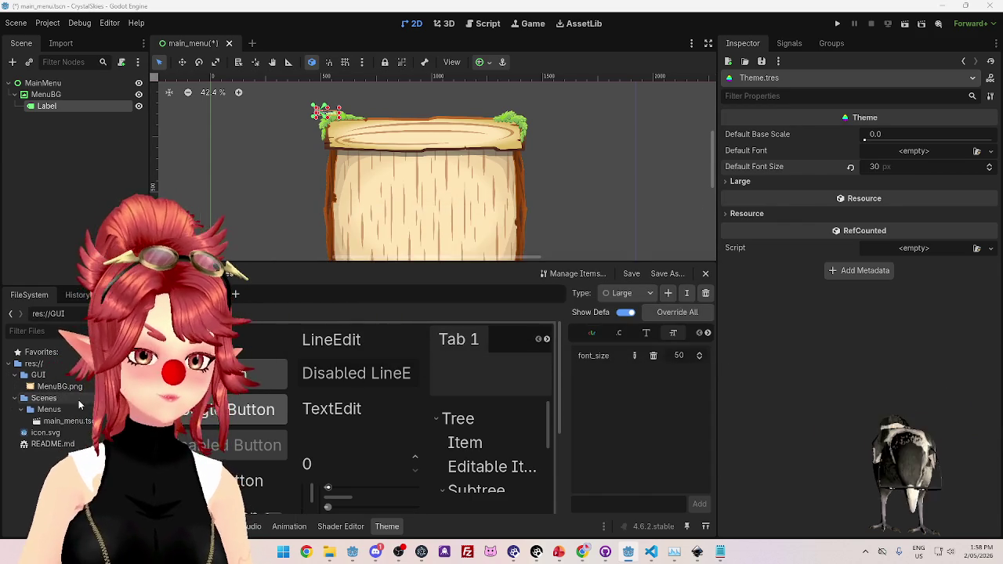
click(78, 105)
click(69, 92)
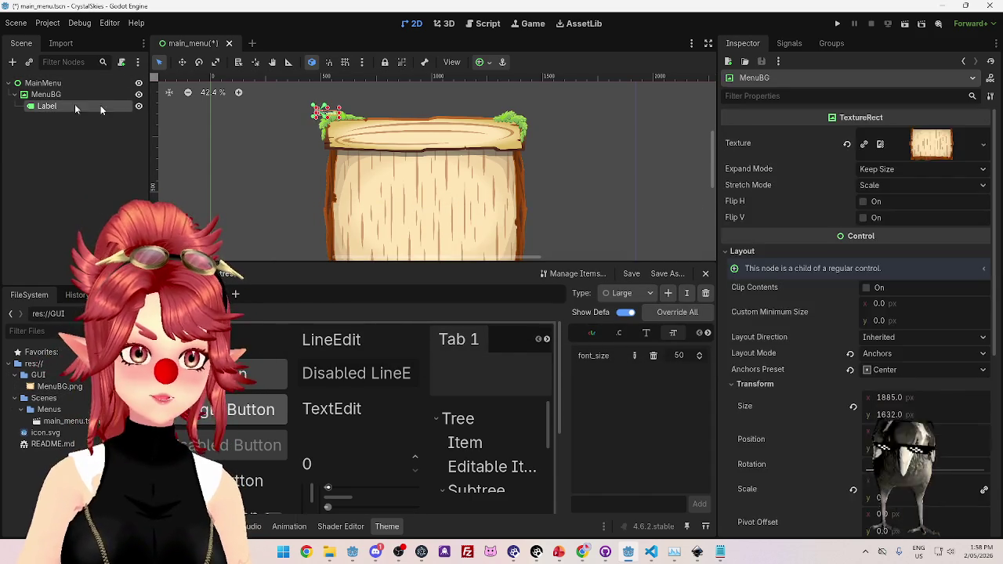
click(65, 107)
click(43, 83)
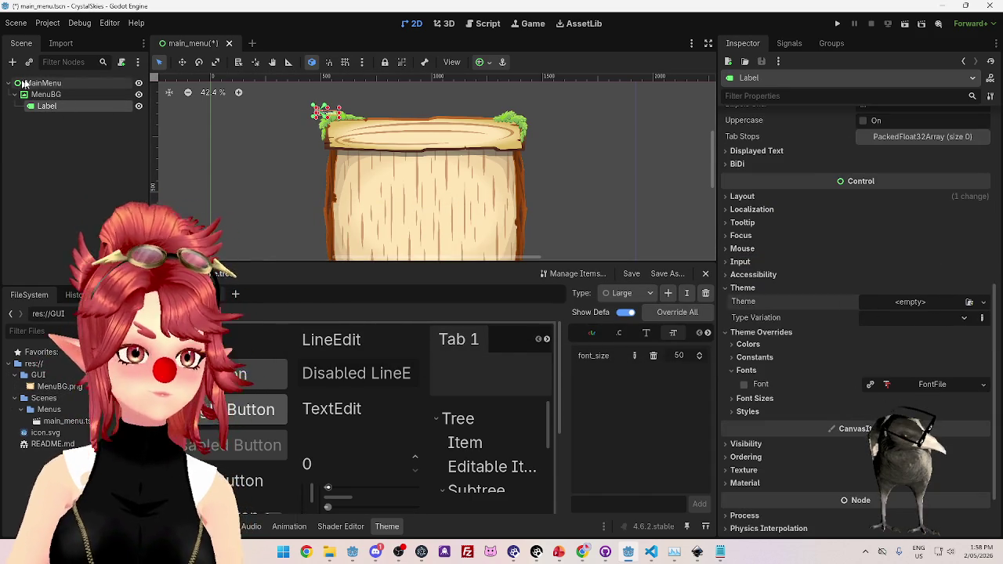
Clear MainMenu's Theme property and assign it a New Theme.
click(849, 384)
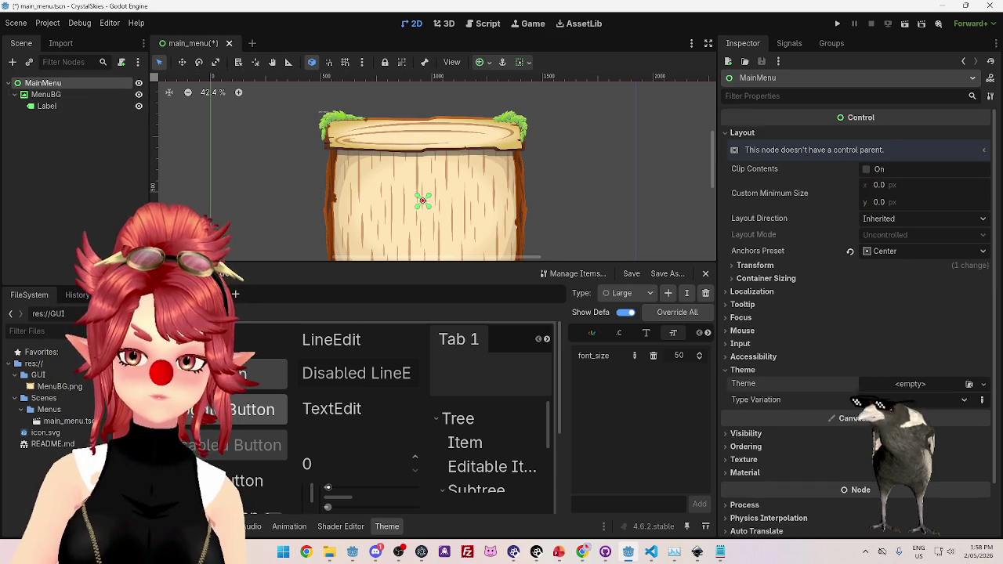
click(962, 384)
click(894, 423)
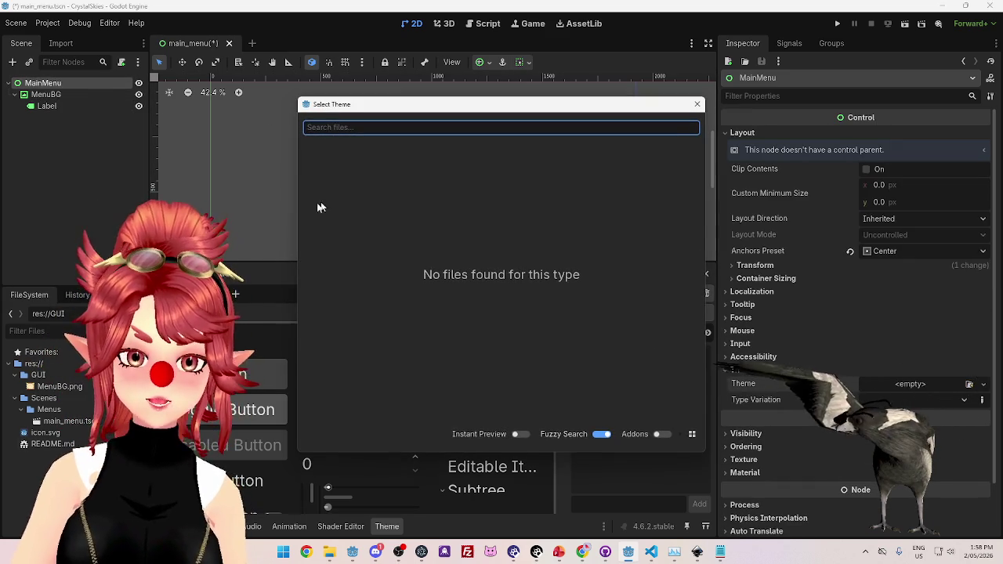
click(696, 105)
click(895, 389)
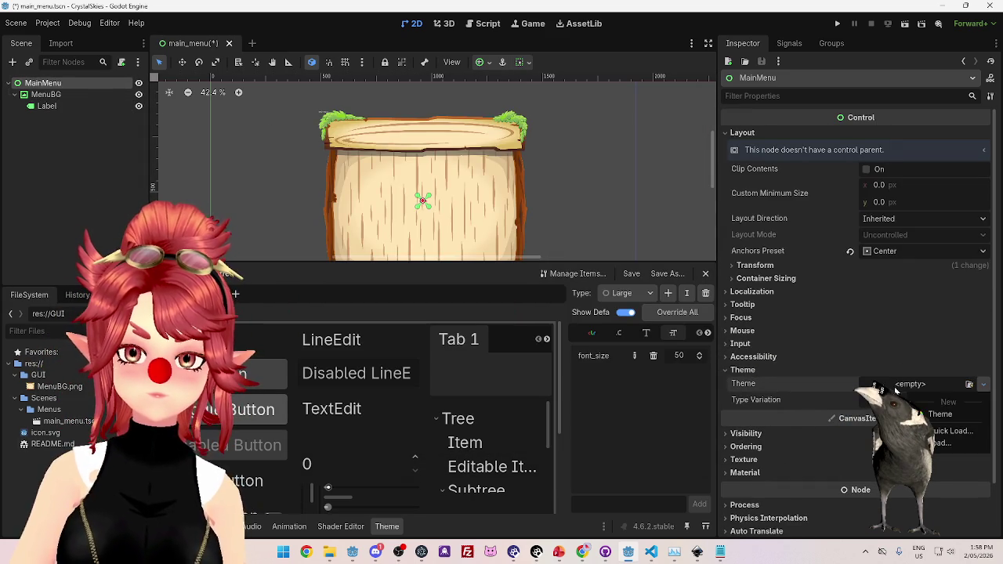
click(944, 419)
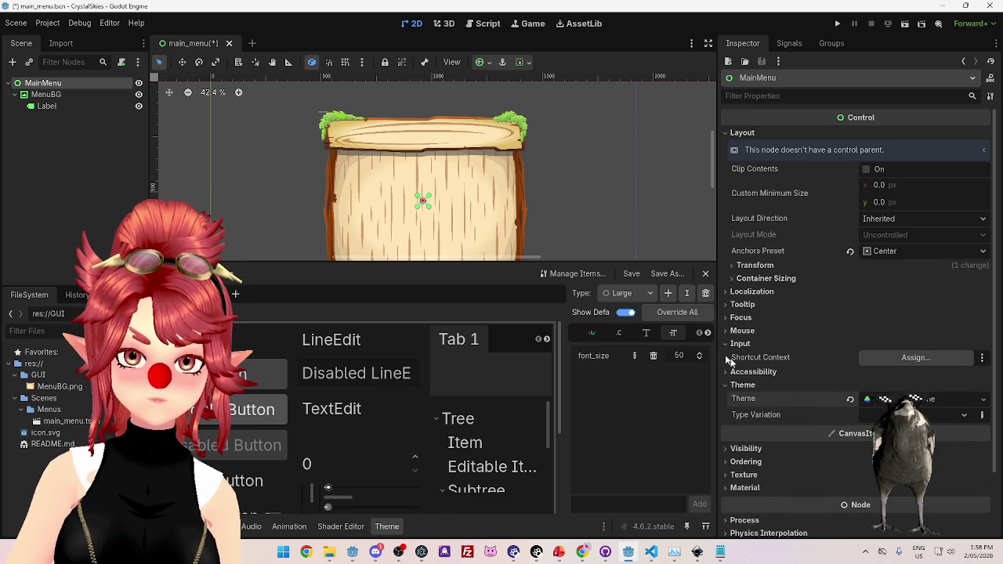
Open the new theme's properties and remove its Label type.
click(740, 343)
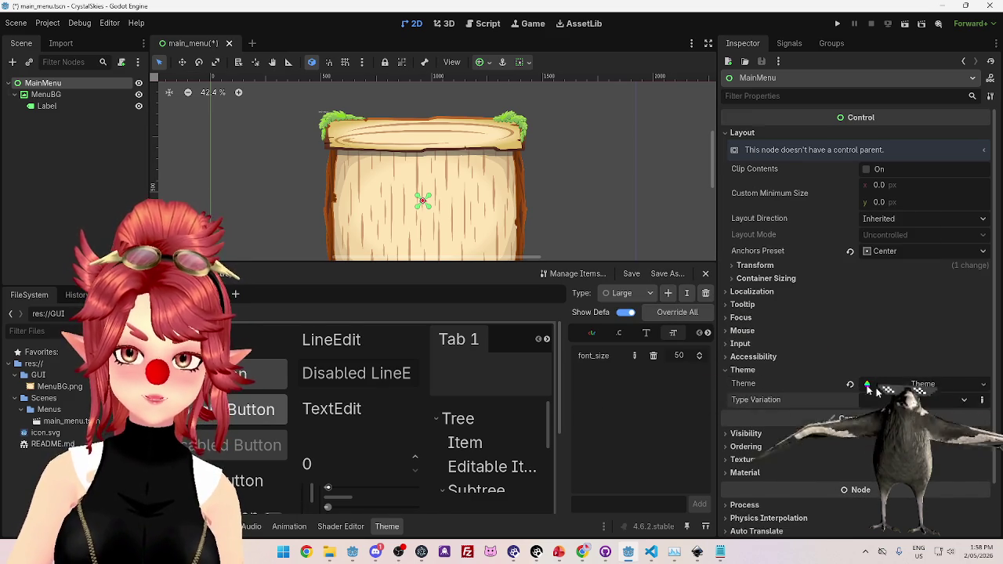
click(984, 385)
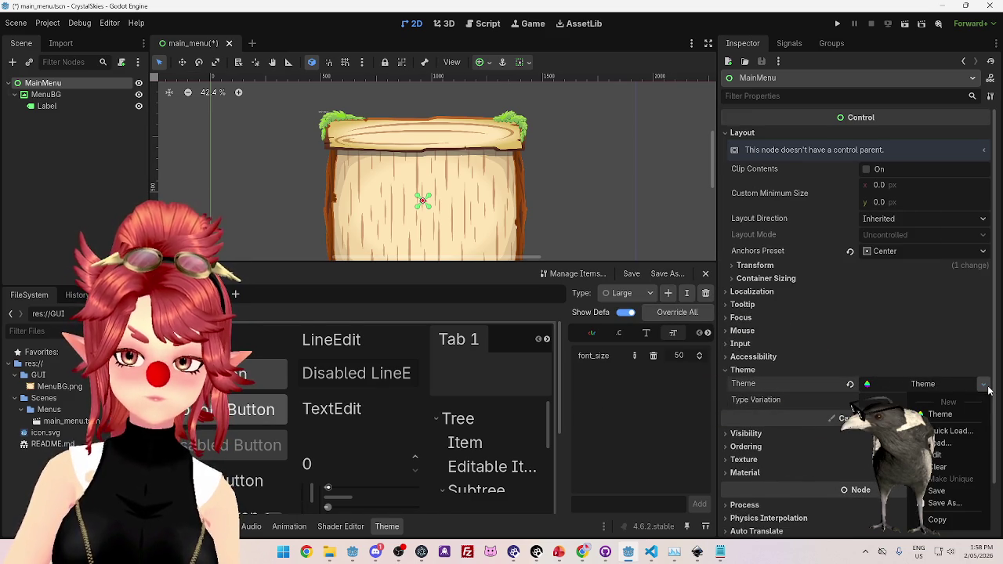
click(912, 507)
click(902, 387)
click(915, 384)
click(915, 384)
click(922, 385)
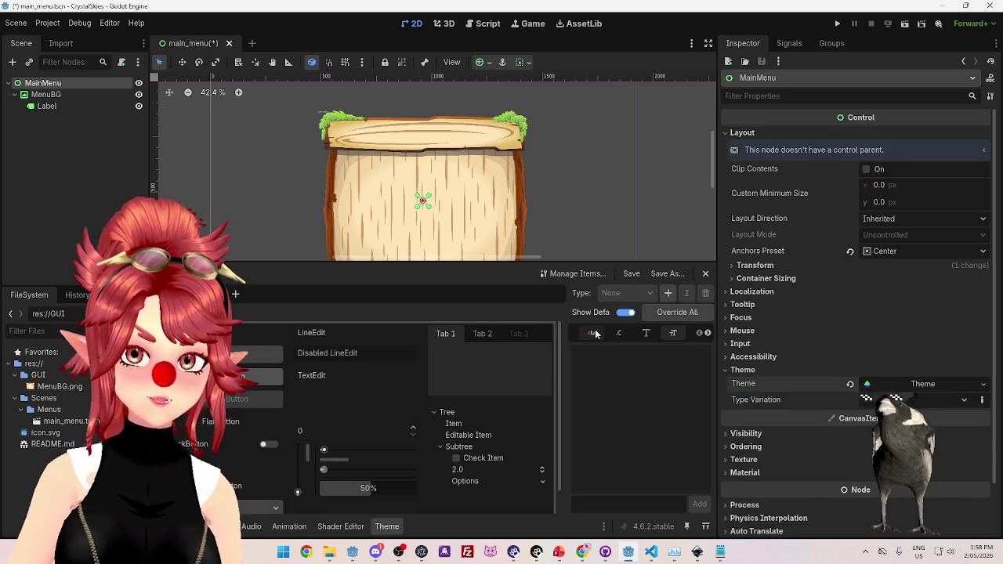
click(916, 386)
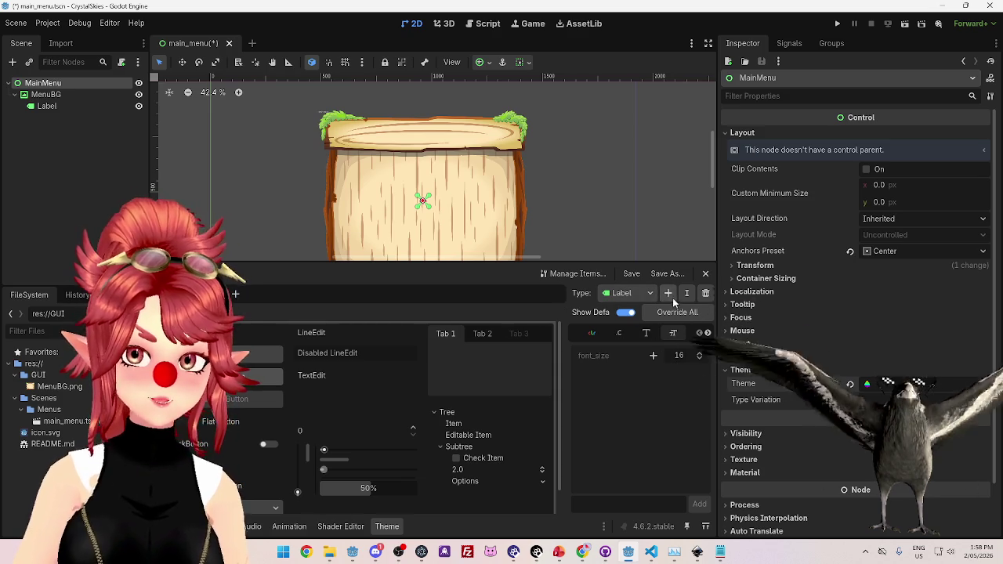
click(705, 294)
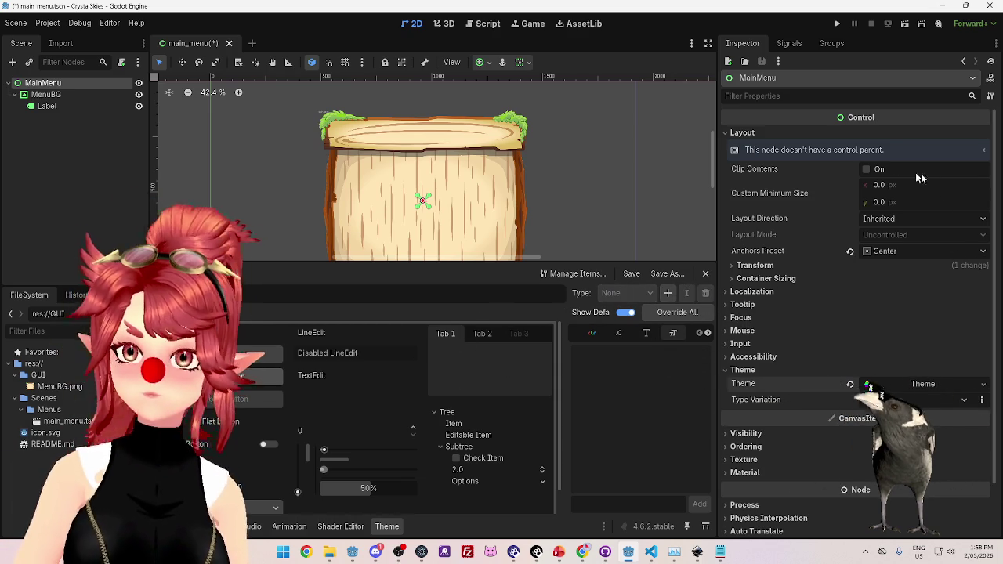
click(922, 384)
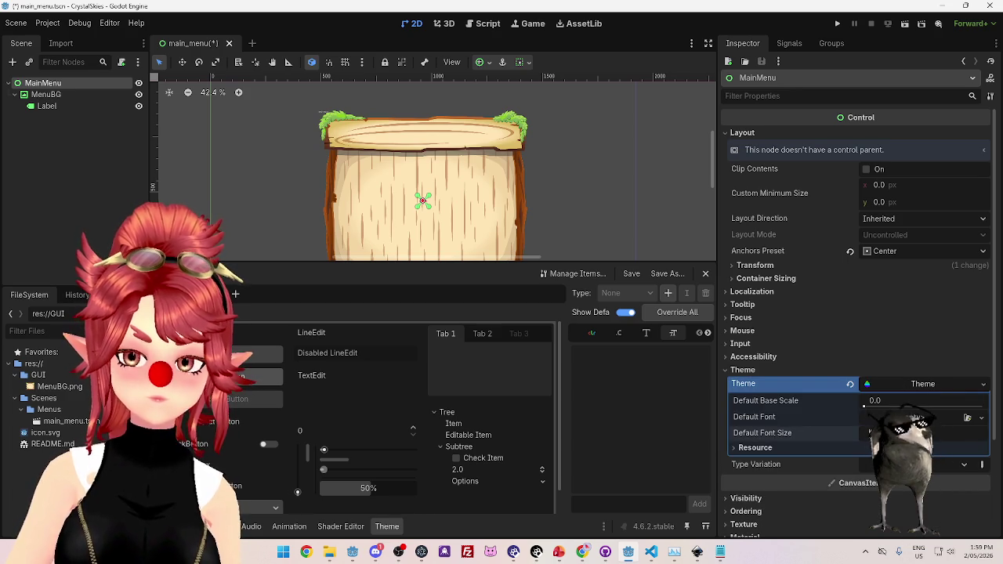
Increase the theme.tres default font size and choose Label as the Theme editor type.
drag(916, 432, 971, 432)
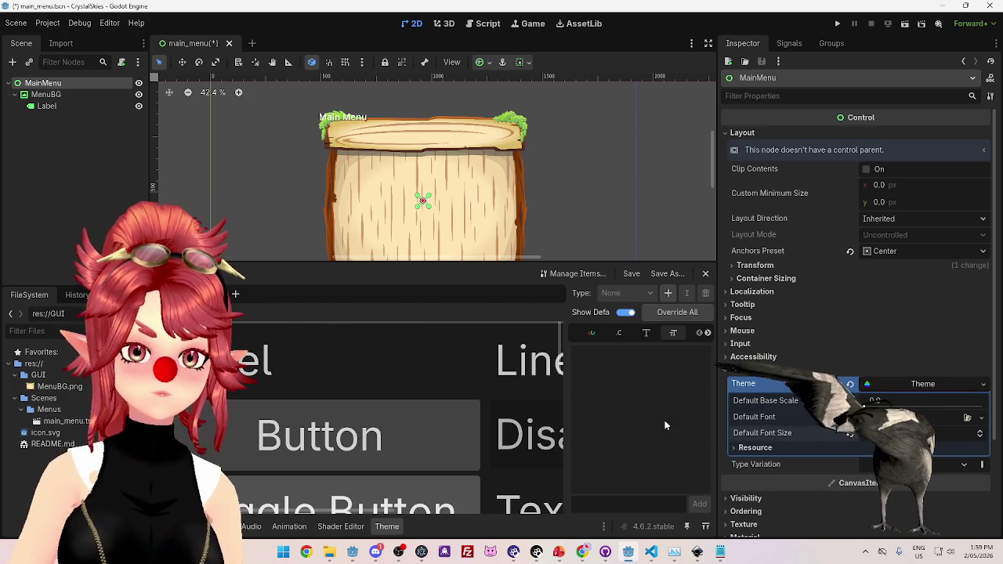
scroll(390, 419, down, 2)
scroll(437, 401, down, 3)
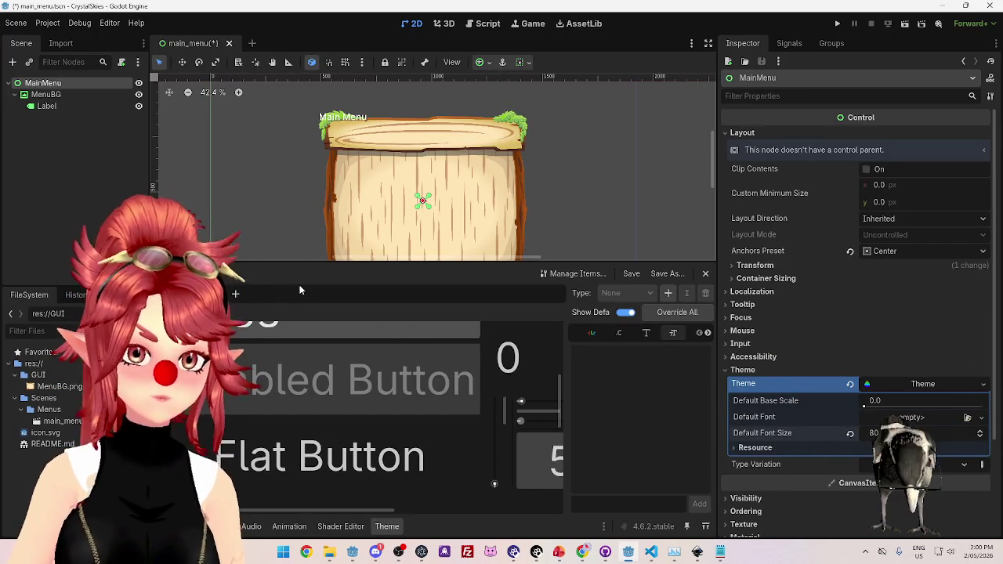
scroll(280, 406, up, 5)
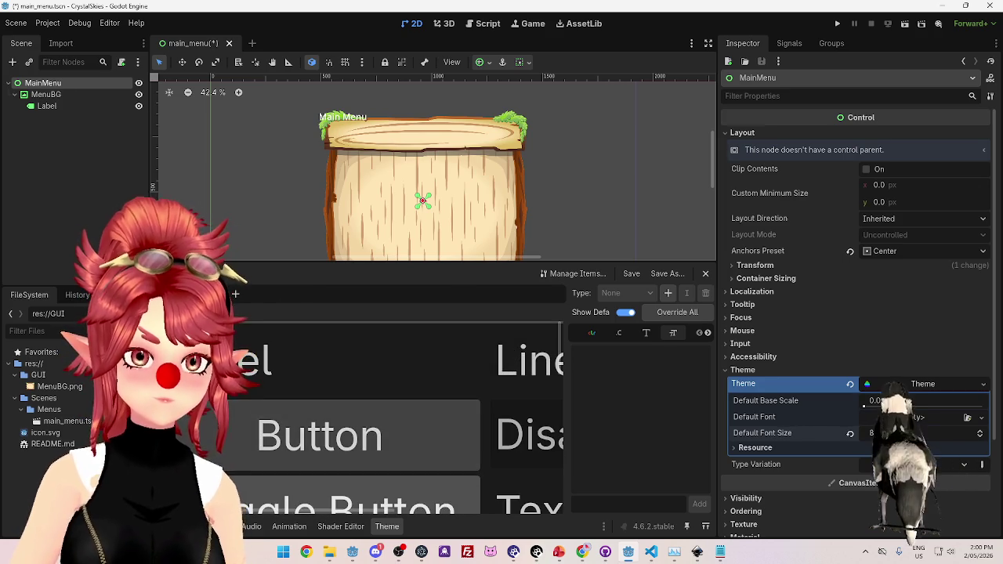
click(250, 362)
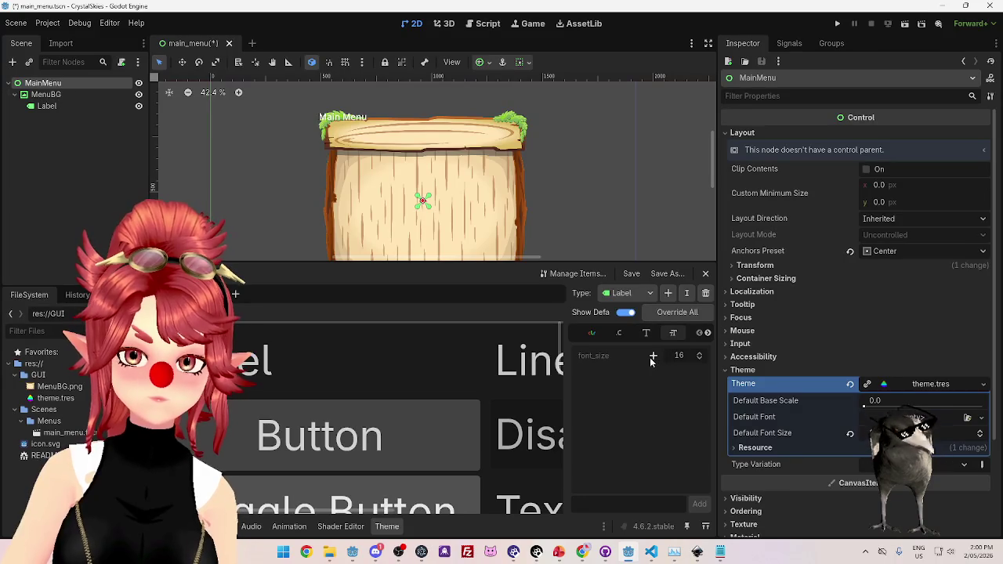
Override the theme's Label font_size to 80 and revert the default font size.
click(653, 356)
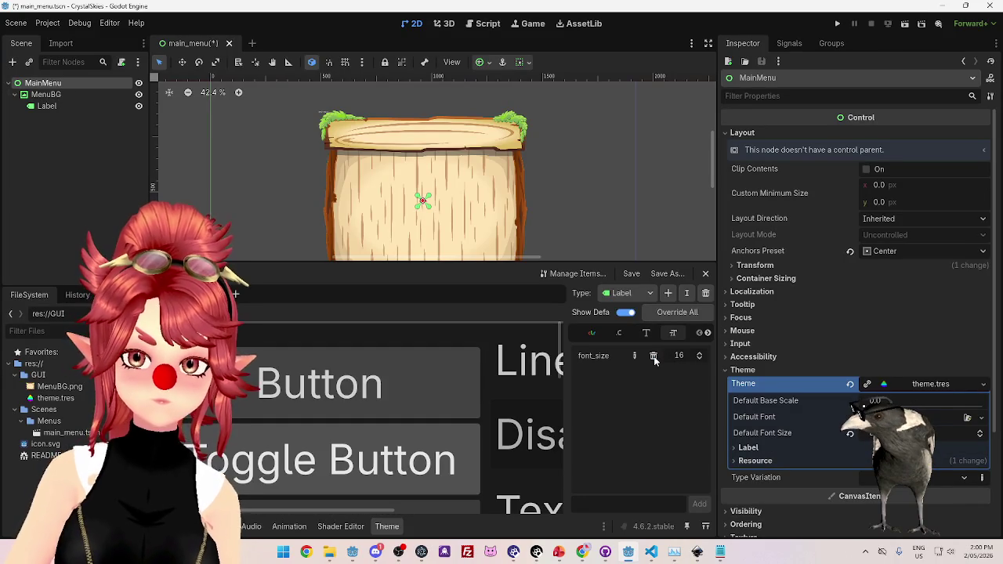
click(694, 359)
text(80)
key(Return)
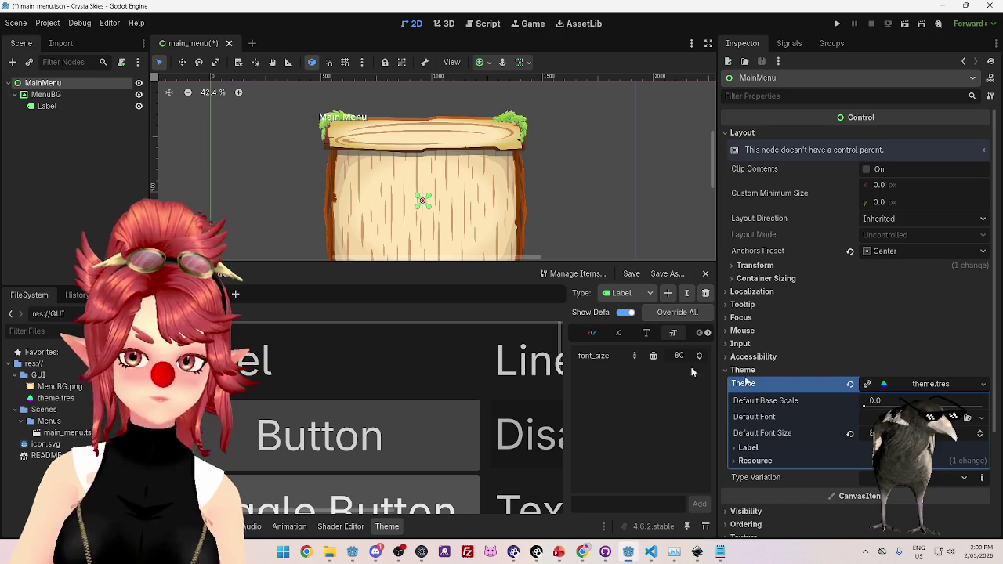
click(854, 433)
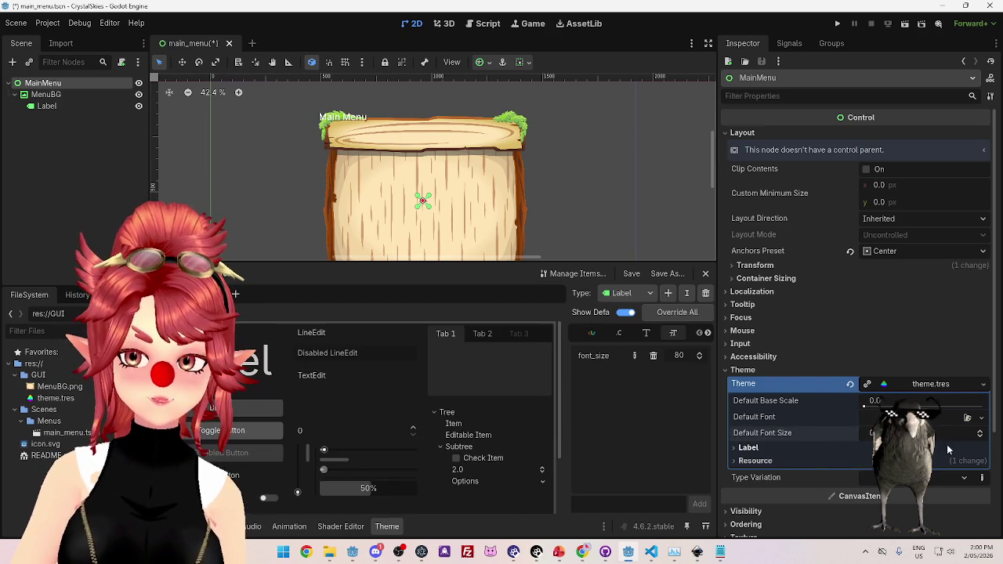
Replace MainMenu's theme with a fresh Theme and override Label font_size at 80.
click(851, 383)
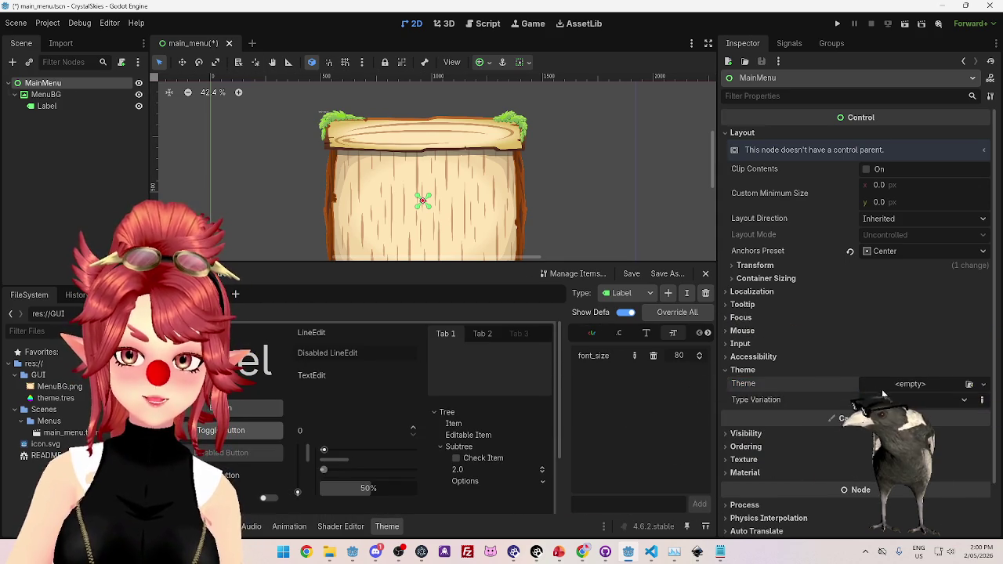
click(915, 384)
click(937, 407)
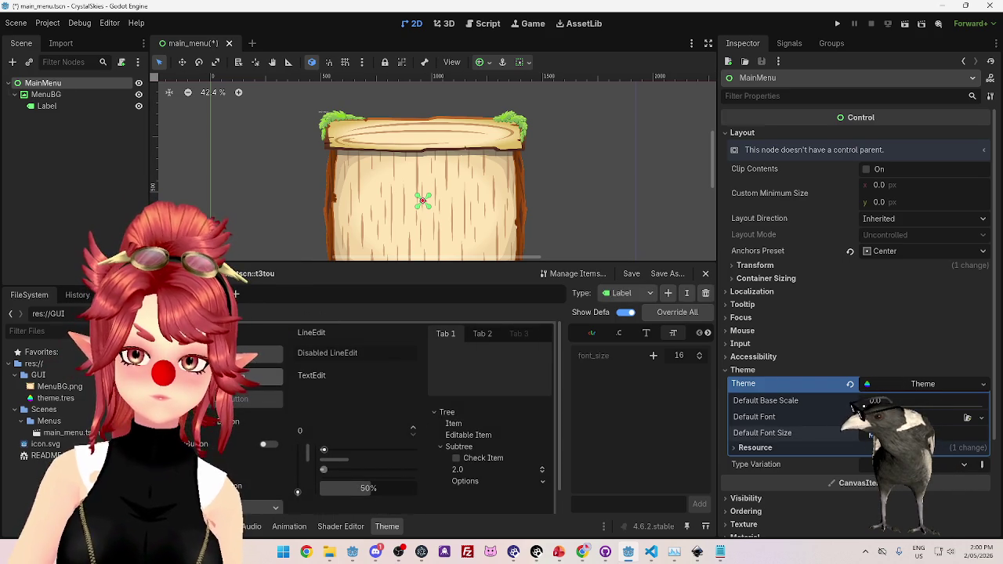
drag(917, 433, 940, 432)
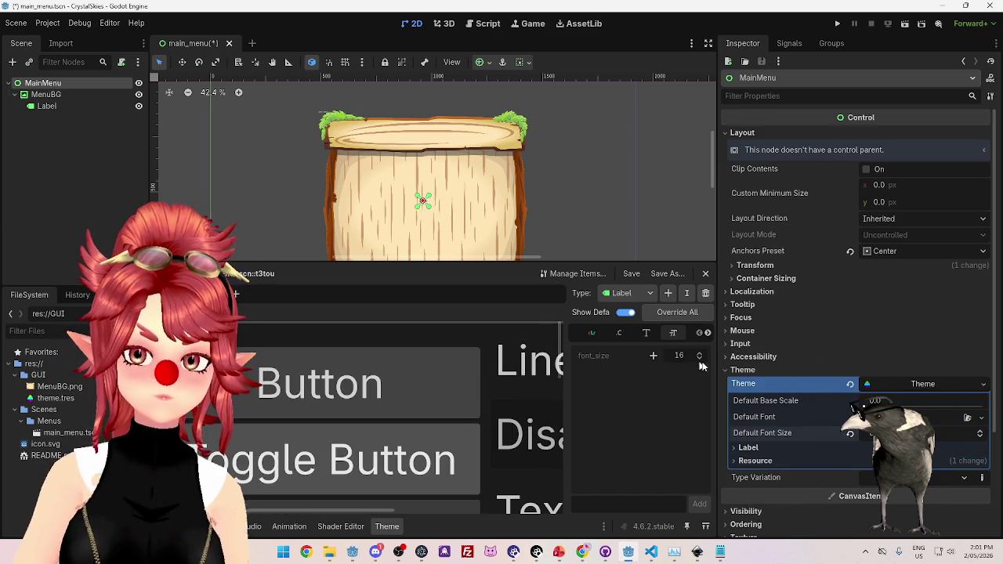
click(653, 355)
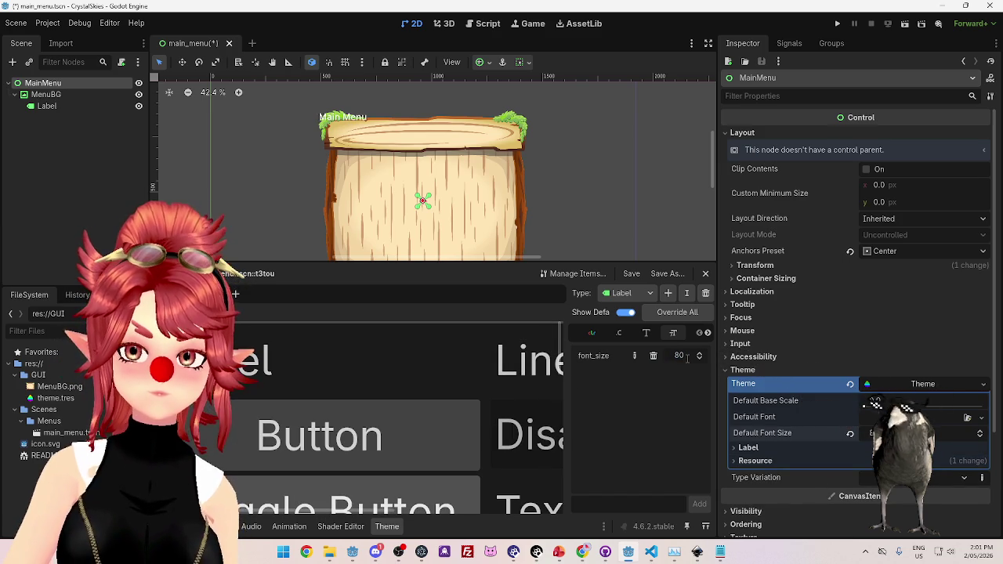
Revert the default font size, save the scene and theme, and open Add Item Type.
key(ctrl+s)
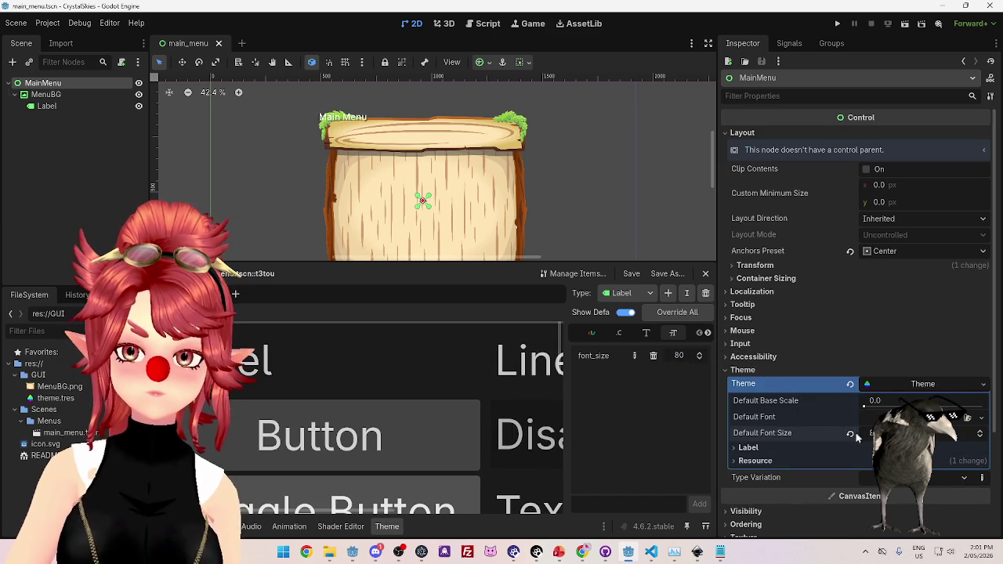
click(851, 434)
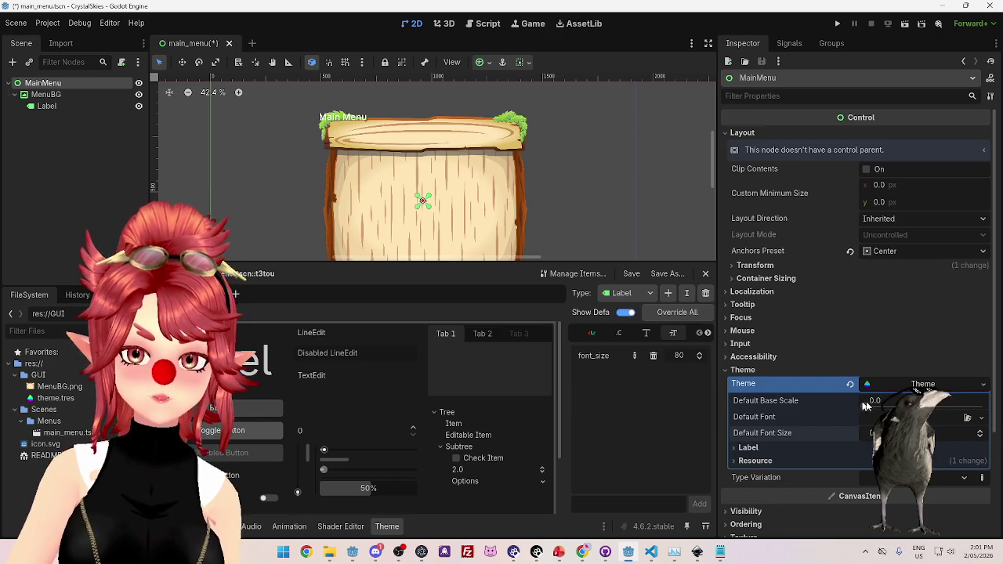
click(633, 274)
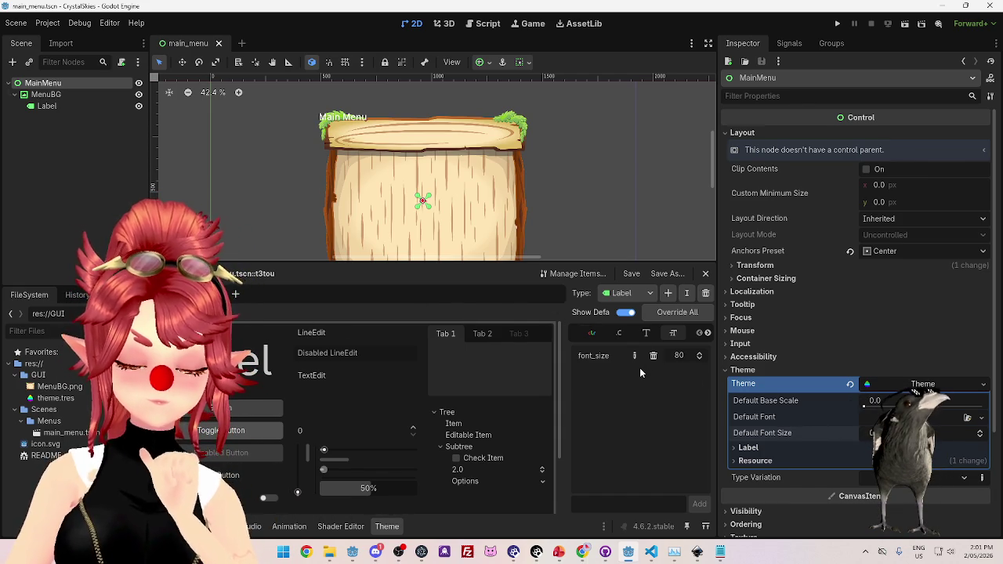
click(666, 295)
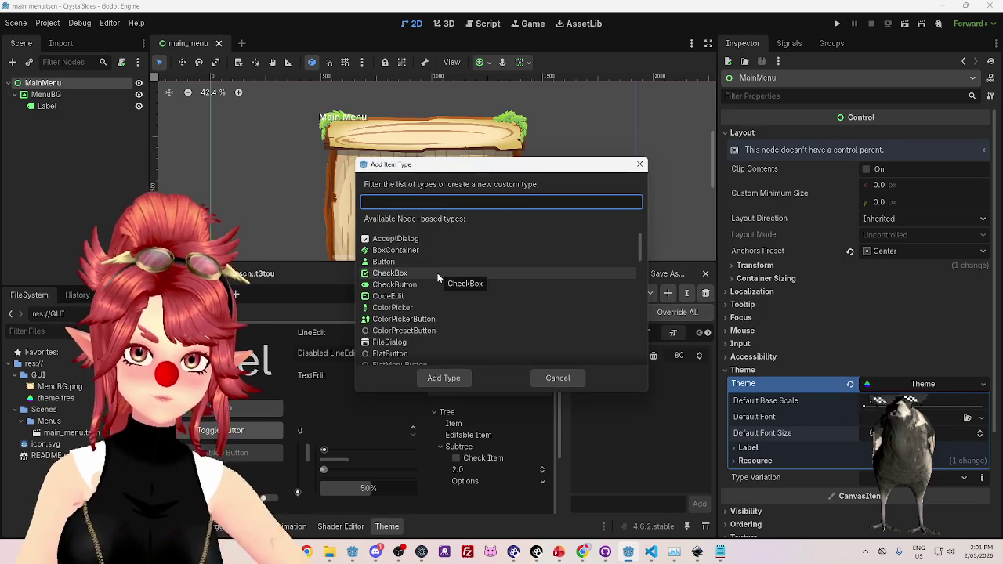
Add Label as a theme type, then open the Manage Theme Items window.
scroll(438, 282, down, 3)
scroll(439, 299, down, 4)
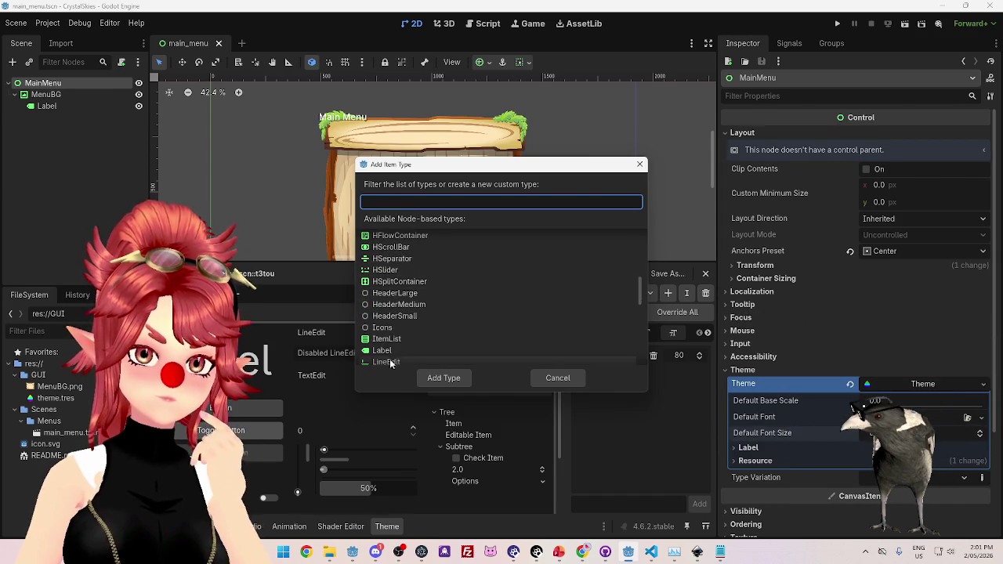
click(381, 350)
click(443, 377)
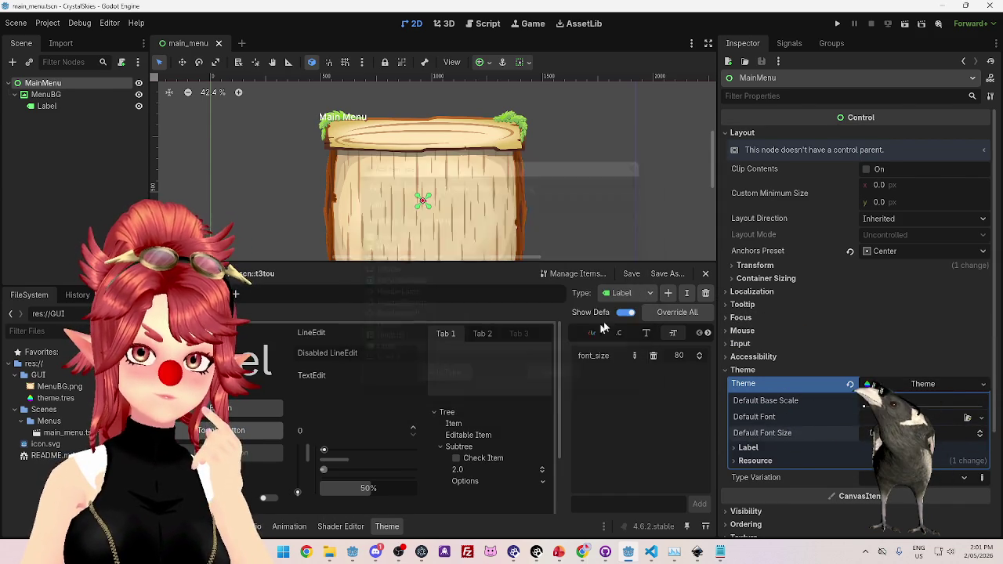
click(649, 295)
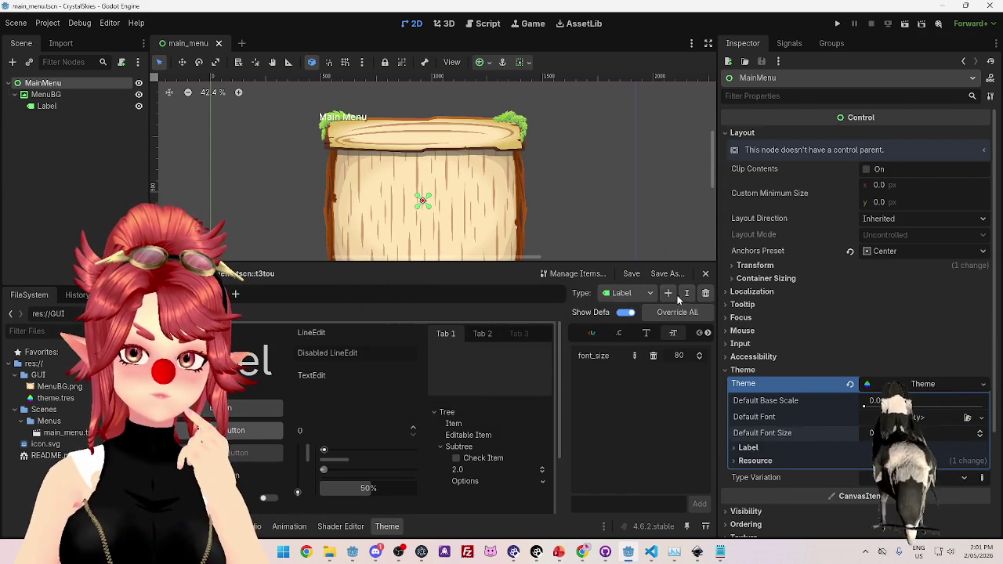
click(578, 273)
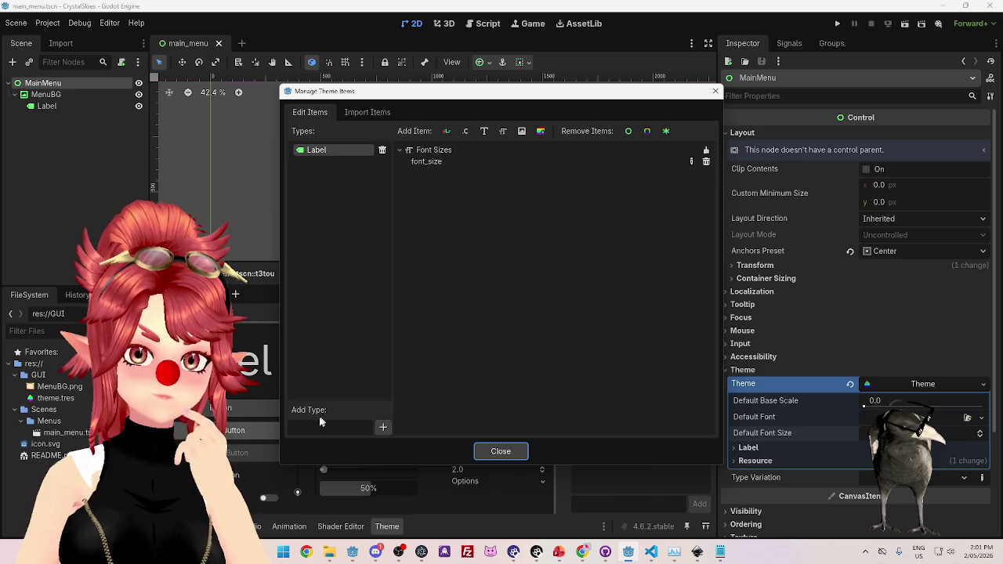
Create a new empty theme type named 'Large' and try editing its name.
click(383, 428)
click(328, 151)
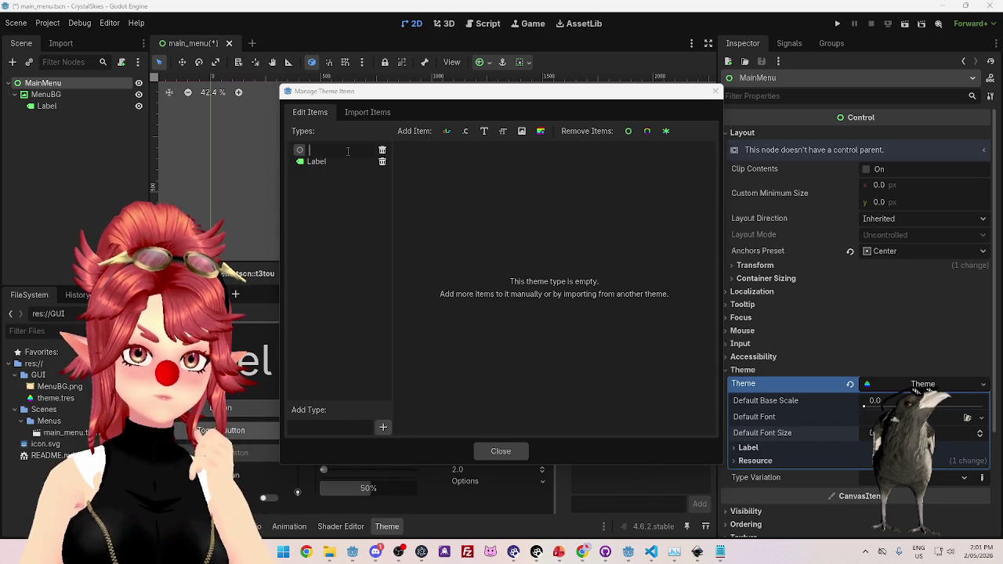
text(Large)
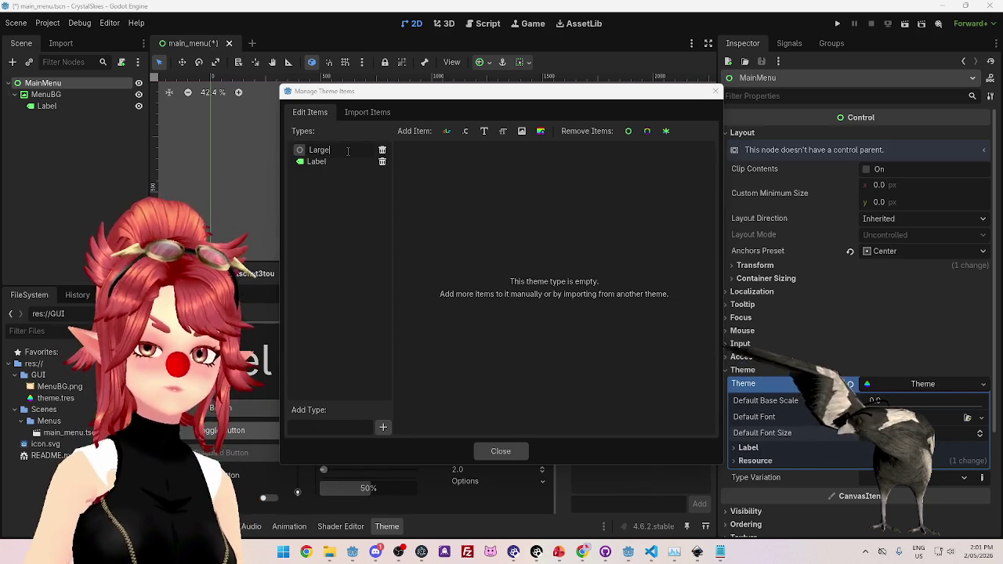
key(Return)
click(329, 161)
click(320, 162)
text(Label)
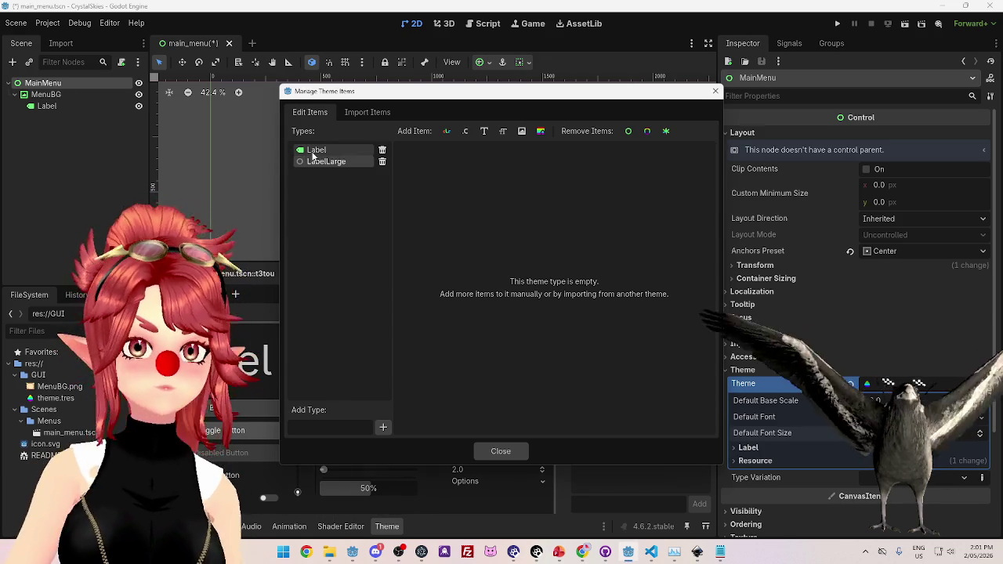
click(503, 132)
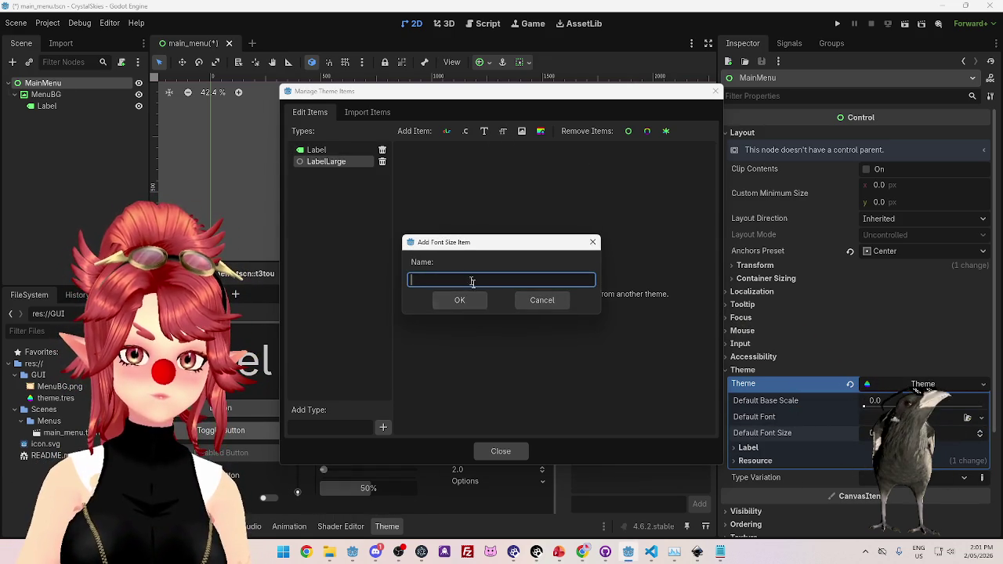
click(529, 302)
click(315, 161)
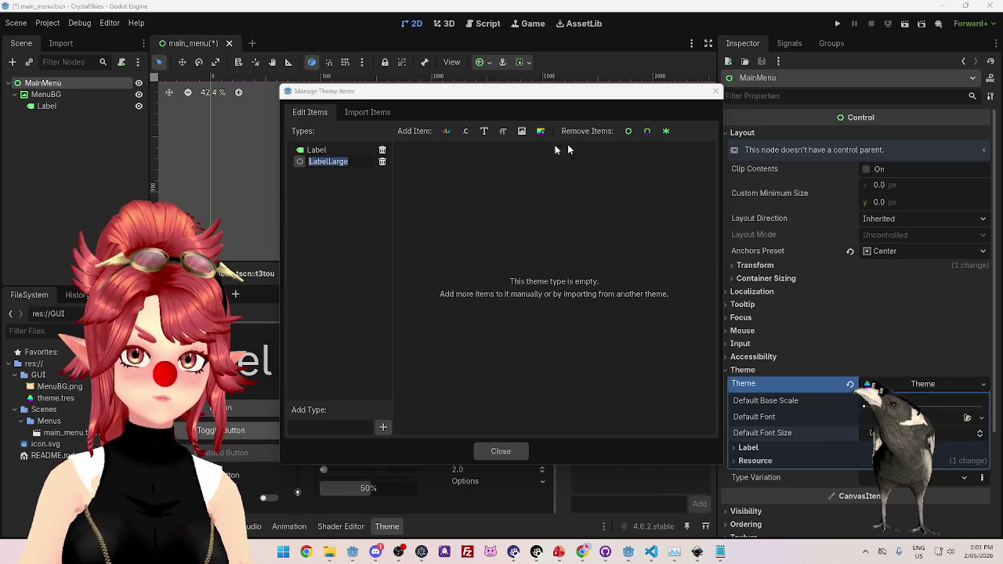
Import the default Label items into the theme, then close Manage Theme Items.
click(365, 113)
scroll(344, 320, down, 5)
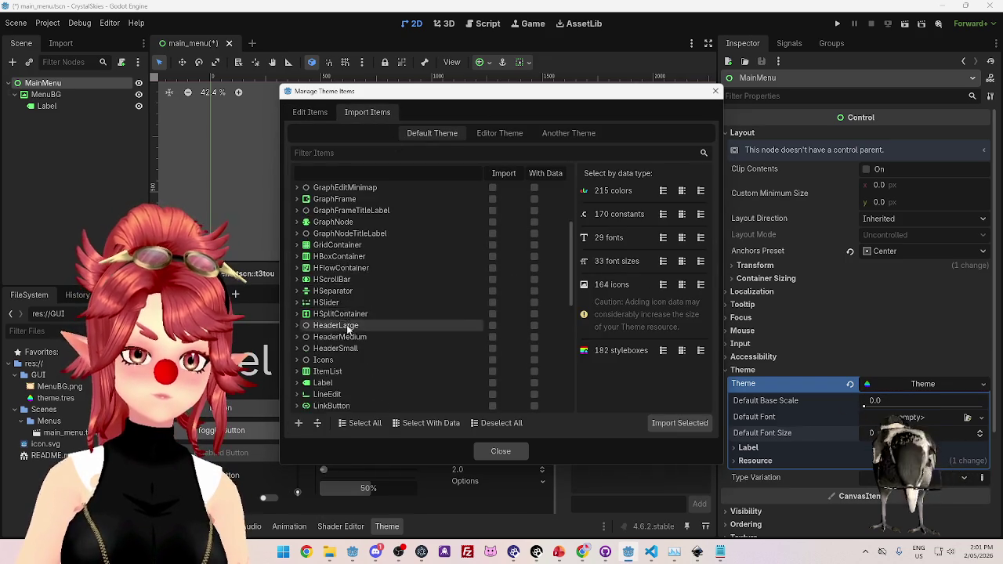
scroll(344, 319, down, 4)
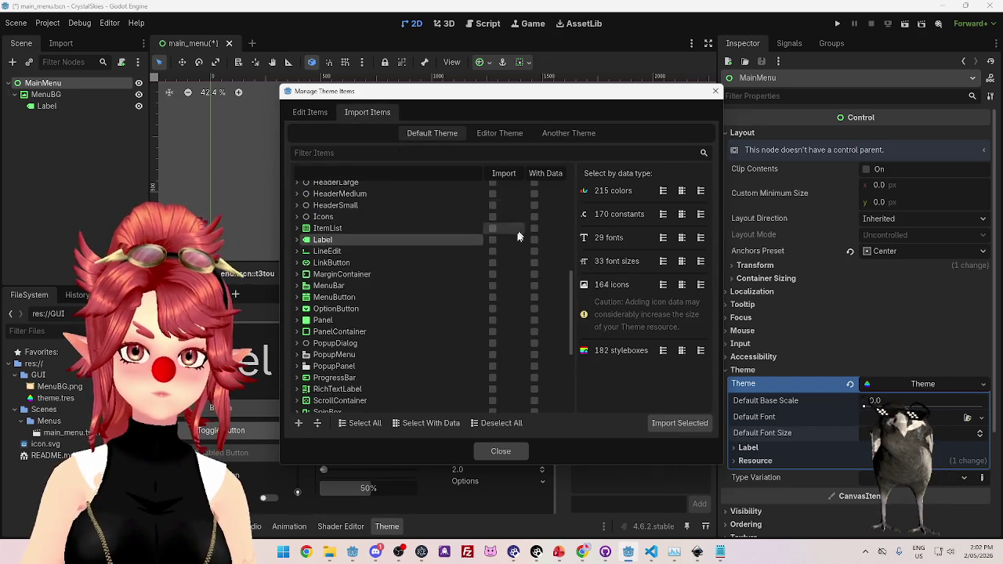
click(492, 239)
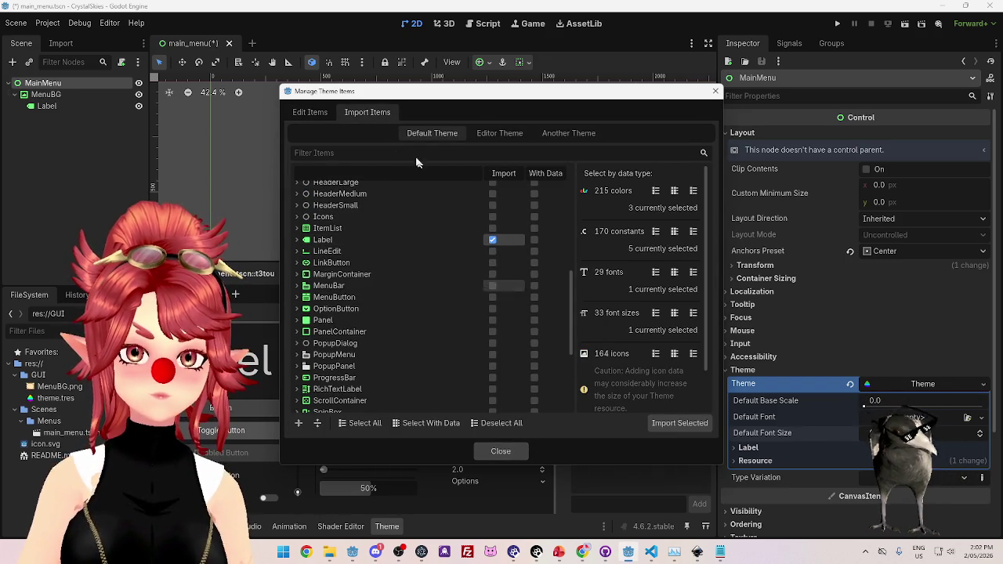
click(662, 425)
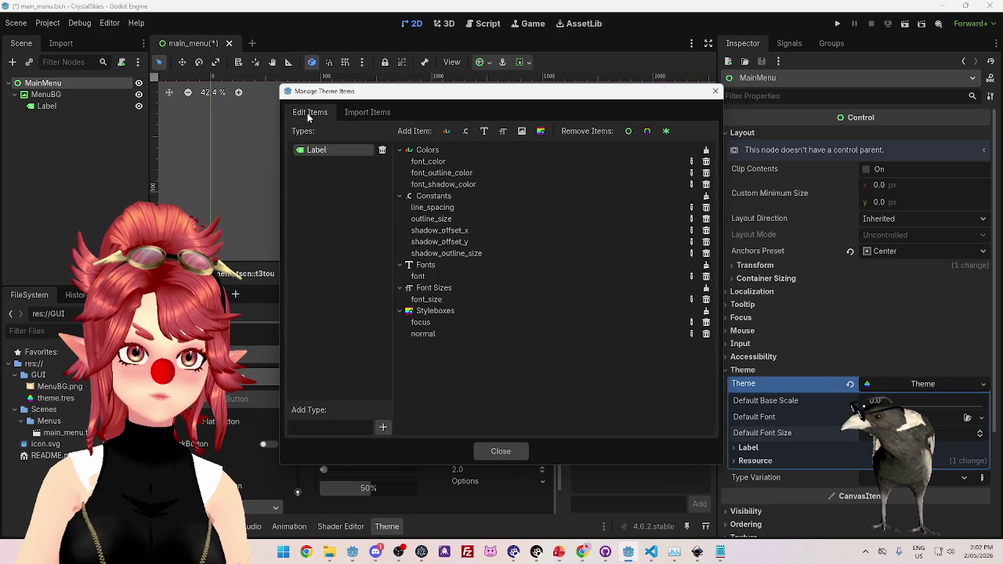
click(481, 130)
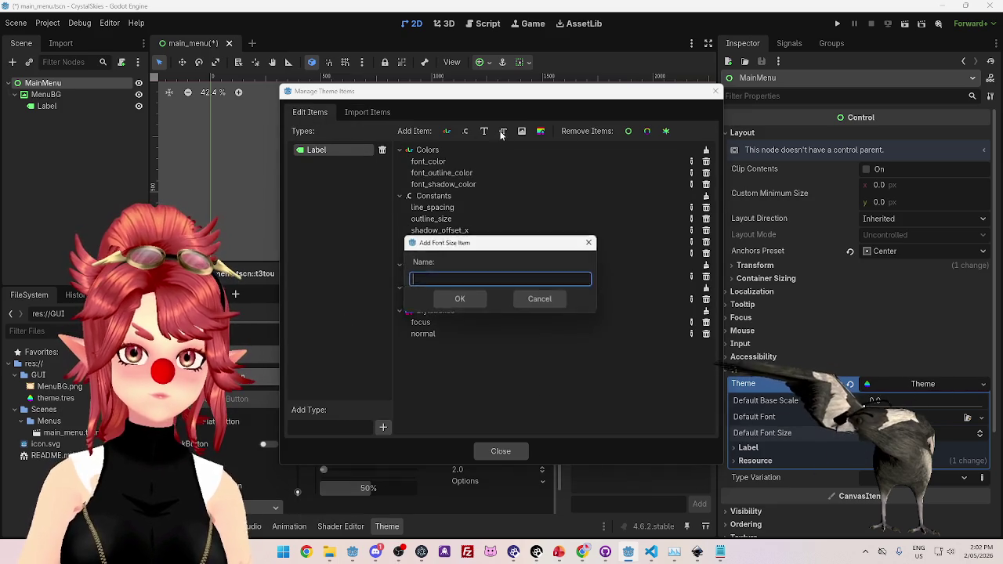
click(524, 302)
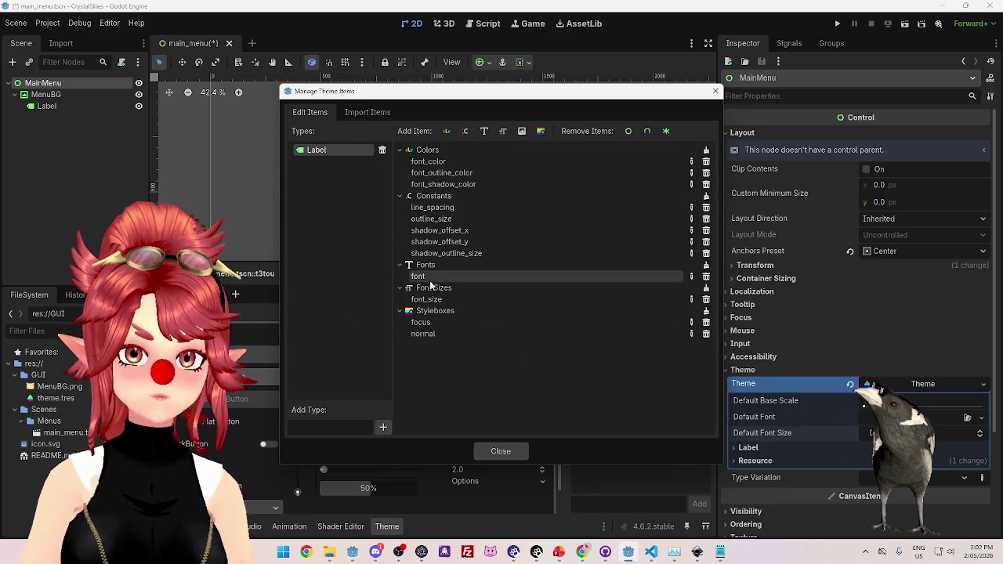
click(489, 450)
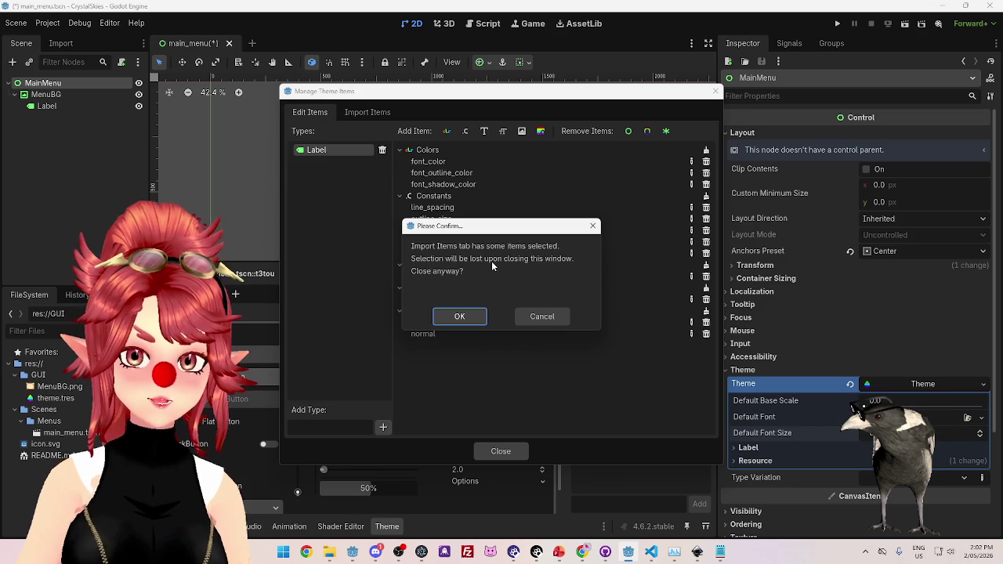
click(459, 316)
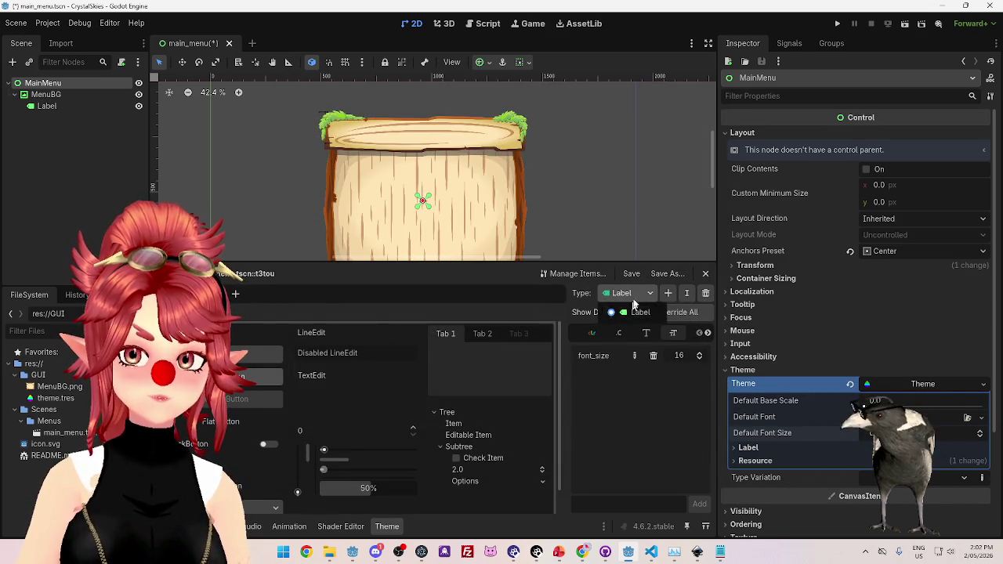
Add a LabelLarge type and tick the Label items for import with data.
click(593, 274)
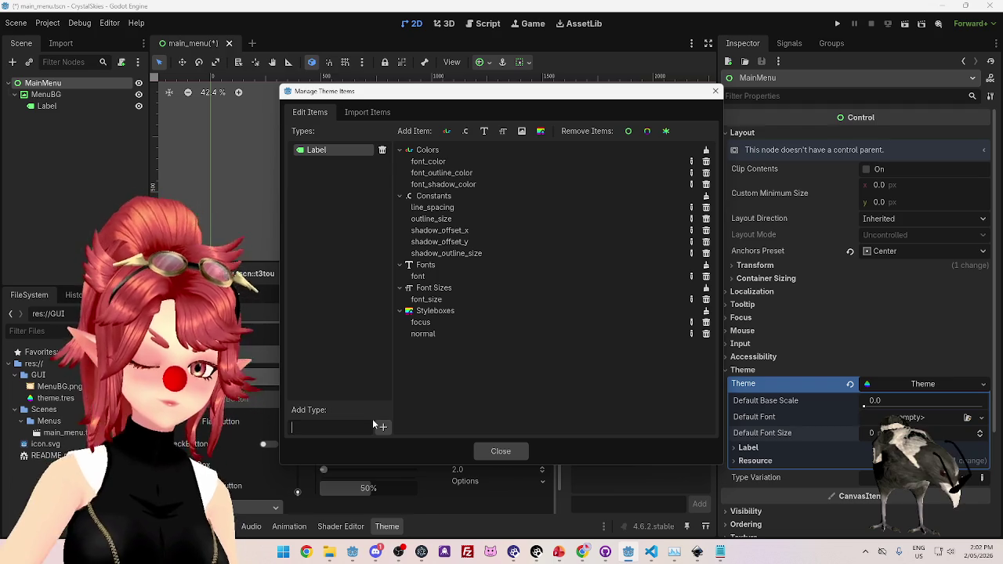
text(LabelLarge)
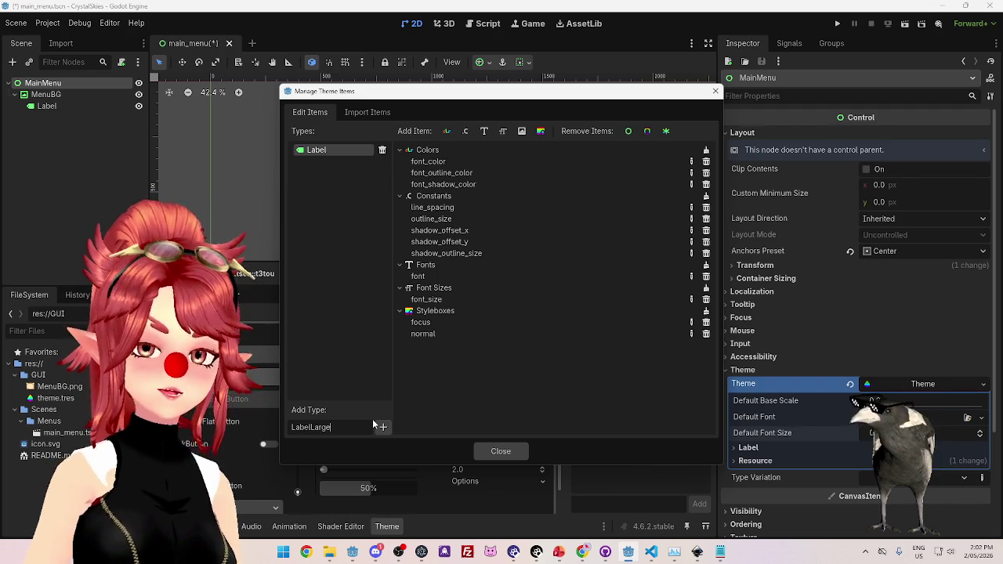
click(382, 426)
click(328, 162)
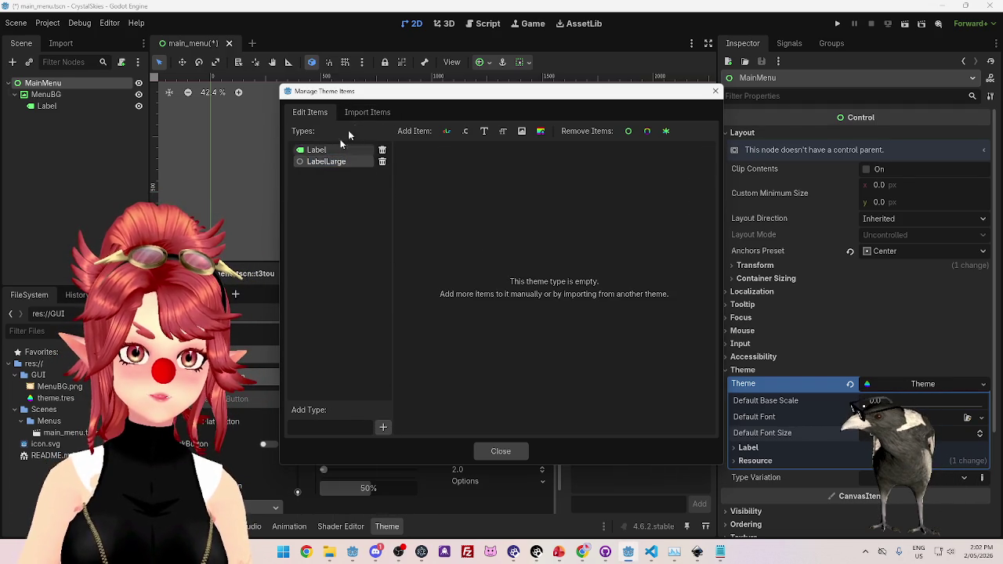
click(366, 112)
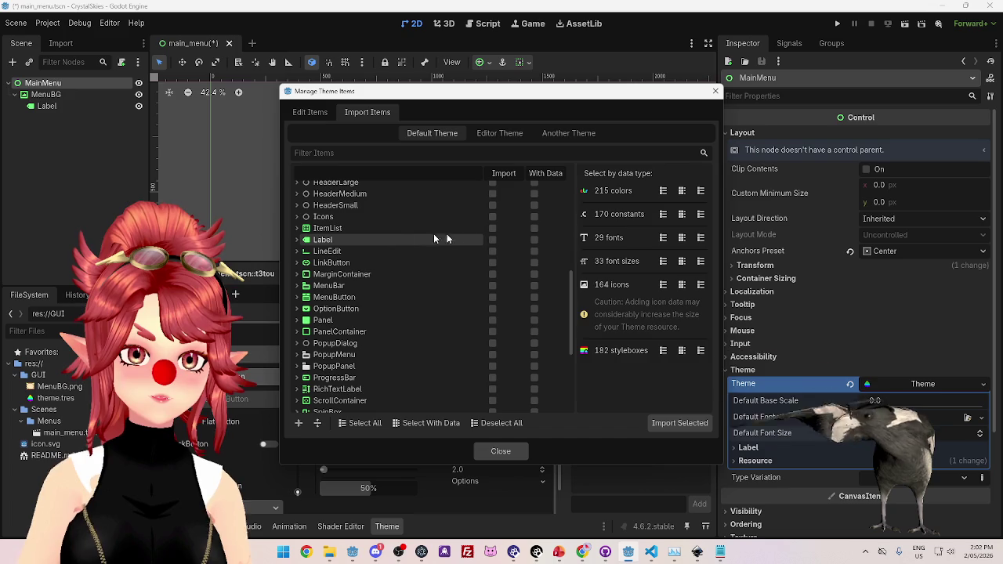
click(492, 239)
click(533, 240)
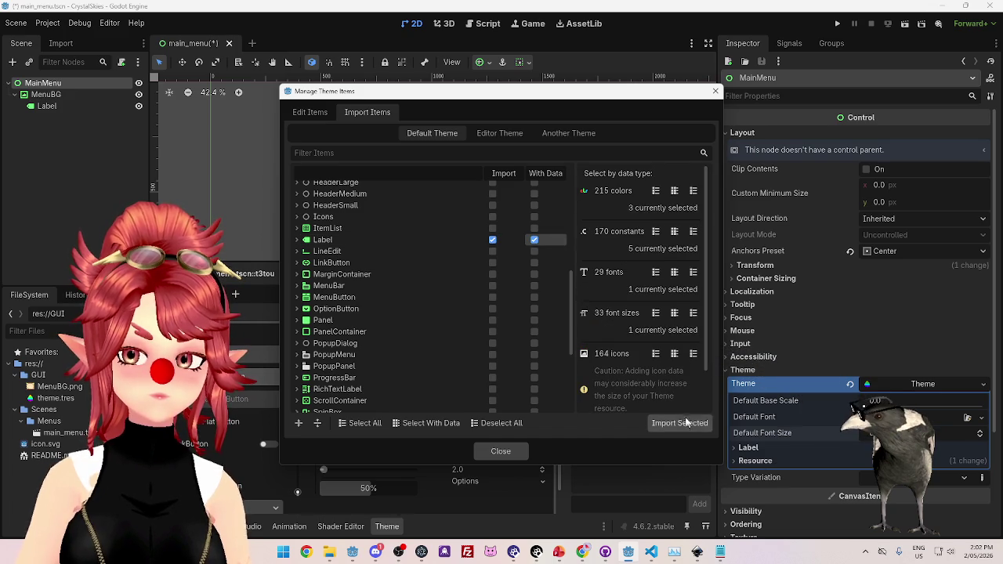
Keep the manager open, review the Edit and Import tabs, and select LabelLarge.
click(487, 452)
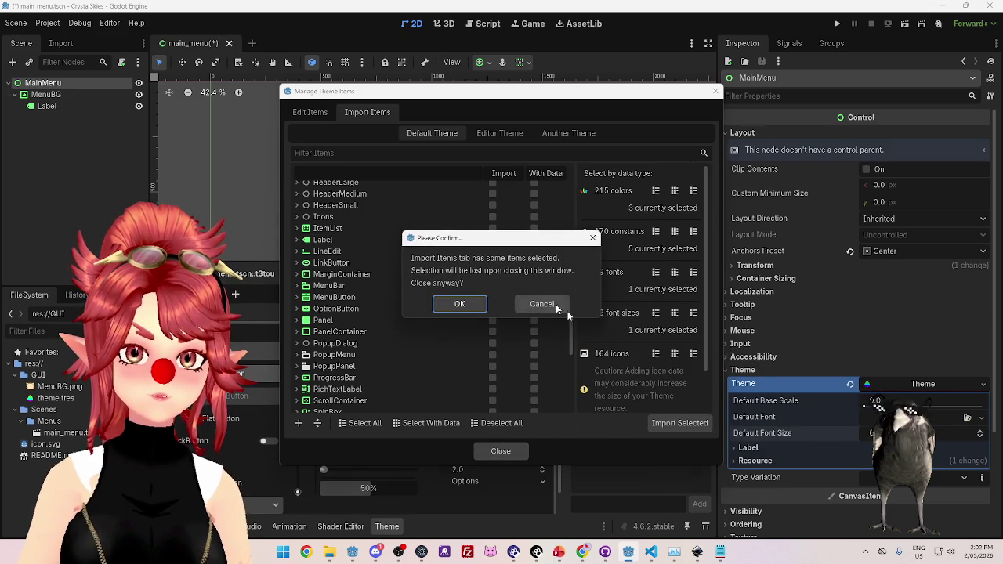
click(539, 301)
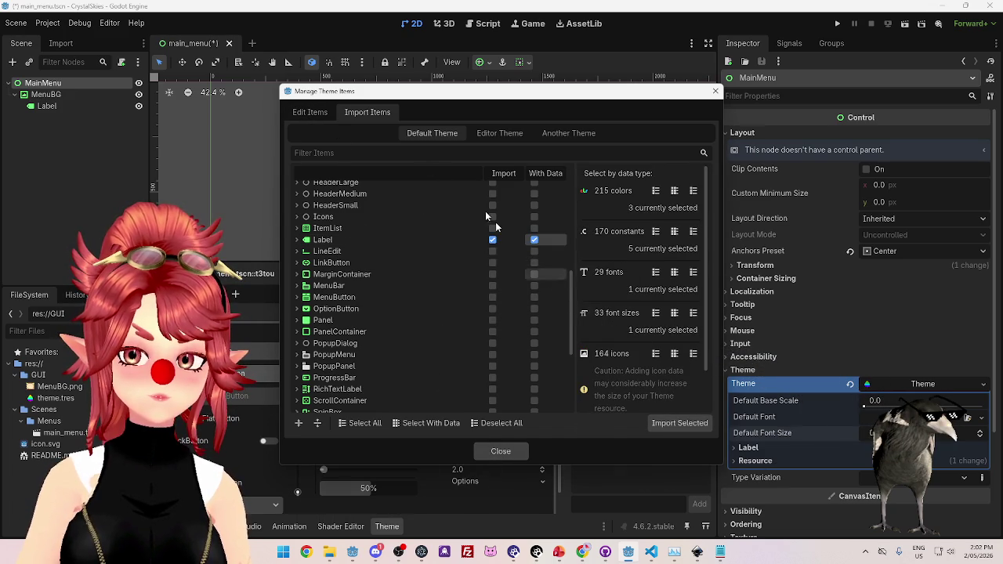
click(310, 112)
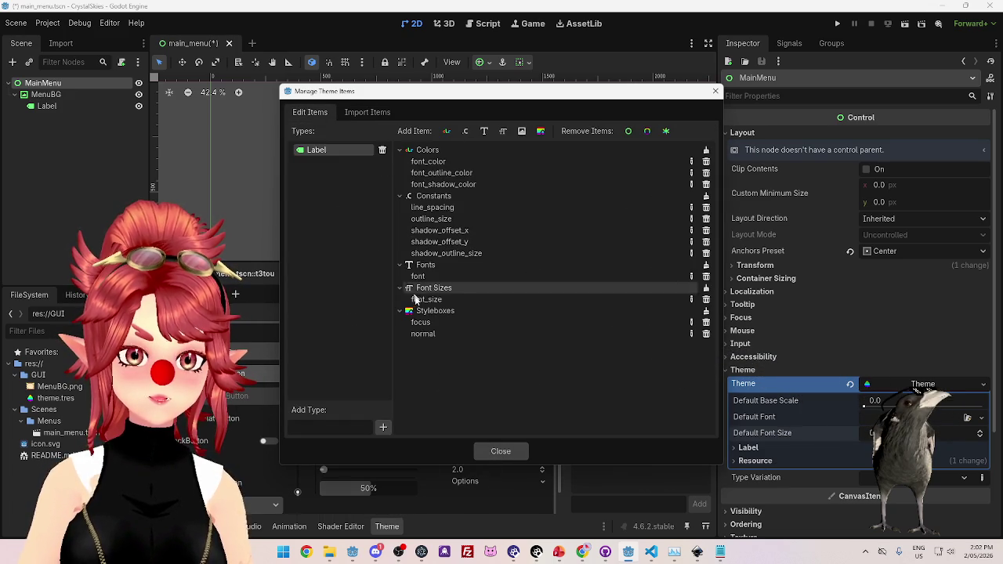
click(361, 114)
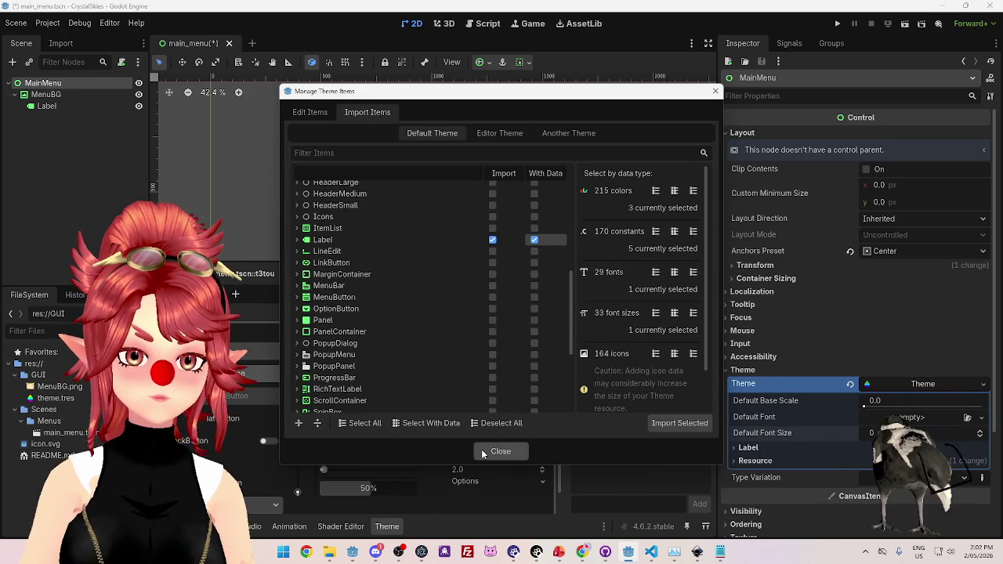
click(297, 240)
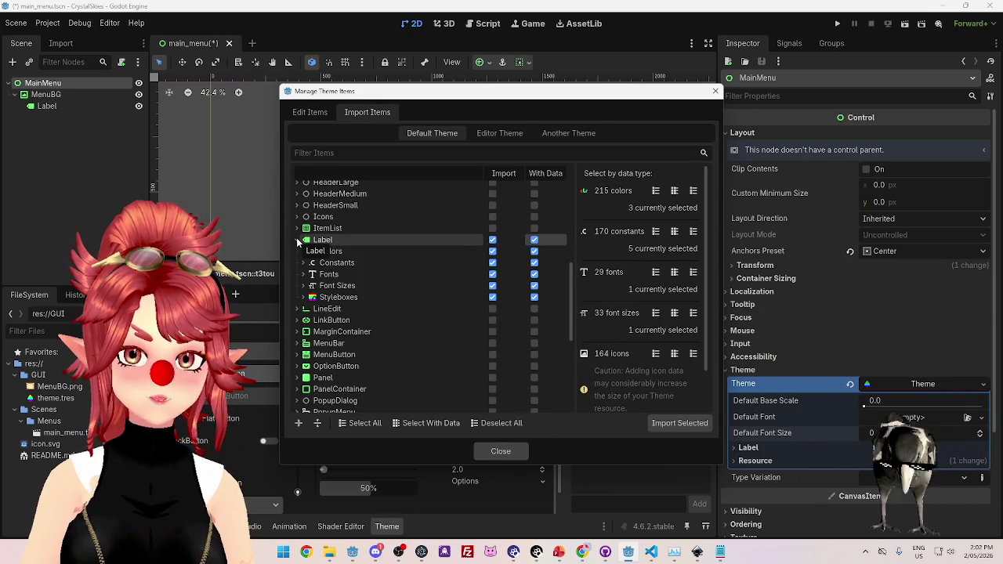
click(297, 239)
click(310, 112)
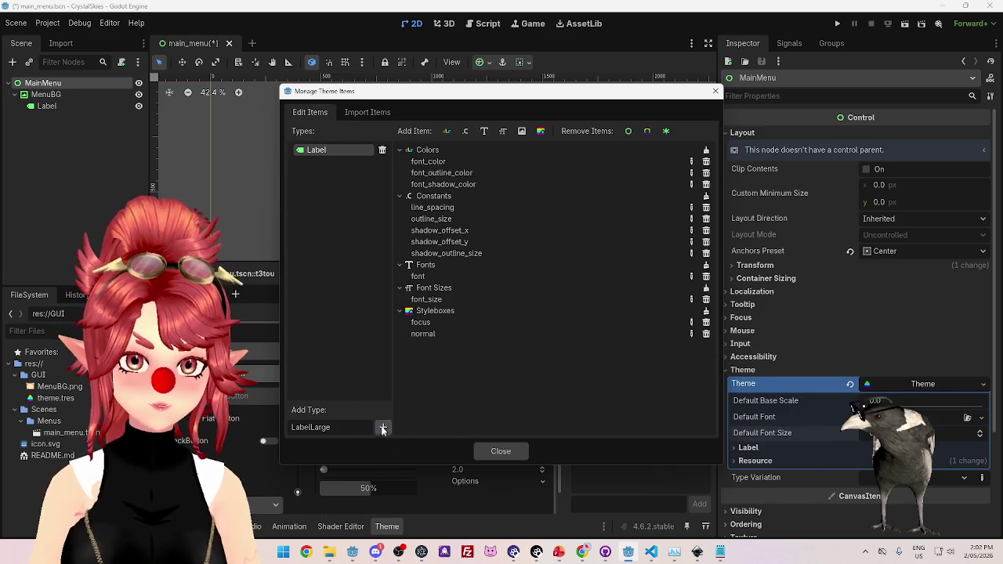
click(326, 161)
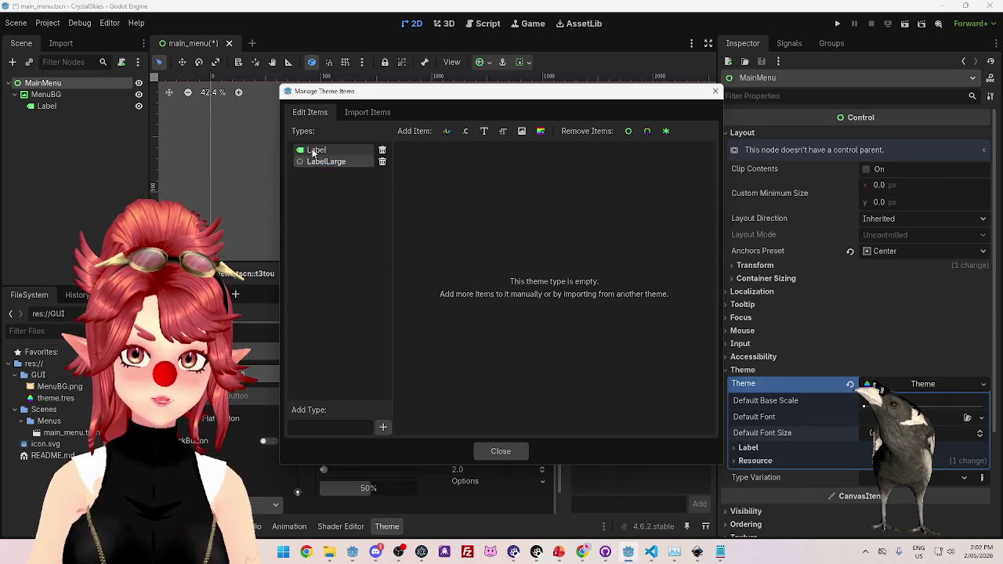
Review the Label type's items and confirm the LabelLarge type name.
double_click(317, 150)
click(506, 135)
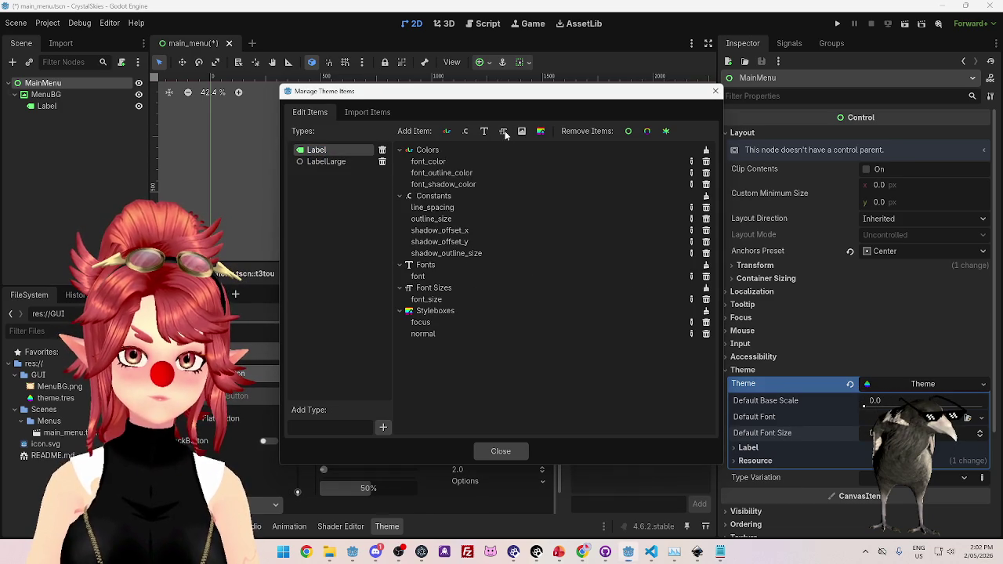
click(535, 298)
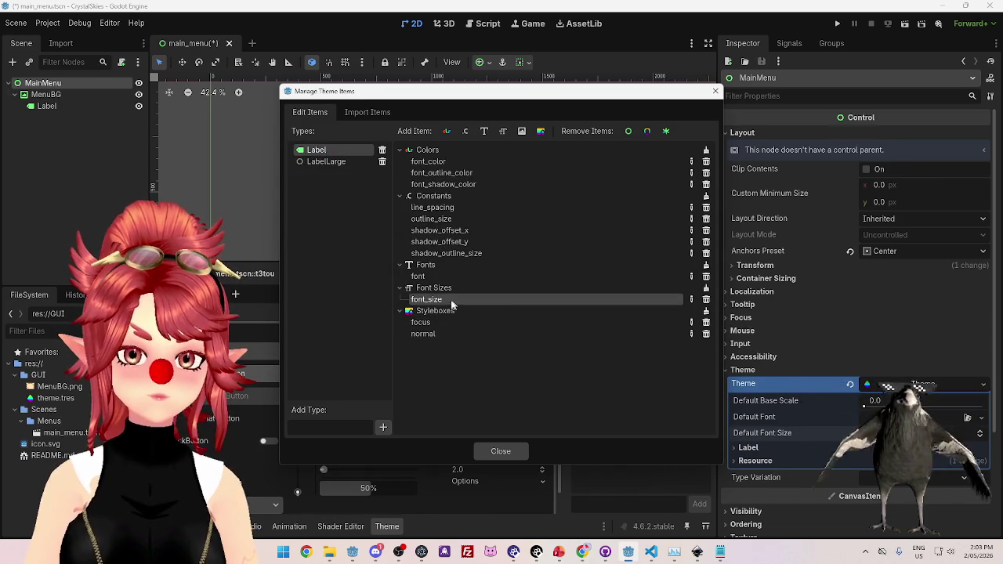
double_click(340, 162)
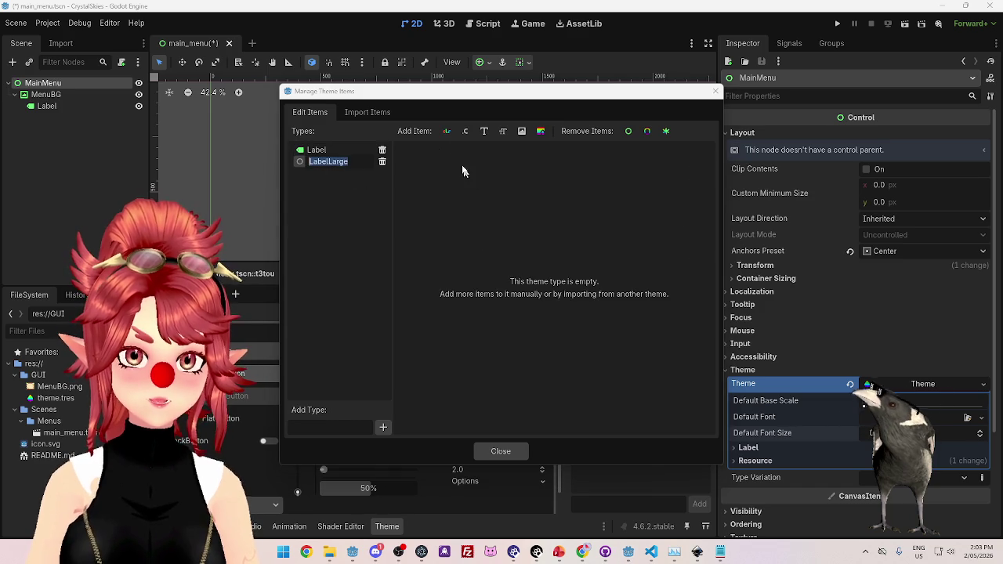
click(307, 150)
double_click(322, 161)
key(Return)
Add a font_size Font Size item to LabelLarge and close the manager.
click(503, 133)
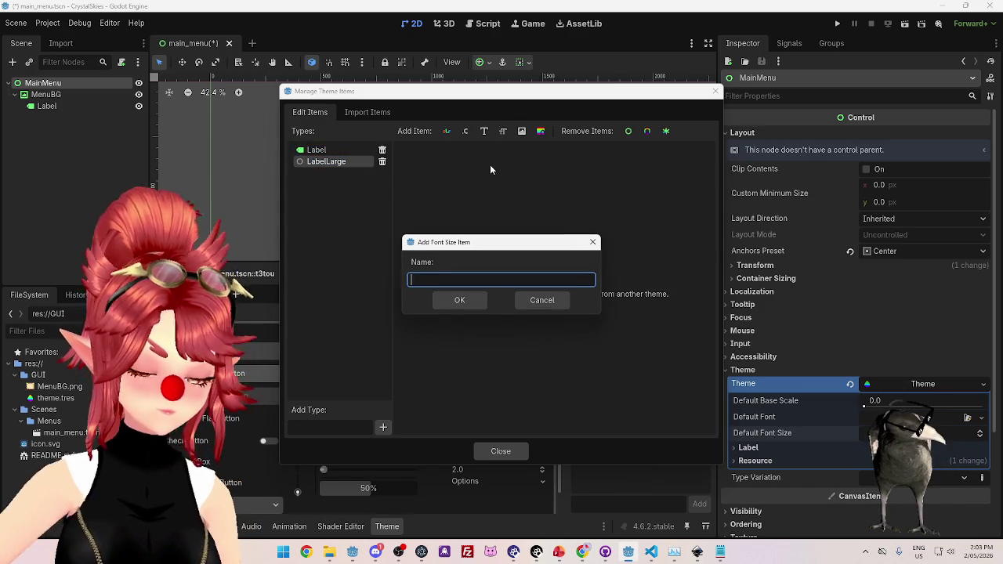
text(font_size)
key(Return)
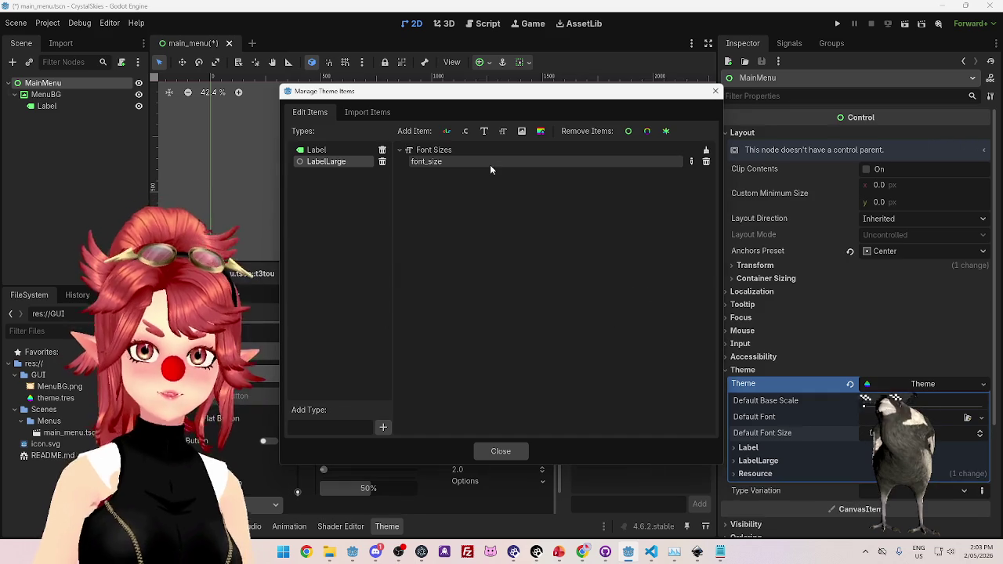
click(519, 451)
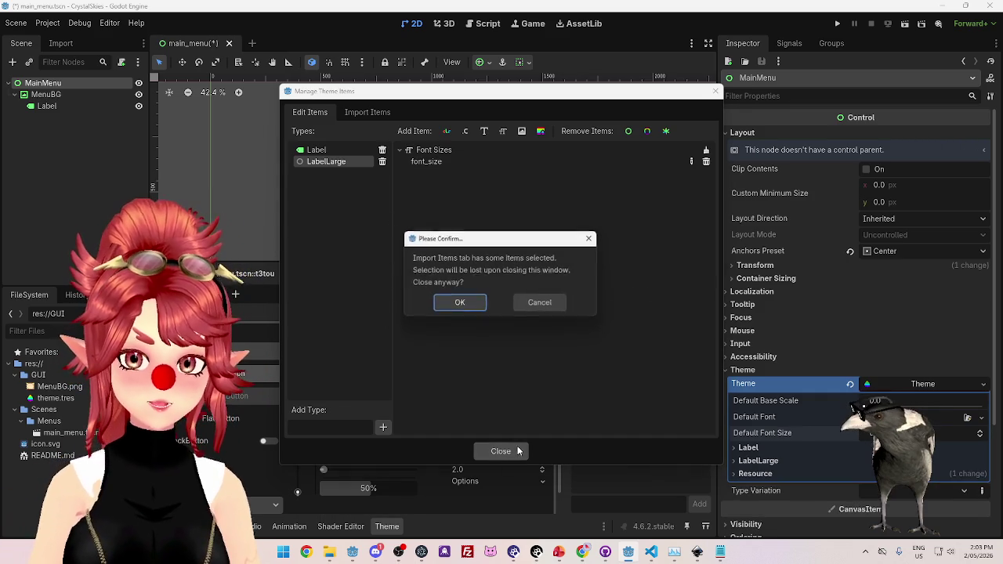
click(462, 306)
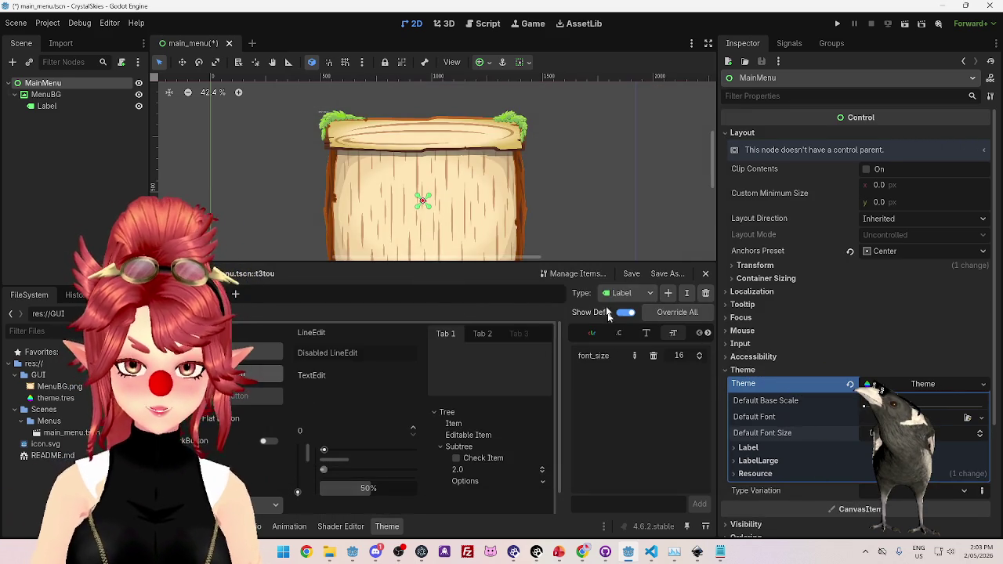
Set the Label type's font_size to 80 in the Theme editor.
click(624, 293)
click(612, 328)
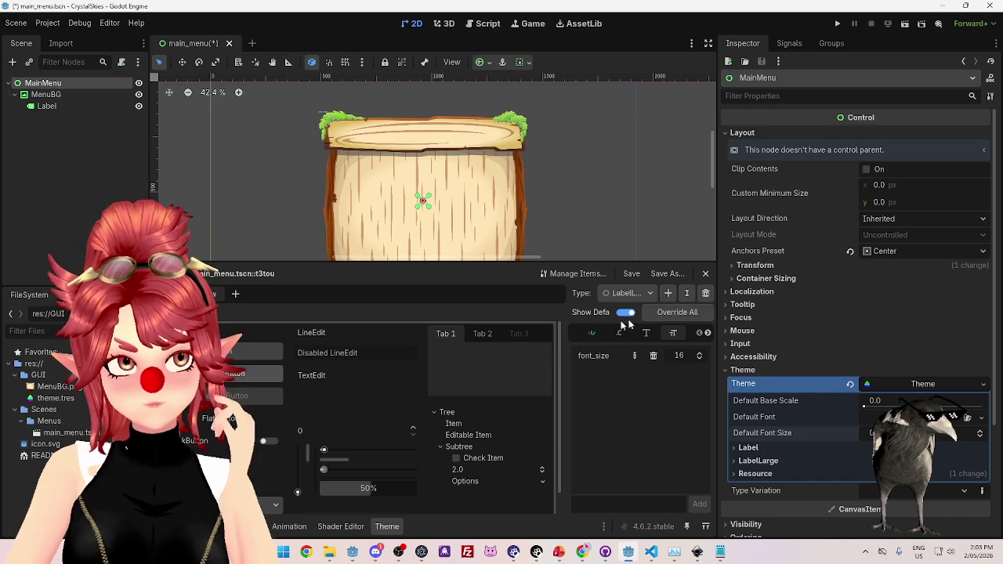
click(624, 293)
click(627, 317)
click(624, 293)
click(639, 316)
drag(679, 356, 676, 366)
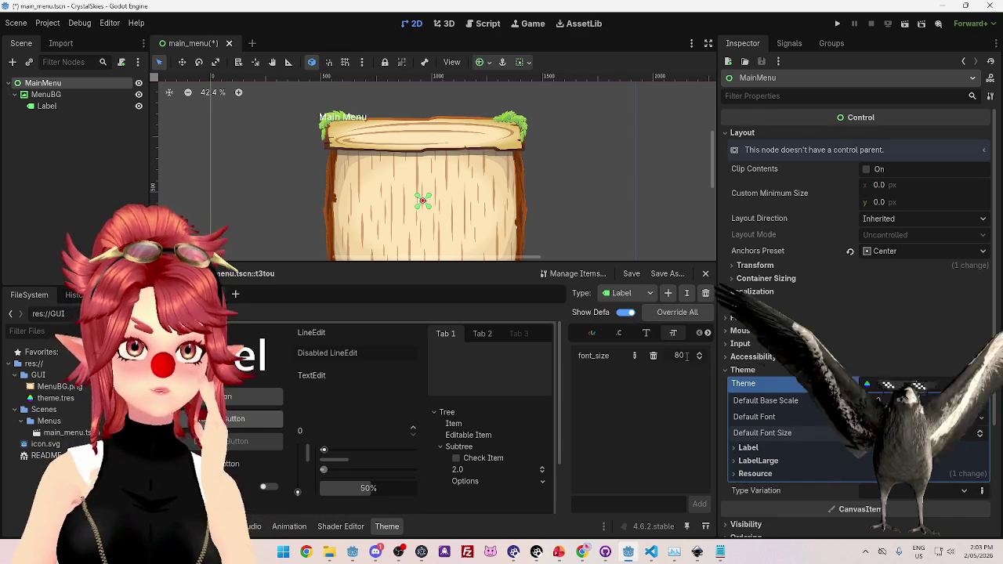
Set the LabelLarge type's font_size to 200.
click(624, 293)
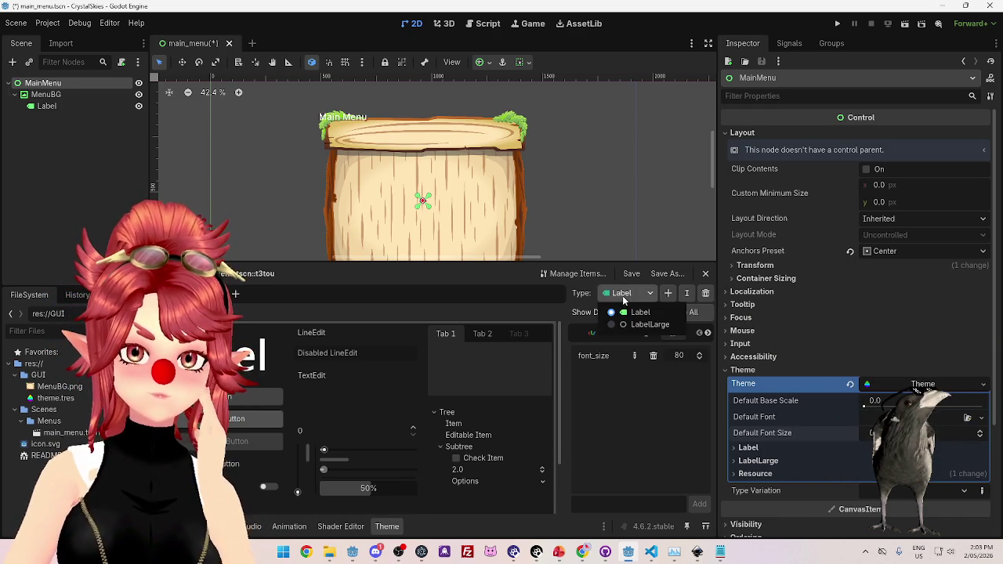
click(628, 324)
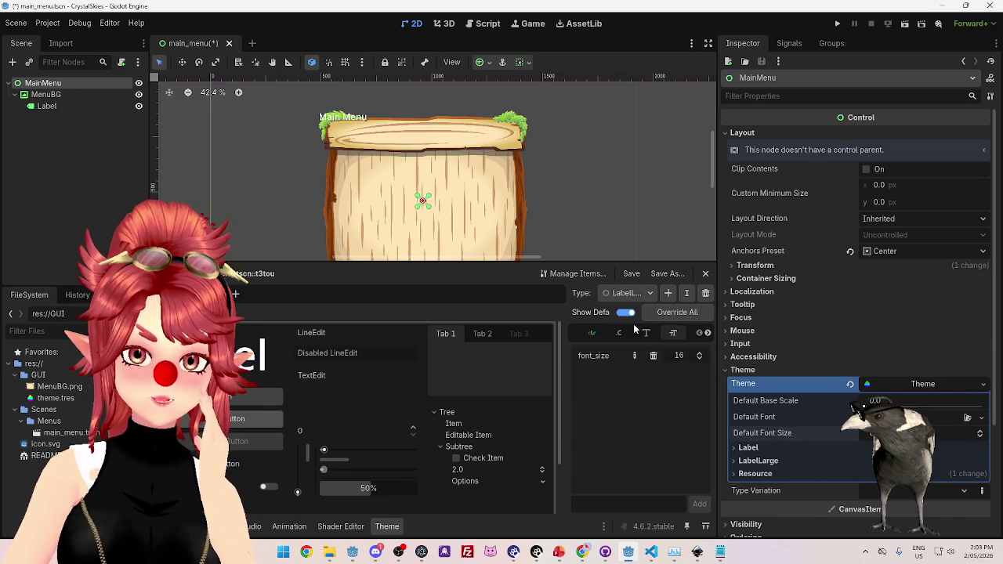
drag(682, 358, 691, 359)
click(687, 356)
text(200)
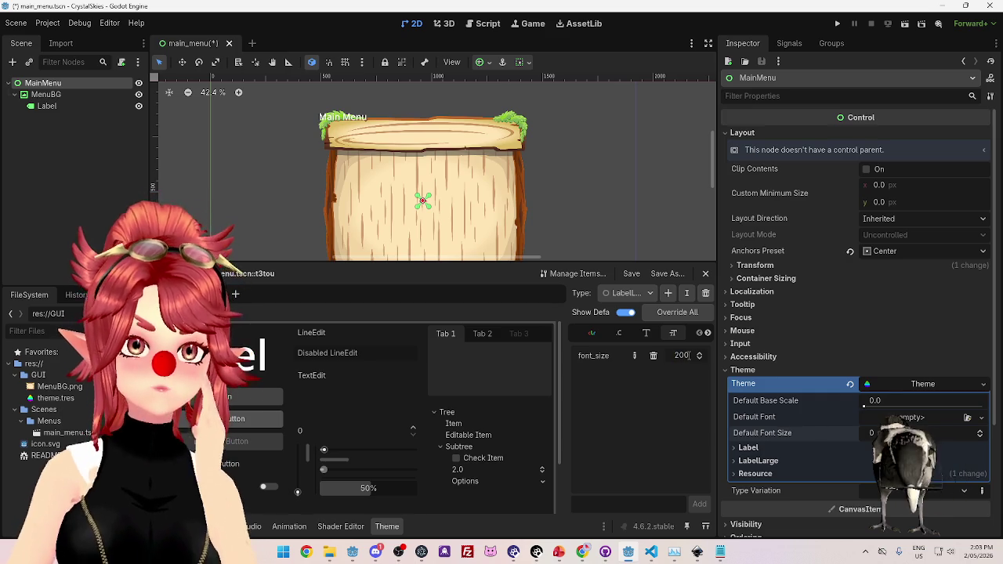
Give the Label node a New Theme, check Type Variation, then switch to the YouTube tutorial.
click(57, 107)
click(901, 301)
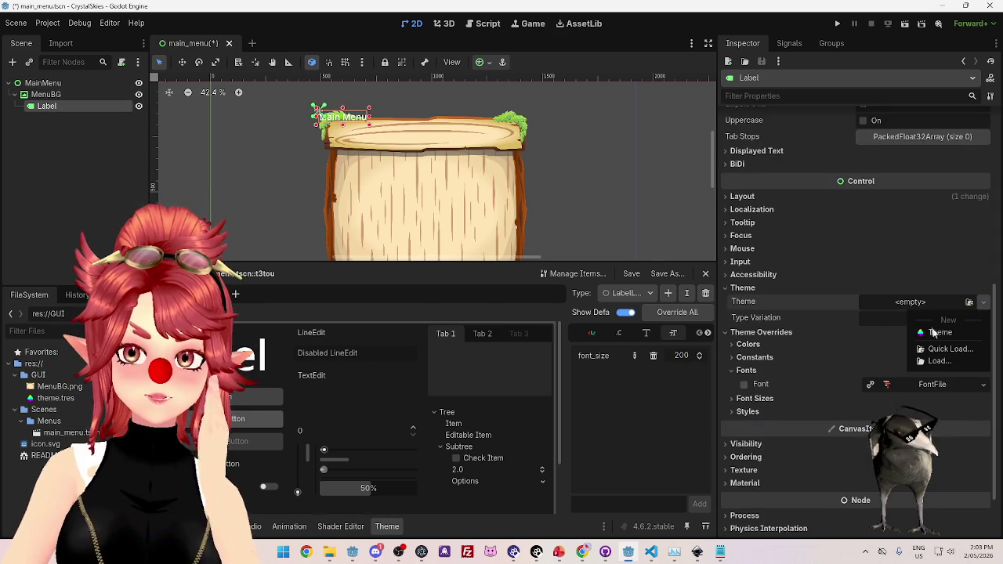
click(906, 324)
click(902, 318)
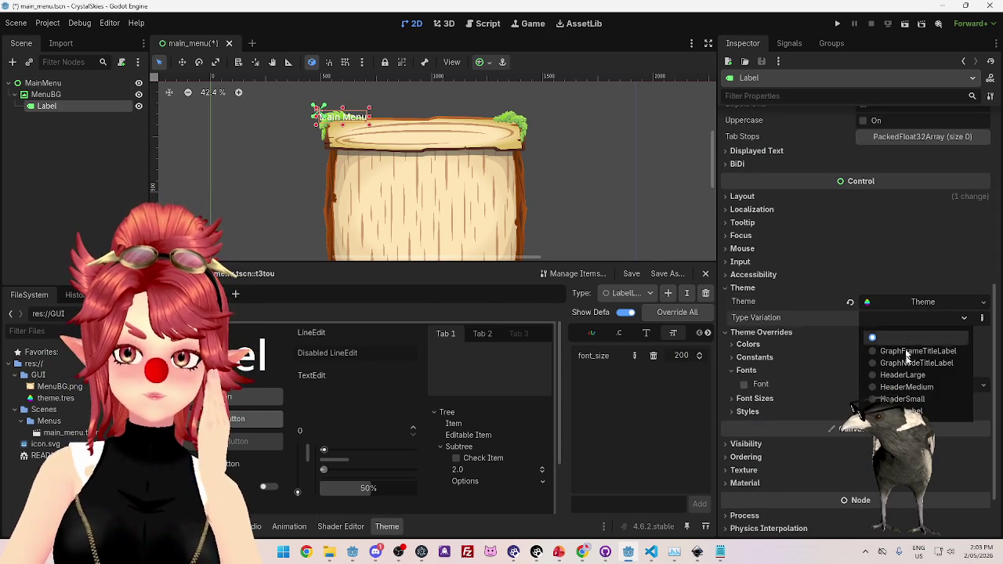
click(870, 274)
click(581, 551)
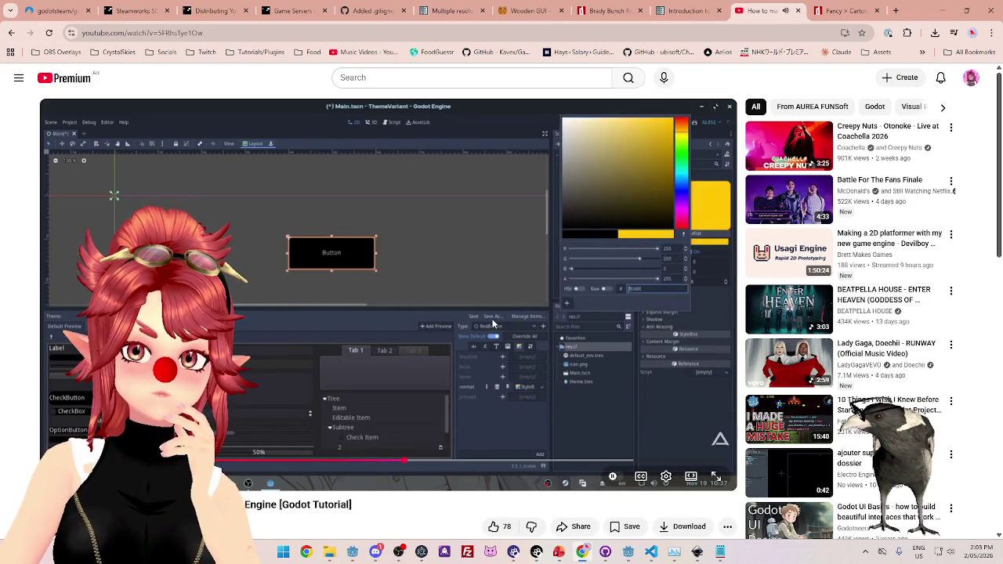
Scrub the Godot theme tutorial to about 3:00, pause it, and return to Godot.
drag(416, 464, 430, 466)
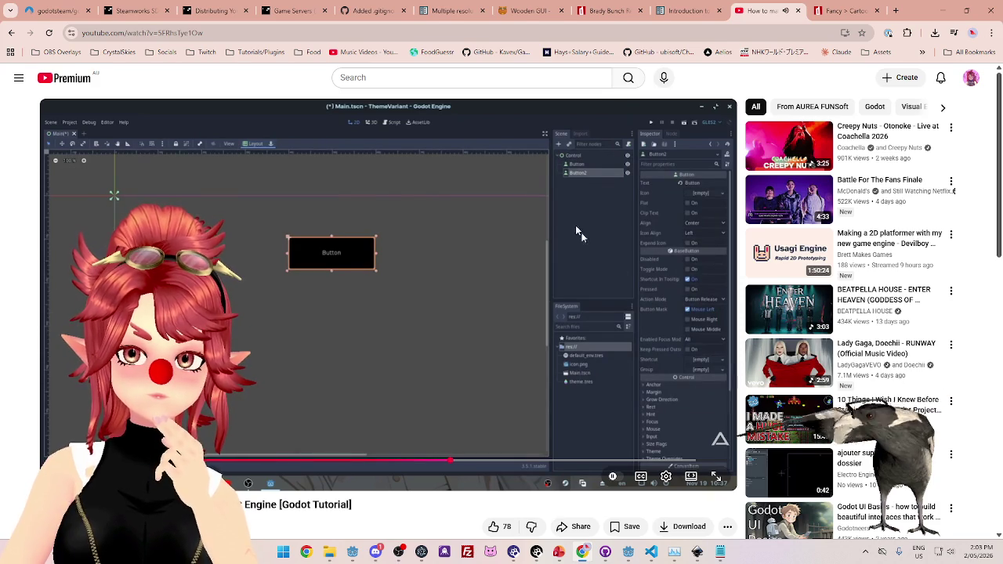
drag(450, 462, 494, 464)
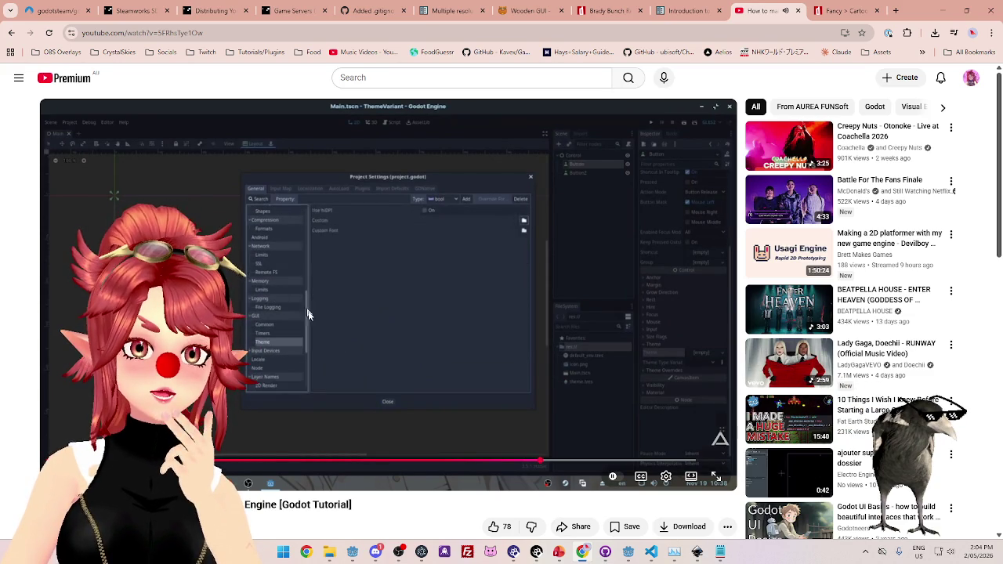
click(371, 326)
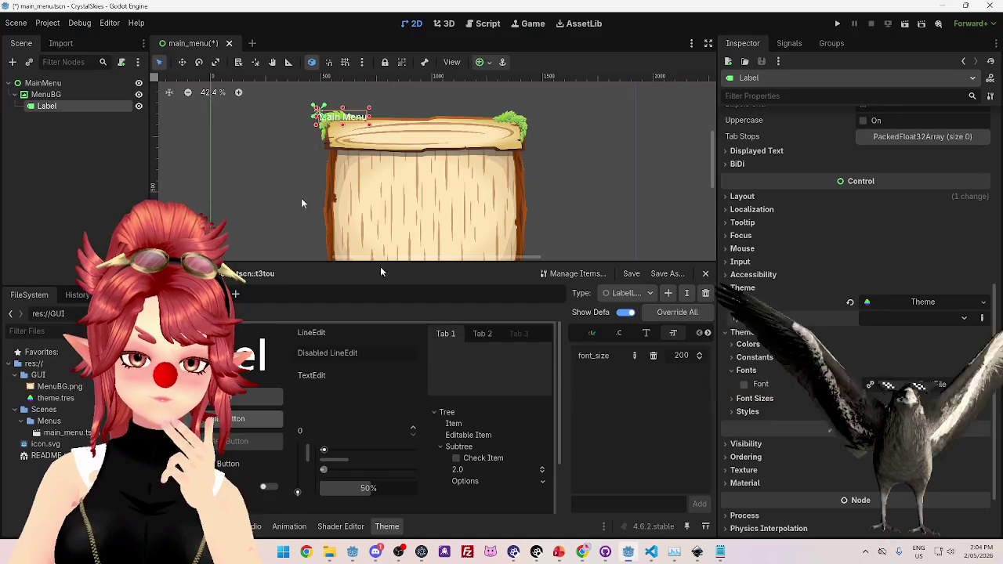
click(627, 552)
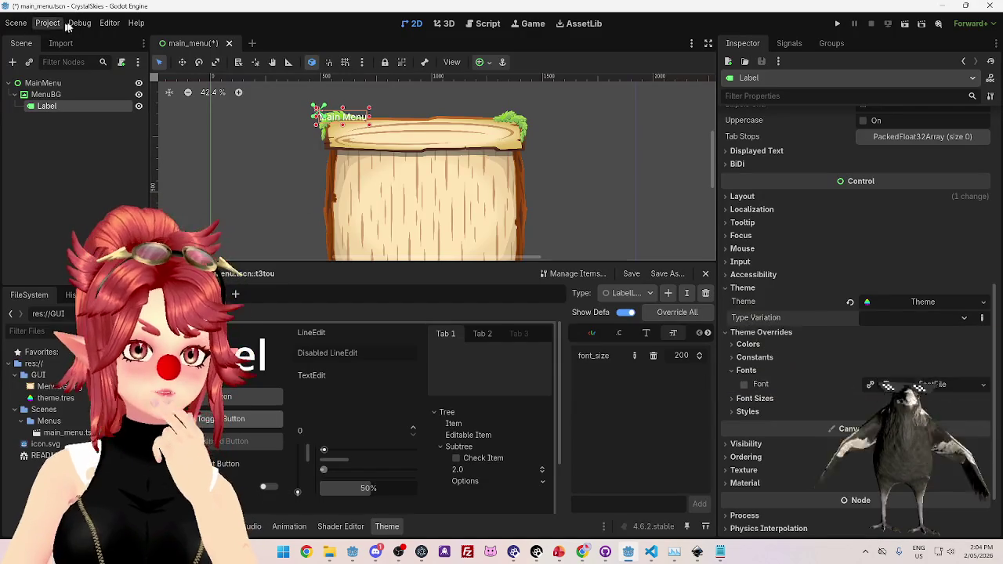
Set the project's GUI custom theme to res://GUI/theme.tres and reselect MainMenu.
click(50, 25)
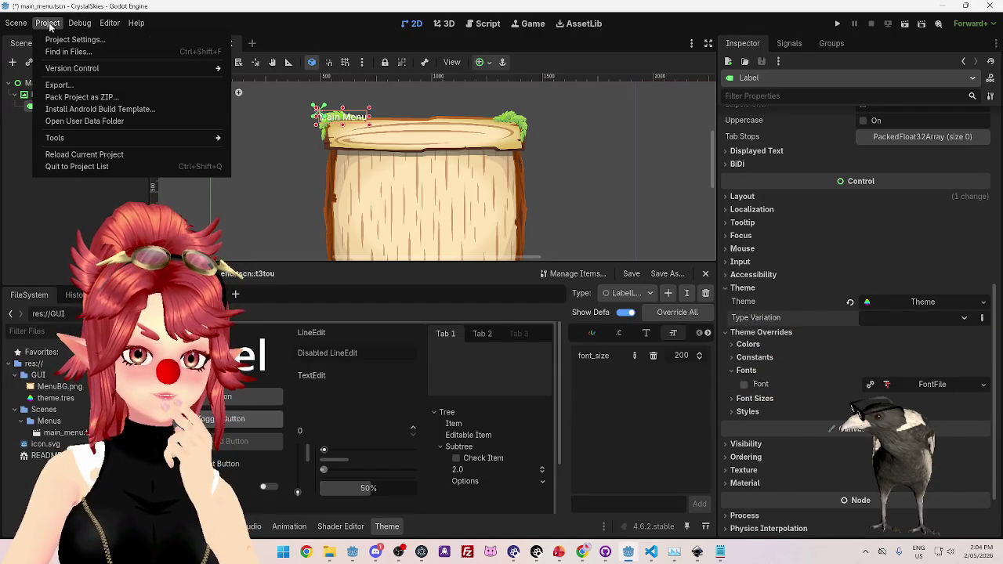
mouse_move(19, 26)
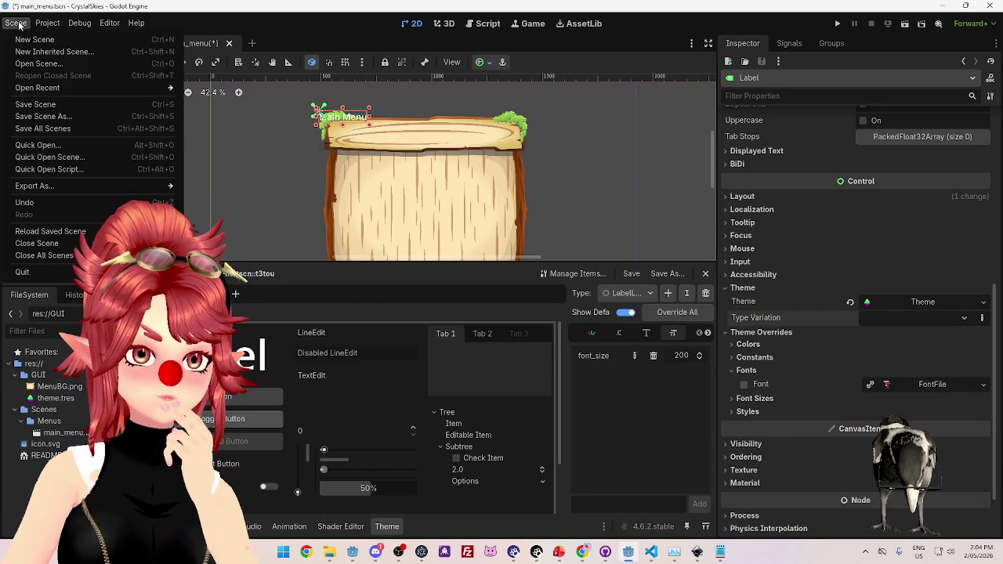
click(63, 38)
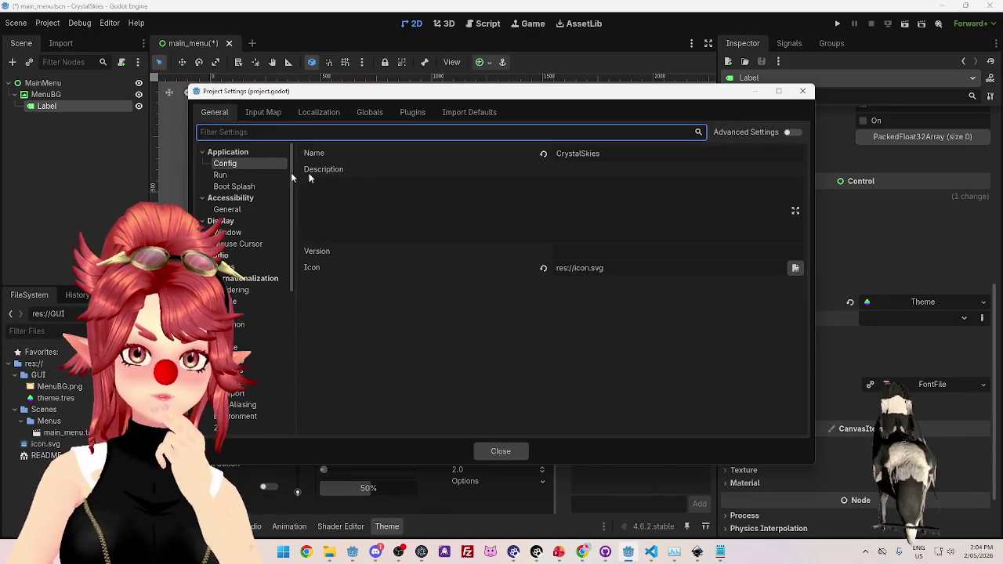
click(235, 348)
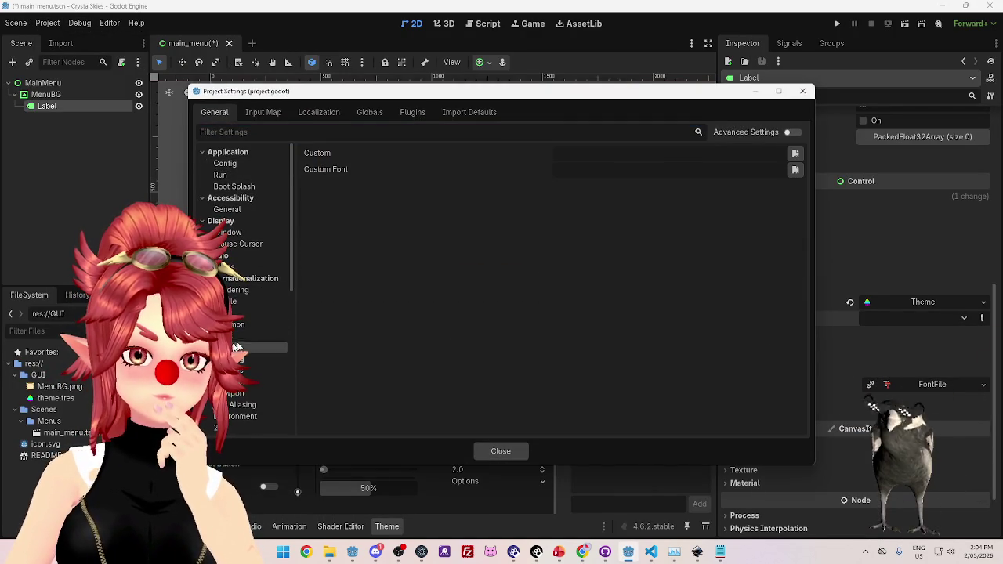
click(796, 155)
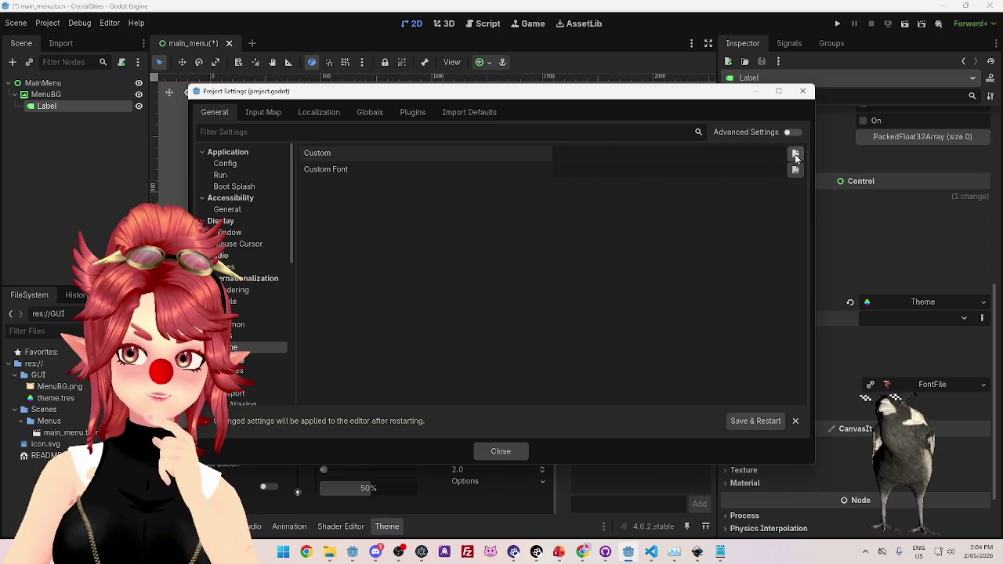
click(796, 155)
double_click(345, 192)
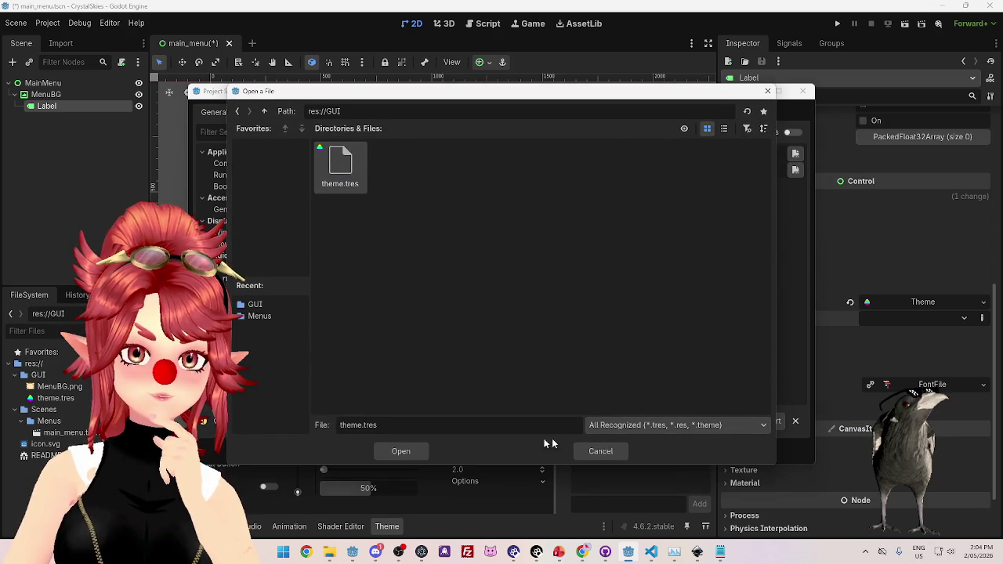
click(400, 451)
click(502, 446)
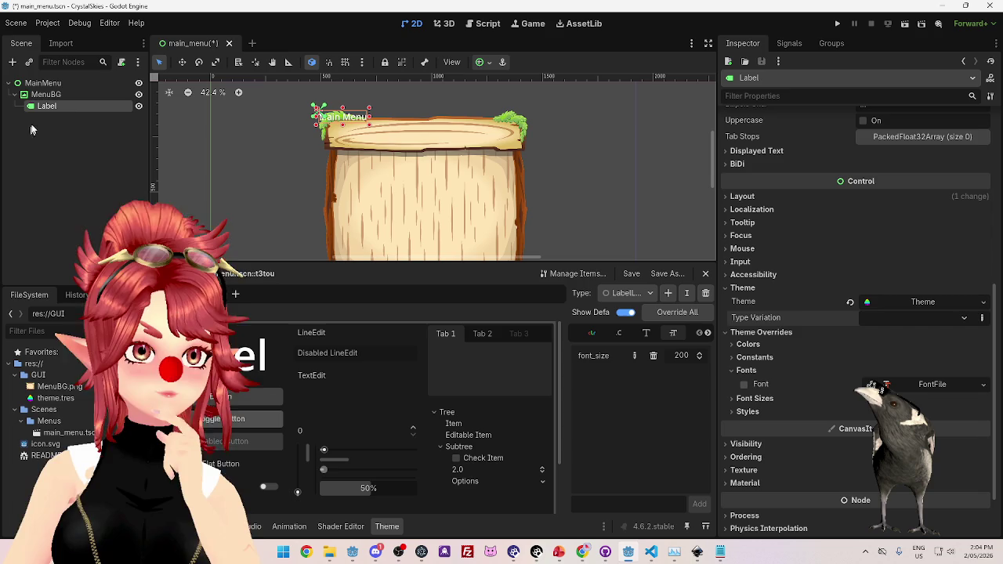
click(43, 83)
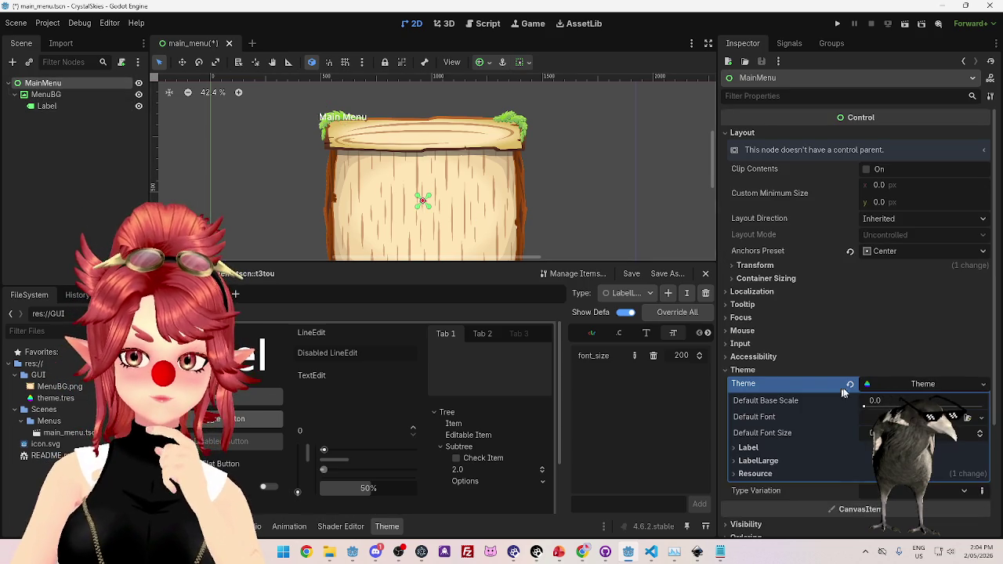
Clear the Label node's own Theme property and check its Type Variation list.
click(46, 106)
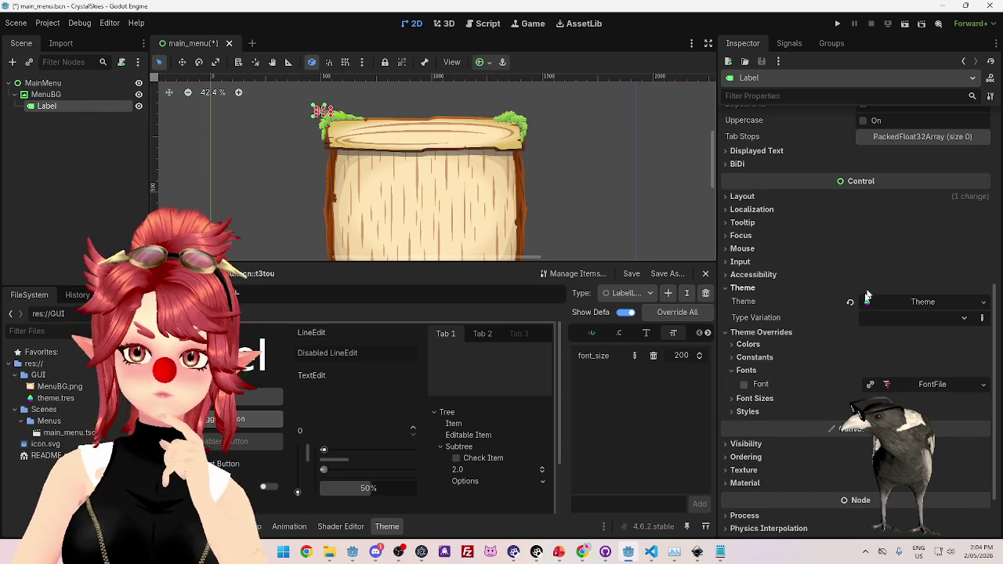
click(850, 302)
click(897, 318)
click(896, 318)
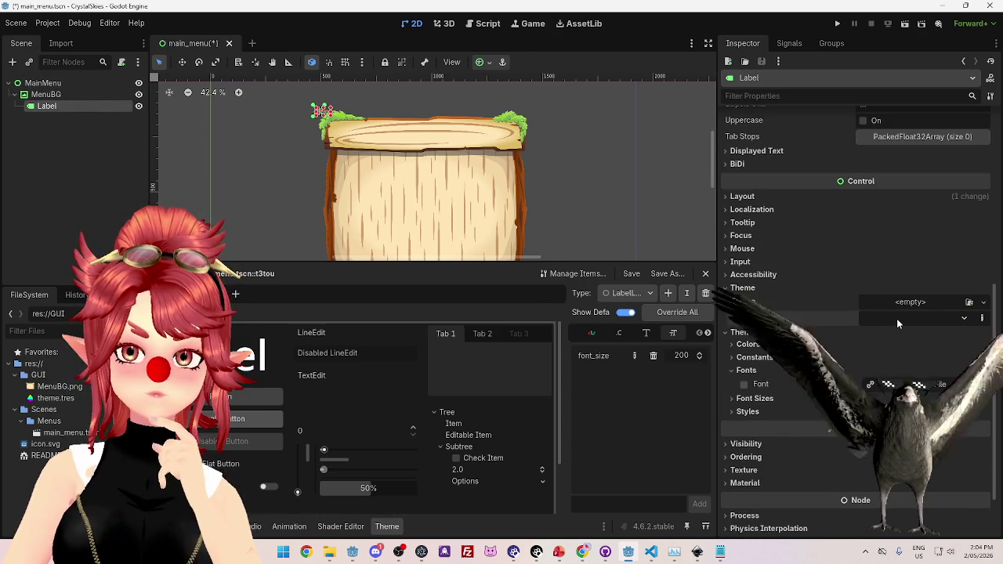
click(965, 318)
click(965, 318)
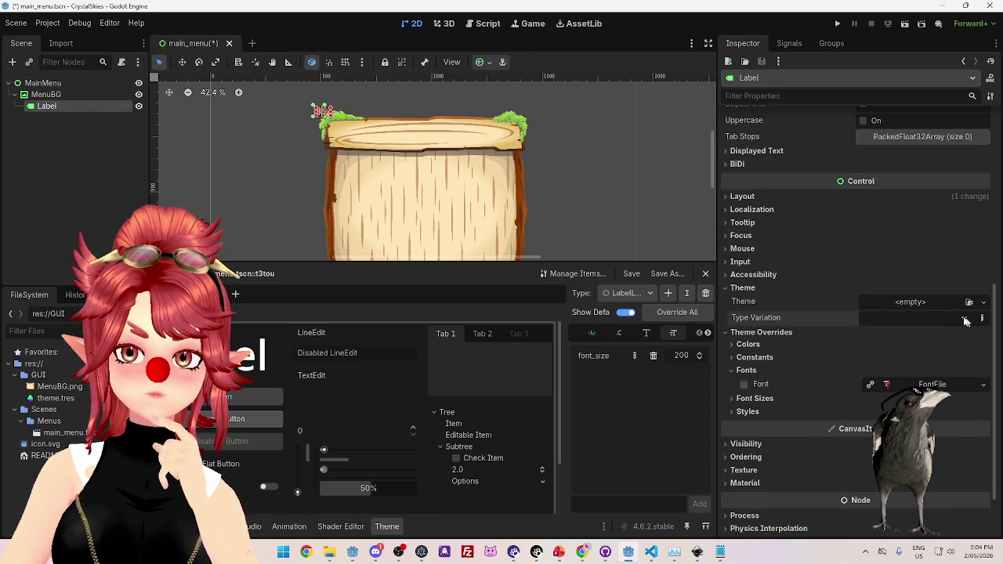
Save the main_menu scene via Scene > Save Scene, then return to the YouTube tutorial.
click(15, 23)
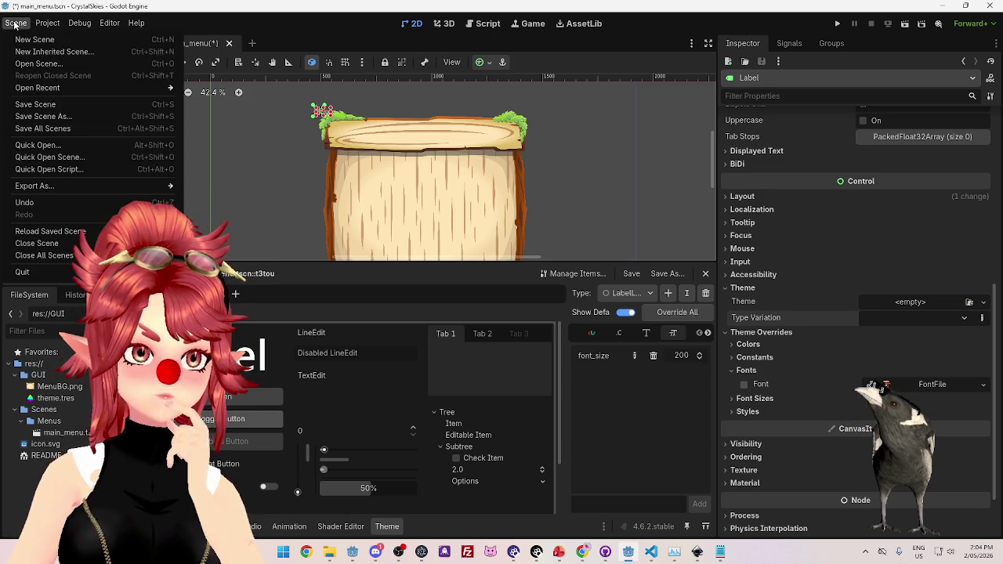
click(35, 105)
click(902, 323)
click(902, 322)
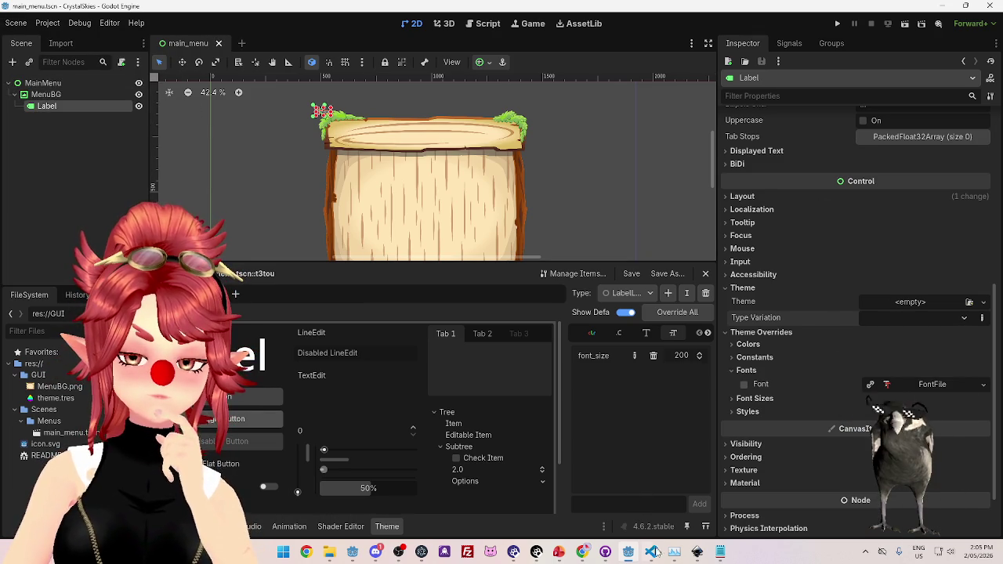
click(582, 551)
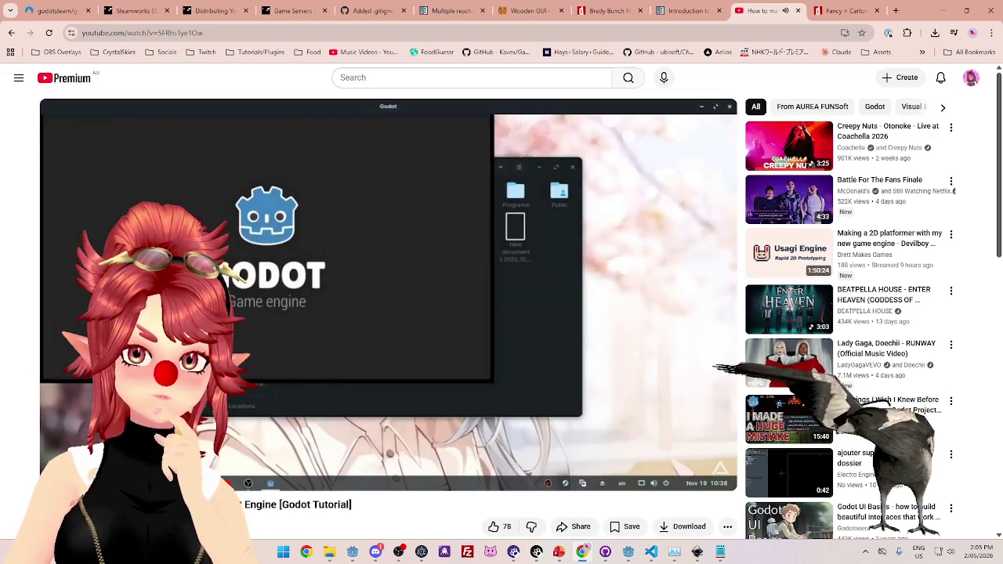
Pause the tutorial, quit and relaunch Godot, and open the CrystalSkies project for editing.
click(423, 283)
click(627, 551)
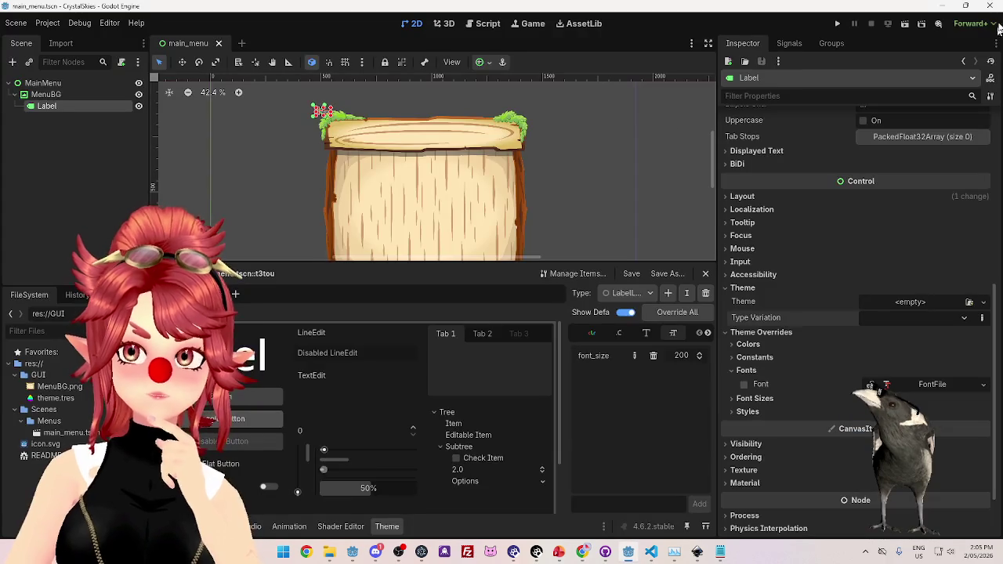
click(989, 5)
click(627, 552)
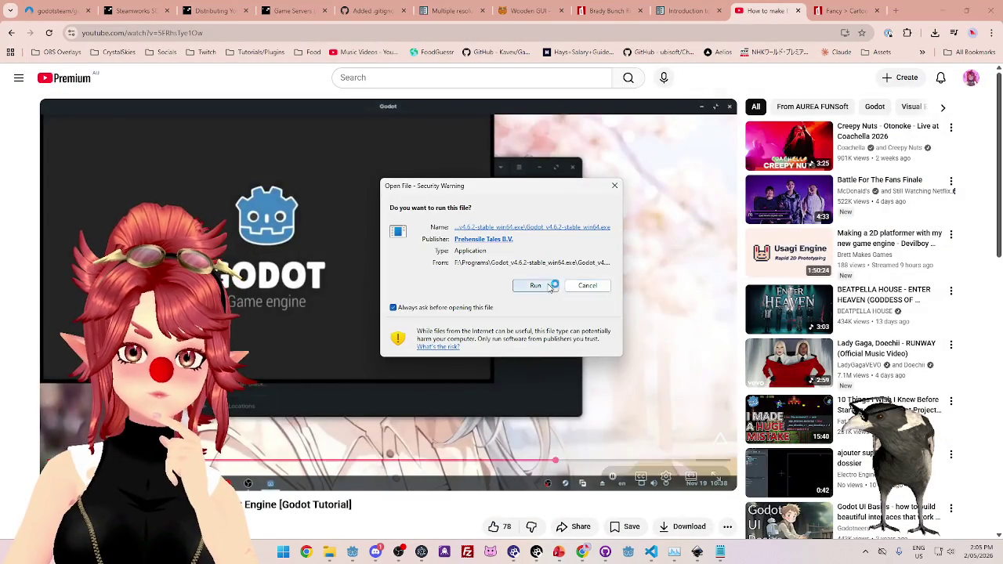
click(540, 285)
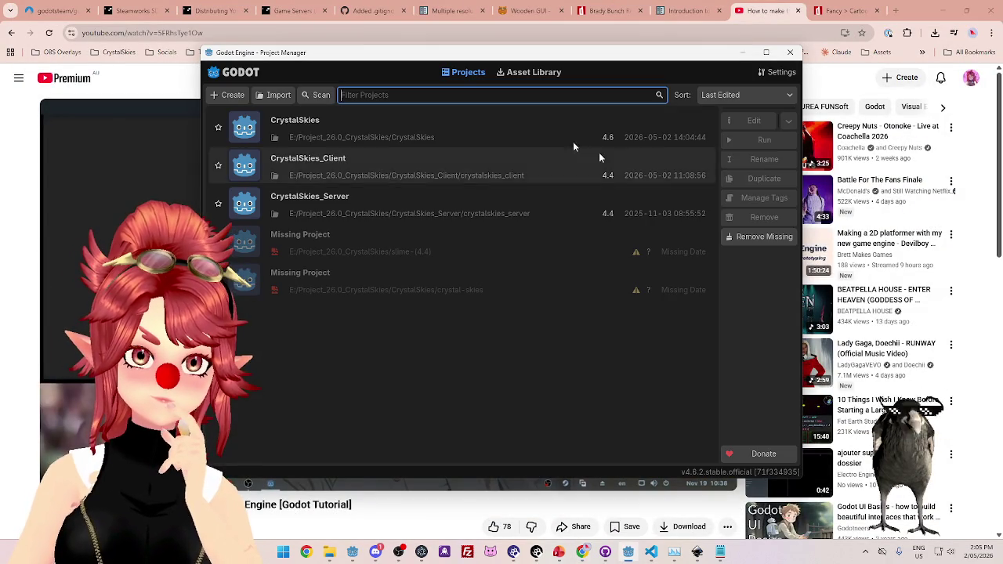
click(361, 122)
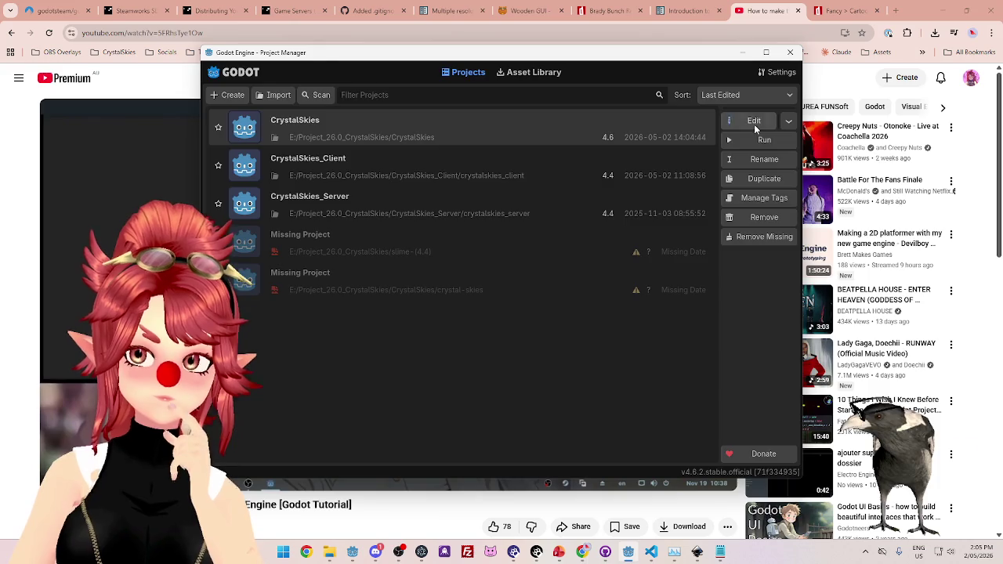
click(754, 122)
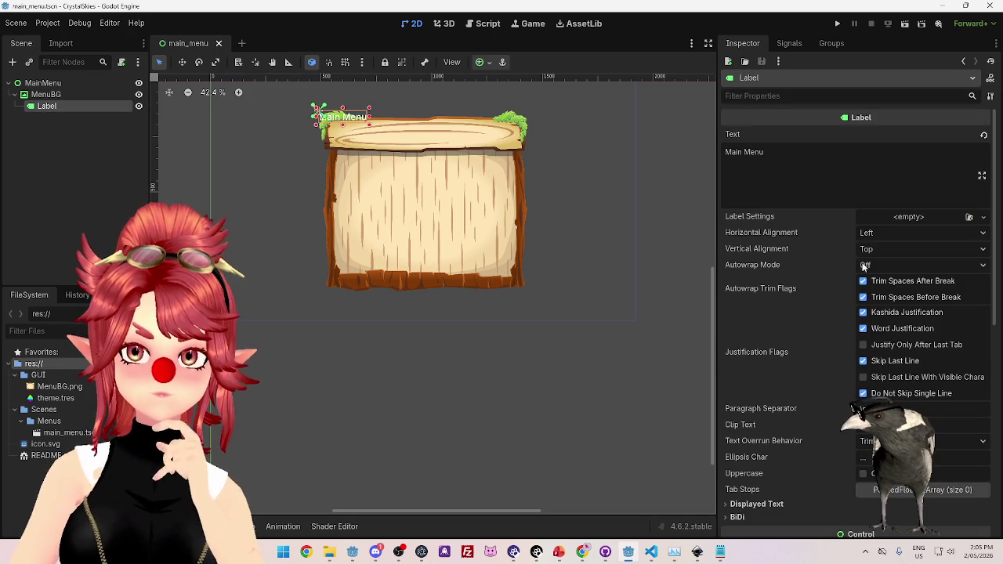
Give the Label's Theme property a New Theme resource, then bring the YouTube tutorial forward.
scroll(854, 345, down, 10)
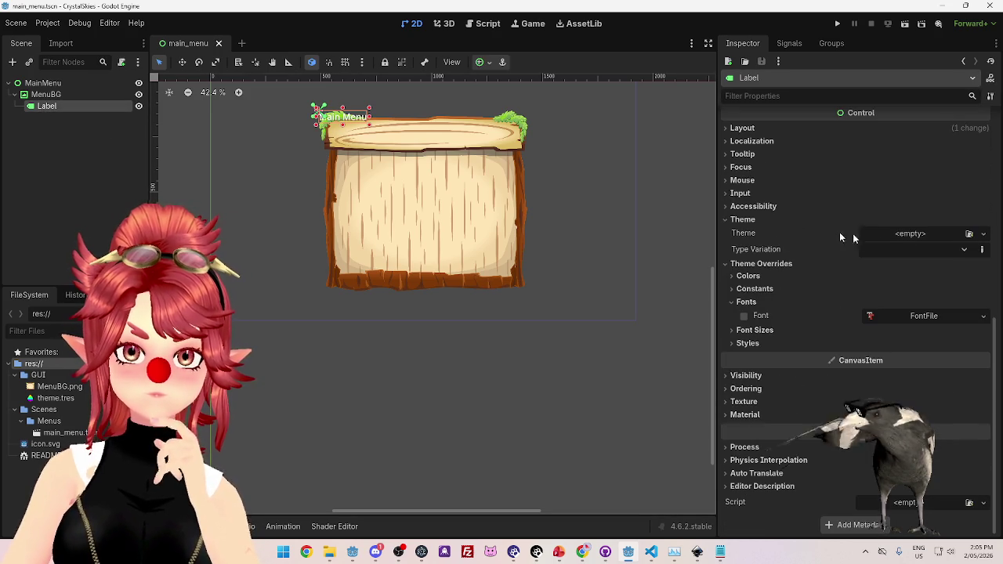
click(906, 232)
click(889, 249)
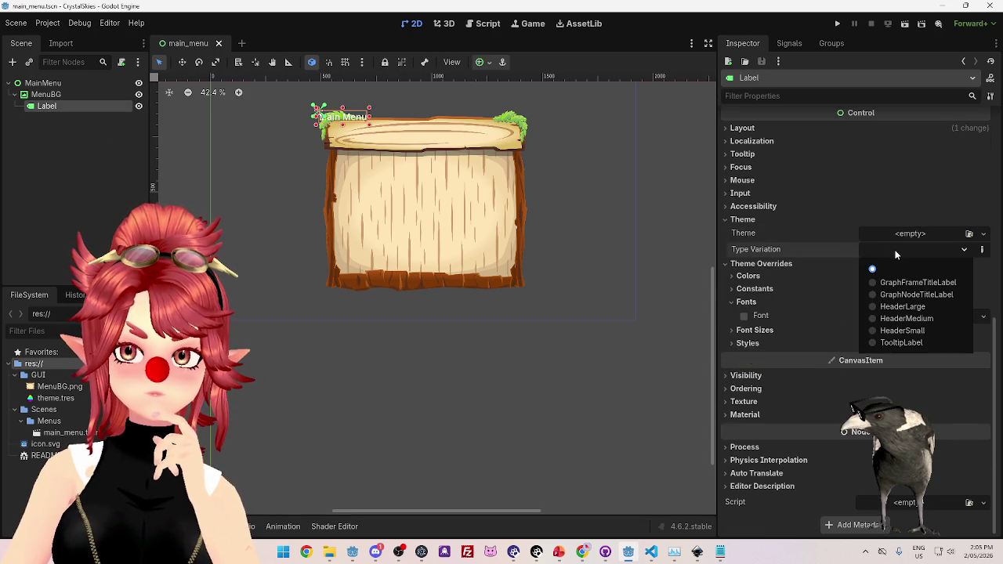
click(894, 230)
click(893, 229)
click(922, 264)
click(907, 247)
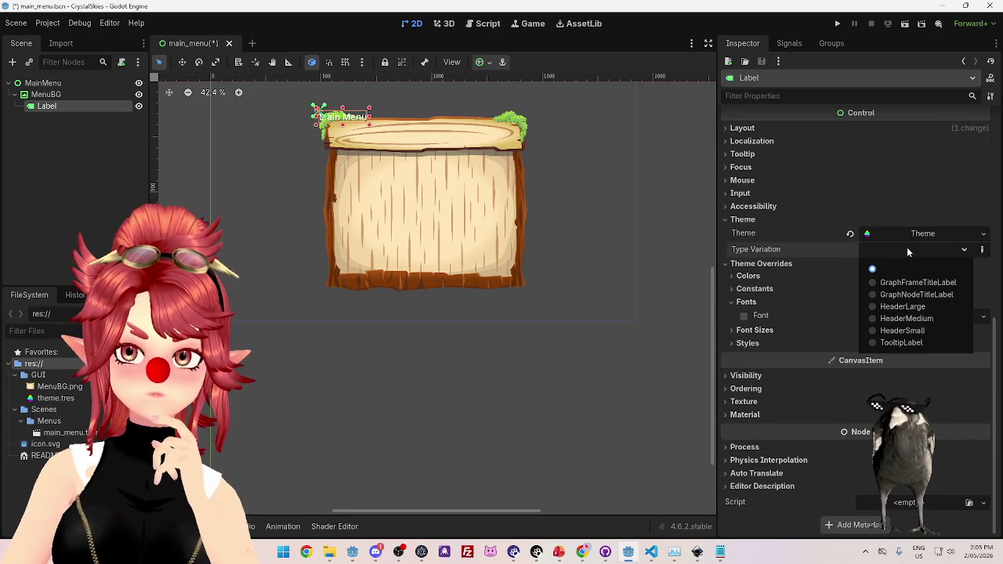
click(906, 247)
click(582, 552)
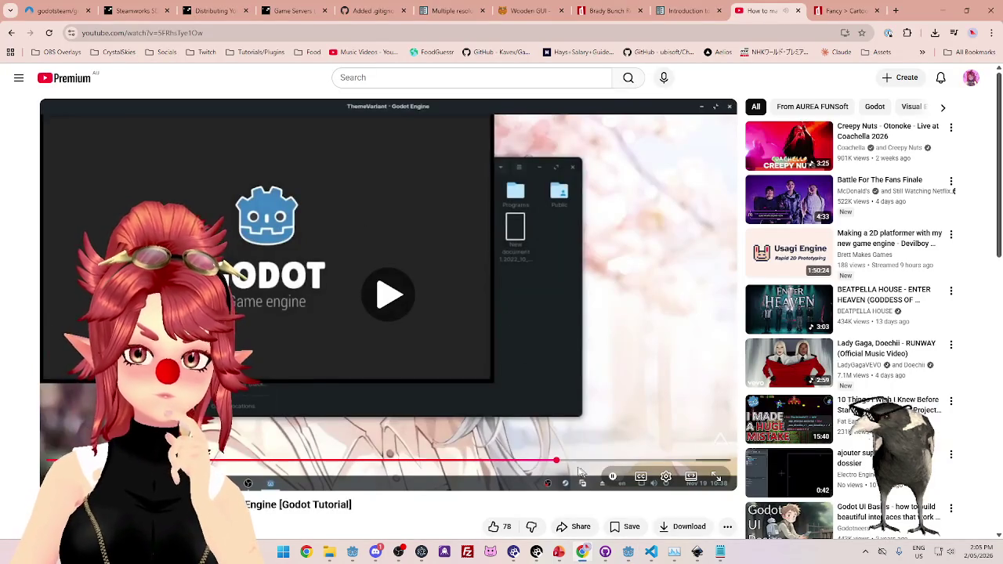
Skip the tutorial to about 3:42, then return to Godot and clear the Label's Theme.
drag(556, 461, 569, 466)
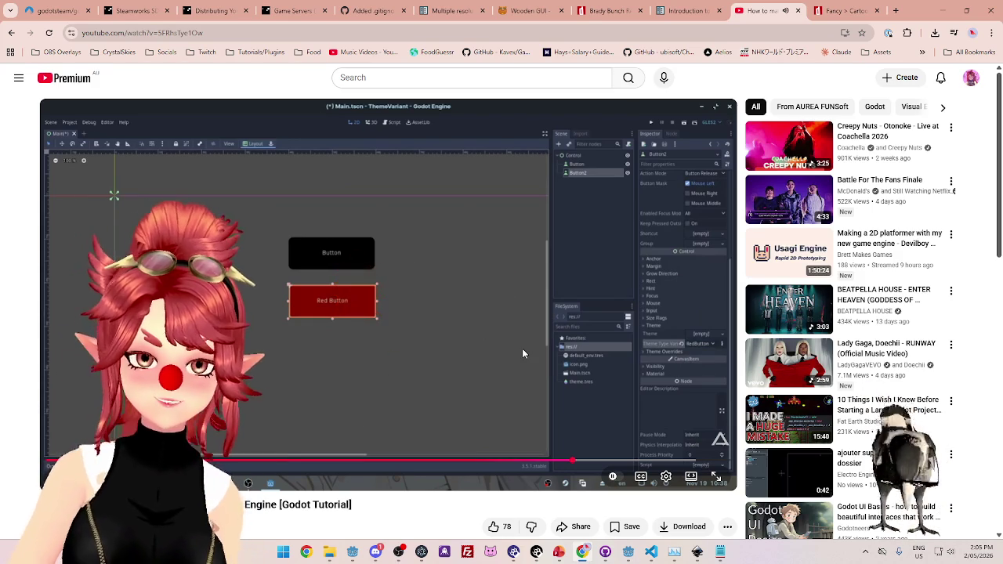
click(629, 553)
click(850, 234)
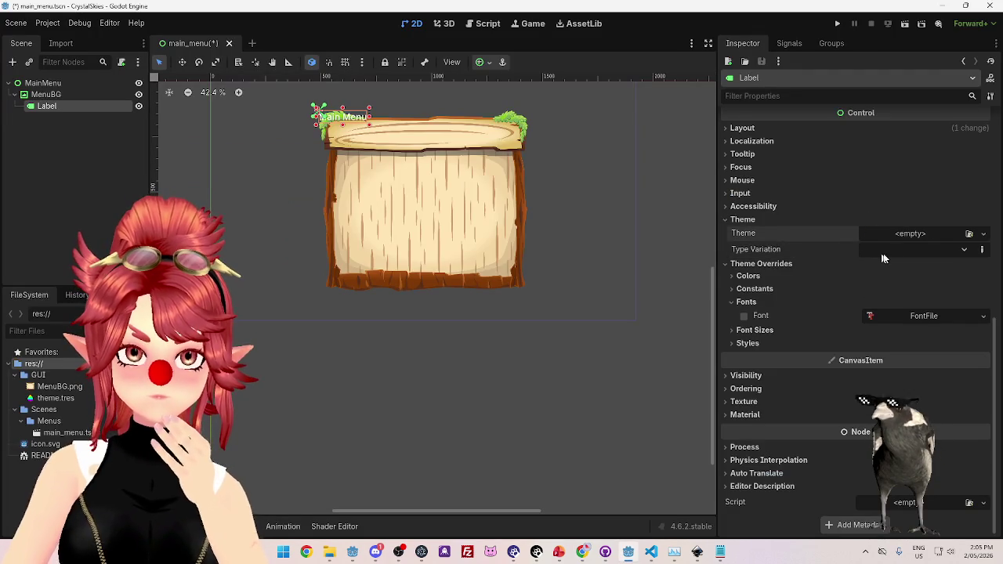
Check the Label's type variations, then open theme.tres from the FileSystem dock.
click(894, 248)
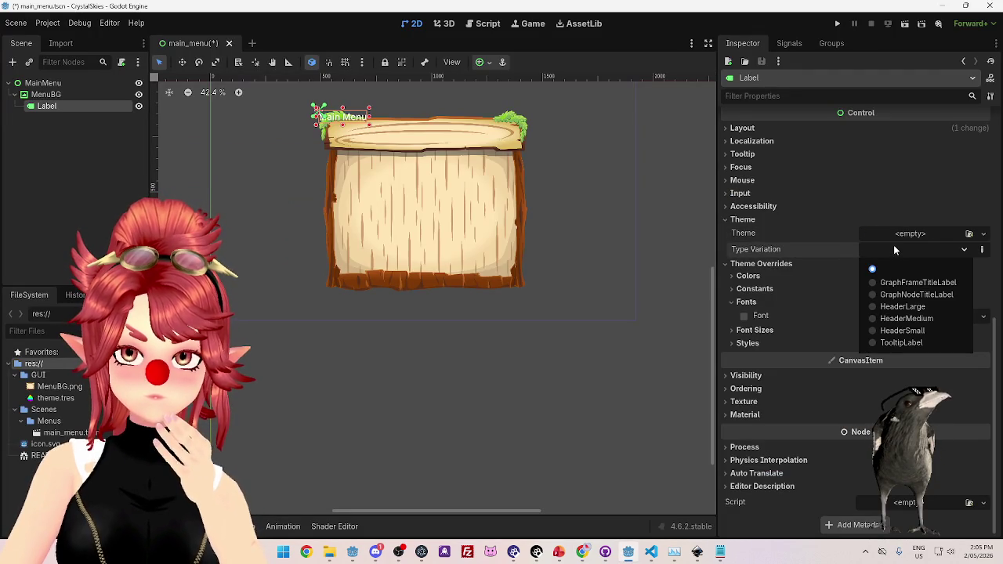
click(894, 248)
click(43, 398)
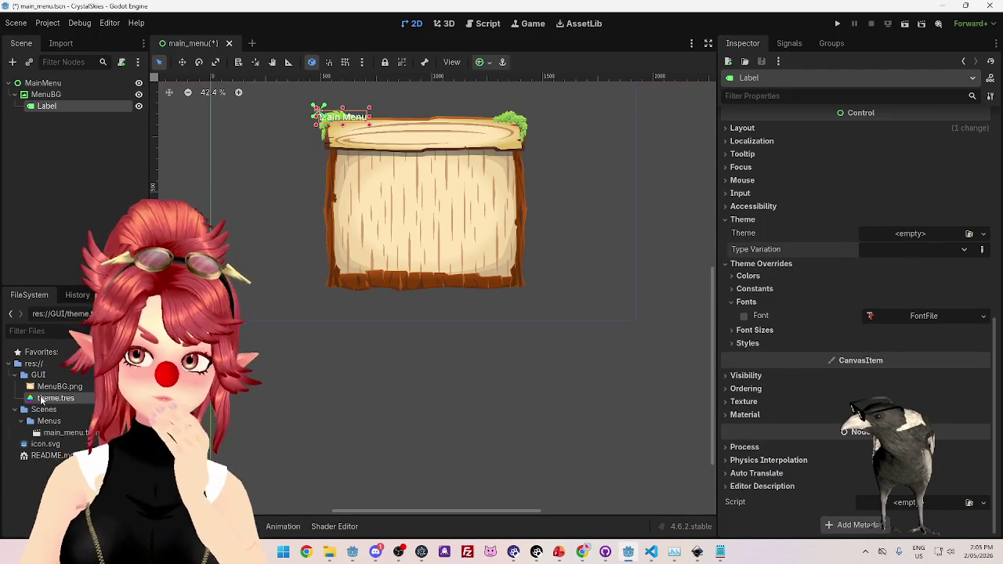
double_click(45, 399)
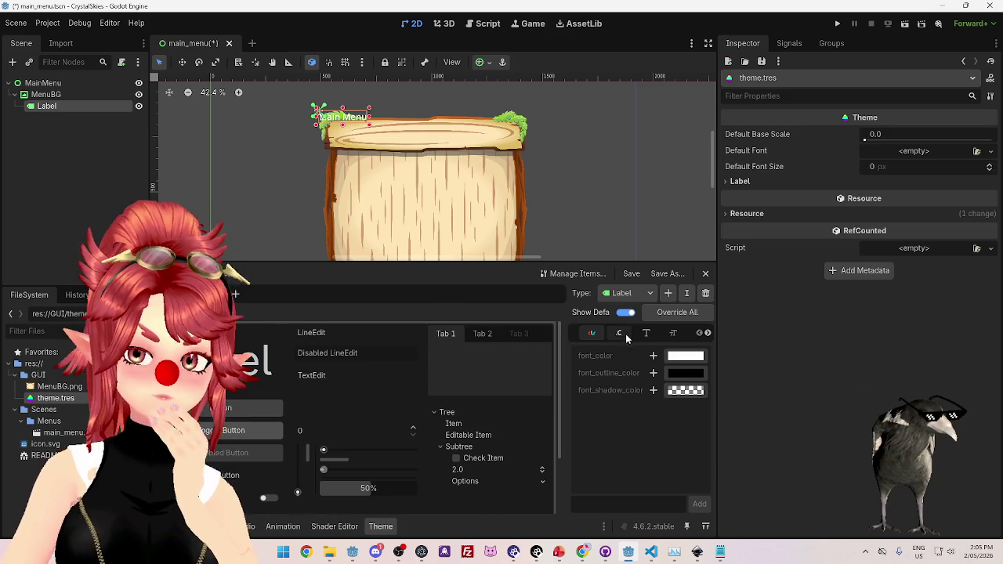
Show the Label type's Font Sizes (font_size 80) and start adding a new theme type.
click(675, 334)
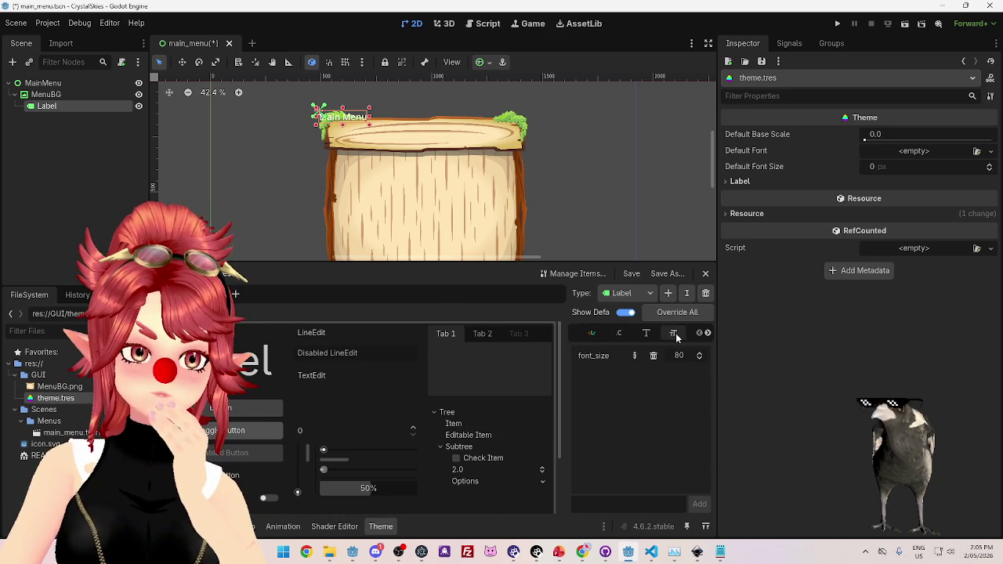
click(637, 294)
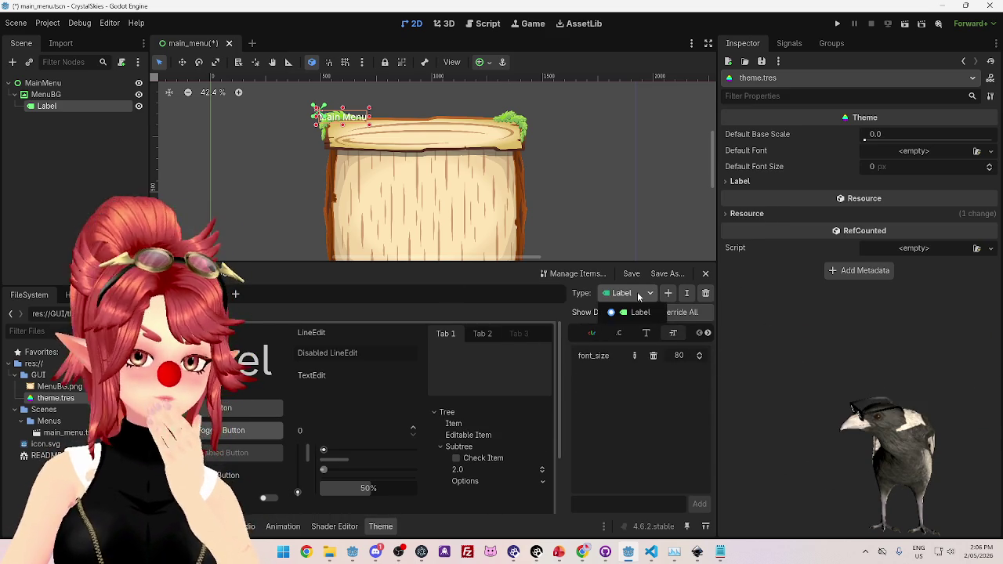
click(638, 294)
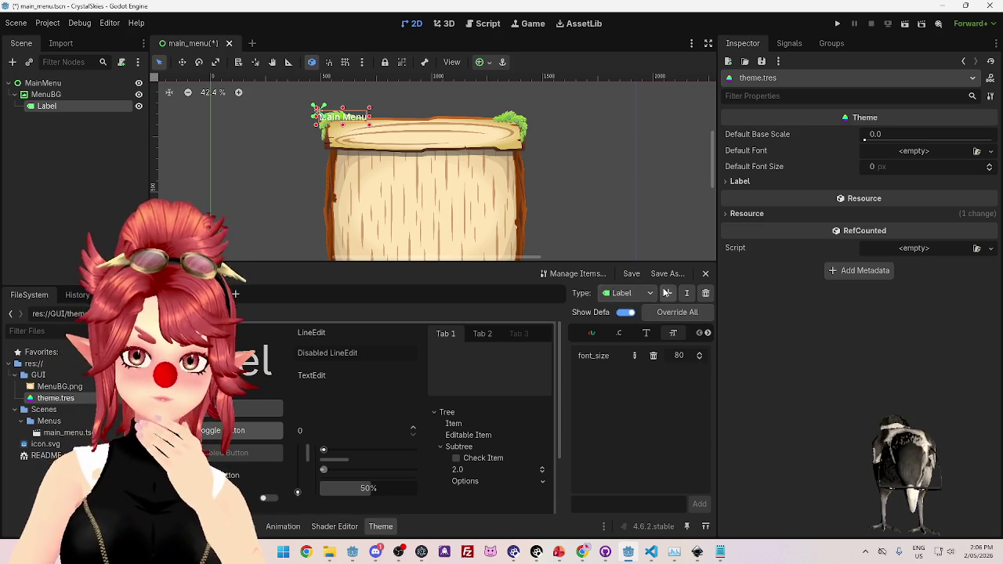
click(667, 293)
scroll(403, 292, down, 2)
scroll(404, 292, up, 2)
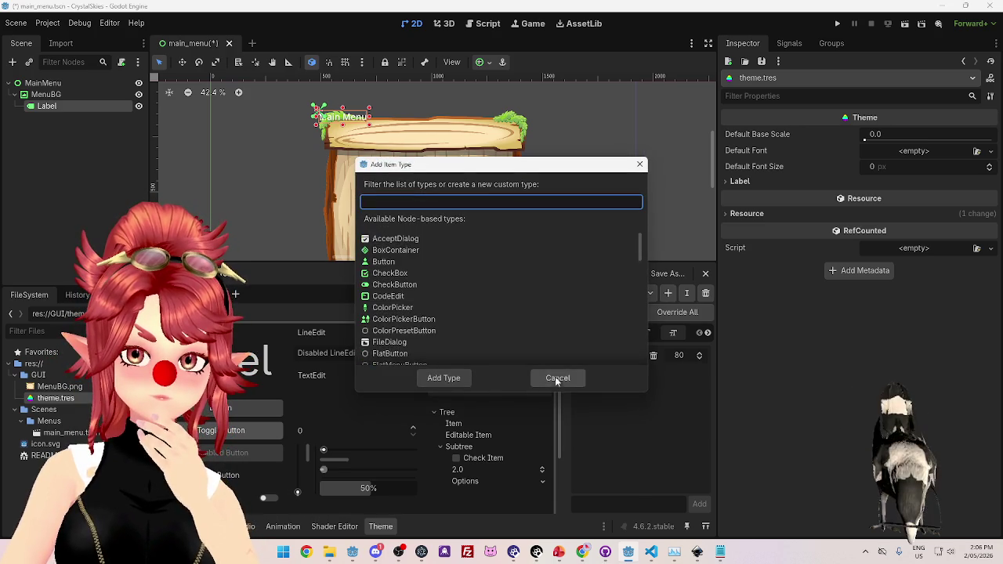
Cancel the Add Item Type dialog and add a LabelLarge type through Manage Items.
click(556, 378)
click(591, 274)
text(La)
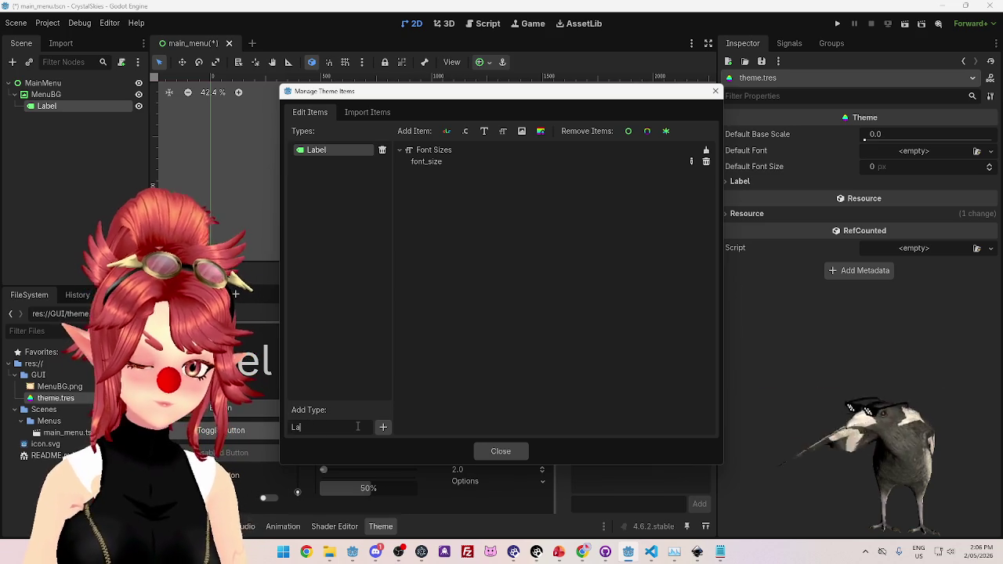
text(belLAr)
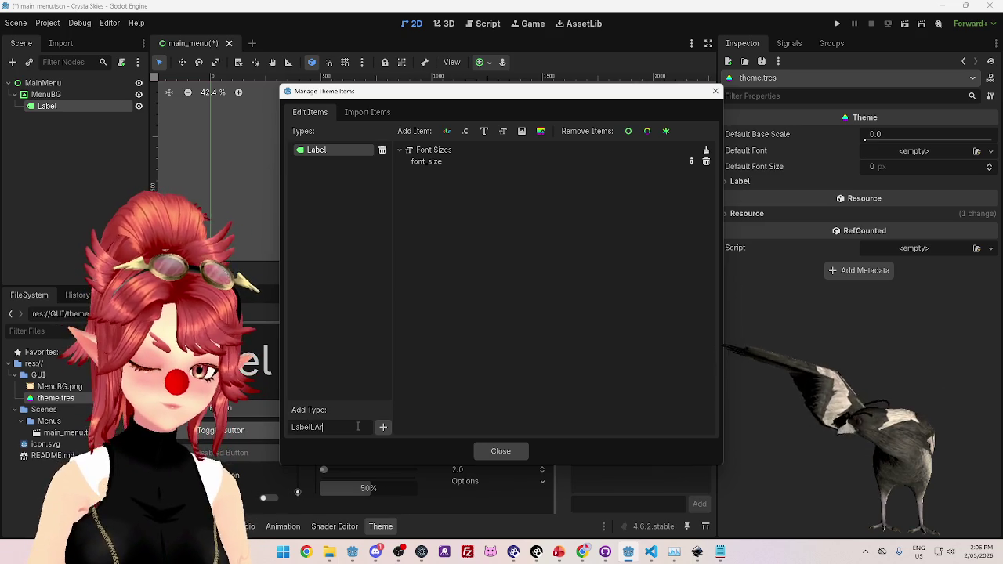
text(ge)
key(Return)
Give LabelLarge a Font Size item named font_size and close the item manager.
double_click(335, 163)
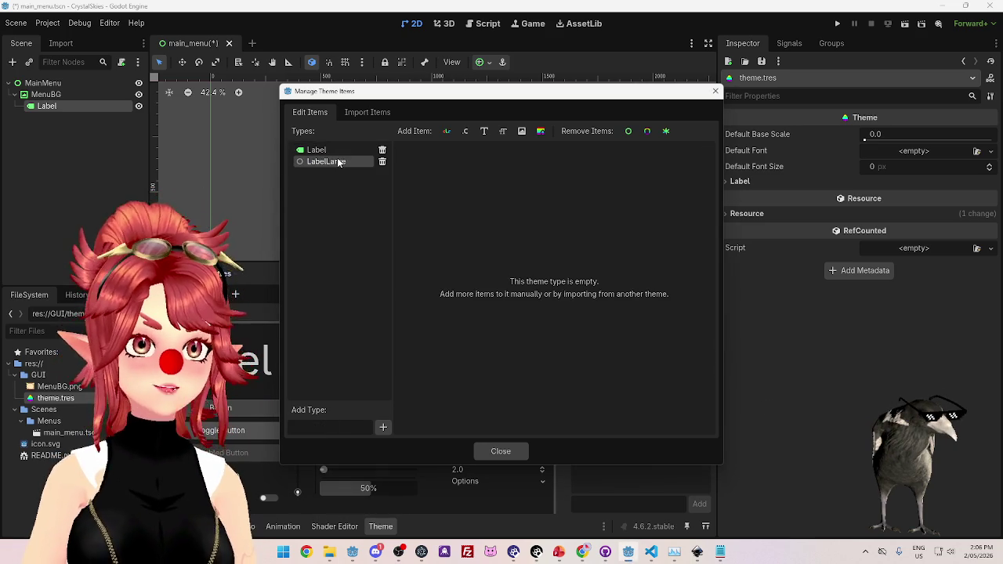
click(503, 131)
text(font_size)
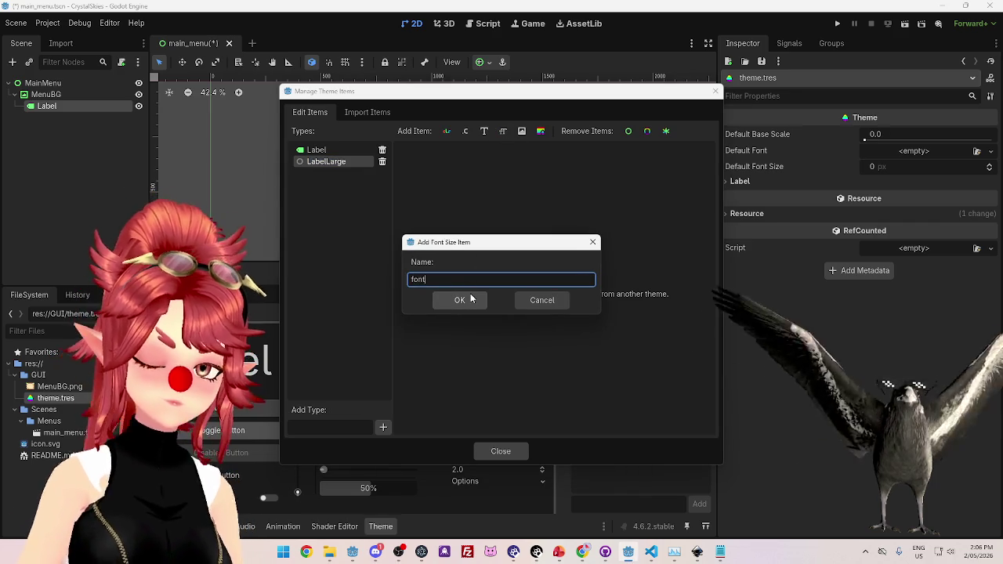
click(460, 299)
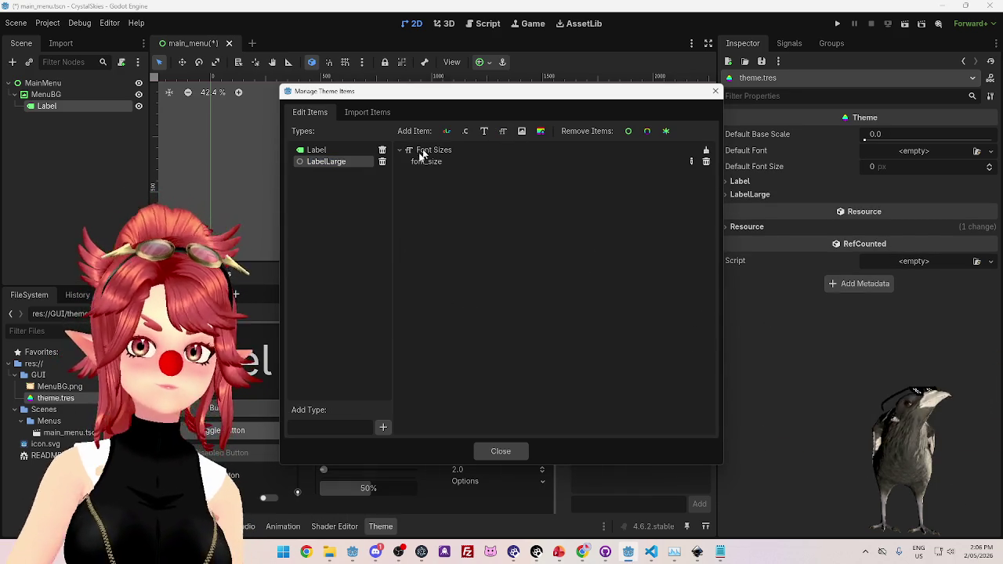
click(505, 451)
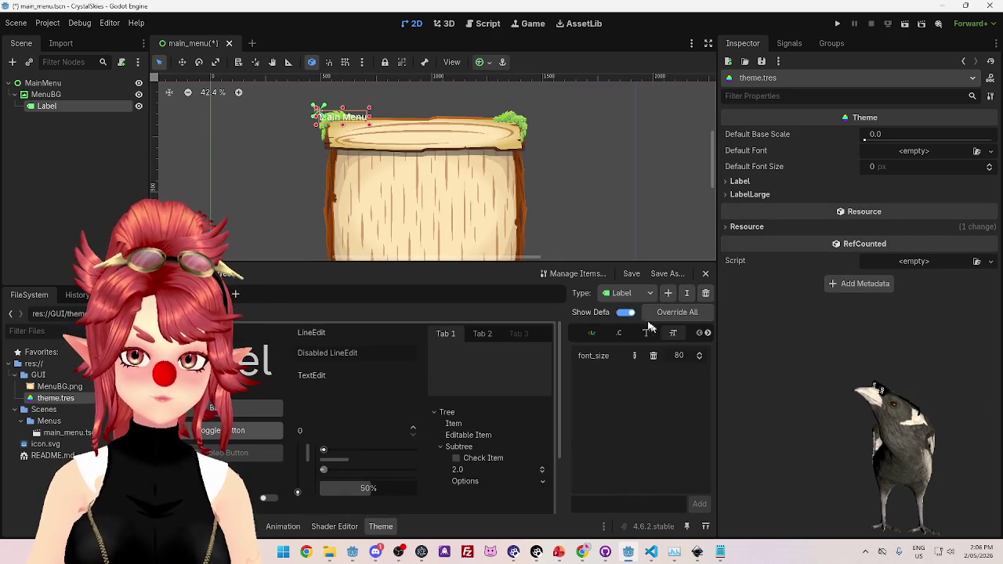
Switch the theme editor to LabelLarge and set its font_size to 200.
click(627, 294)
click(649, 324)
click(678, 355)
text(20)
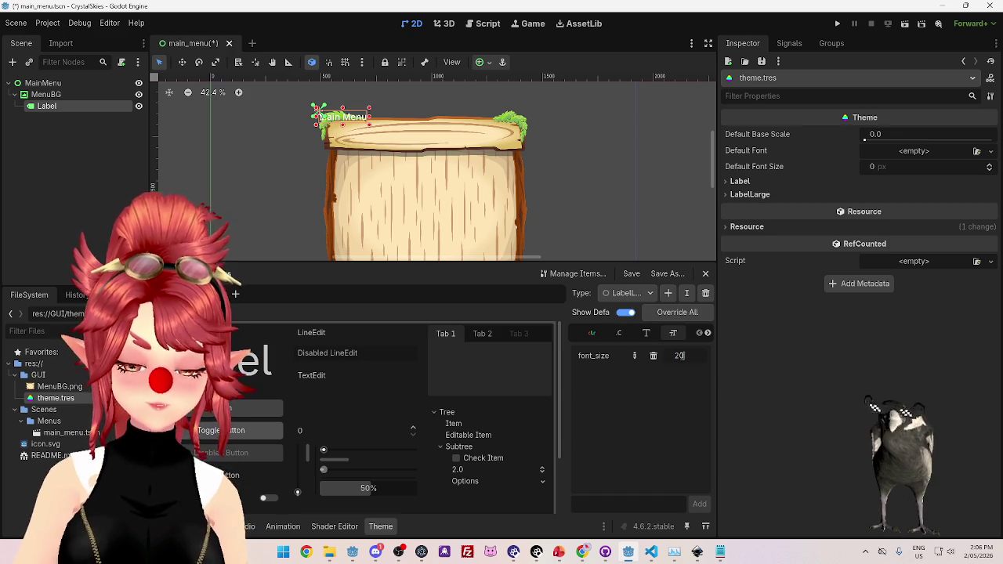
text(0)
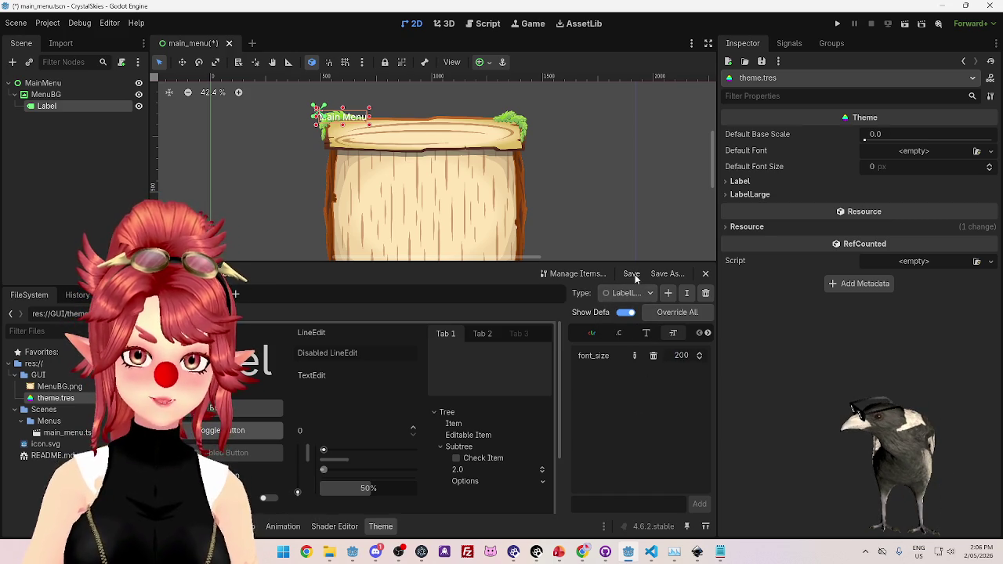
Reselect the Label node and look over its Type Variation choices without picking one.
click(43, 83)
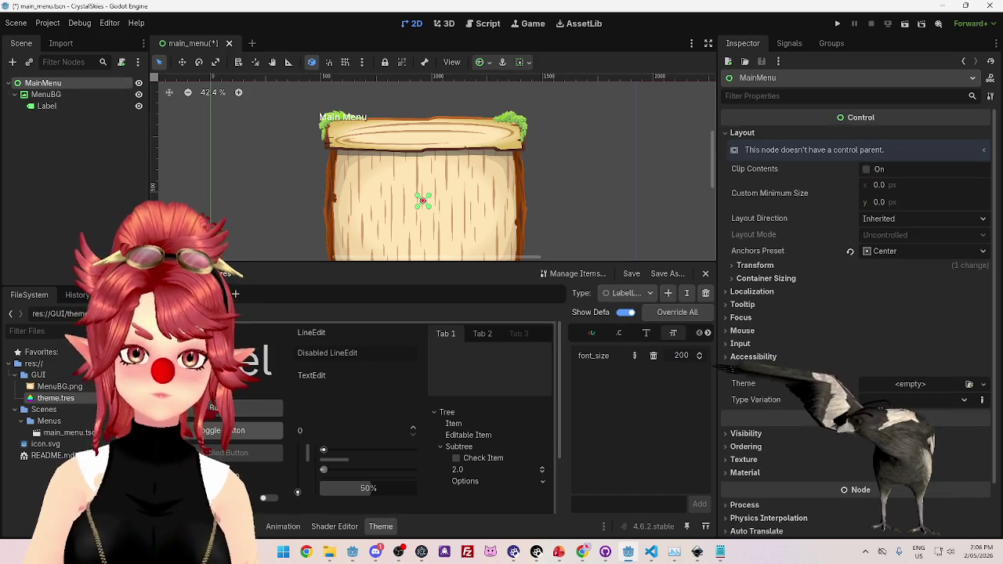
click(73, 107)
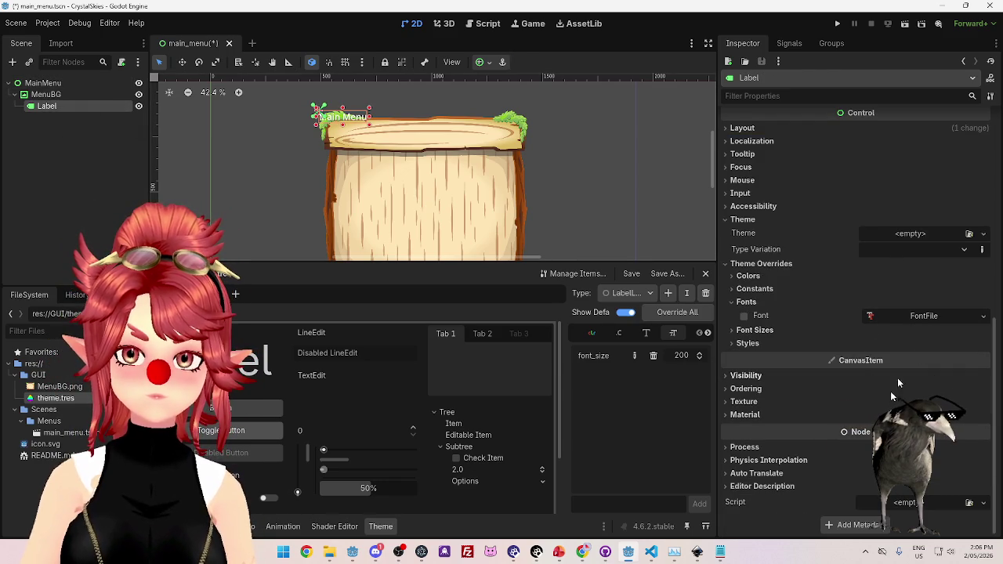
click(913, 251)
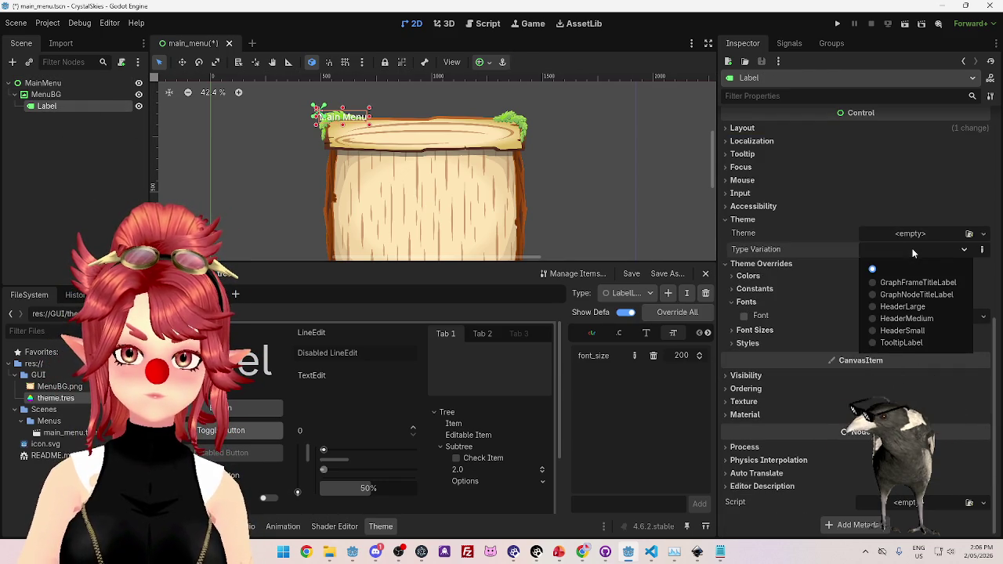
click(835, 249)
Try Save Scene As and New Scene from the Scene menu, cancelling and closing both.
click(23, 28)
click(43, 116)
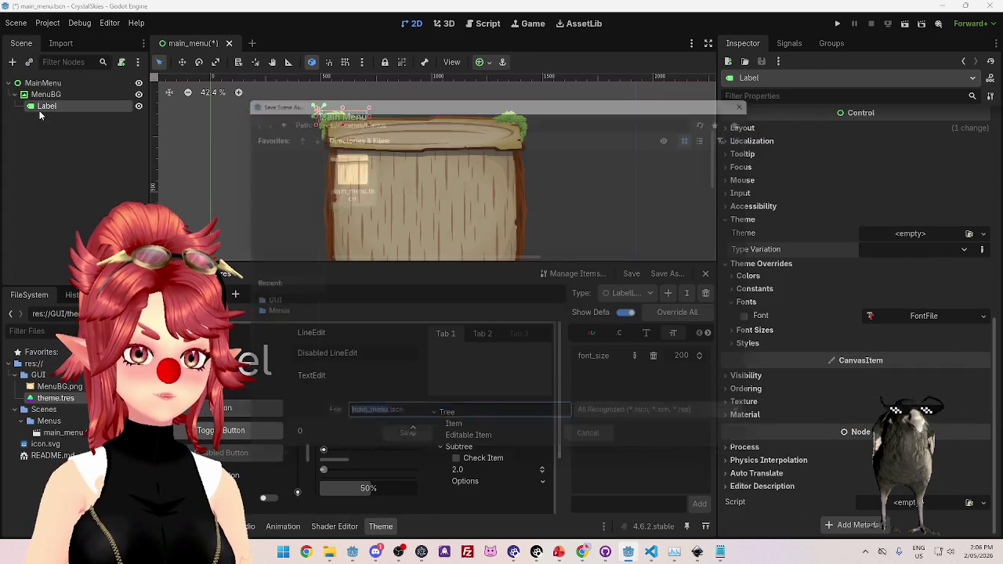
click(595, 450)
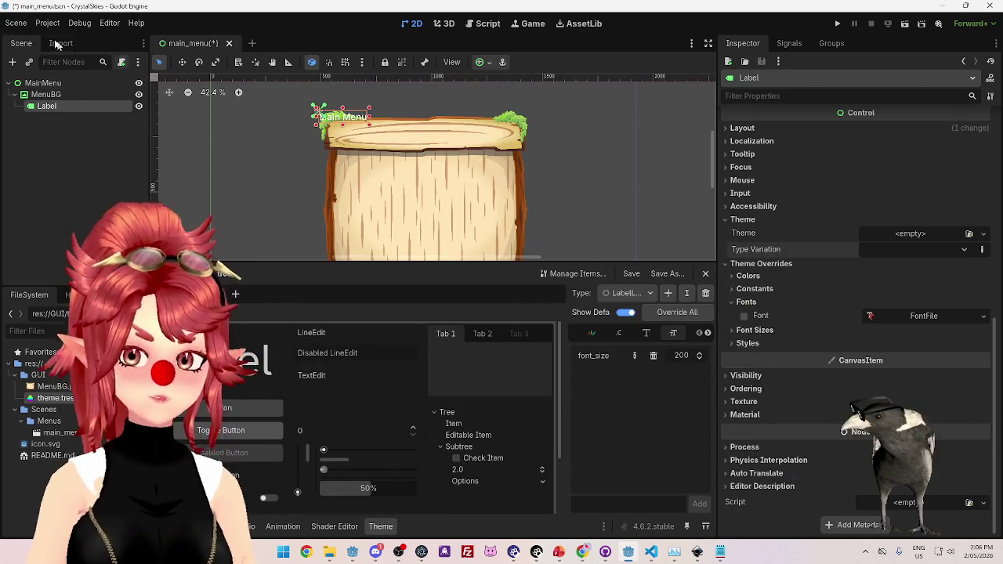
click(15, 23)
click(27, 37)
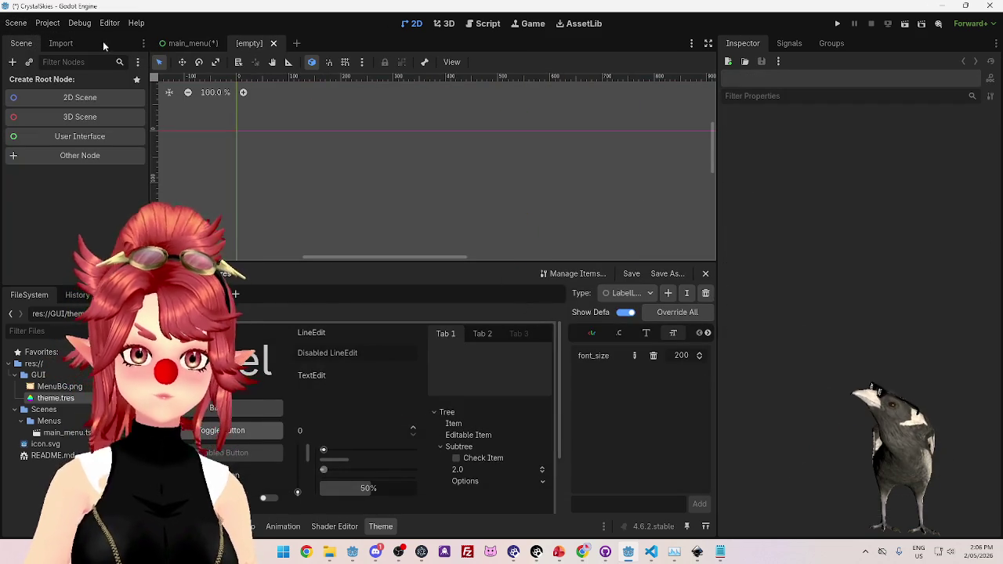
click(273, 43)
click(16, 23)
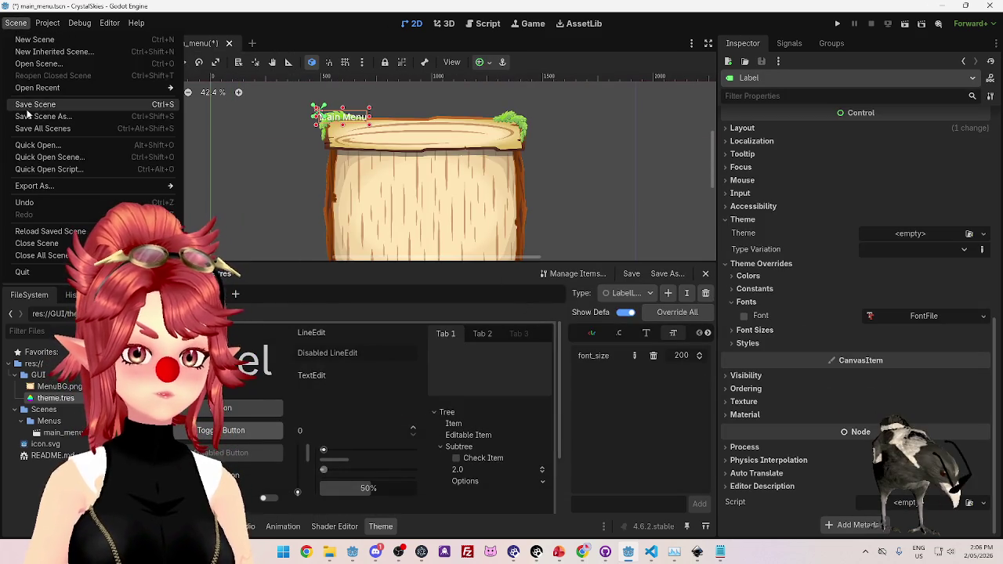
Save main_menu, quit Godot, and relaunch it on the CrystalSkies project.
click(35, 104)
click(997, 5)
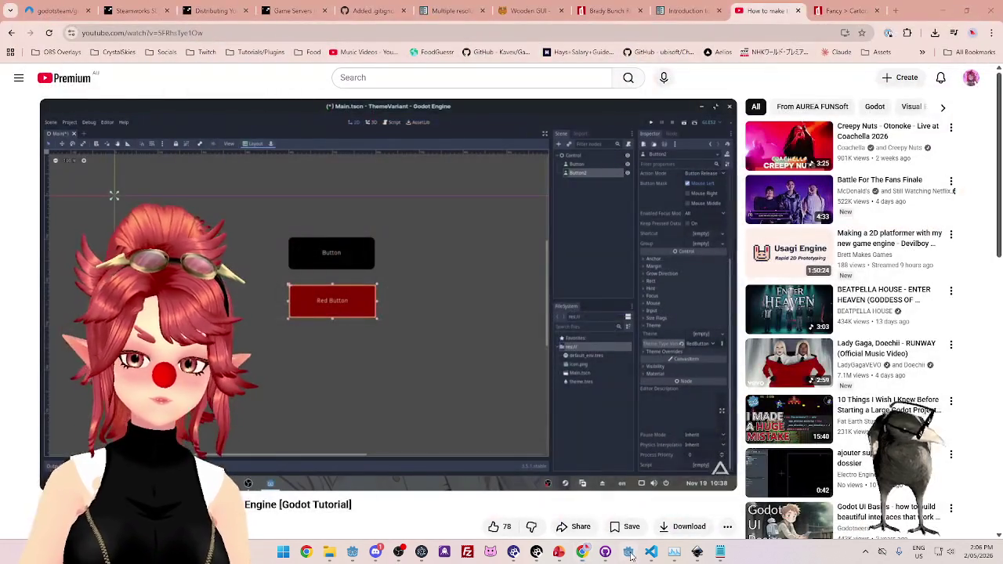
click(628, 552)
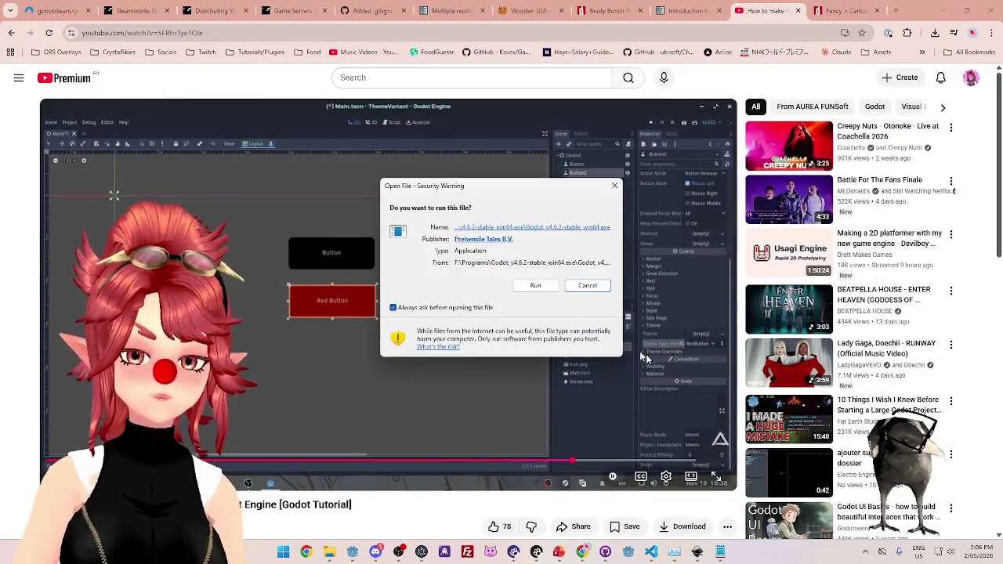
click(535, 290)
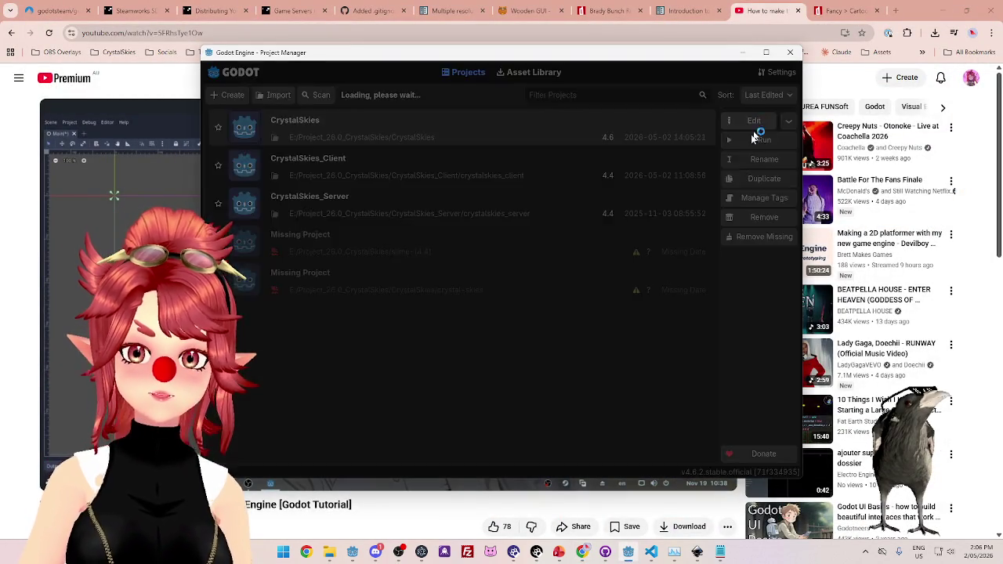
click(751, 134)
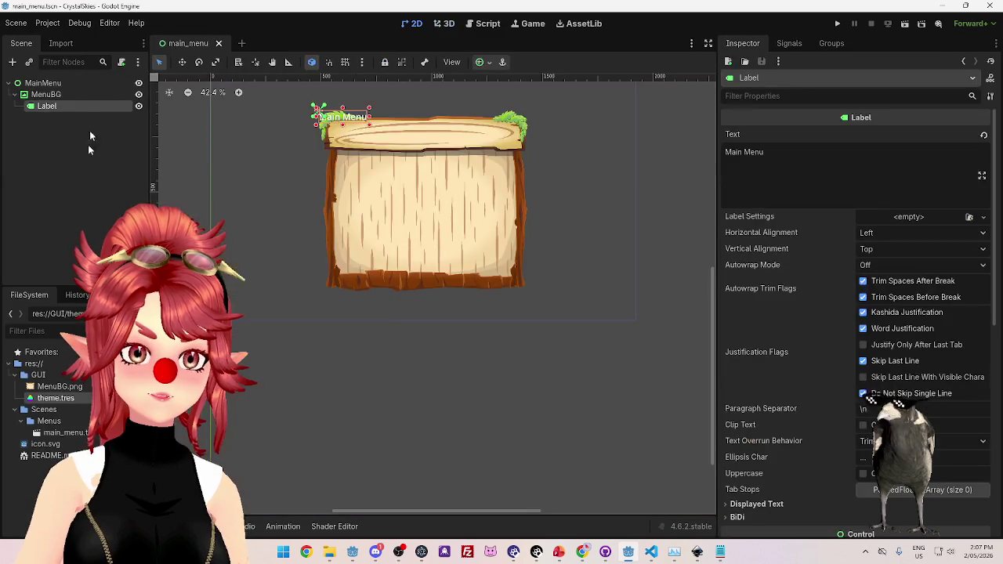
Scroll to the Label's Type Variation and look over the available variations.
scroll(927, 369, down, 10)
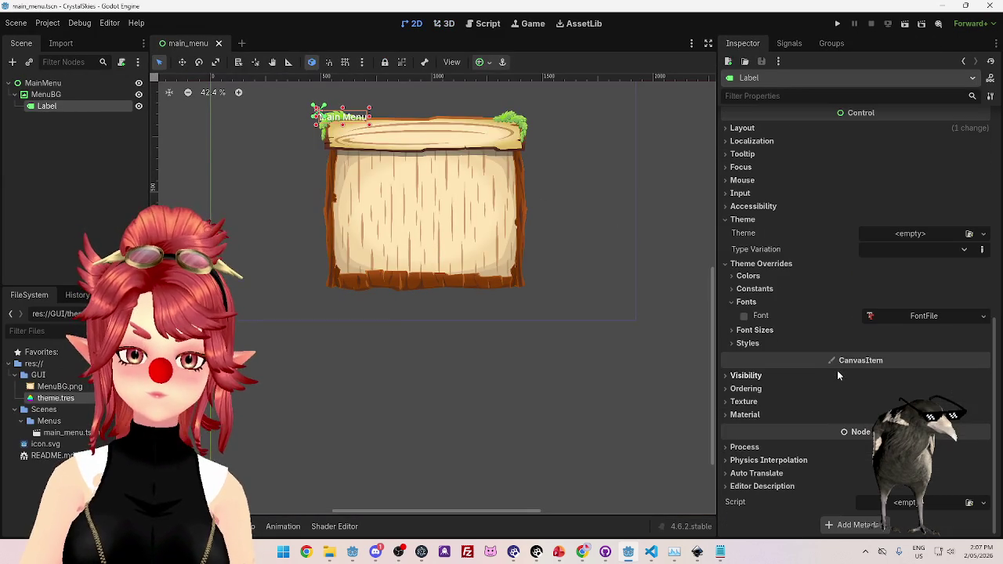
click(913, 249)
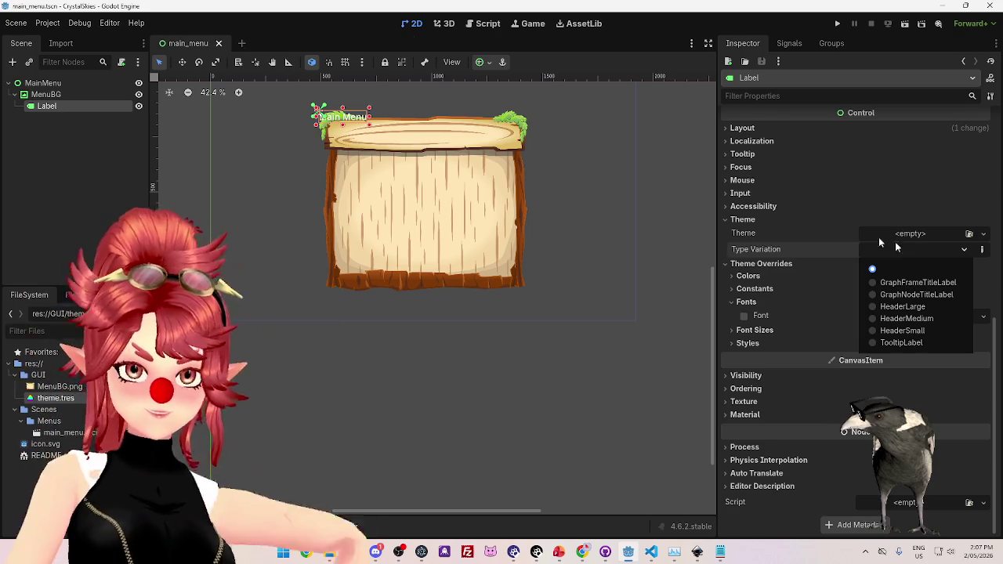
click(29, 25)
Check the GUI > Theme project setting, then open theme.tres showing Label font_size 80.
click(39, 25)
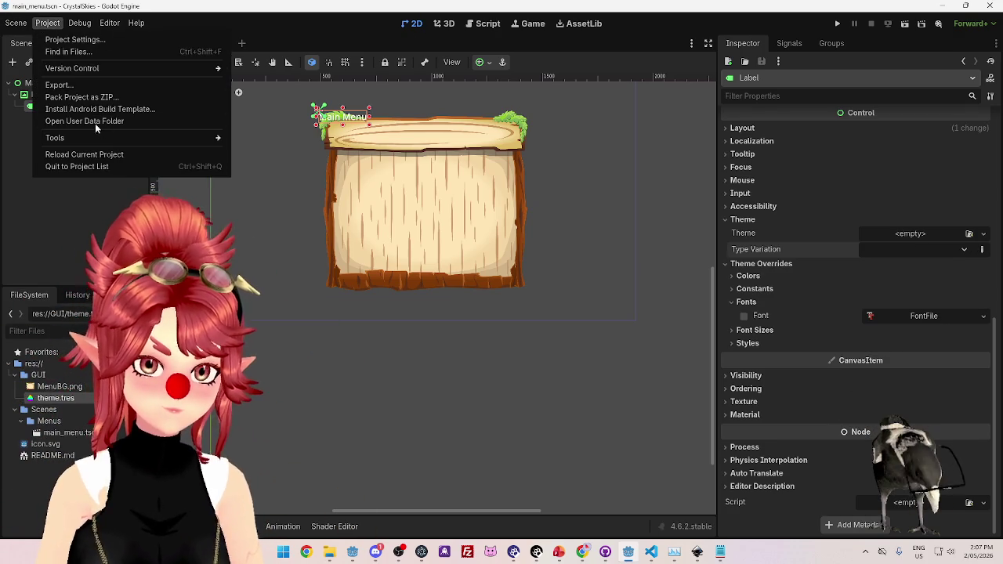
click(59, 38)
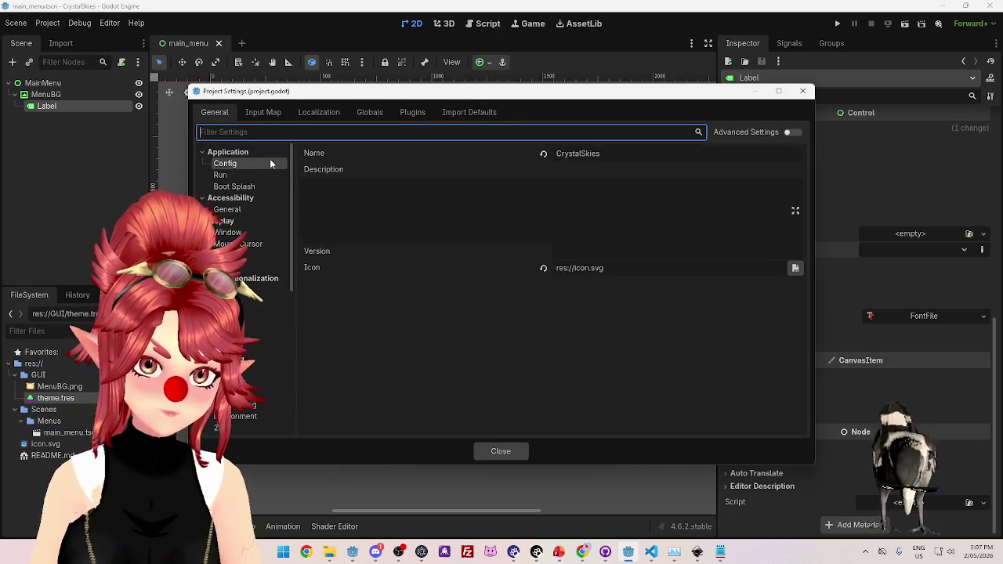
click(263, 348)
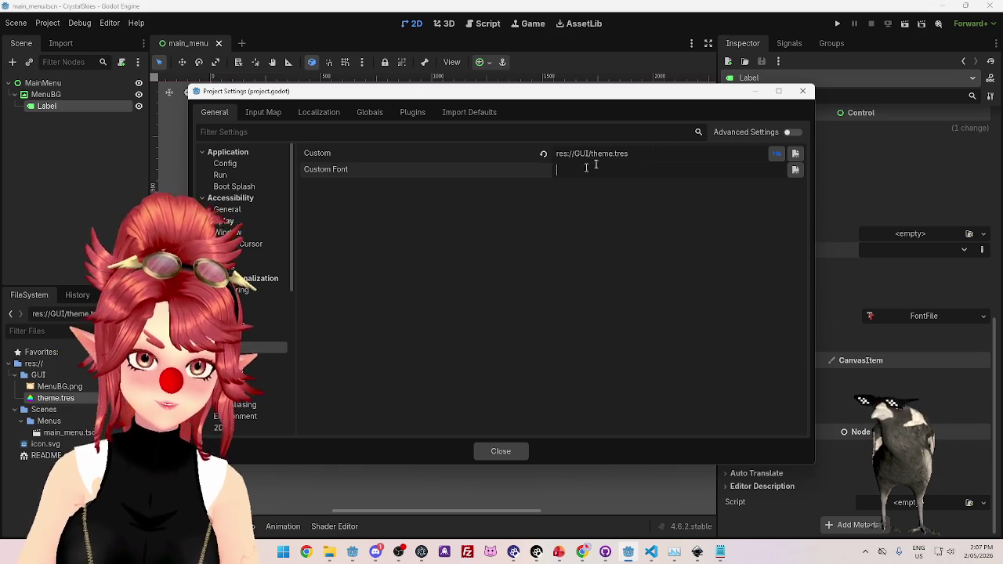
click(802, 91)
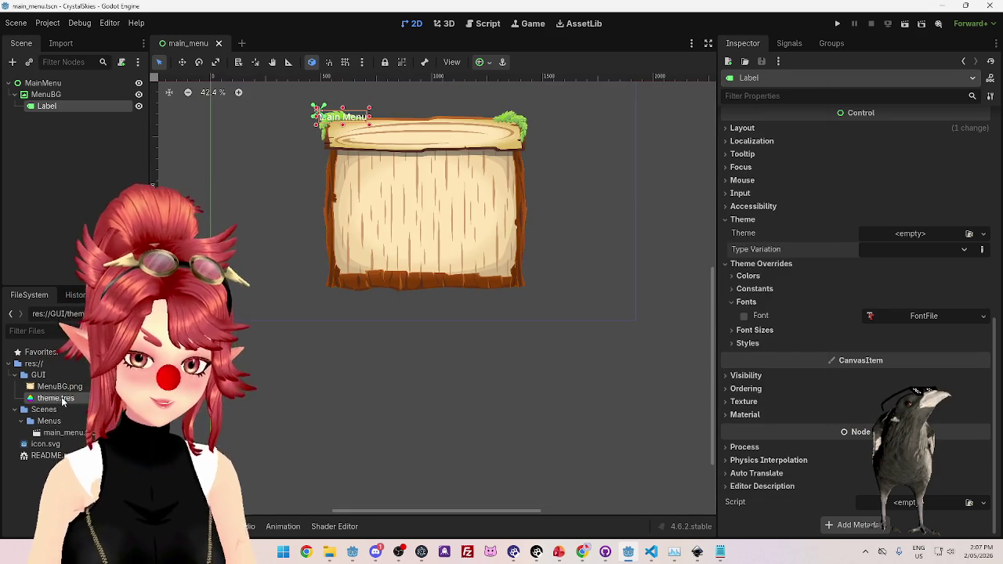
double_click(63, 401)
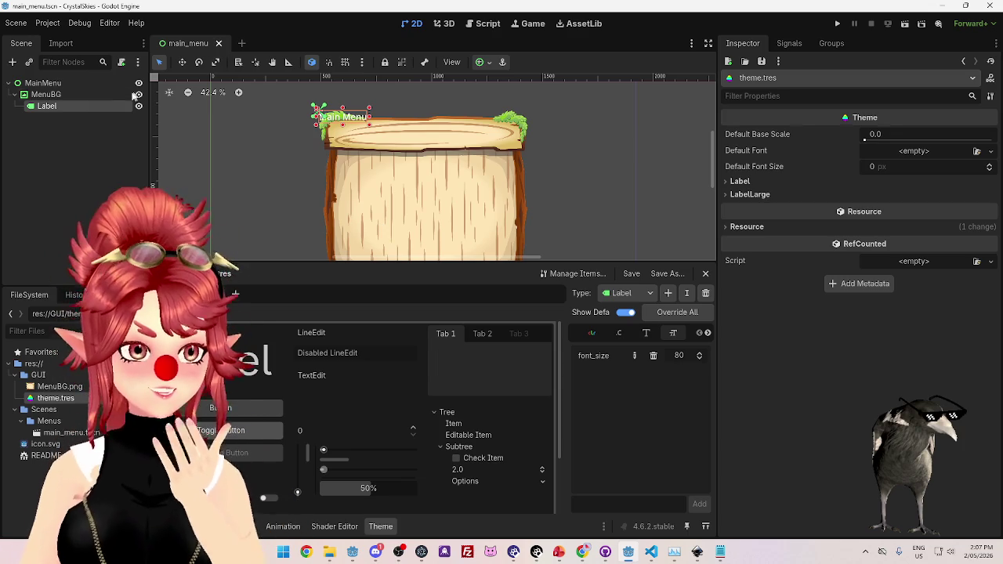
click(64, 84)
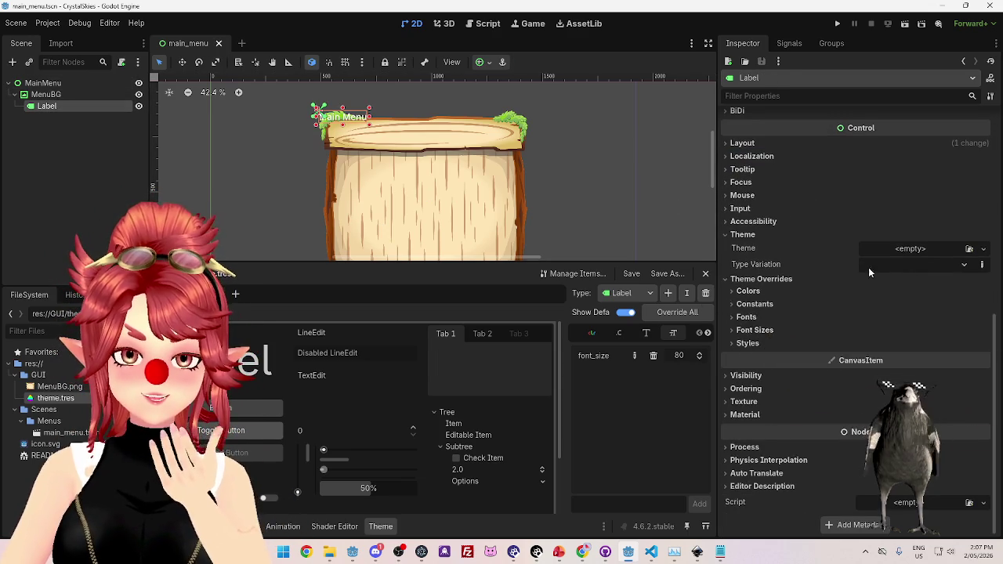
Apply the HeaderLarge type variation to the Label, then clear it again.
click(899, 265)
click(900, 264)
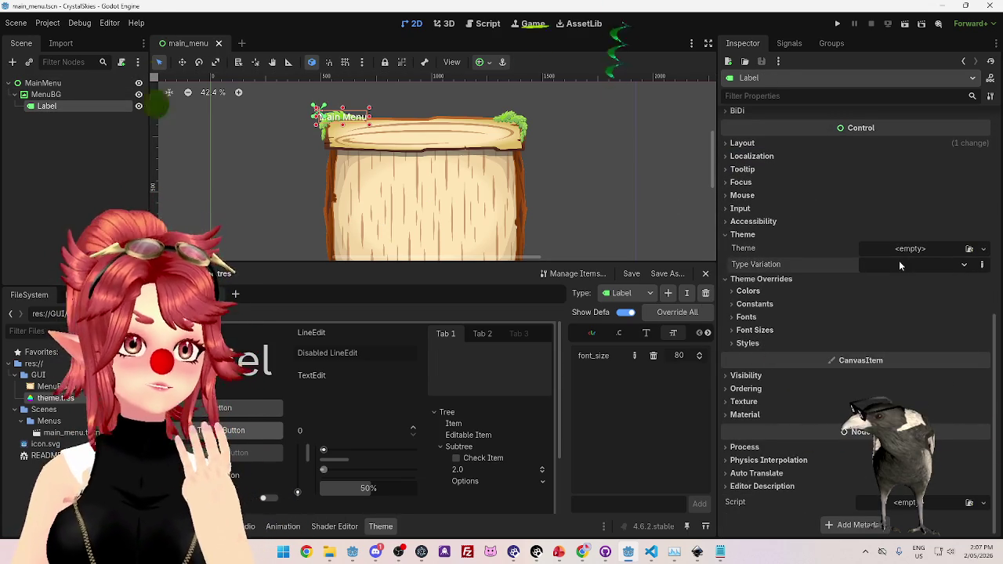
click(910, 249)
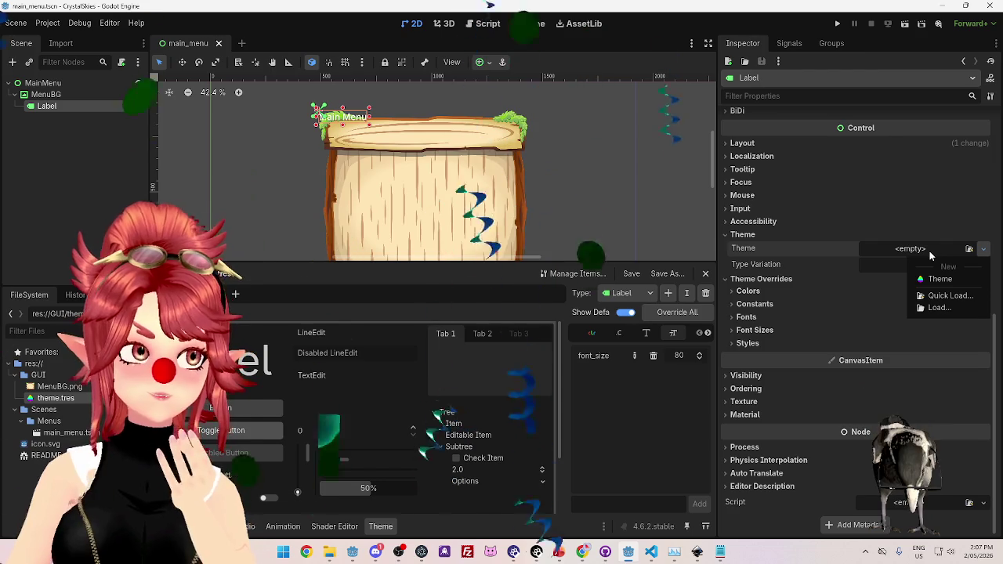
click(876, 270)
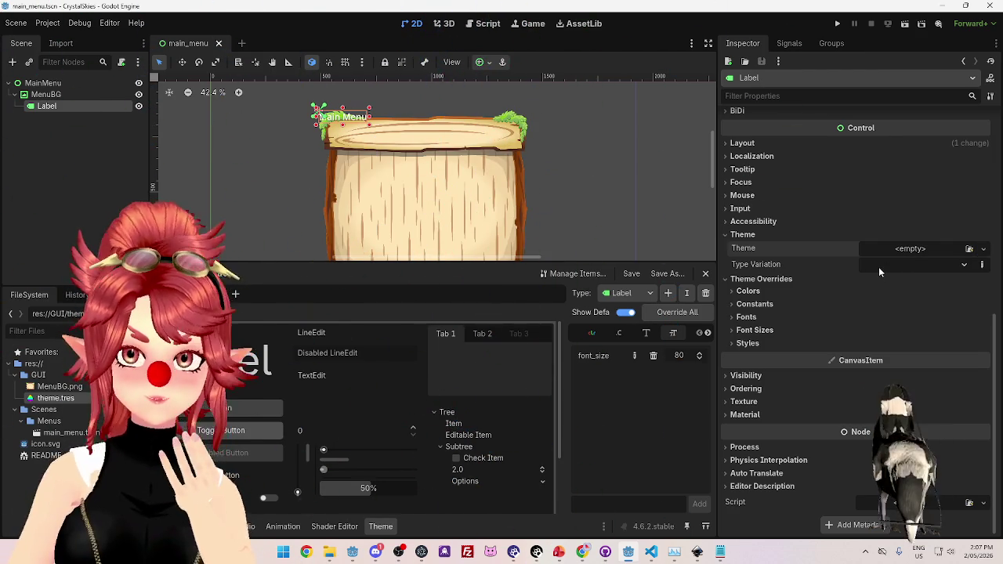
click(876, 268)
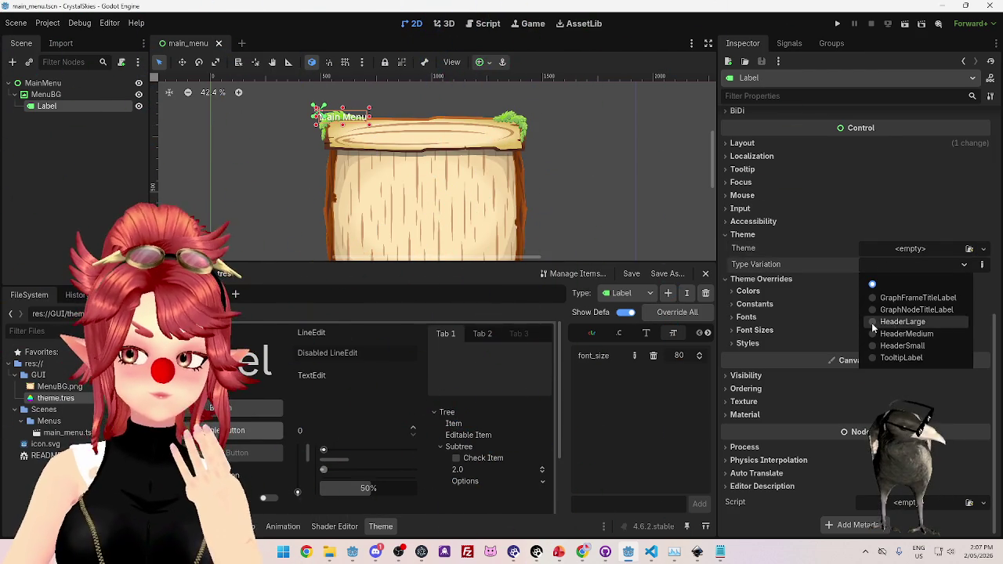
click(872, 324)
click(901, 263)
click(899, 282)
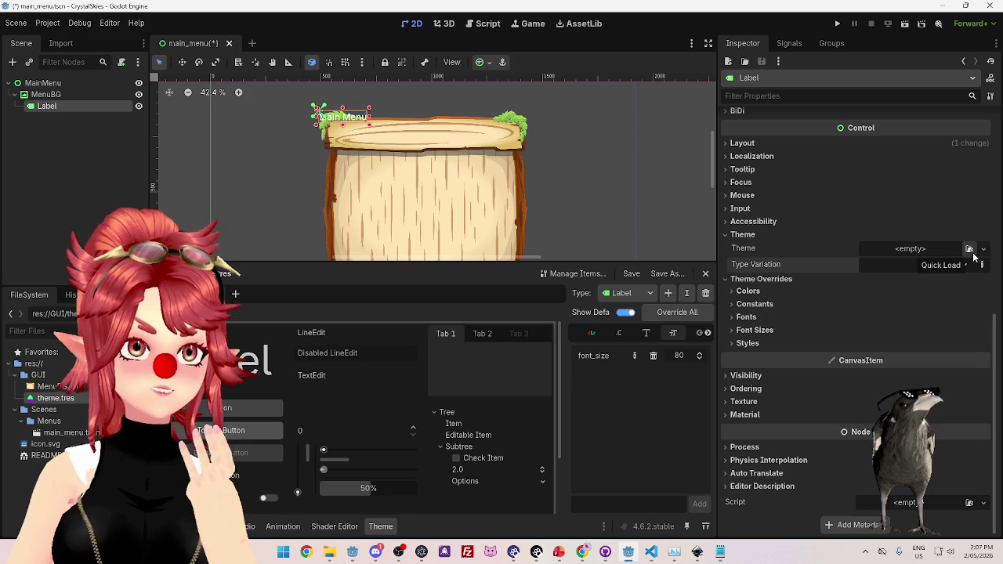
Give the Label a New Theme, revert it to empty, and switch to the browser.
click(983, 249)
click(940, 279)
click(915, 266)
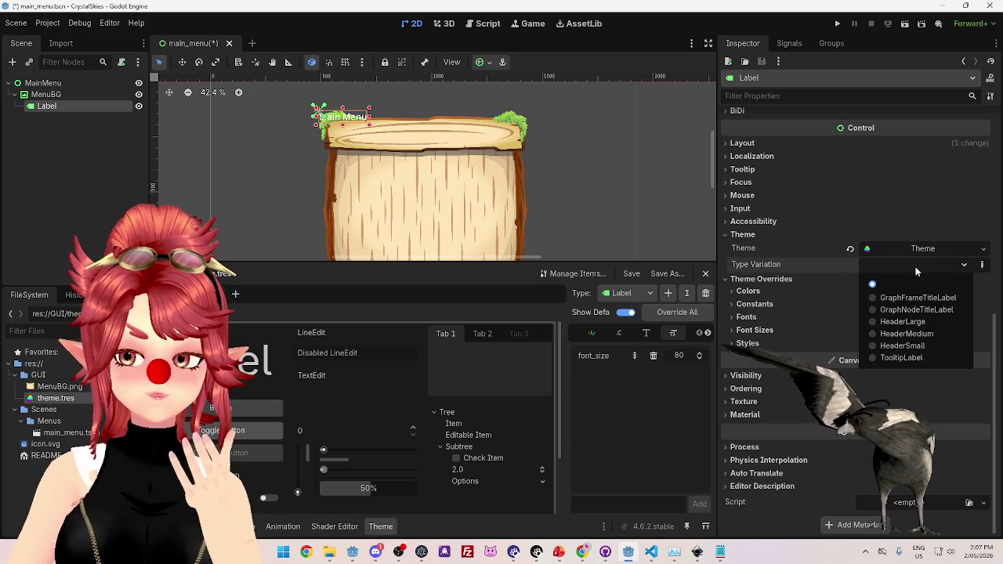
click(906, 251)
click(850, 248)
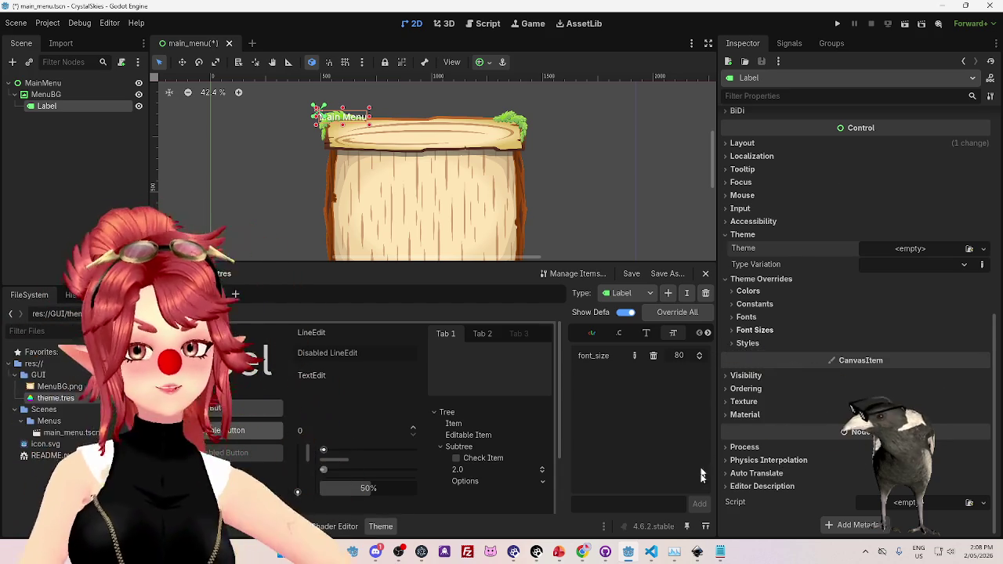
click(582, 552)
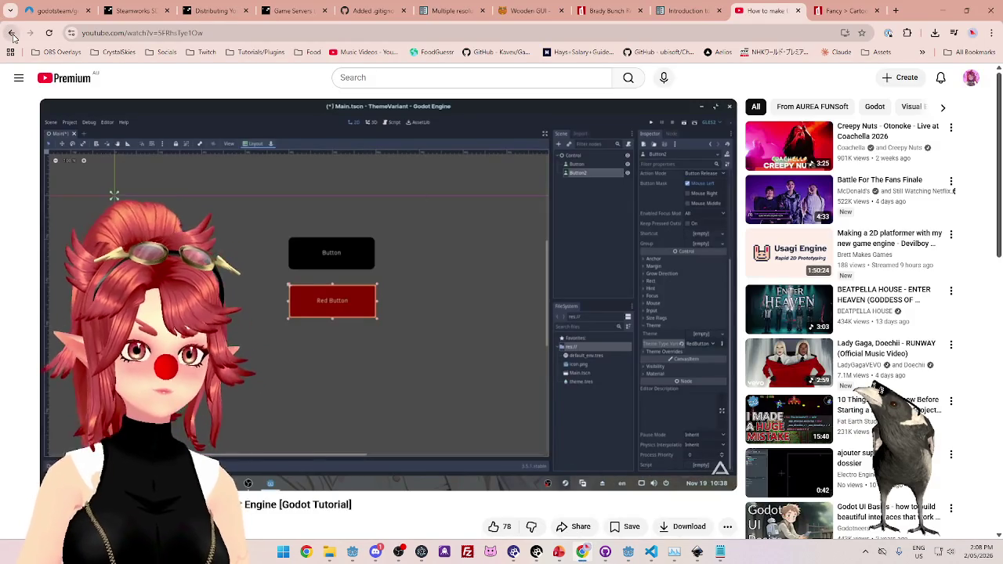
Read the r/godot theme-variations thread from the search results and open its Theme type variations docs link.
click(11, 32)
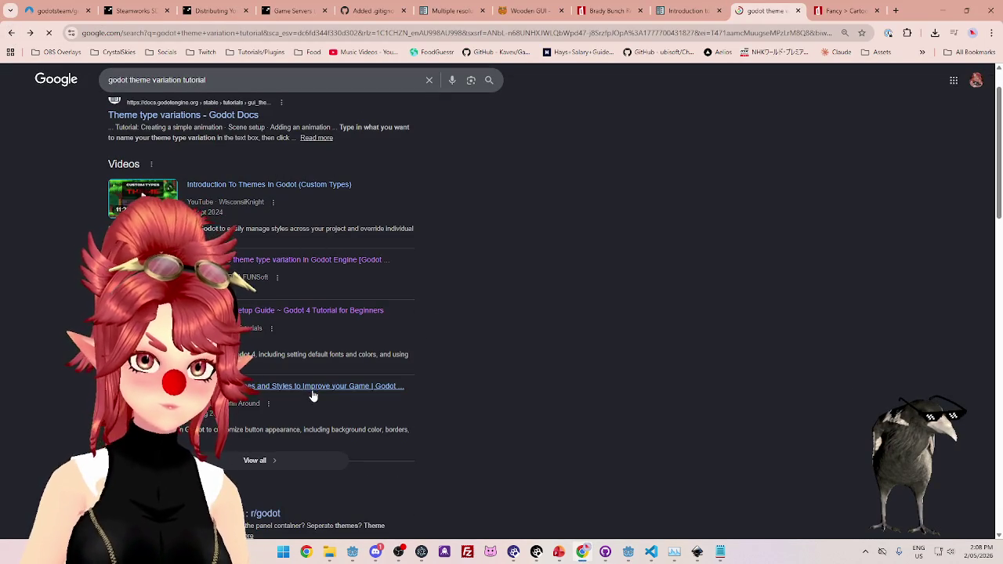
scroll(311, 392, down, 3)
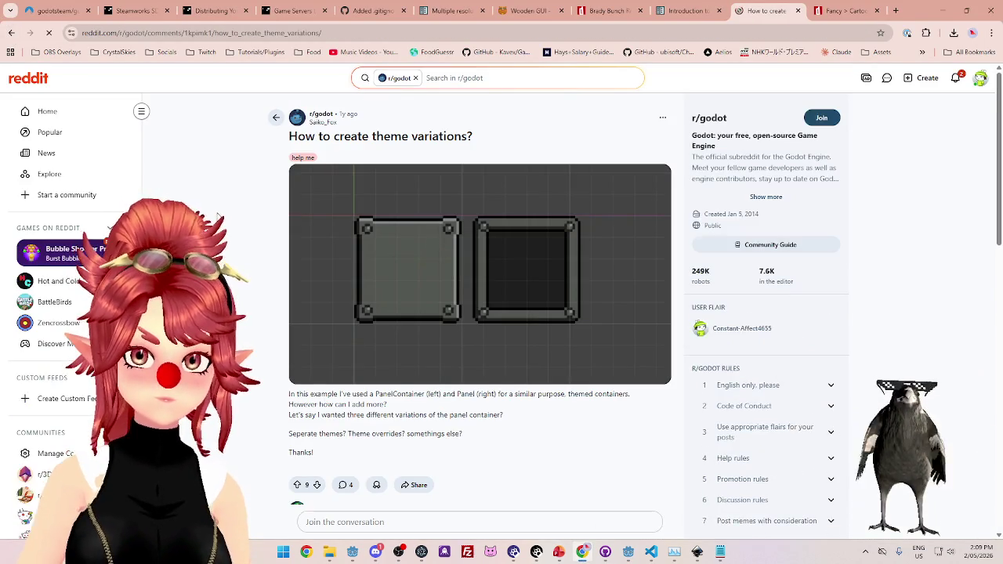
scroll(548, 353, down, 2)
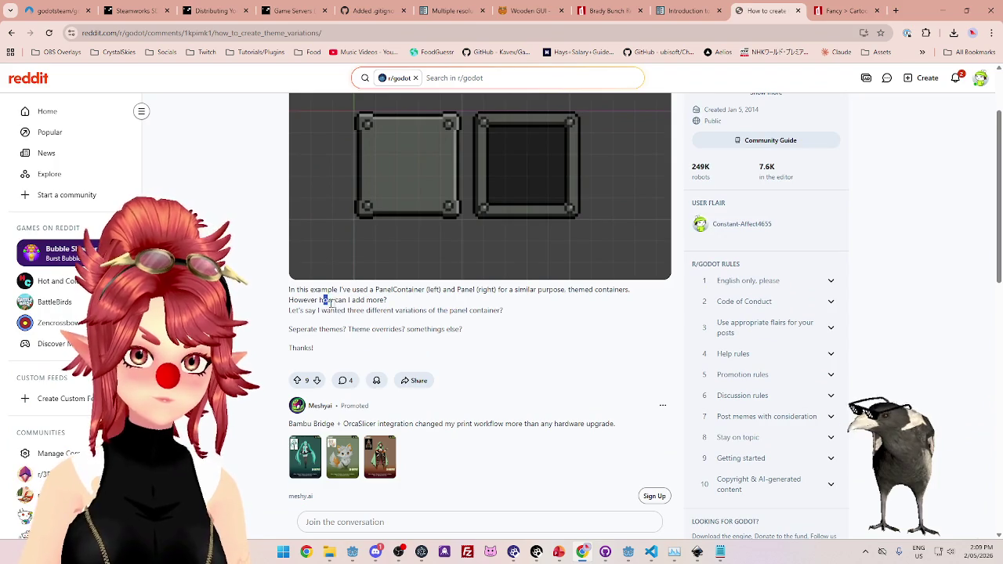
drag(343, 311, 470, 311)
scroll(369, 283, down, 4)
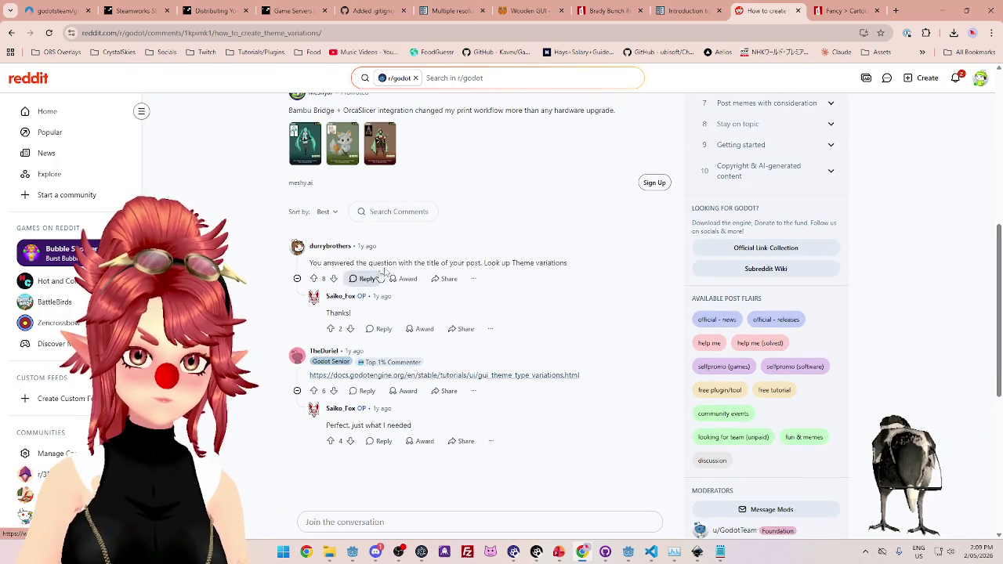
drag(443, 263, 558, 263)
scroll(481, 316, down, 2)
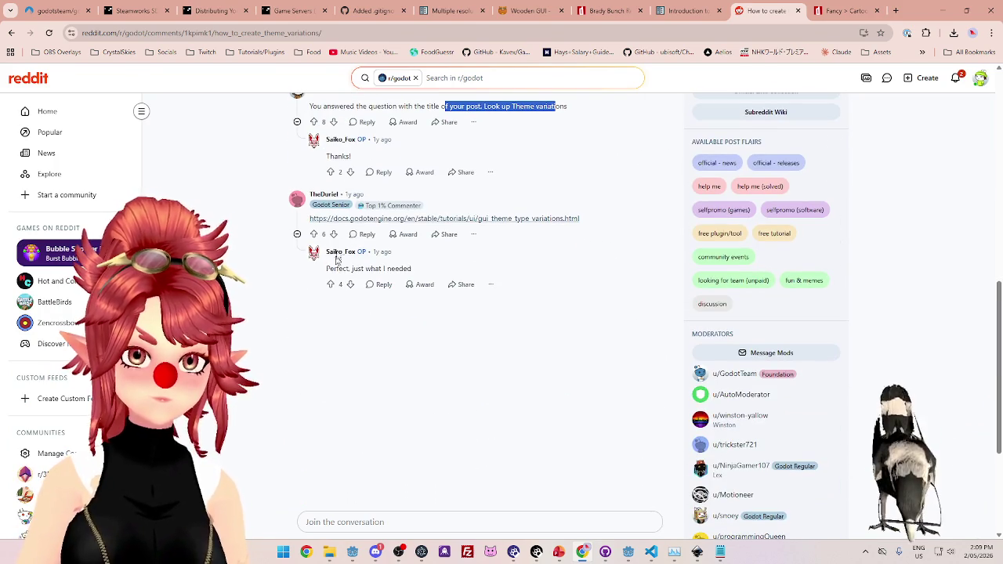
click(378, 219)
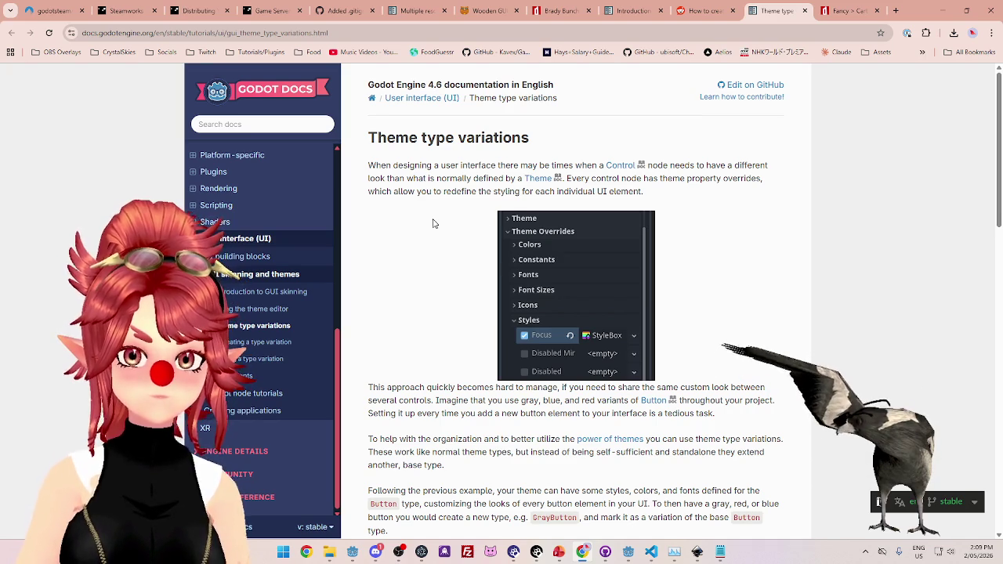
Read the Godot Docs steps for creating a type variation, then return to the Godot editor.
scroll(496, 221, down, 6)
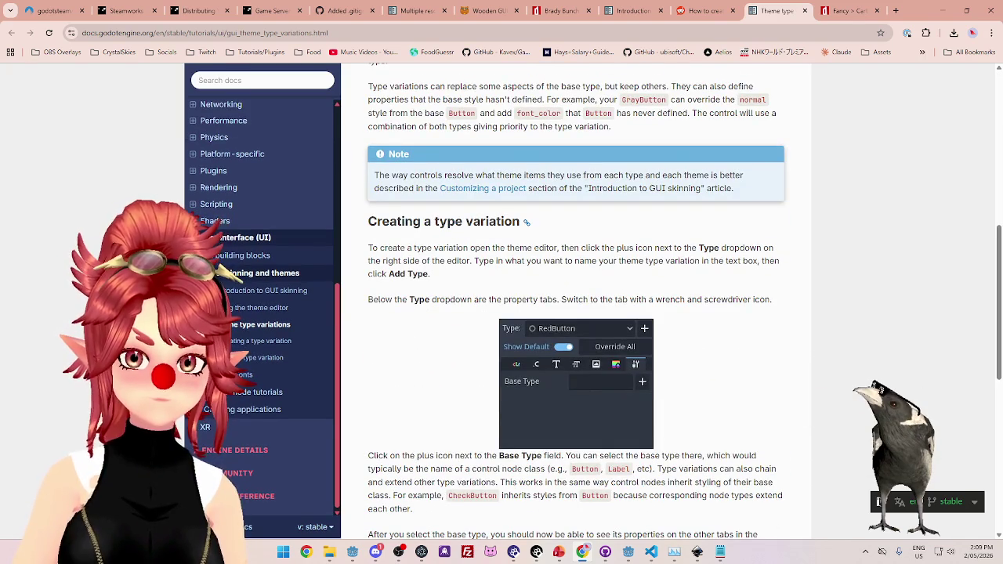
scroll(432, 223, down, 1)
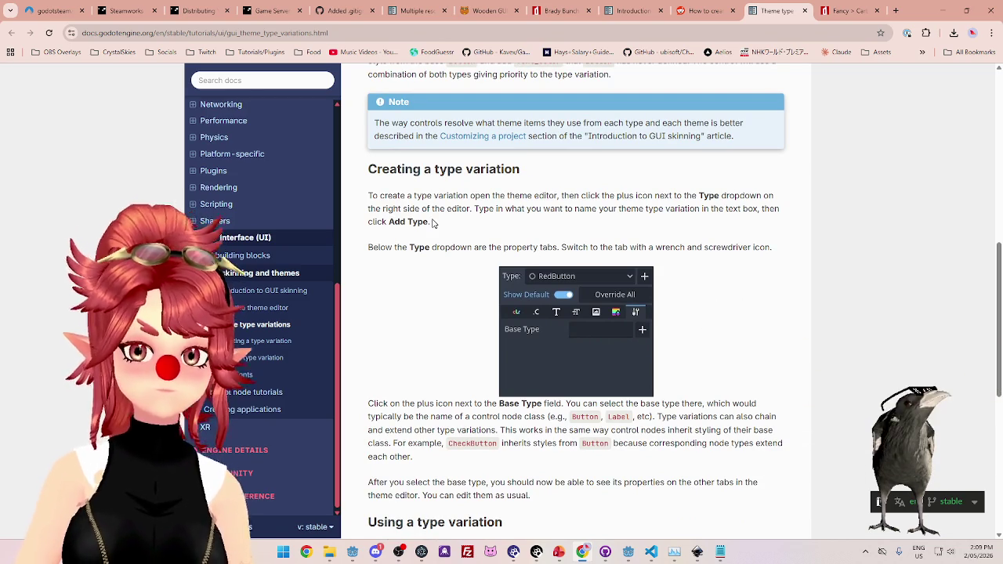
drag(453, 197, 707, 202)
mouse_move(431, 208)
mouse_down()
mouse_move(600, 208)
mouse_move(429, 222)
mouse_move(748, 209)
mouse_up()
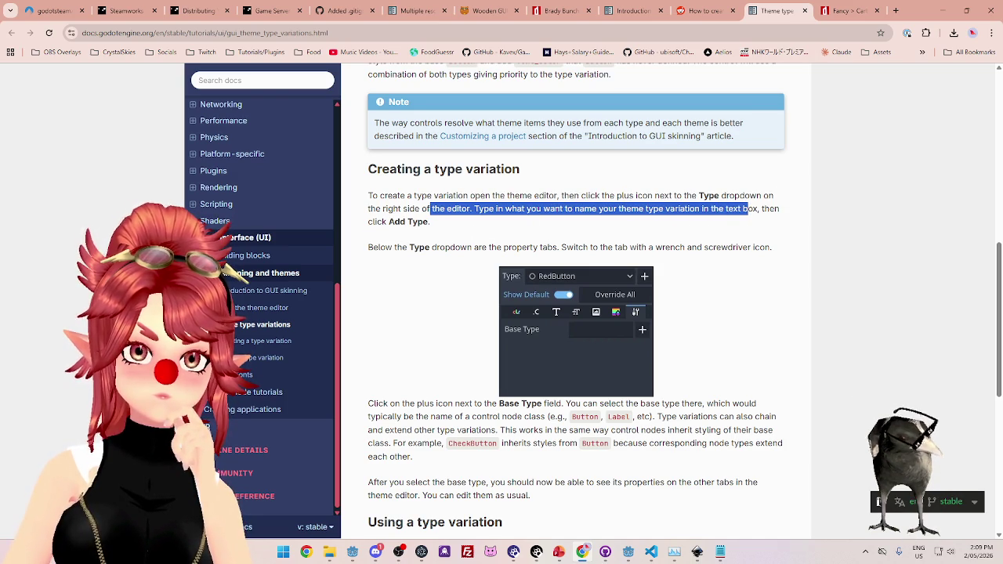
double_click(394, 222)
drag(392, 247, 666, 247)
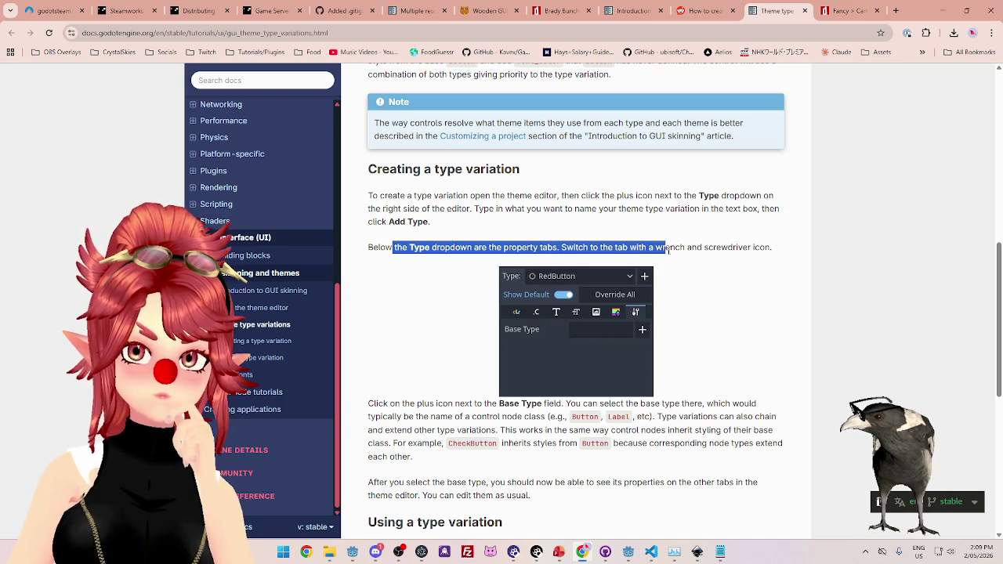
scroll(519, 237, down, 1)
drag(409, 298, 576, 308)
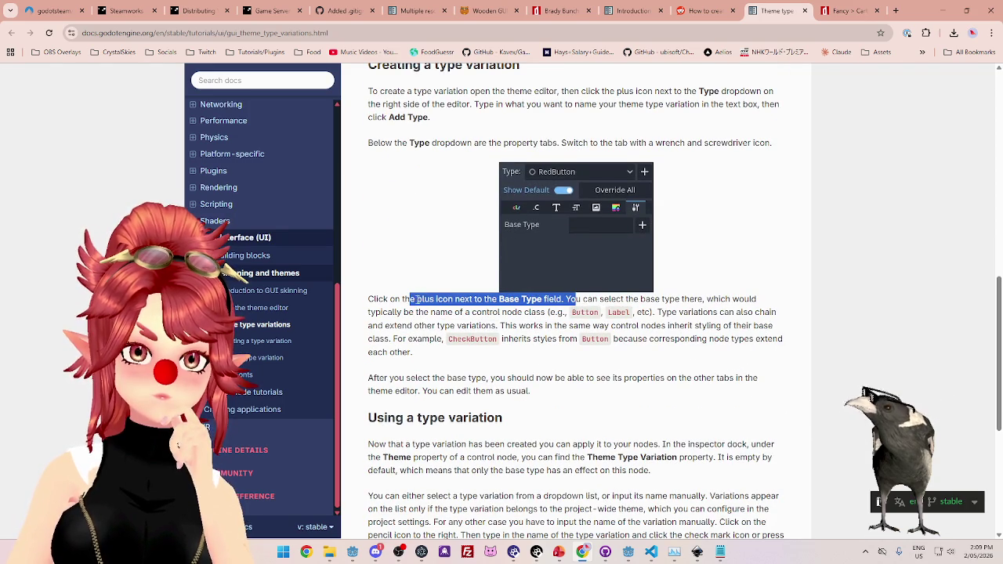
drag(377, 298, 719, 299)
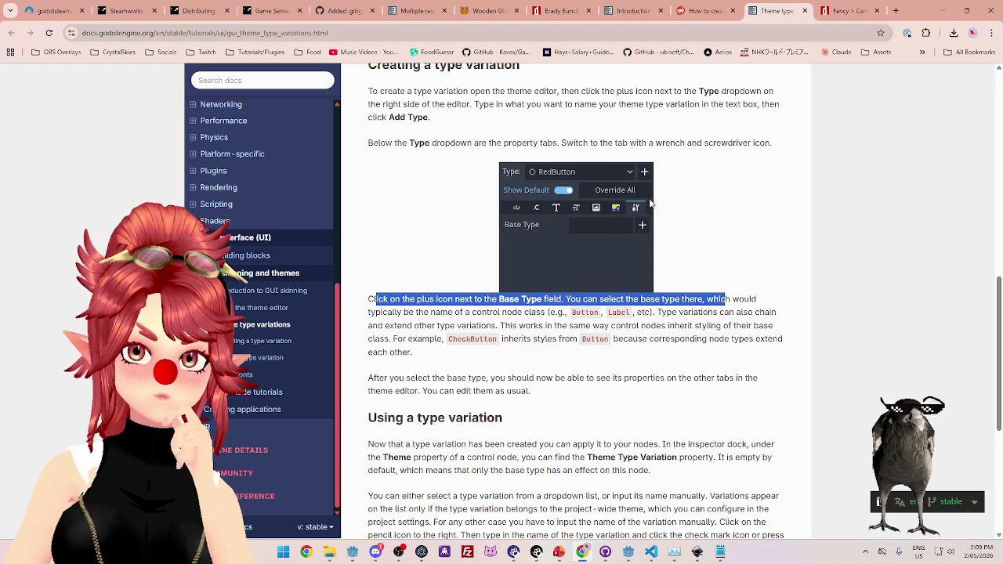
click(628, 551)
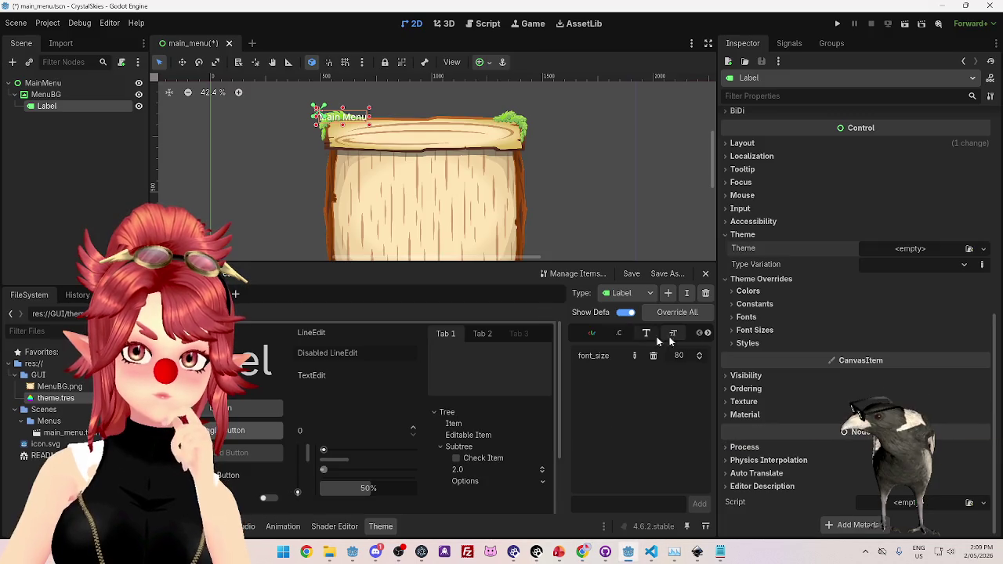
Give the theme's LabelLarge type Label as its base type.
click(707, 332)
click(707, 332)
click(708, 332)
click(674, 332)
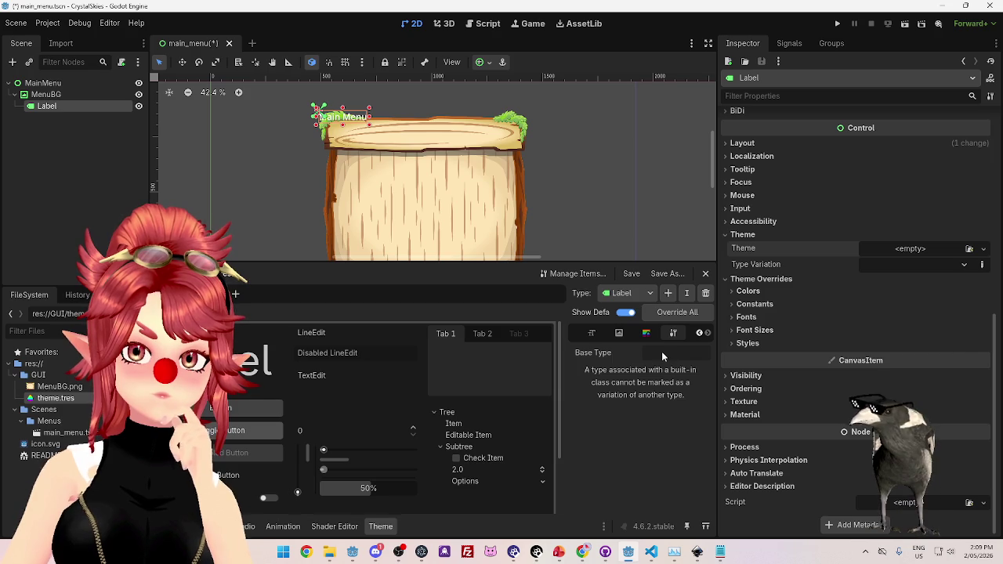
click(633, 294)
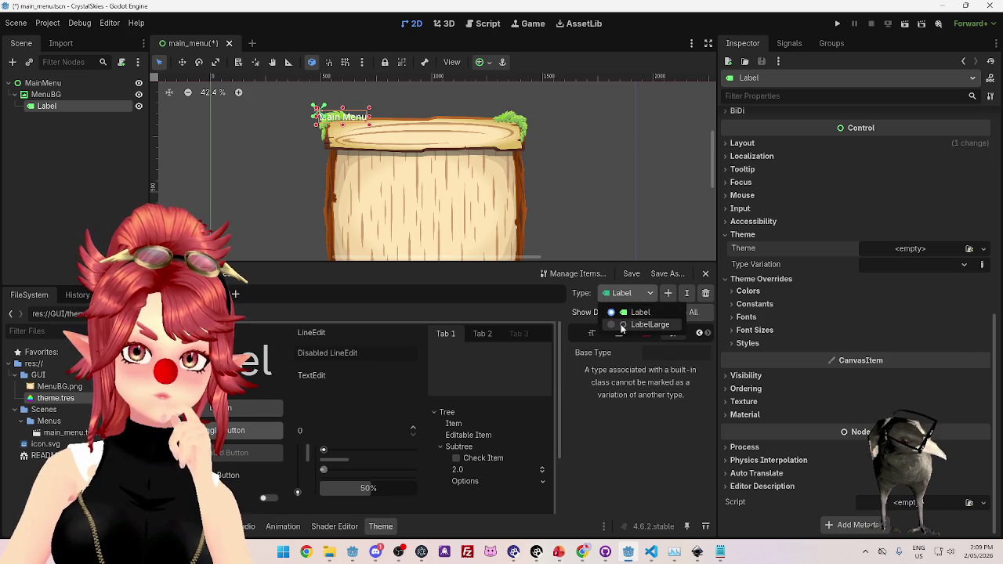
click(630, 323)
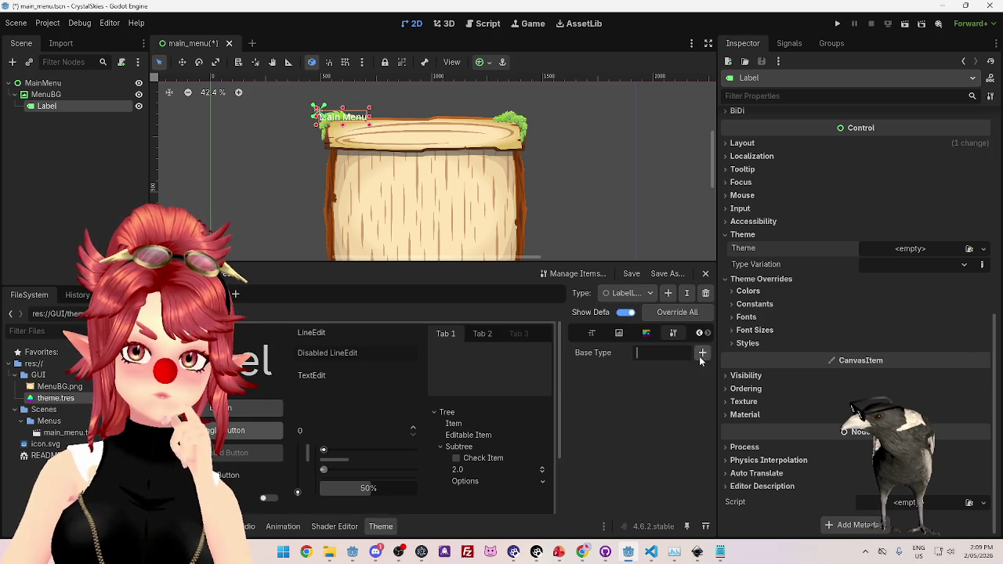
click(702, 354)
scroll(411, 305, down, 3)
scroll(401, 306, down, 4)
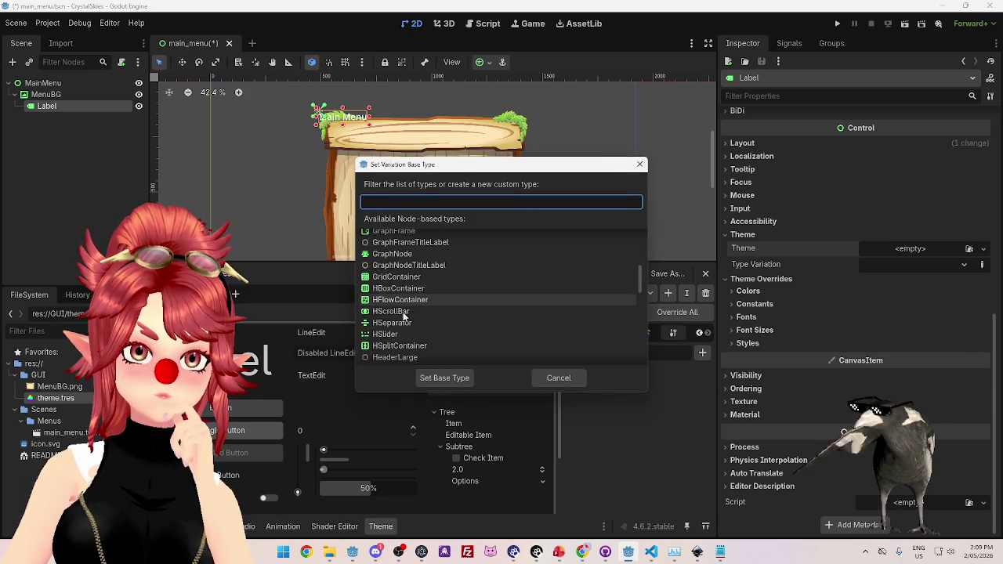
click(389, 319)
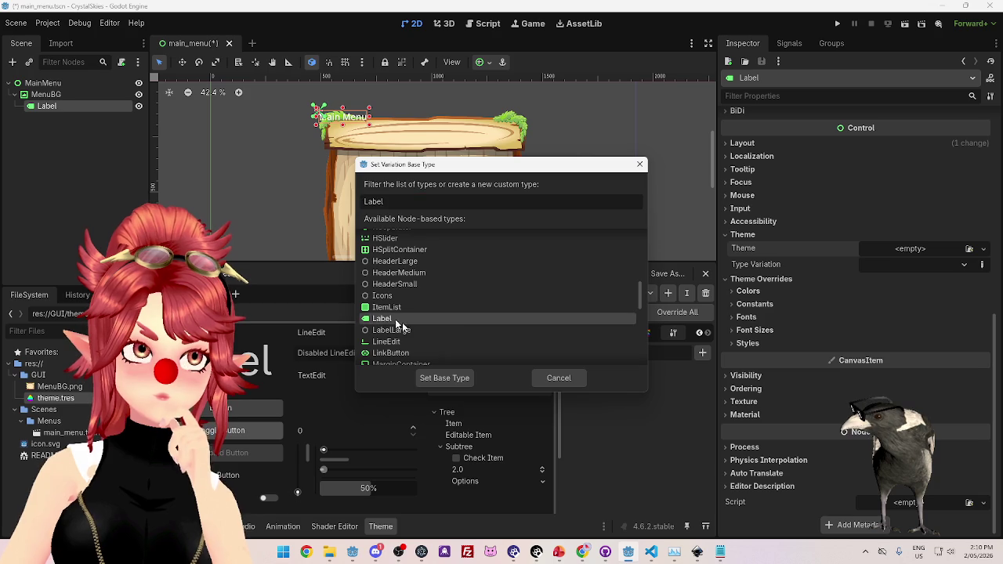
click(444, 377)
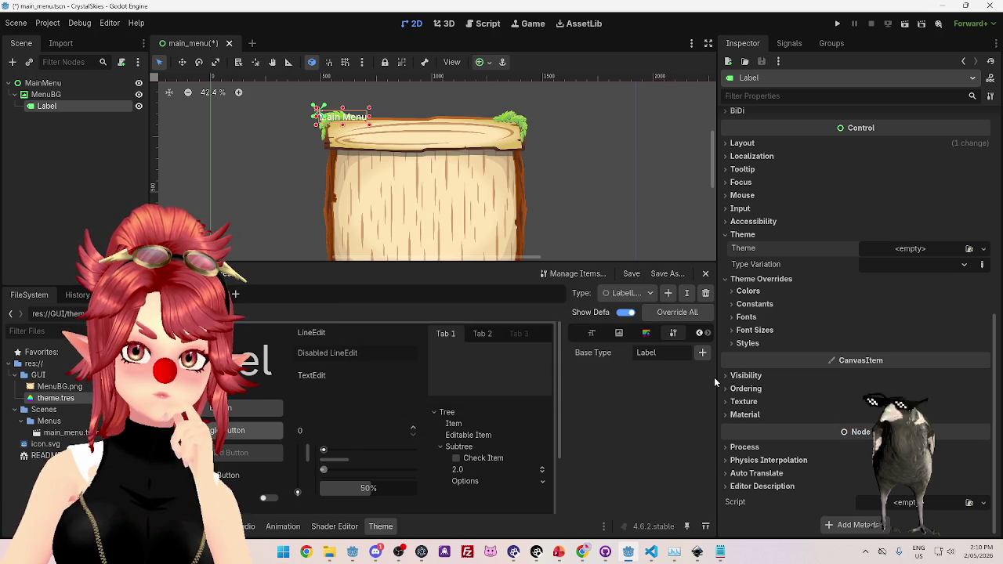
Review LabelLarge's font size, then reselect the Label node and open its Type Variation list.
click(593, 333)
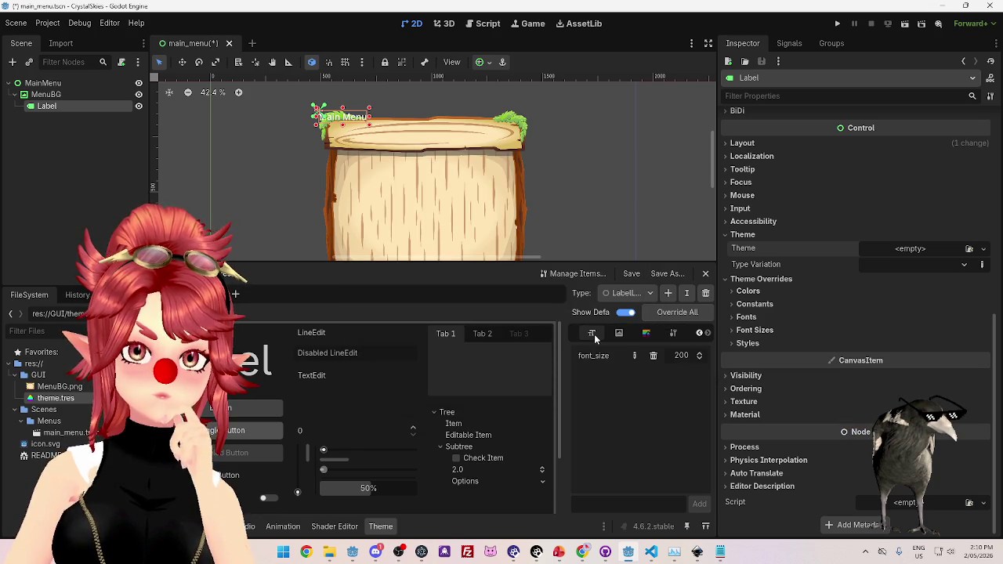
click(875, 265)
key(Escape)
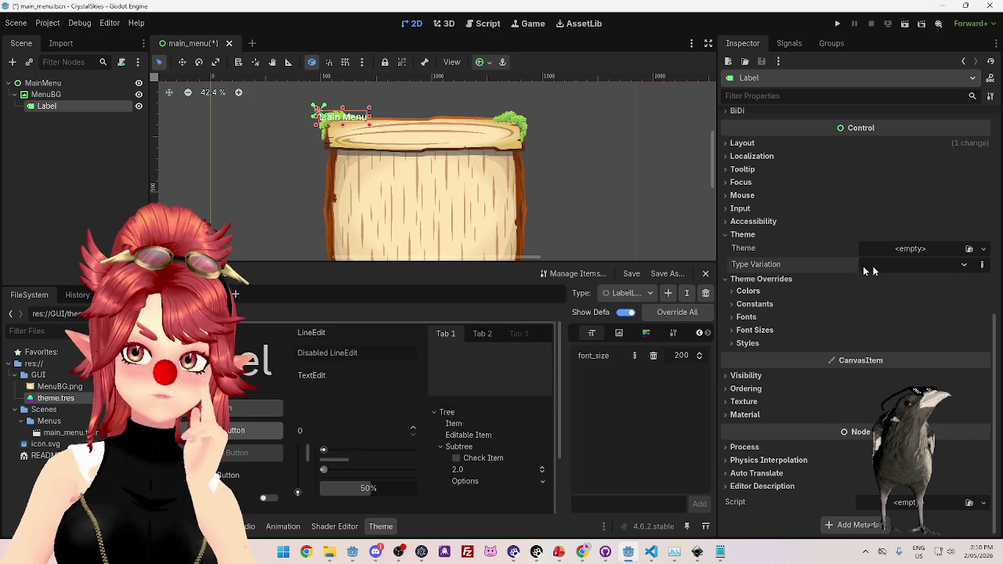
click(67, 92)
click(62, 105)
click(965, 265)
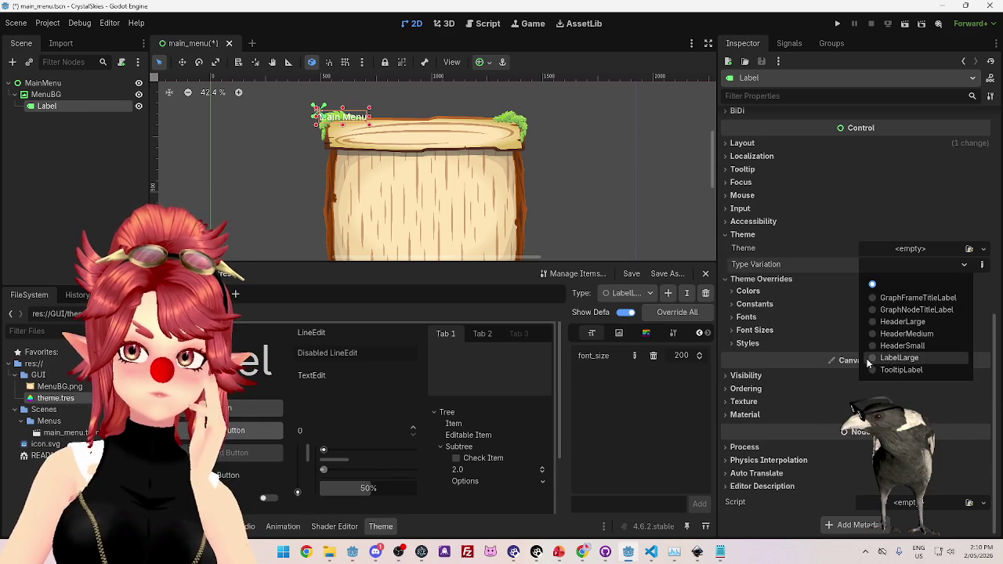
Apply the LabelLarge type variation to the Main Menu label and show LabelLarge's base type settings.
click(899, 358)
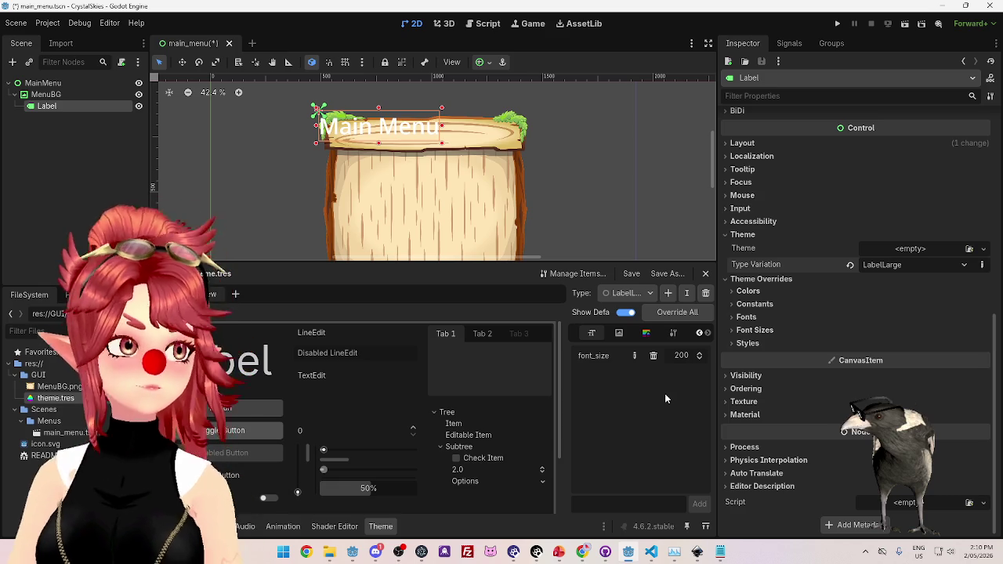
click(673, 332)
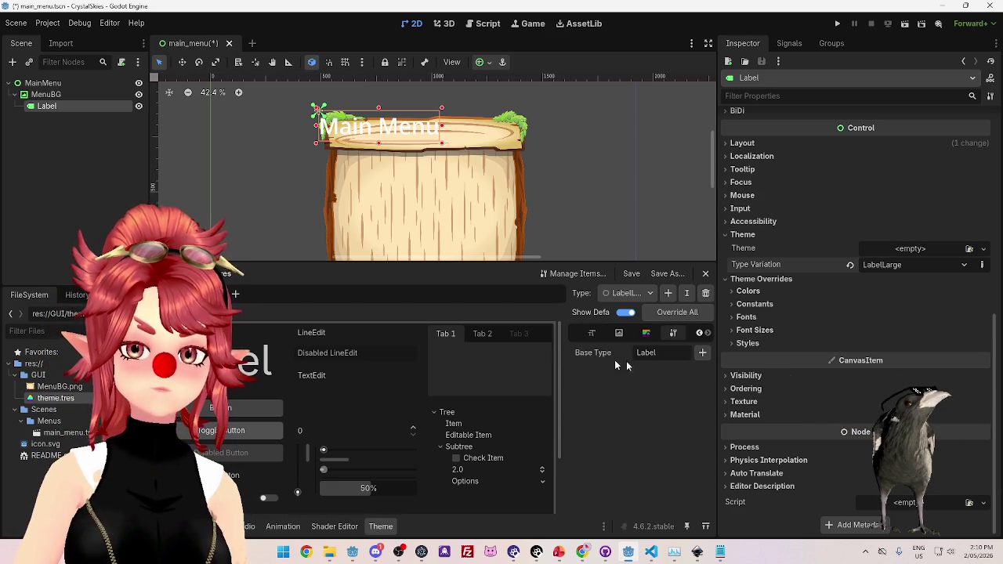
click(650, 294)
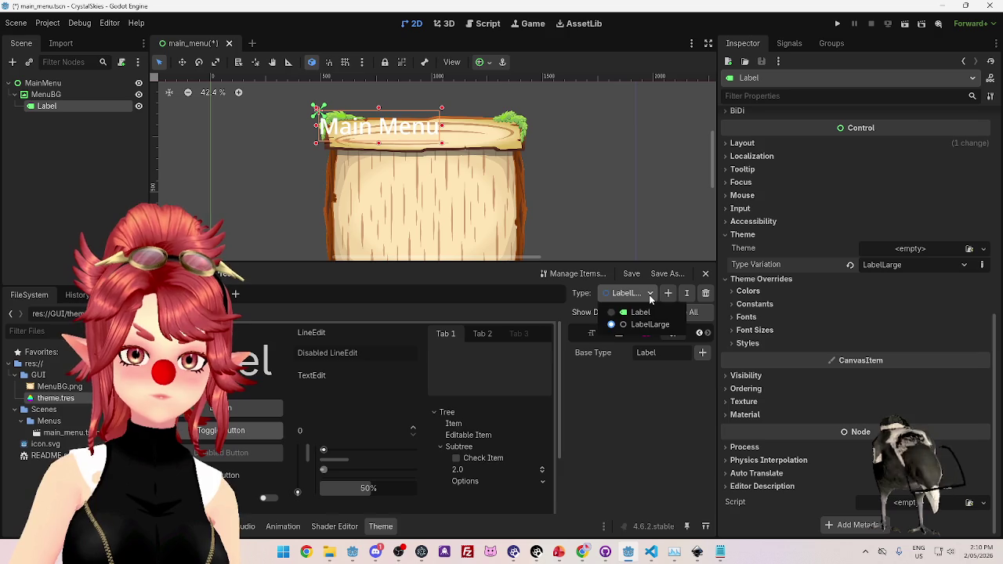
click(649, 297)
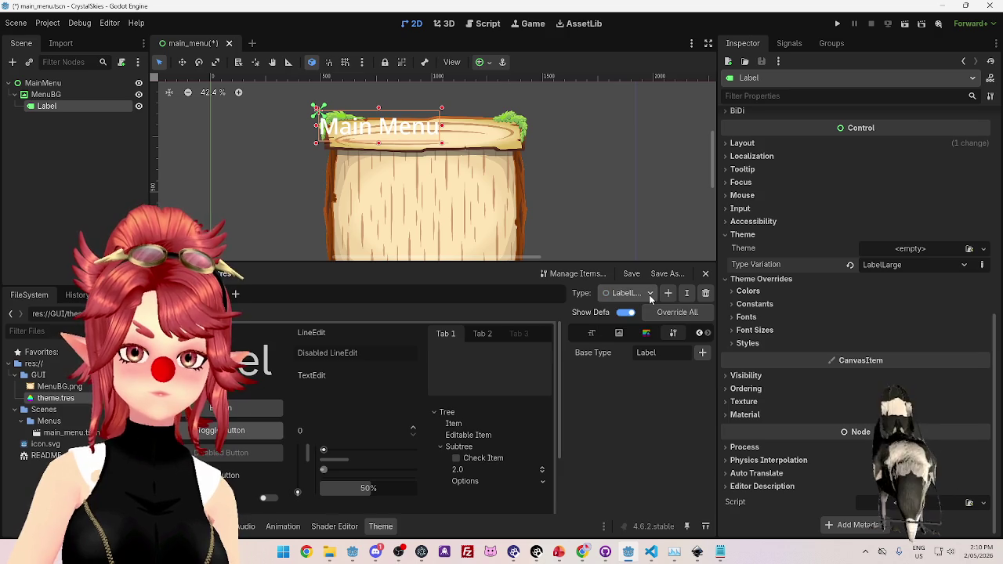
click(45, 94)
scroll(771, 345, down, 5)
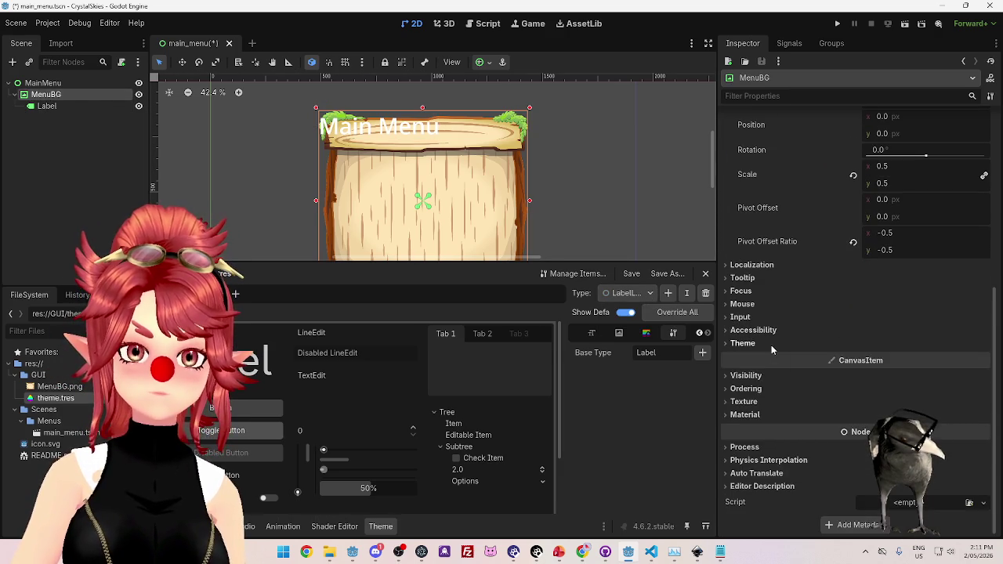
click(771, 344)
click(90, 109)
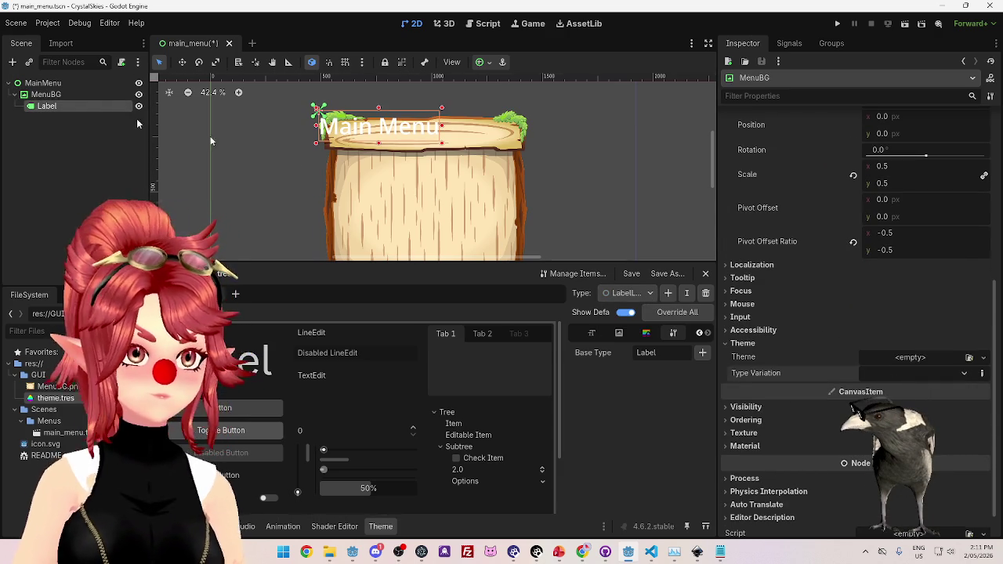
click(890, 266)
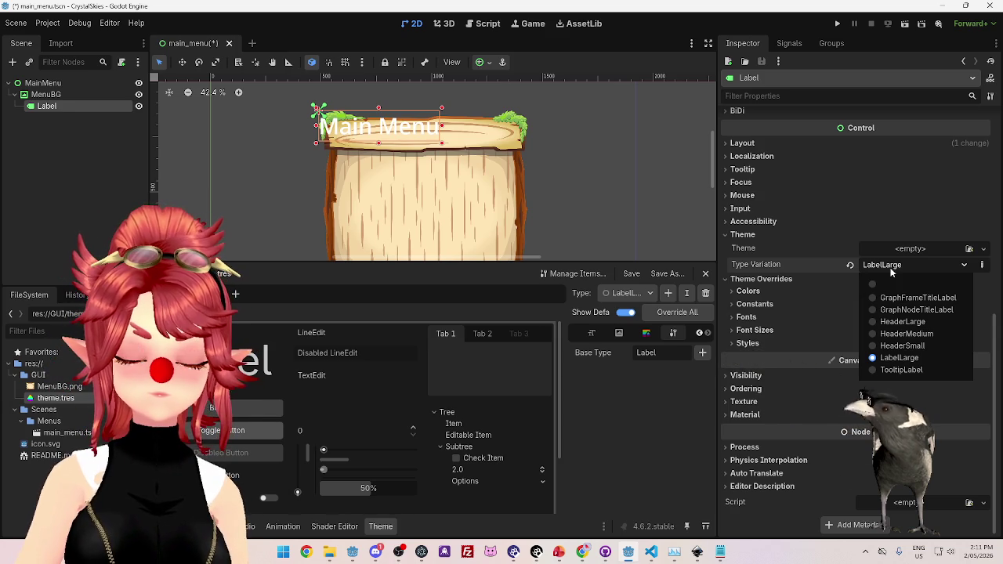
click(875, 334)
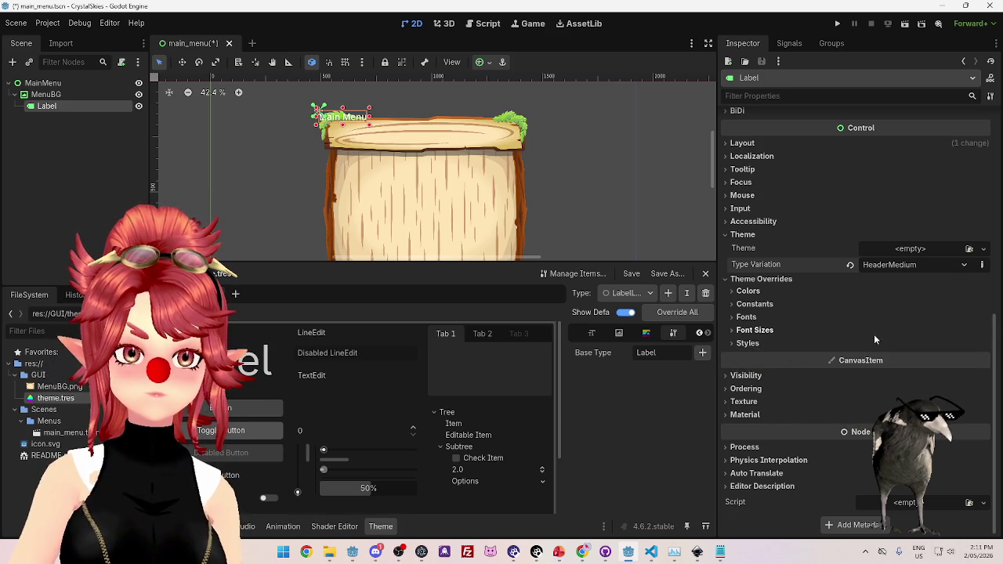
click(896, 264)
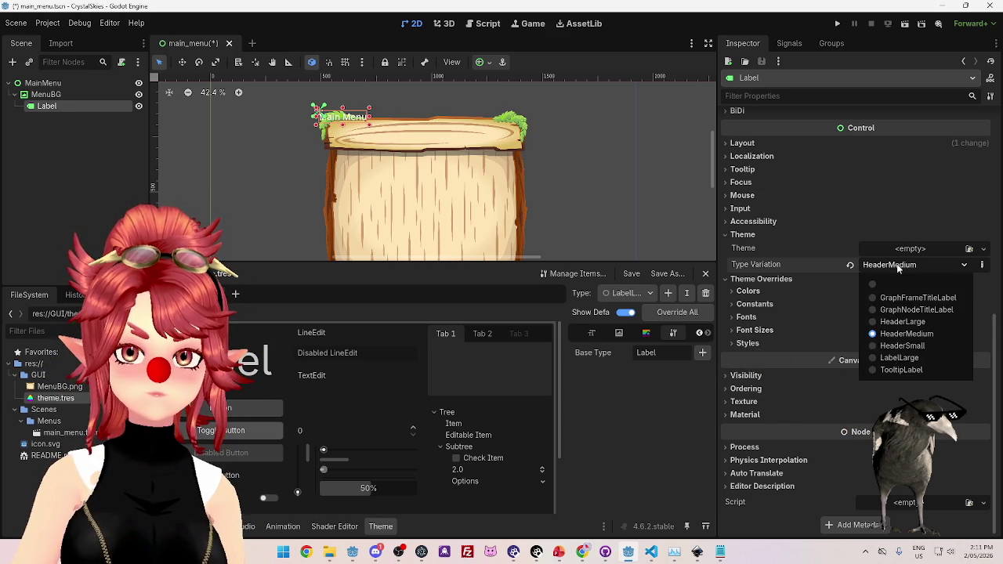
click(875, 359)
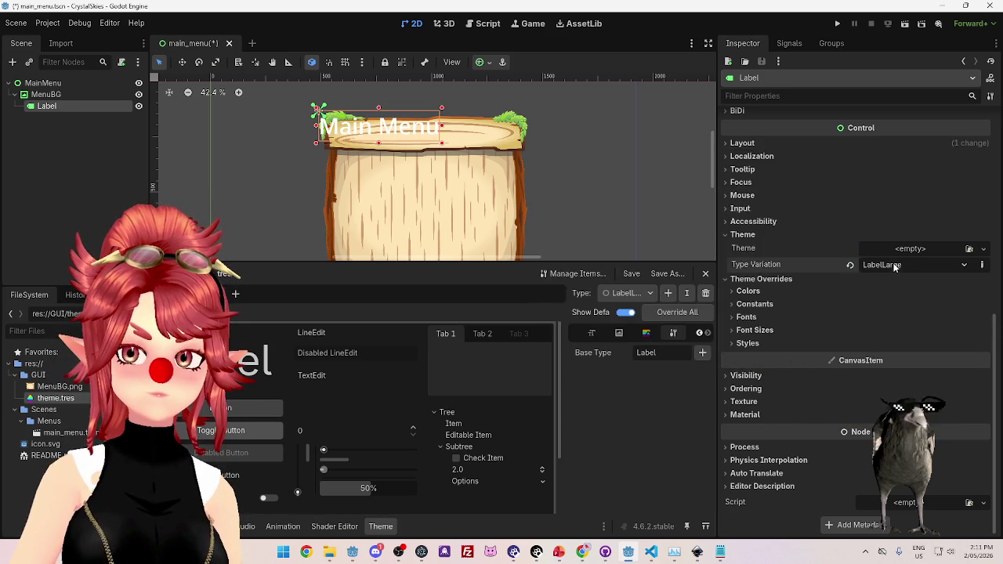
click(896, 264)
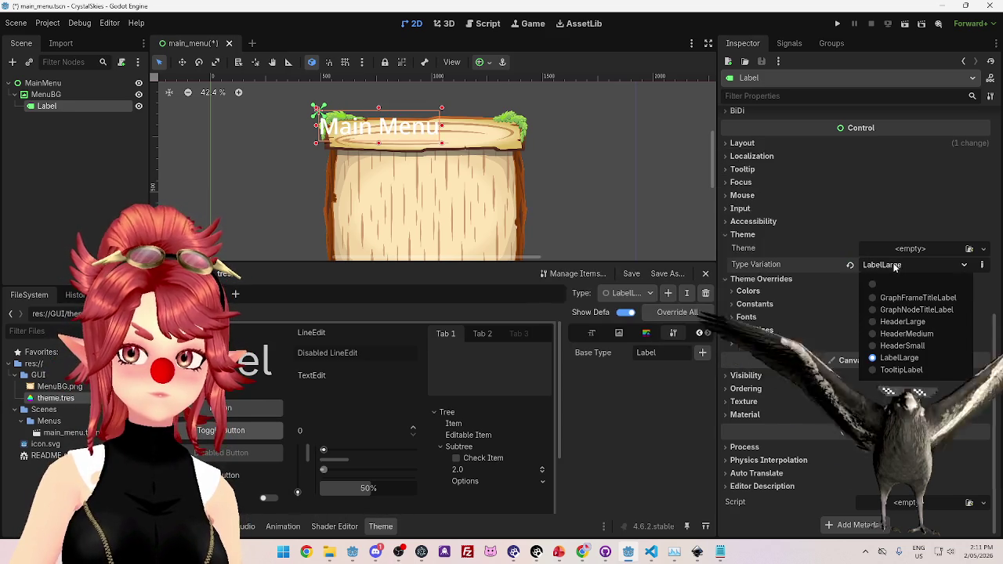
click(871, 321)
click(886, 267)
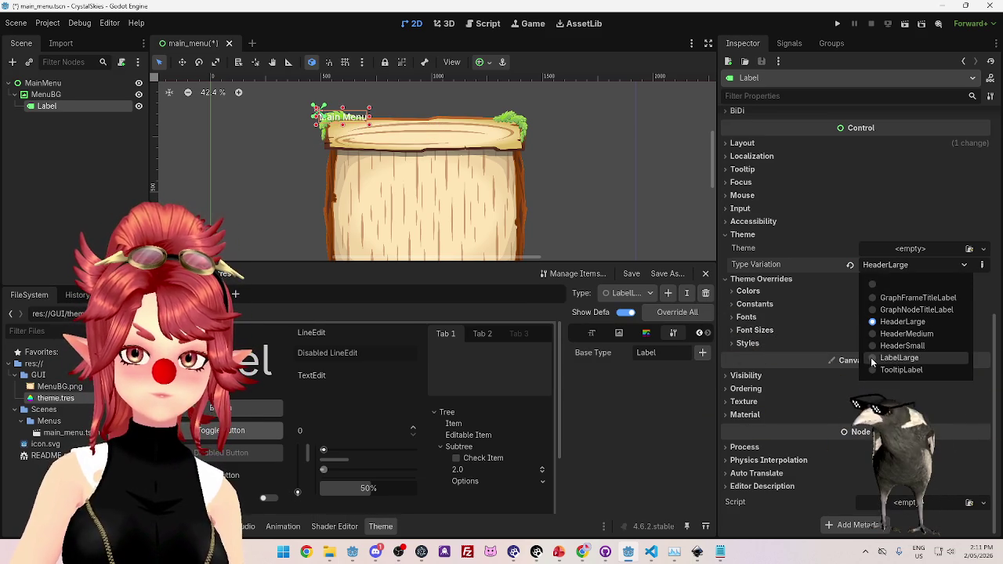
click(871, 358)
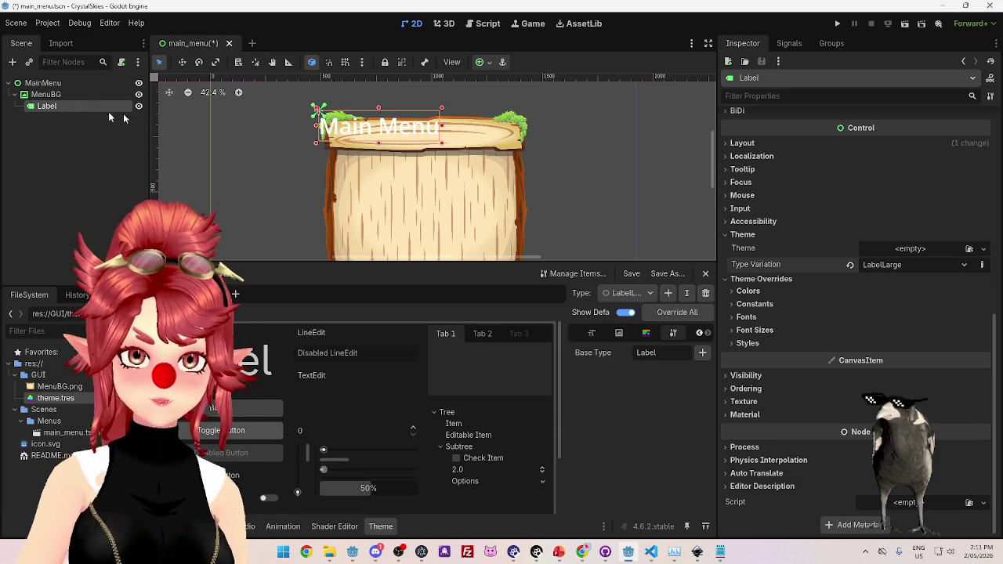
scroll(792, 221, up, 5)
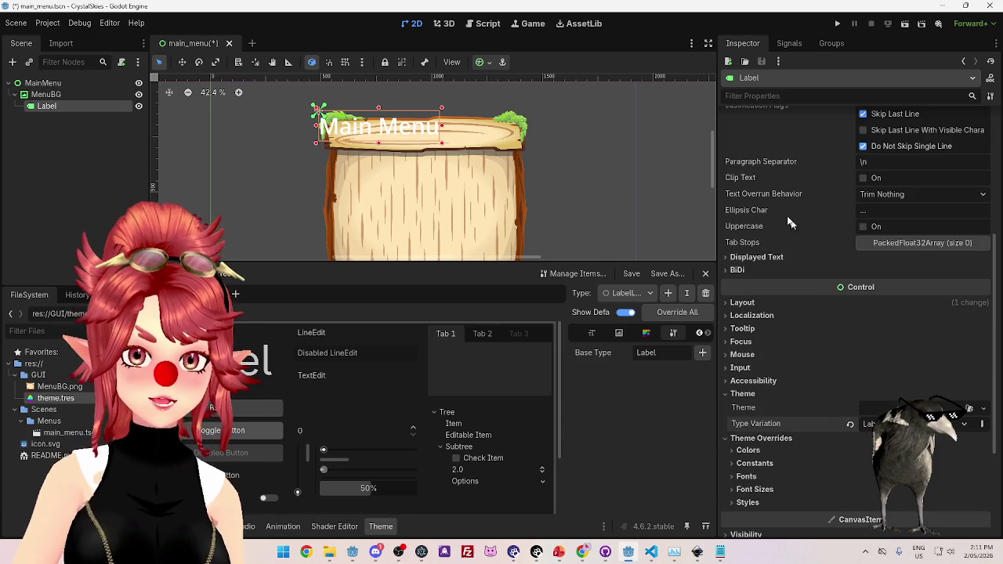
Expand the Label's Layout section under Control, showing its Position layout mode.
click(835, 302)
scroll(834, 302, down, 4)
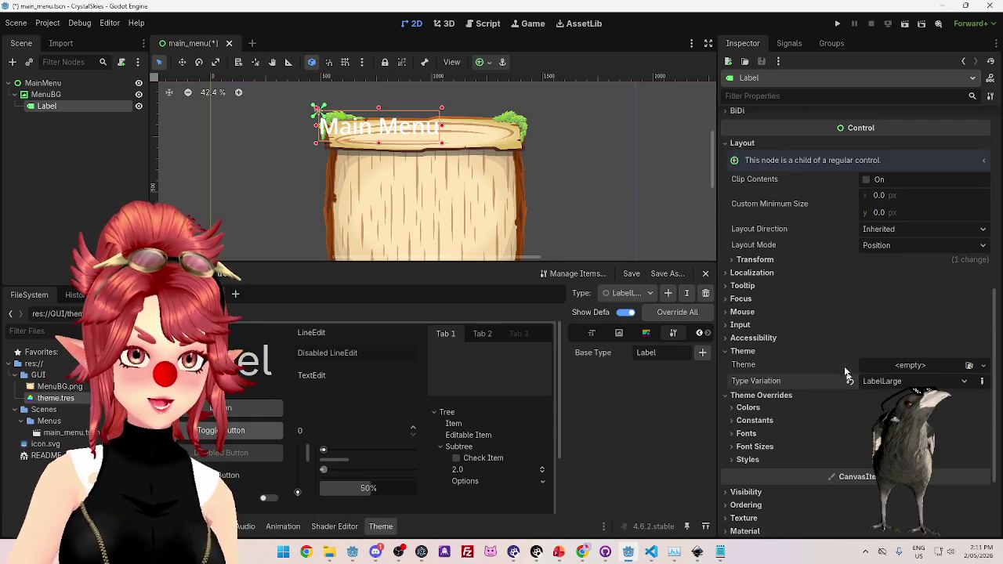
scroll(905, 267, down, 1)
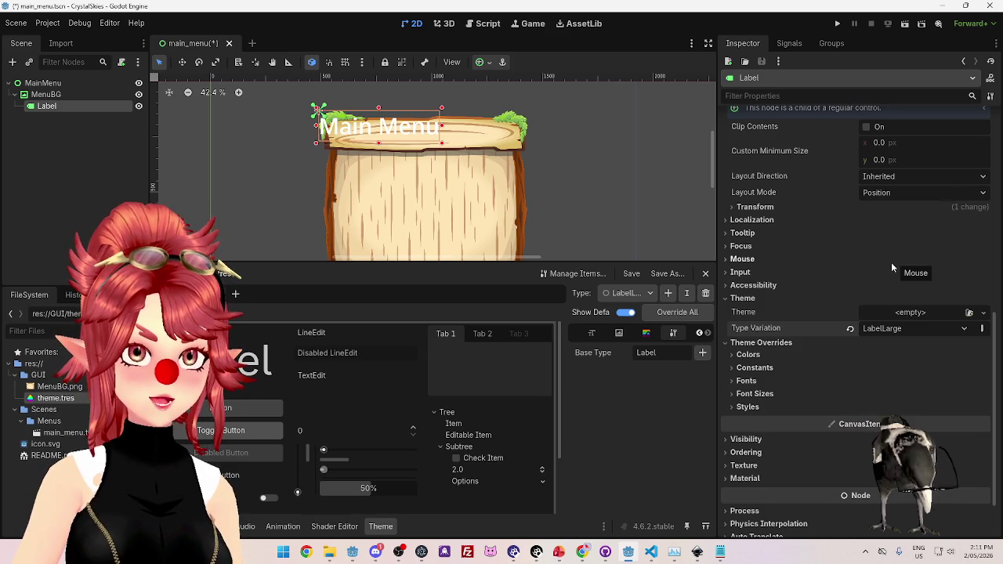
click(900, 327)
click(901, 330)
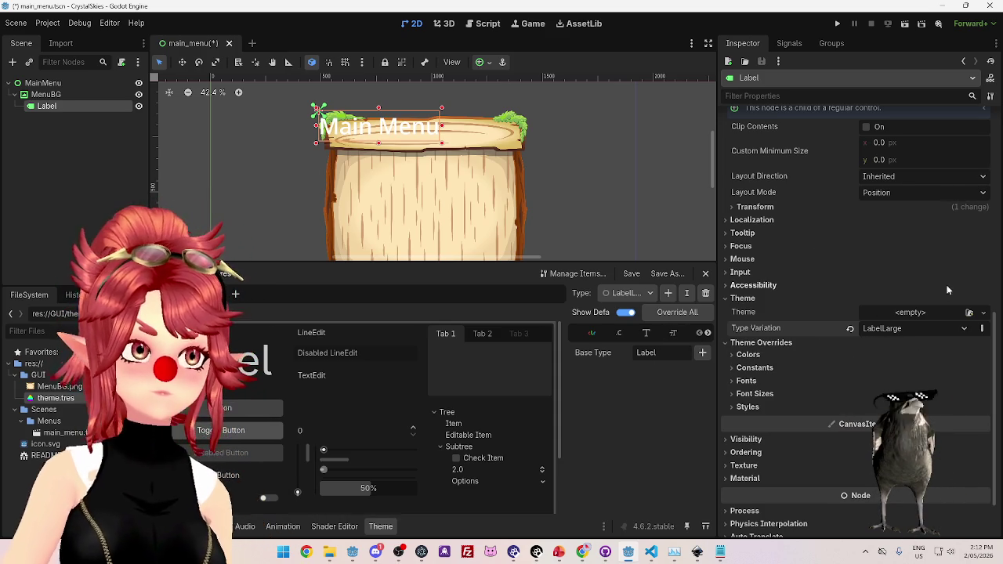
scroll(865, 258, up, 2)
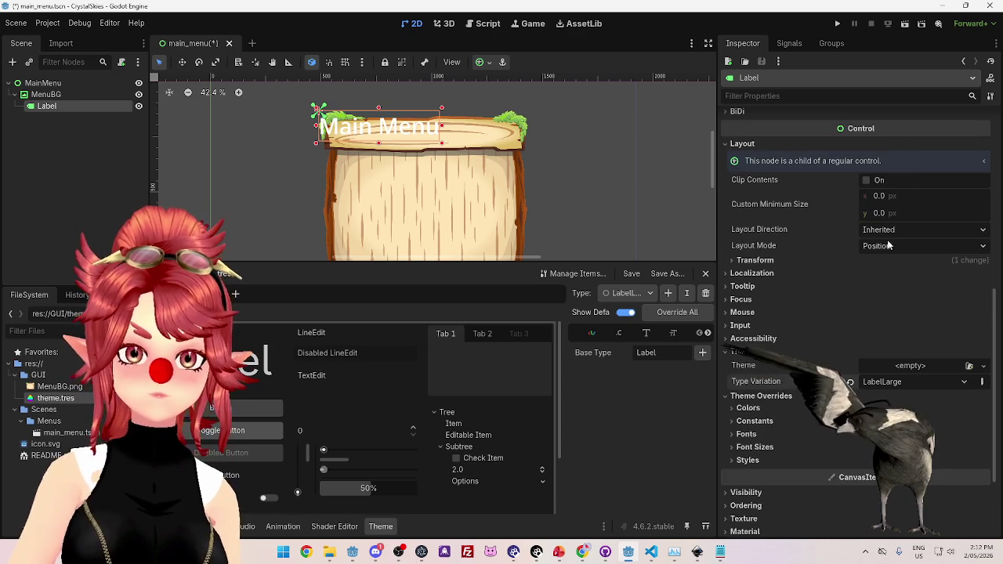
click(881, 246)
click(873, 275)
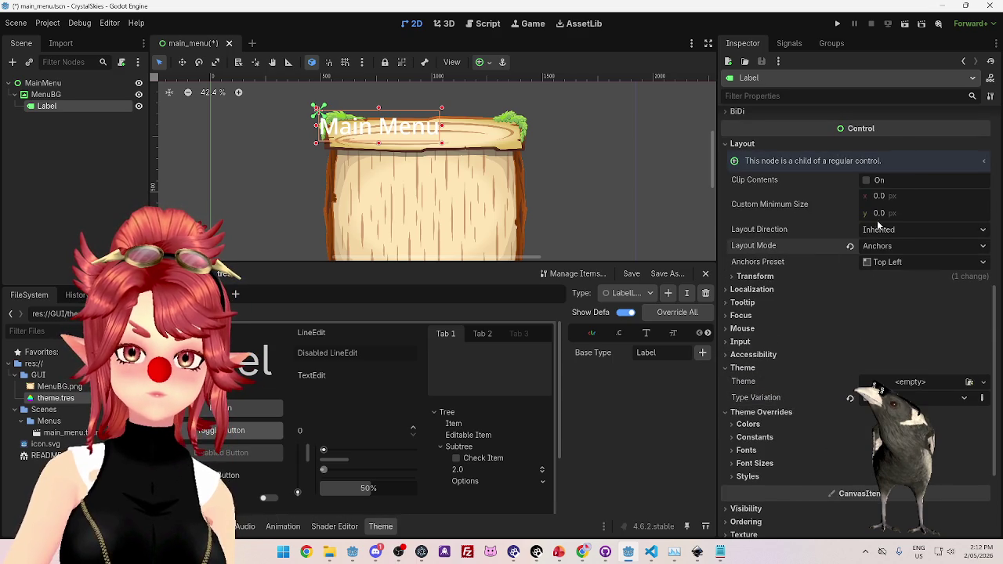
click(882, 263)
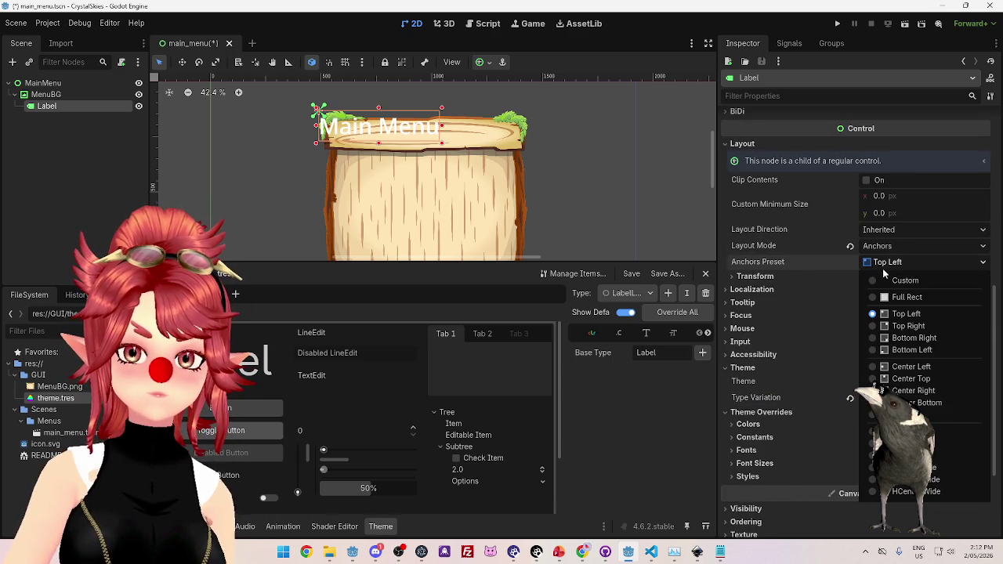
click(901, 415)
scroll(928, 282, down, 2)
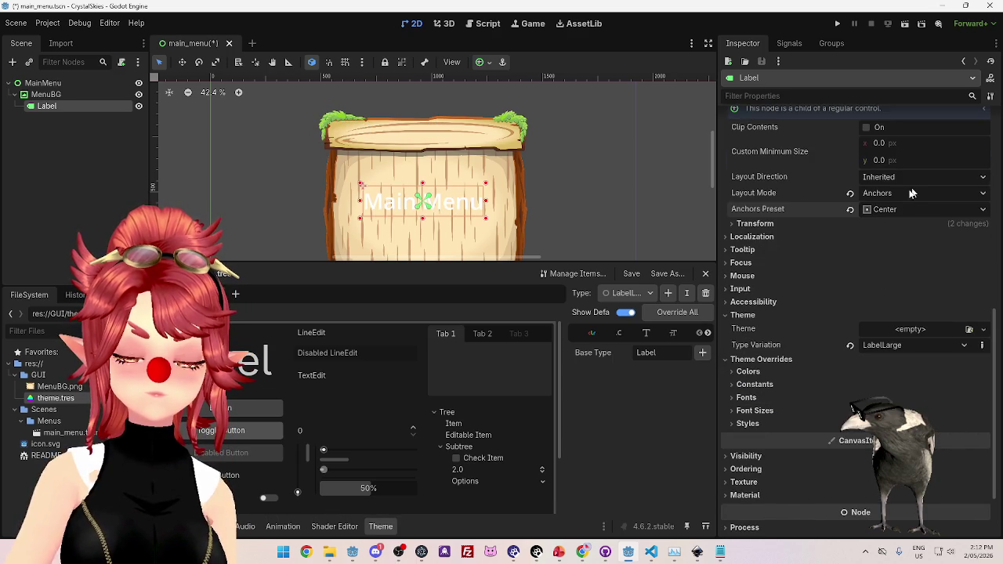
scroll(888, 200, down, 3)
scroll(870, 263, up, 3)
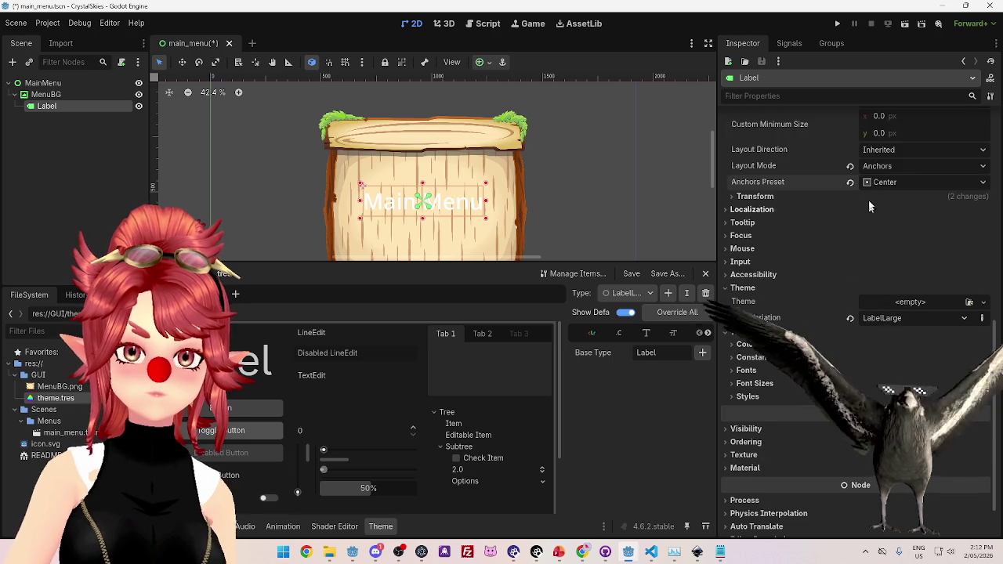
scroll(868, 229, up, 1)
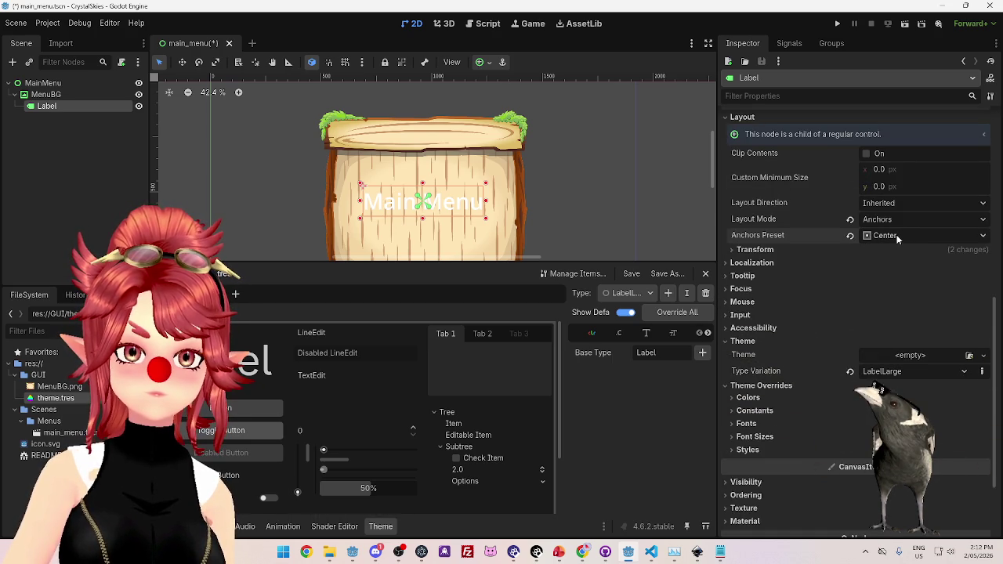
scroll(821, 324, down, 4)
scroll(799, 258, up, 4)
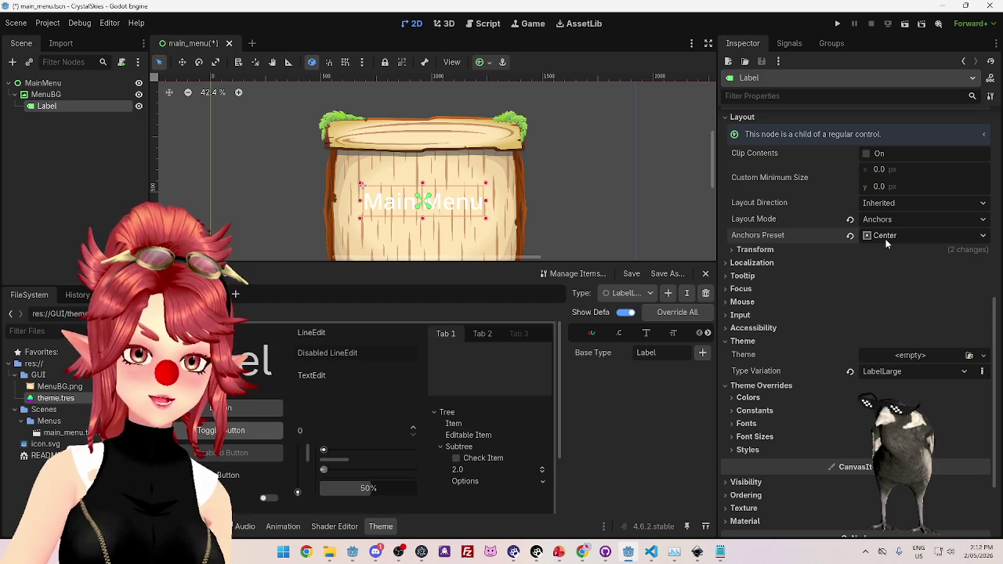
scroll(549, 159, down, 4)
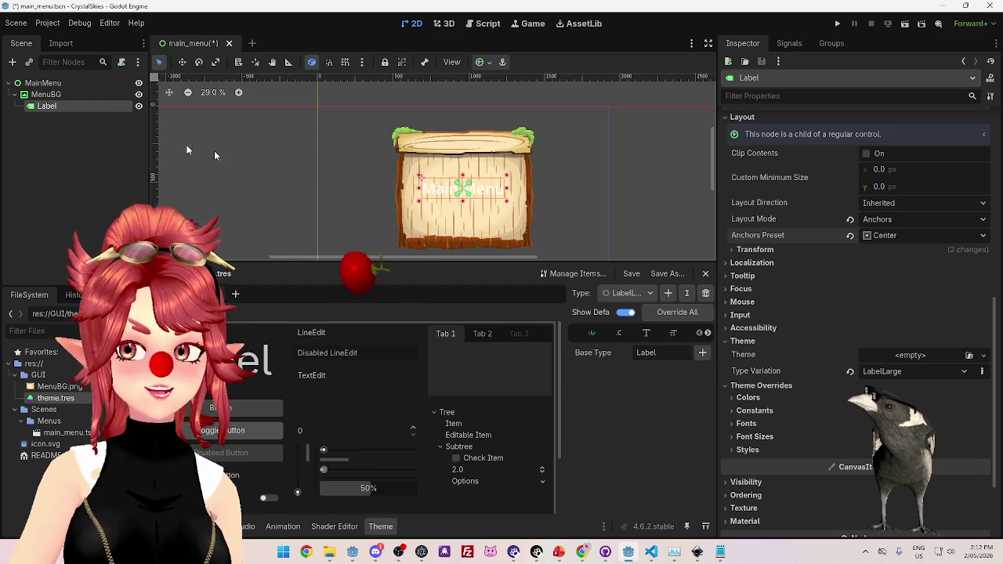
Select the Label node and apply the Center Top anchors preset.
click(41, 83)
click(47, 95)
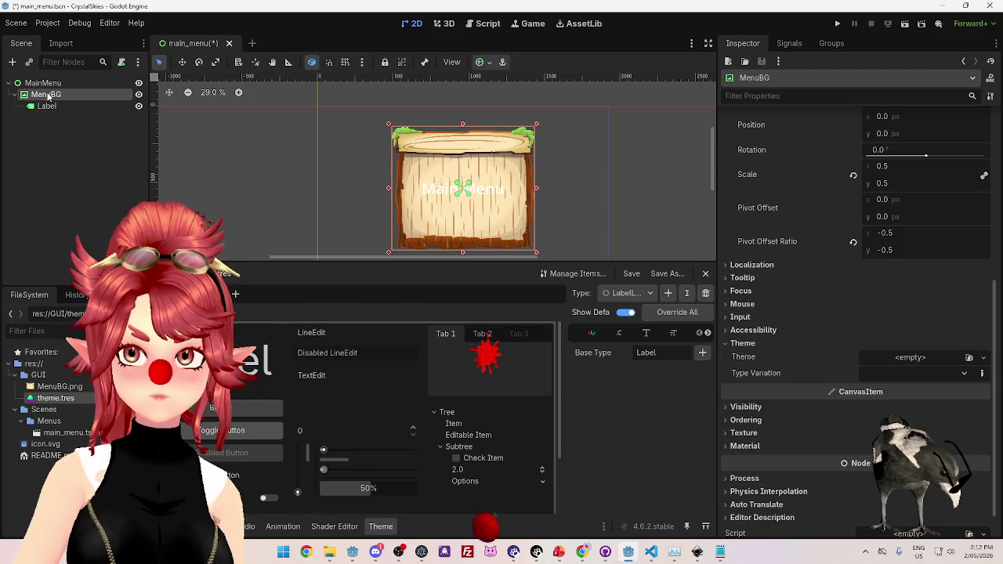
click(47, 106)
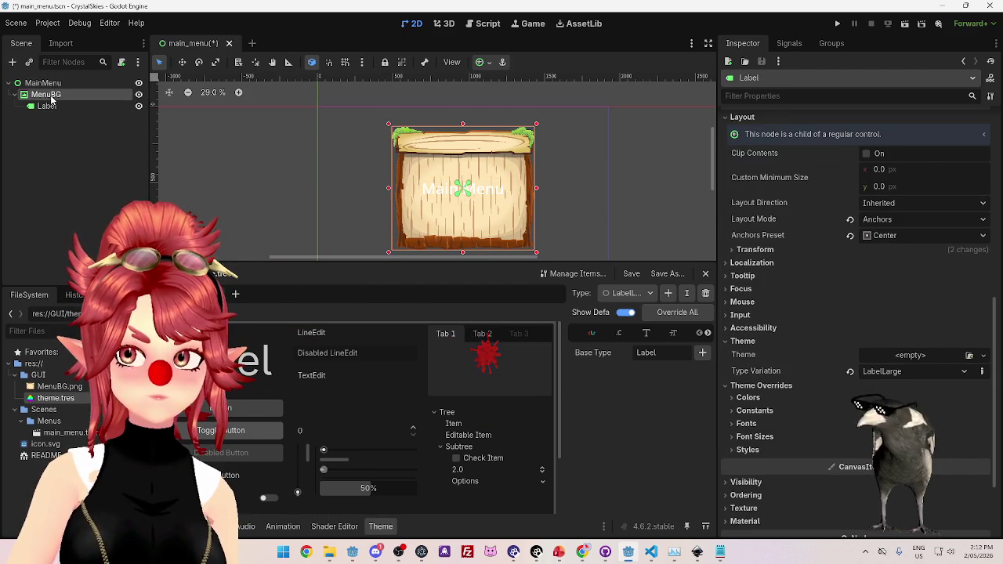
click(47, 106)
scroll(901, 352, up, 3)
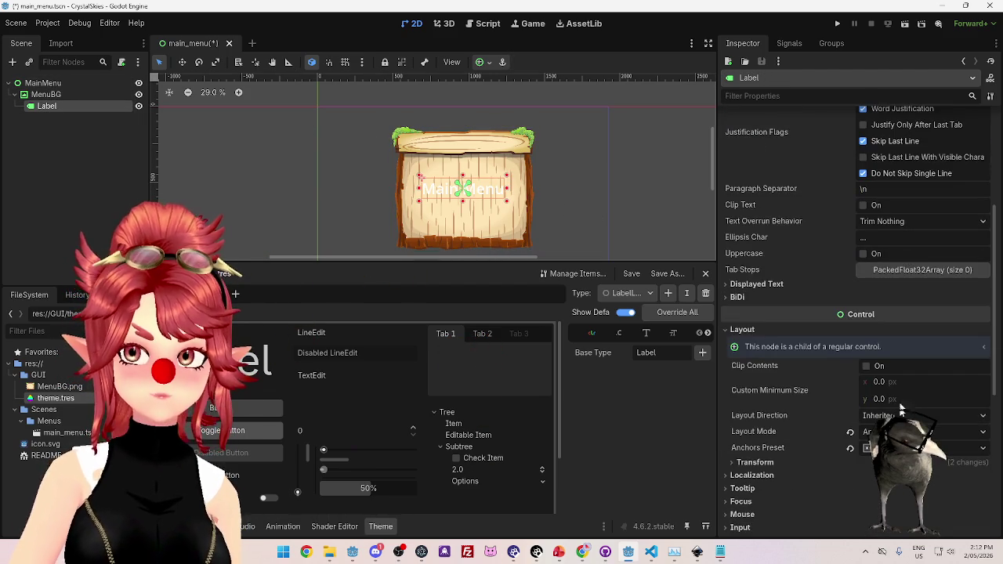
click(99, 95)
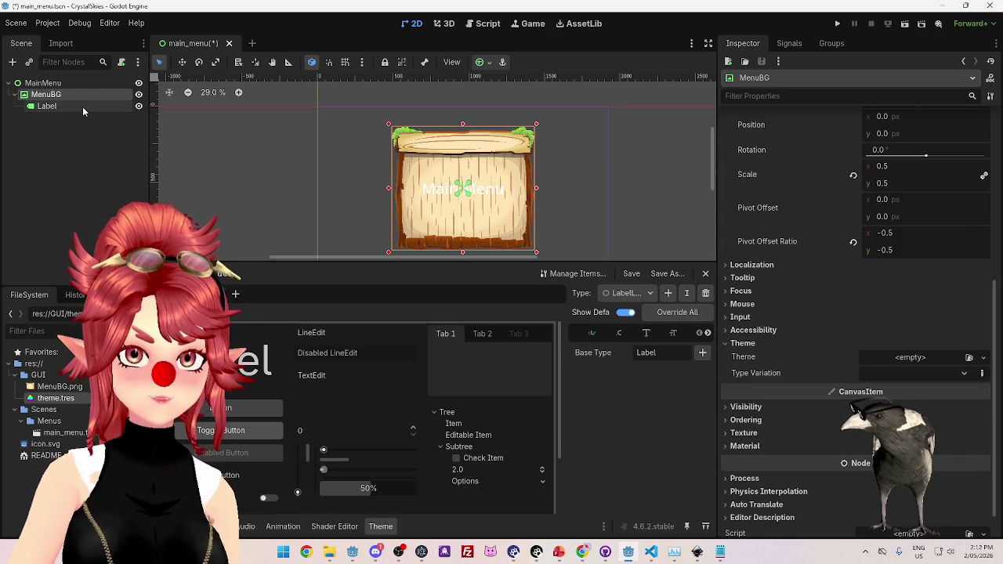
click(82, 106)
click(916, 349)
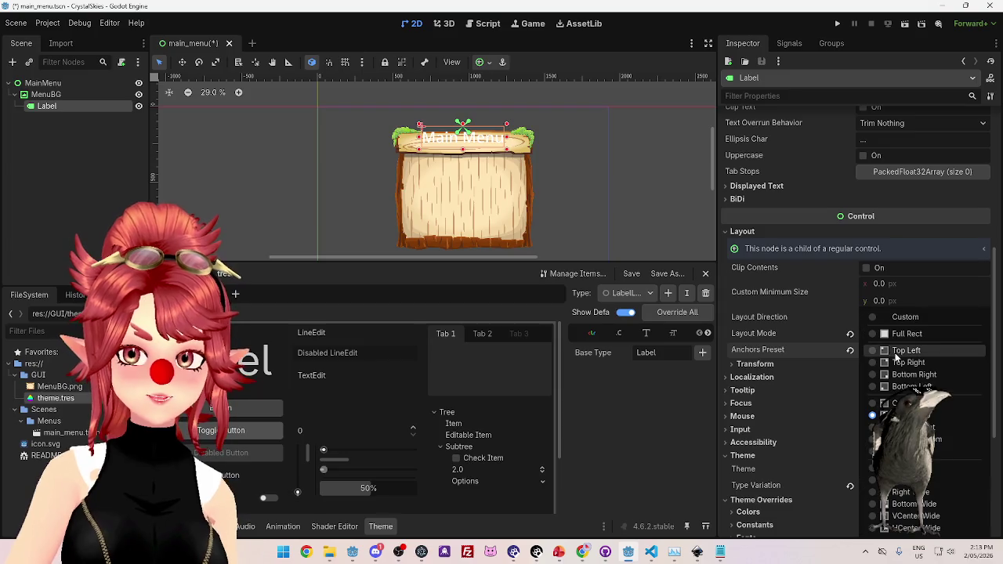
click(909, 411)
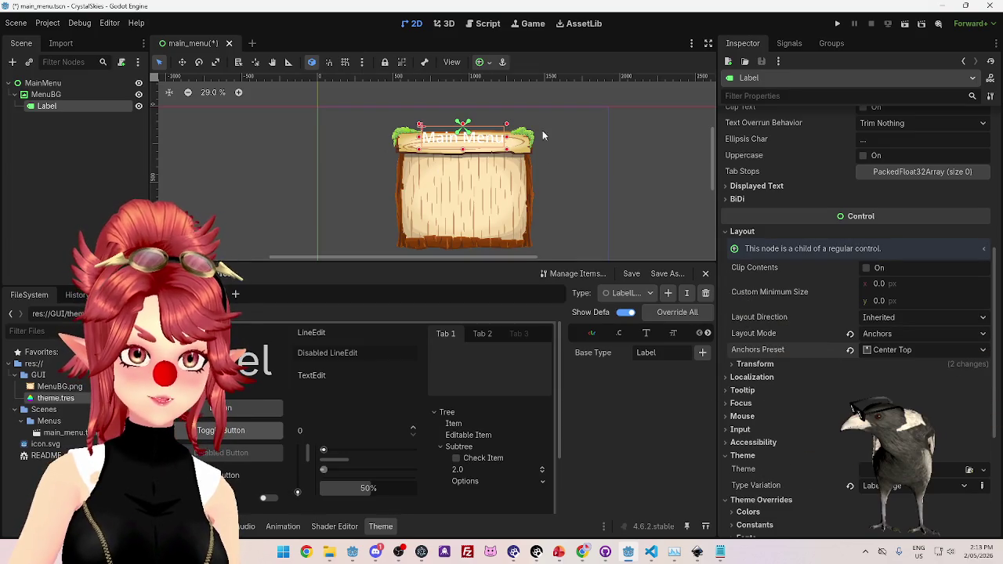
click(45, 95)
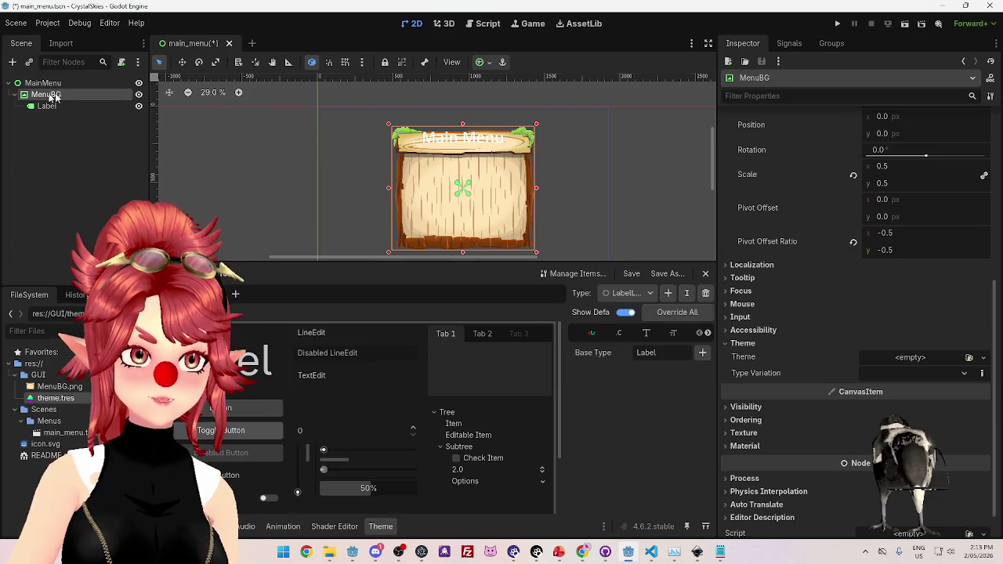
click(498, 139)
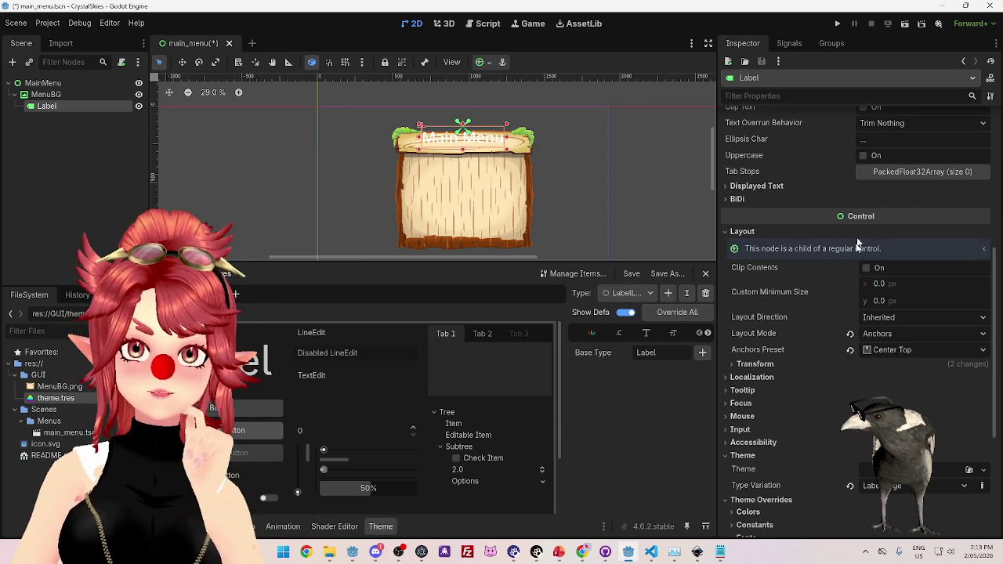
click(894, 350)
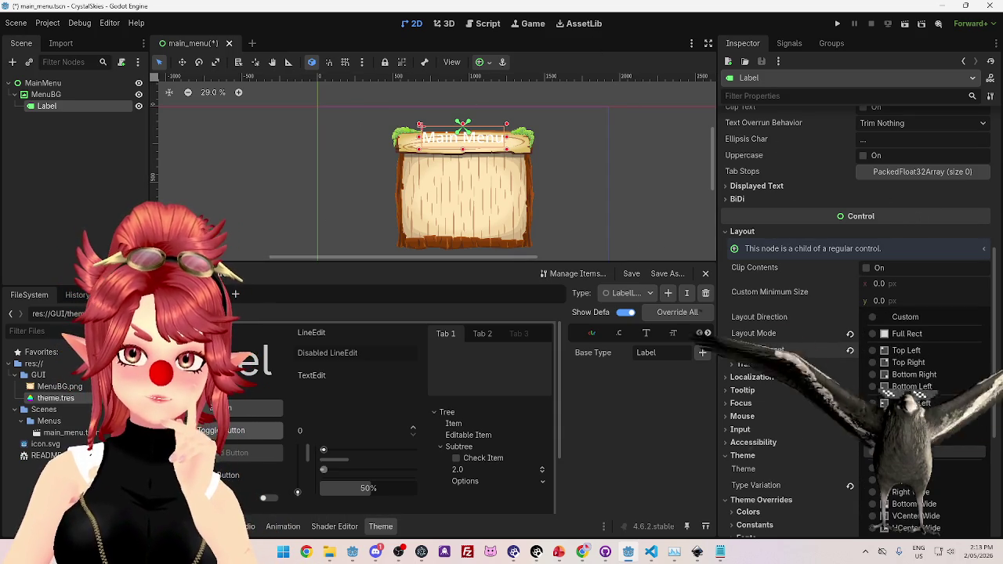
click(901, 451)
scroll(770, 302, down, 3)
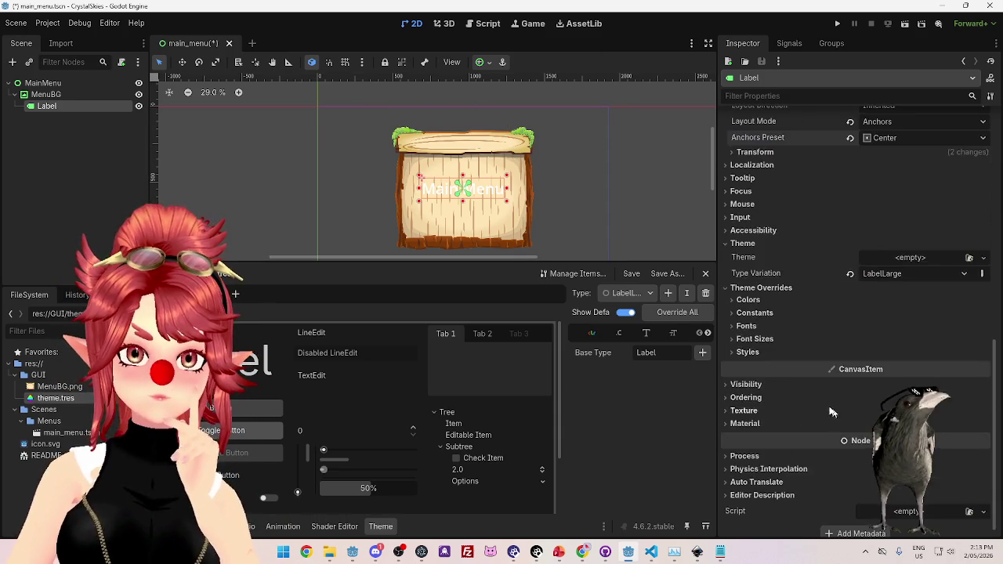
scroll(770, 303, up, 2)
click(752, 258)
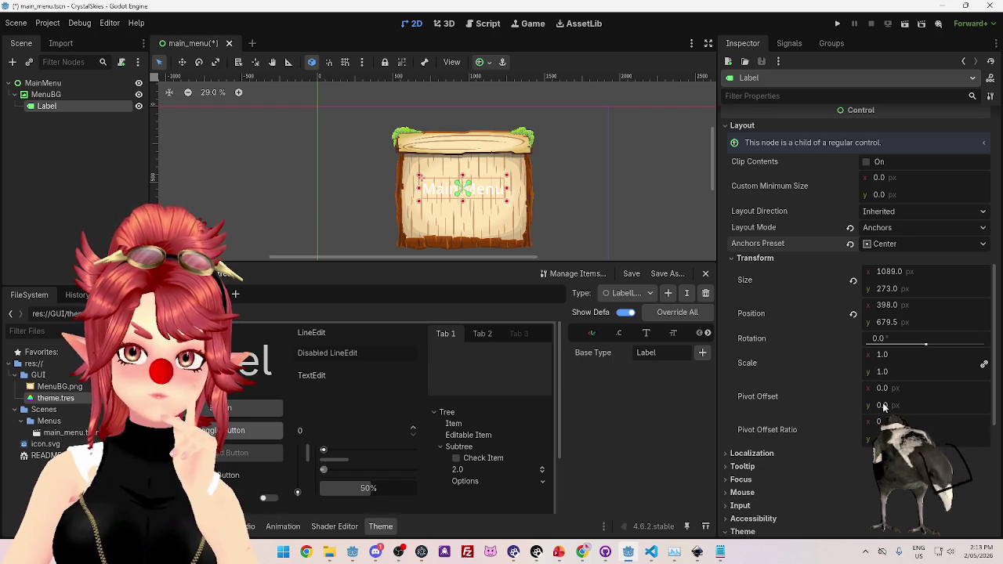
drag(883, 405, 897, 405)
key(Return)
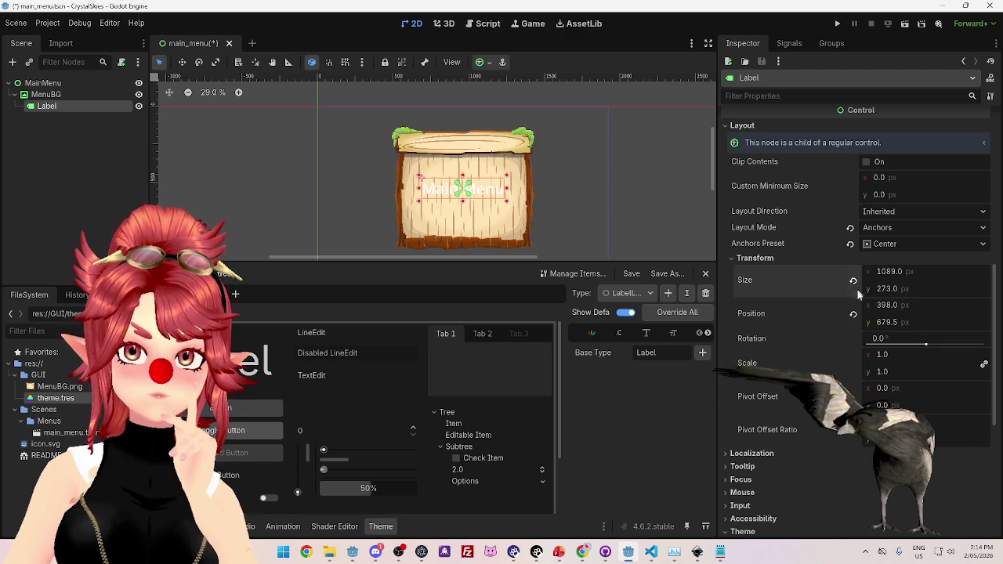
click(852, 313)
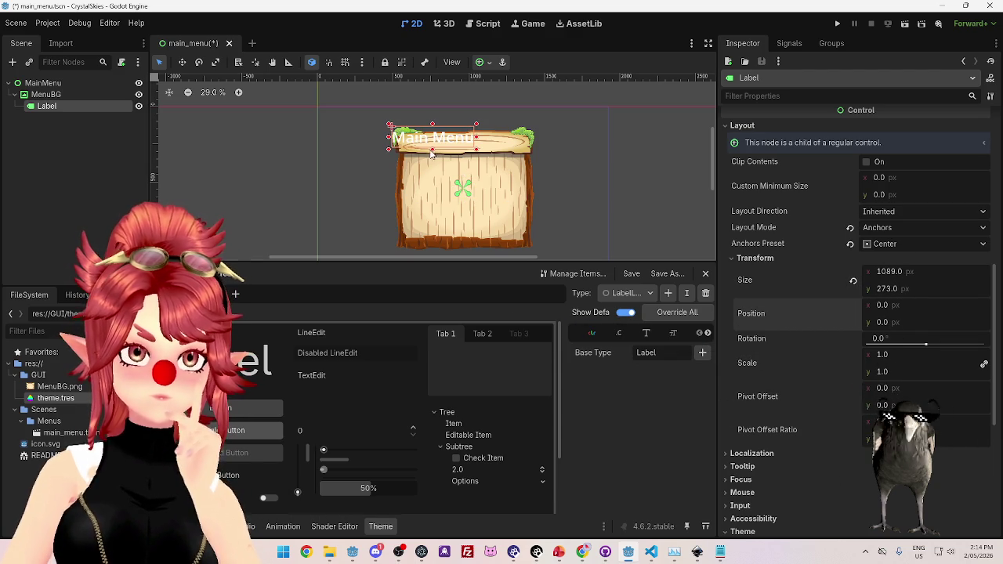
scroll(980, 325, up, 2)
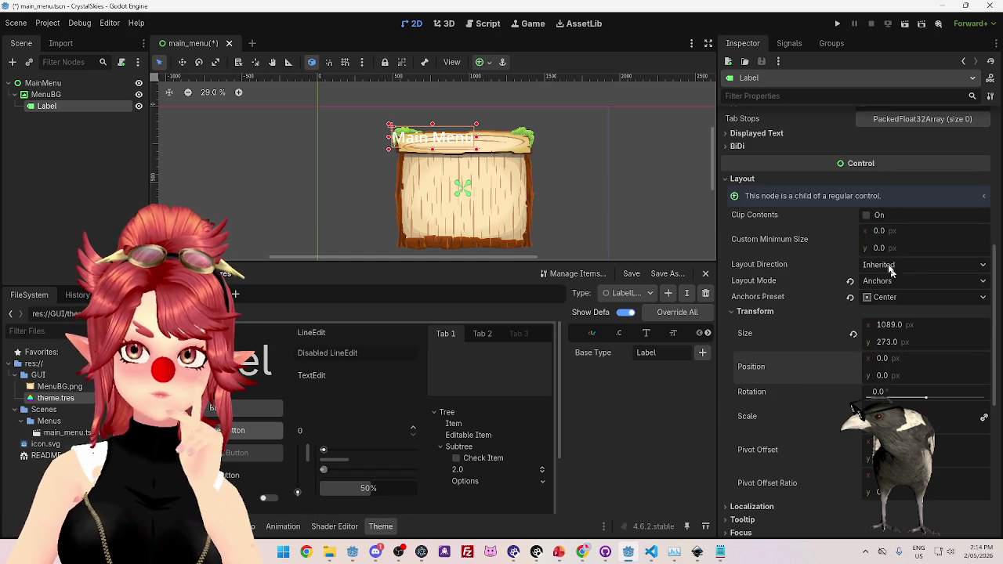
click(850, 296)
click(881, 297)
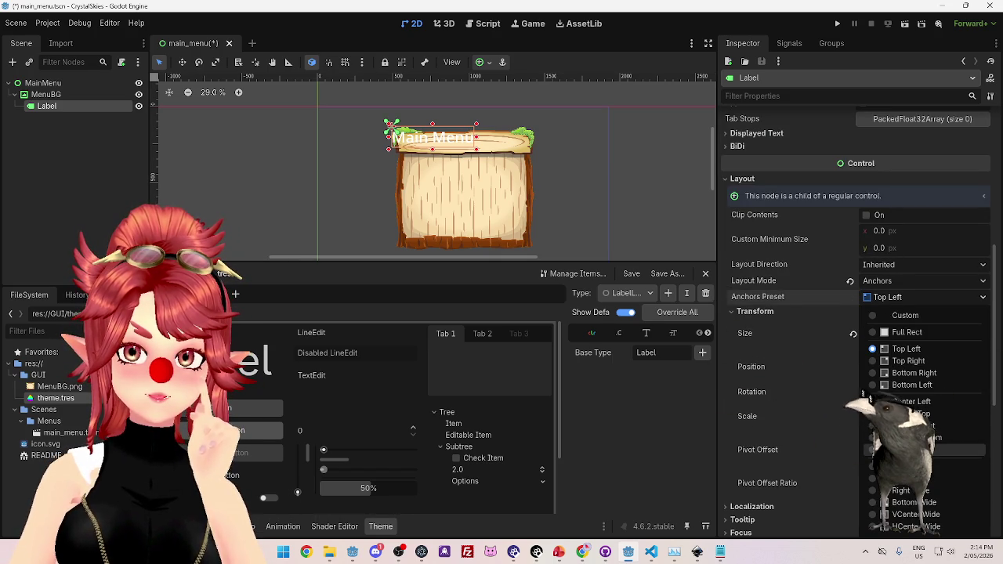
click(916, 449)
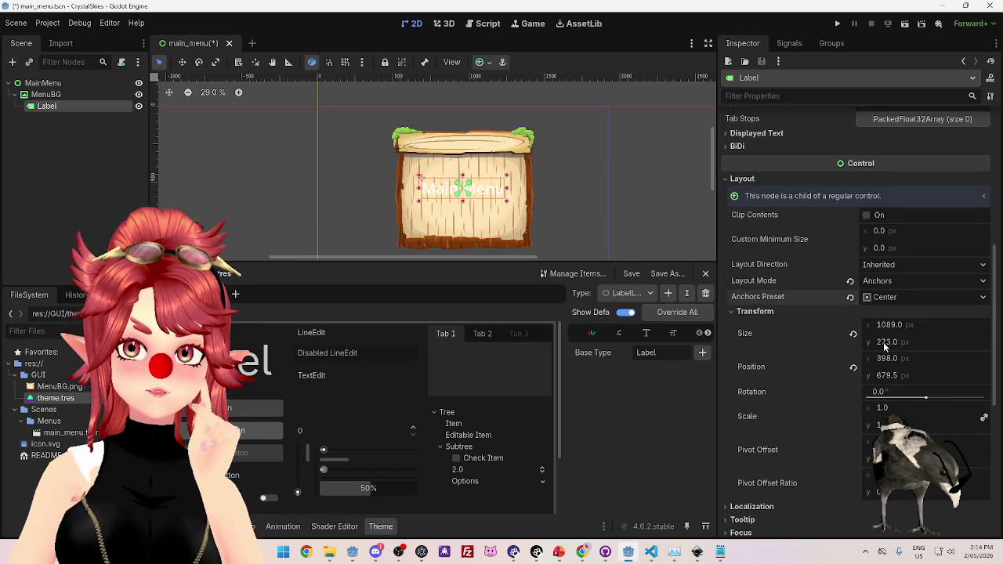
click(877, 297)
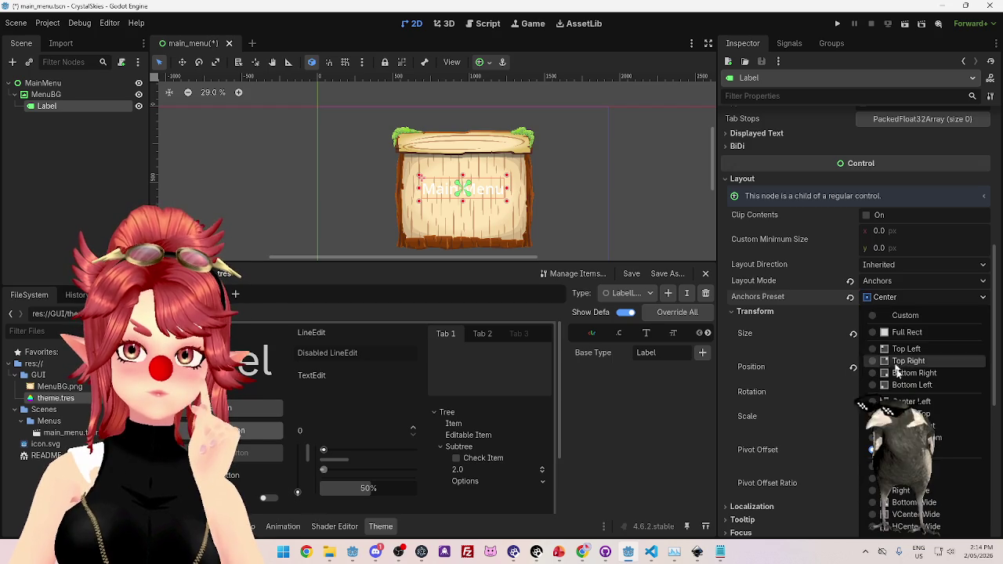
click(901, 414)
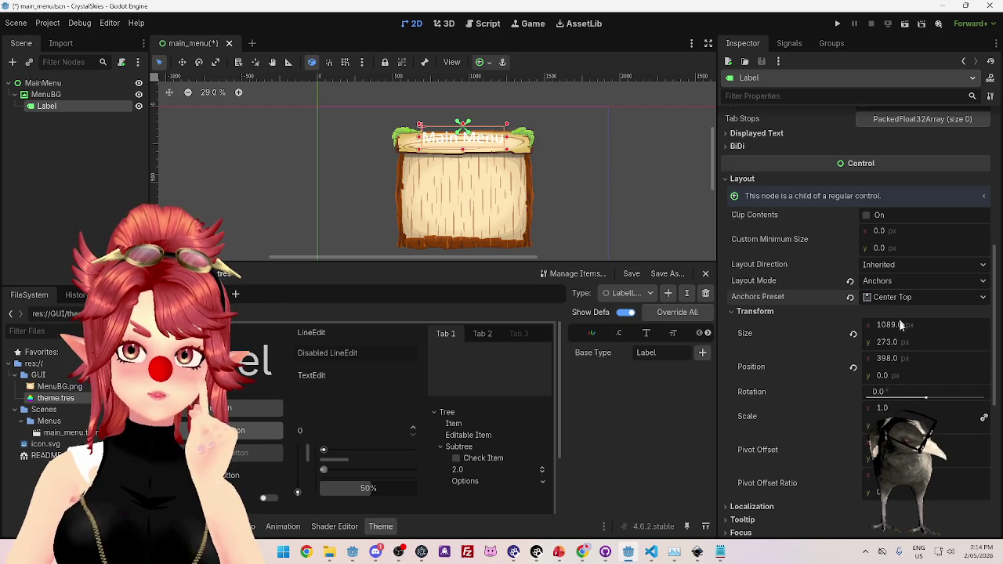
drag(886, 443, 909, 443)
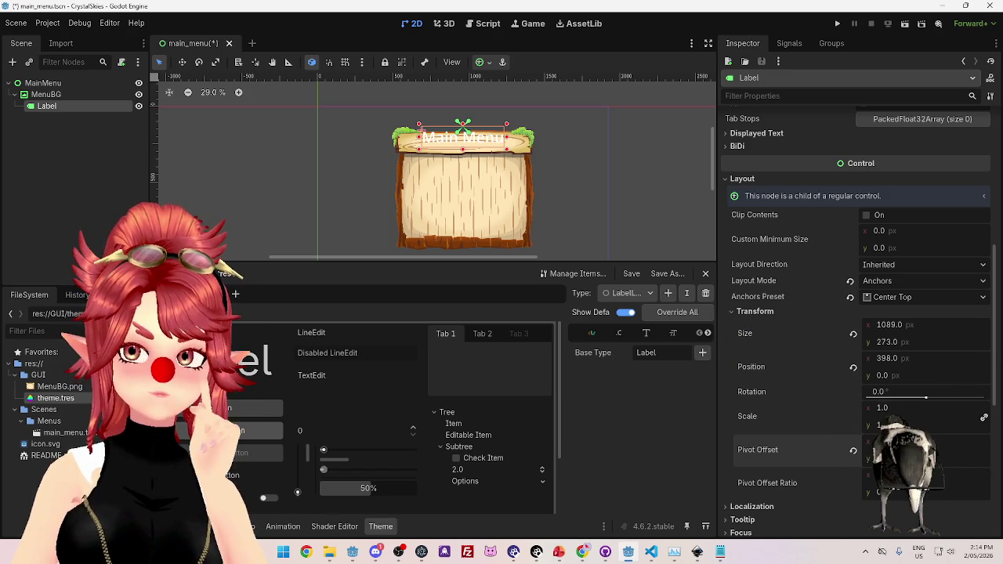
click(853, 453)
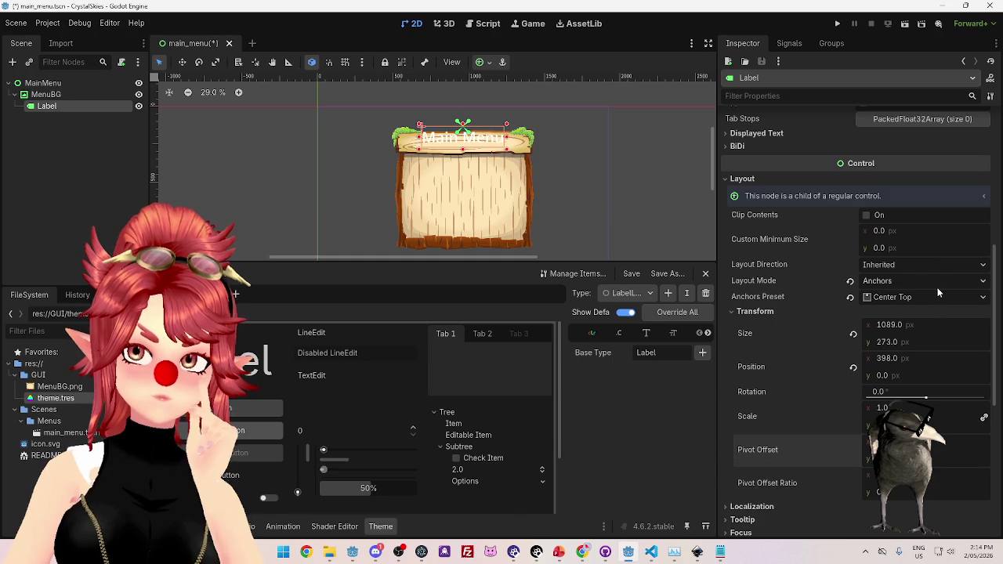
click(887, 266)
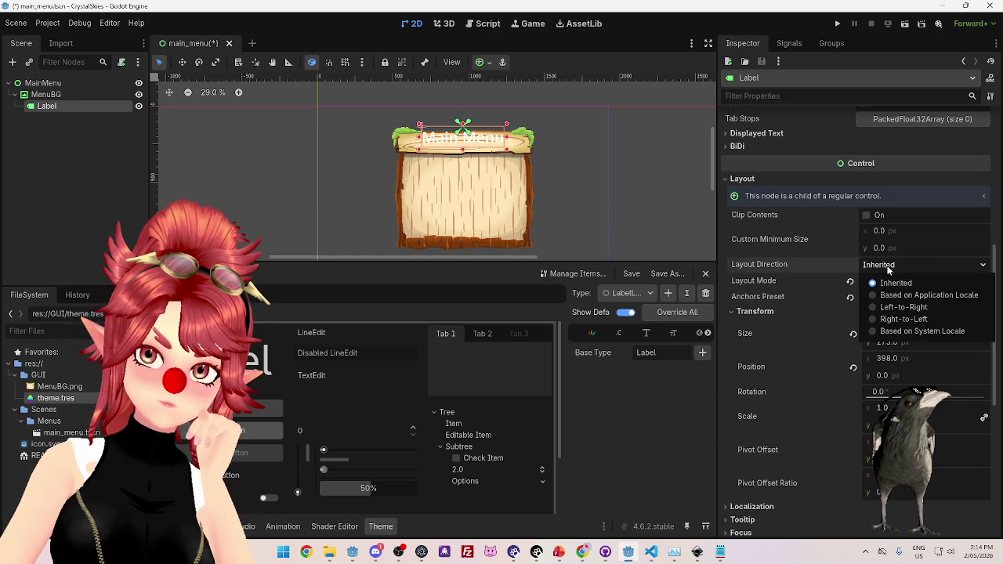
click(887, 268)
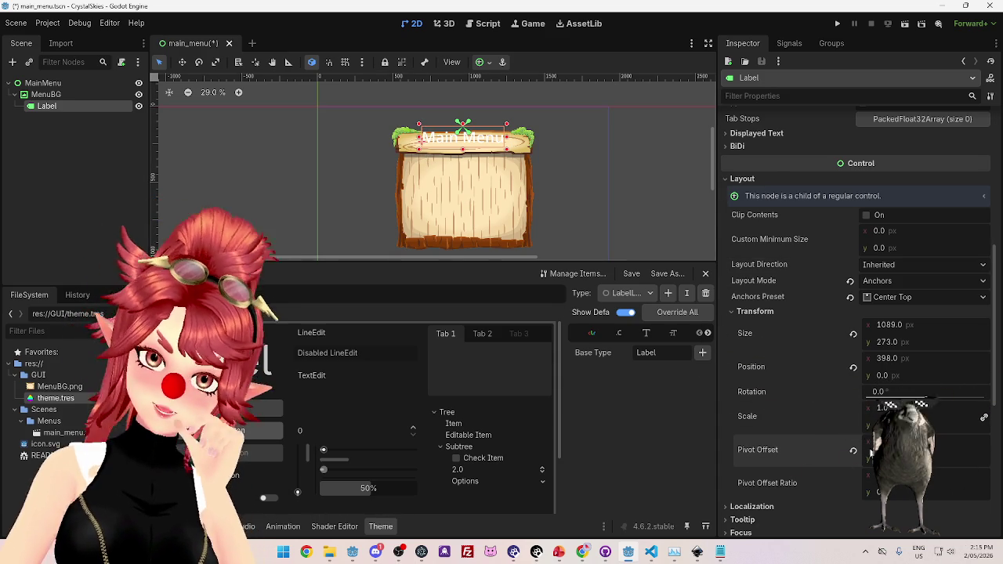
scroll(854, 329, down, 3)
scroll(854, 329, up, 10)
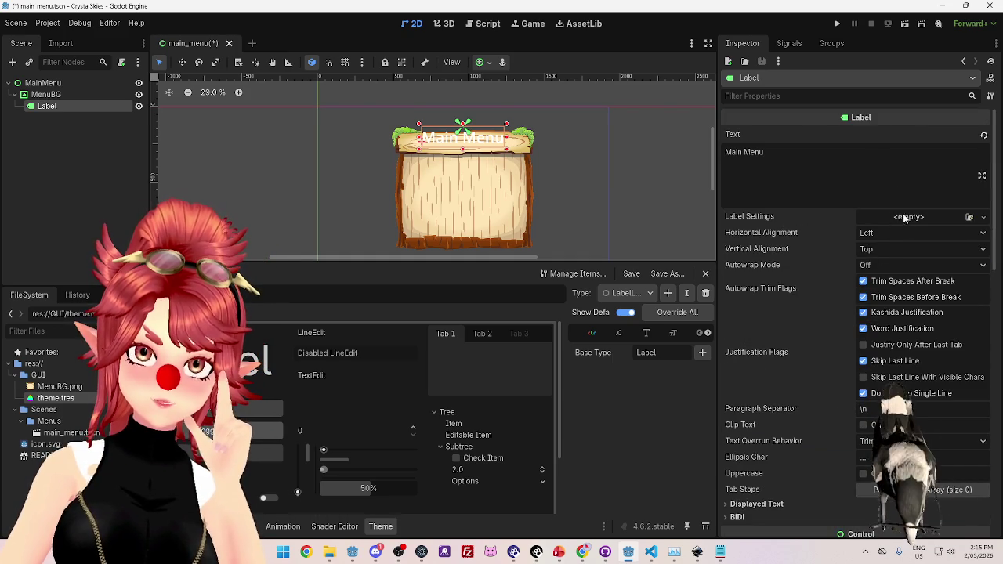
Change the Label's Horizontal Alignment from Left to Center.
click(904, 218)
click(831, 215)
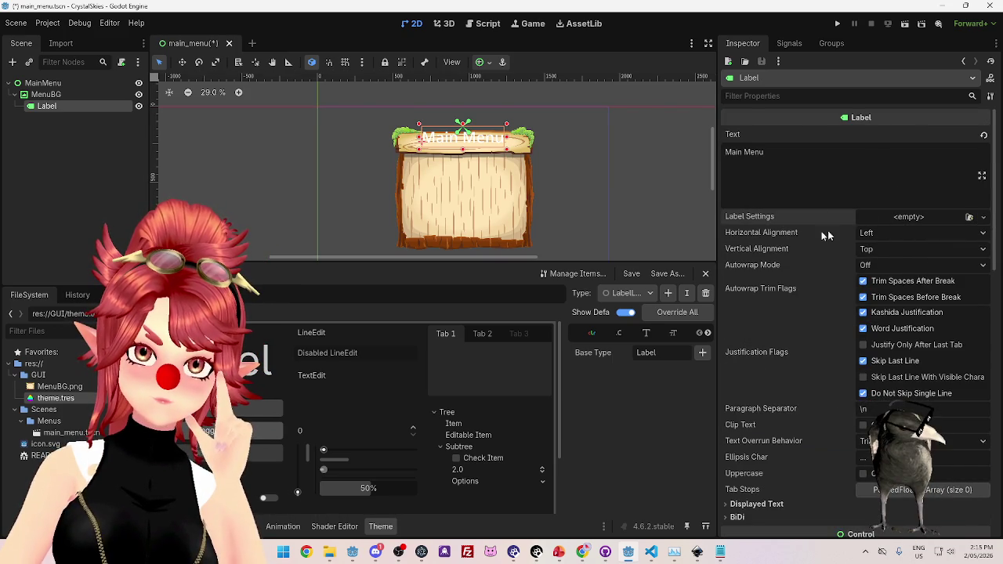
click(868, 233)
click(883, 263)
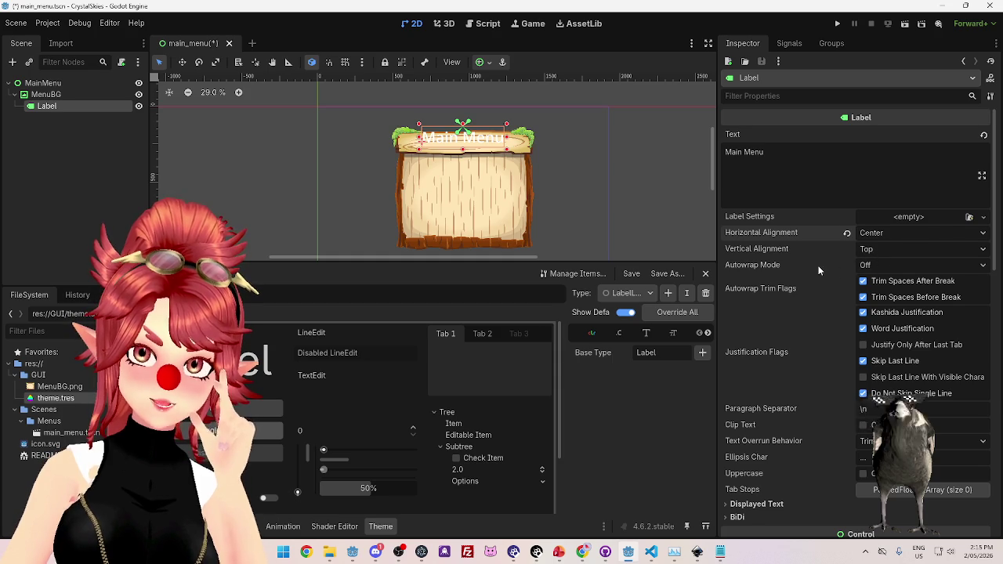
scroll(817, 266, down, 2)
scroll(831, 298, down, 1)
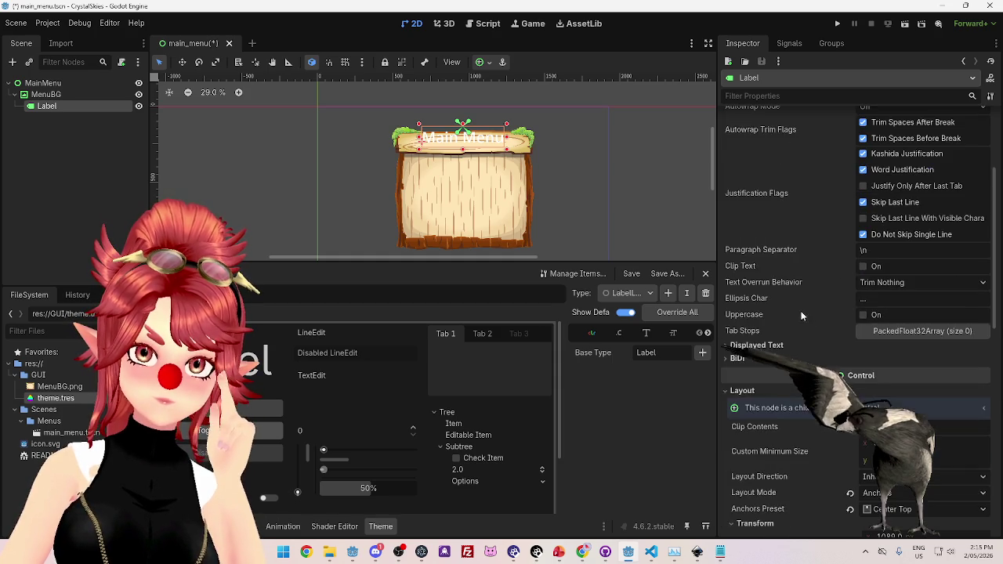
scroll(763, 329, down, 2)
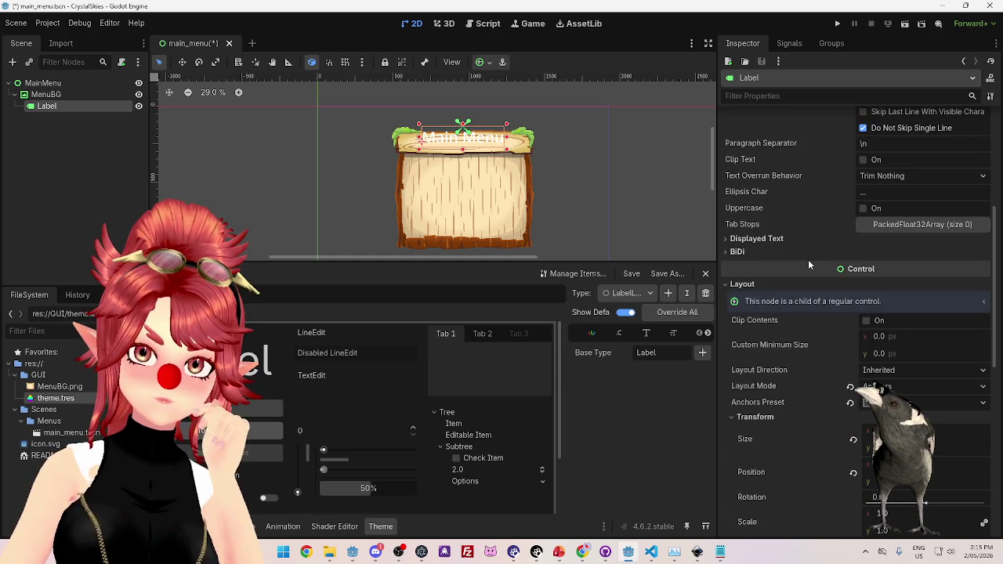
scroll(764, 290, down, 1)
scroll(751, 252, down, 1)
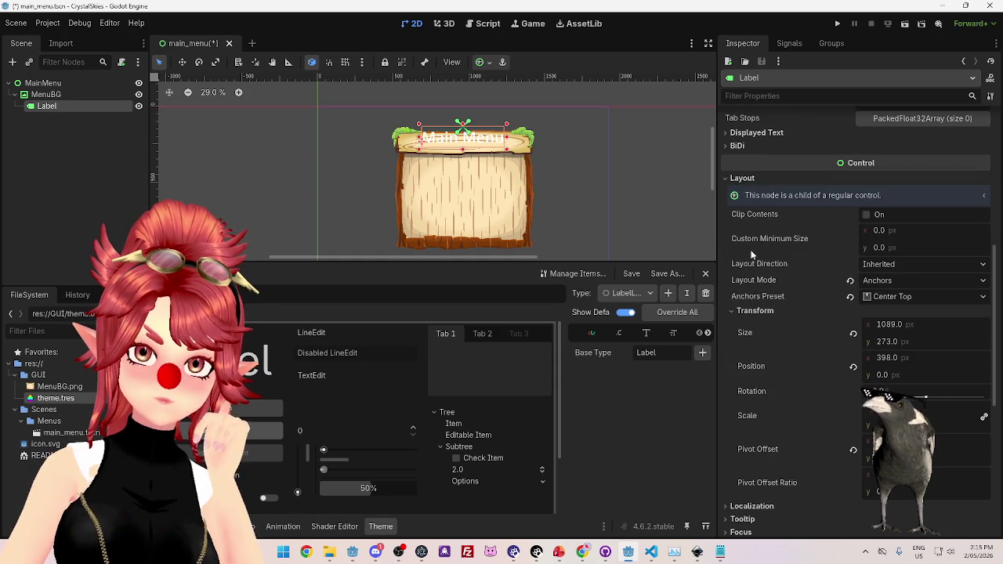
click(887, 266)
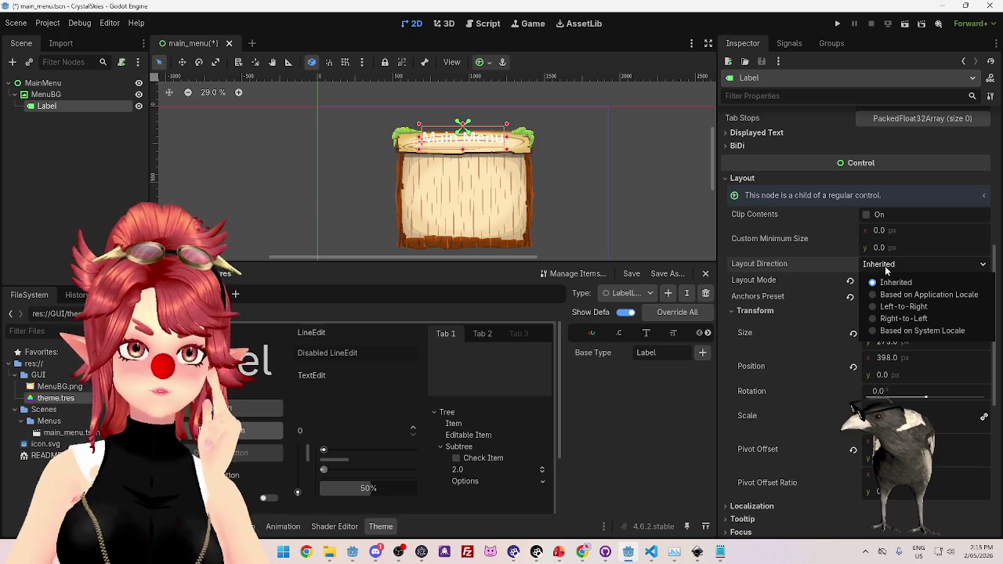
Switch the Label to Position layout mode and reset its pivot offset to default.
click(889, 282)
click(889, 280)
click(873, 297)
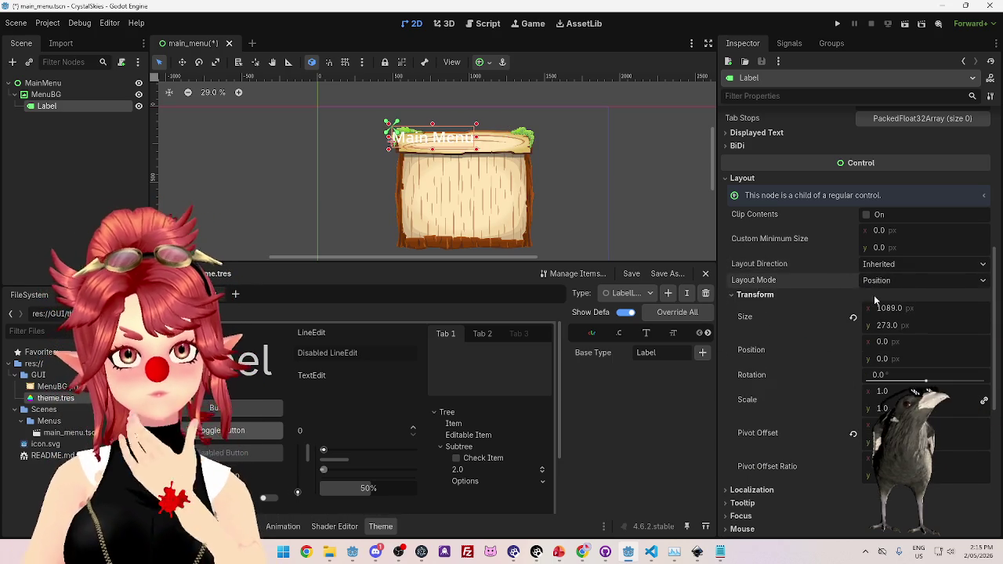
click(885, 280)
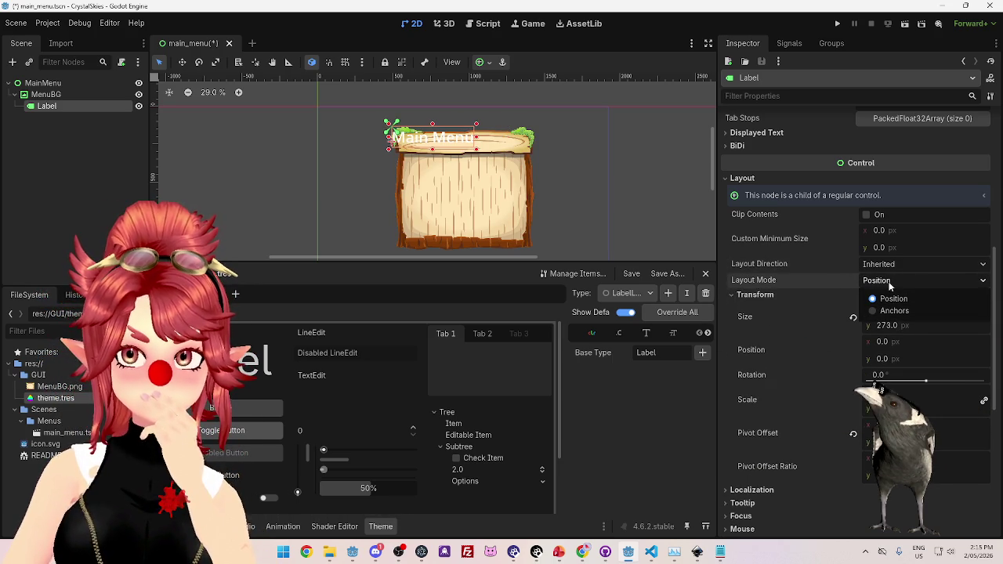
click(892, 298)
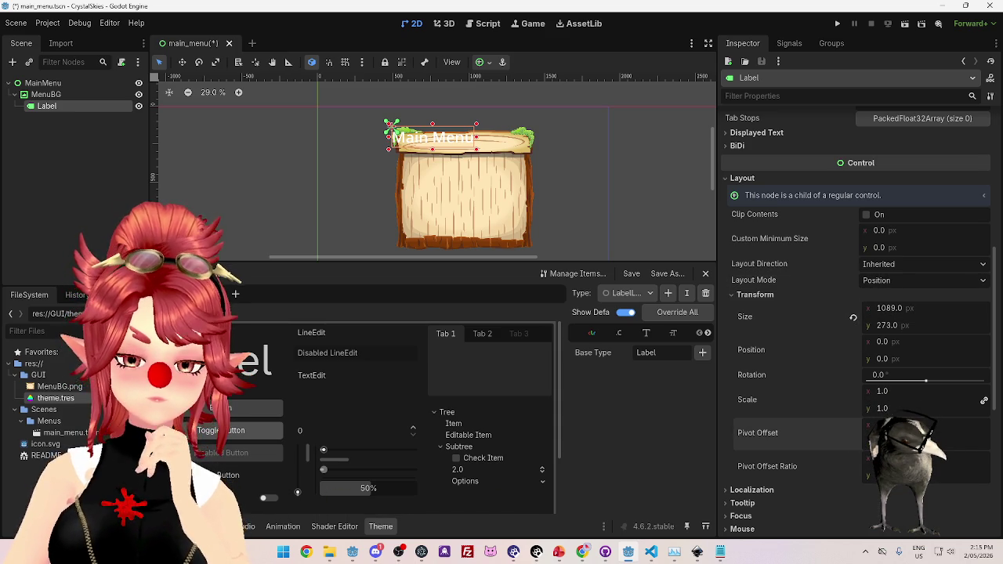
drag(882, 425, 865, 399)
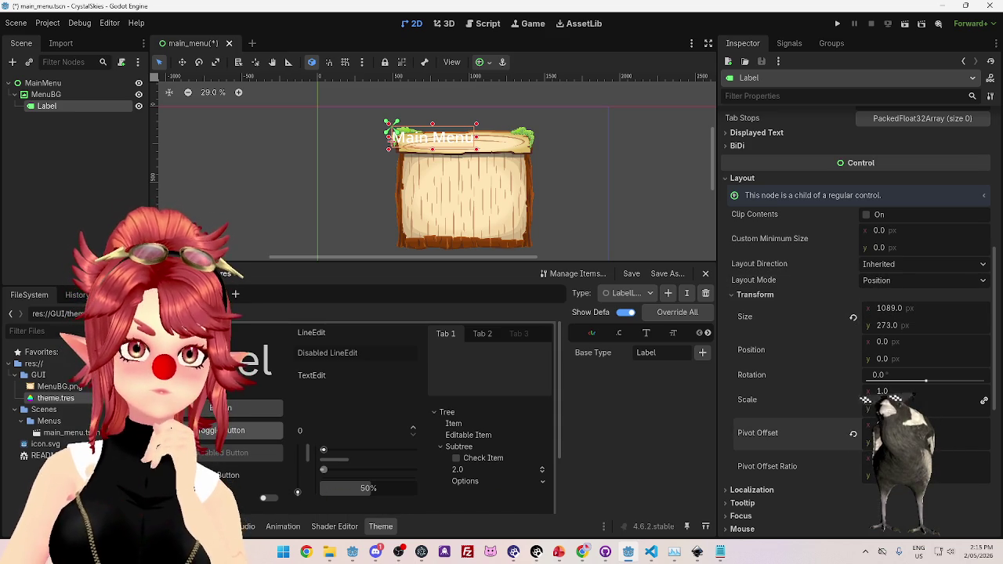
click(853, 434)
Set the Label's Layout Mode to Anchors and apply the Center Top preset.
scroll(899, 336, up, 2)
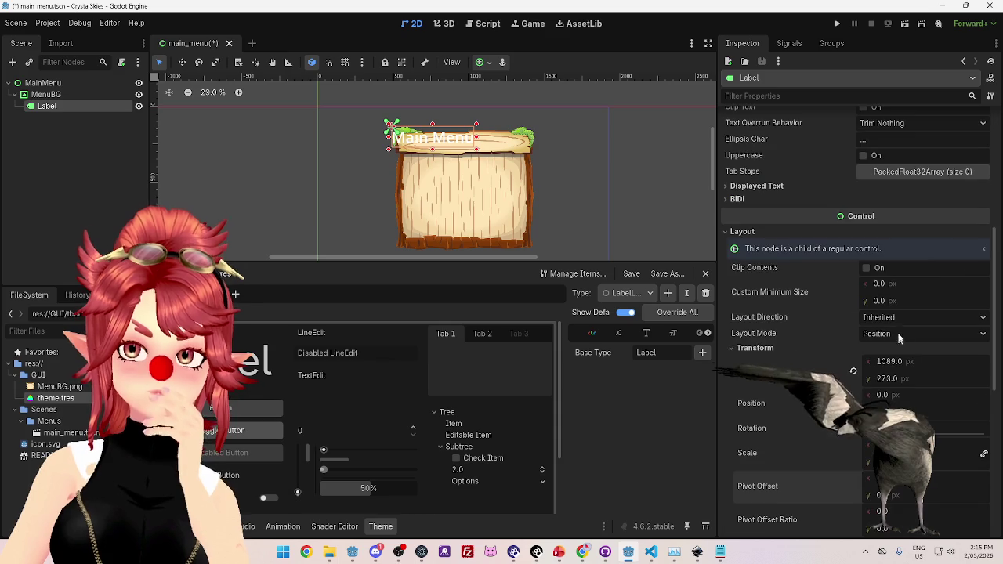
click(899, 331)
click(874, 364)
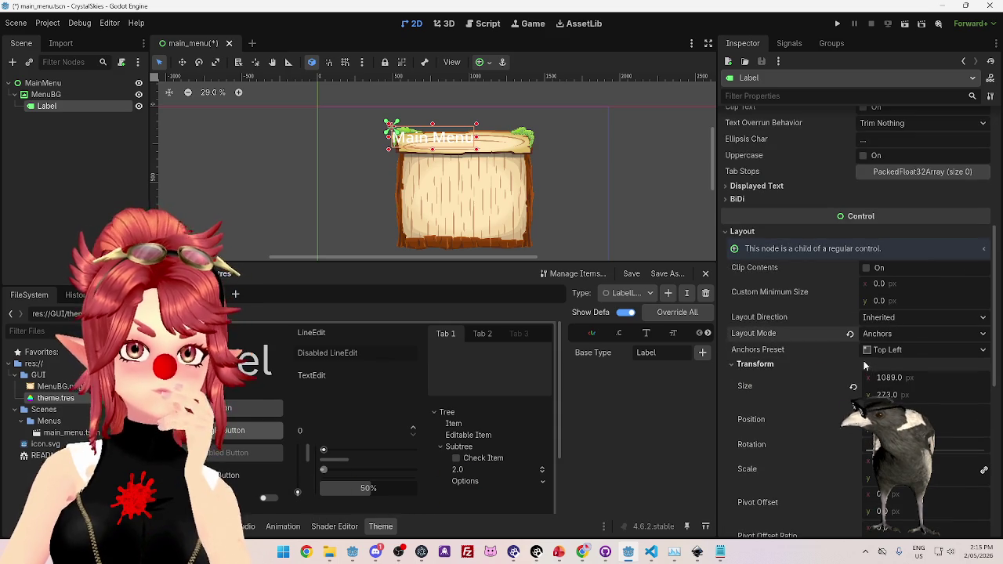
scroll(893, 361, down, 5)
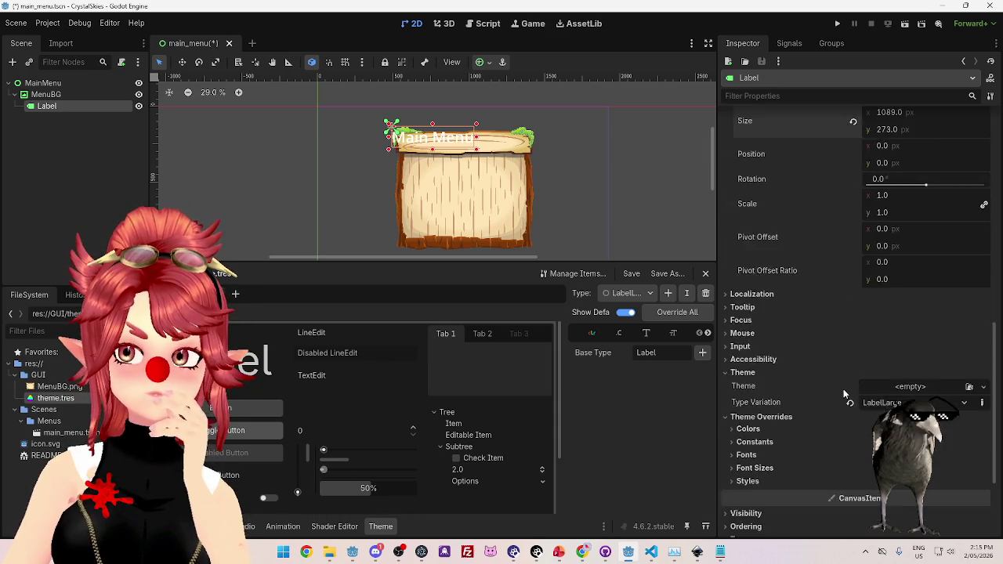
scroll(917, 329, up, 3)
click(893, 244)
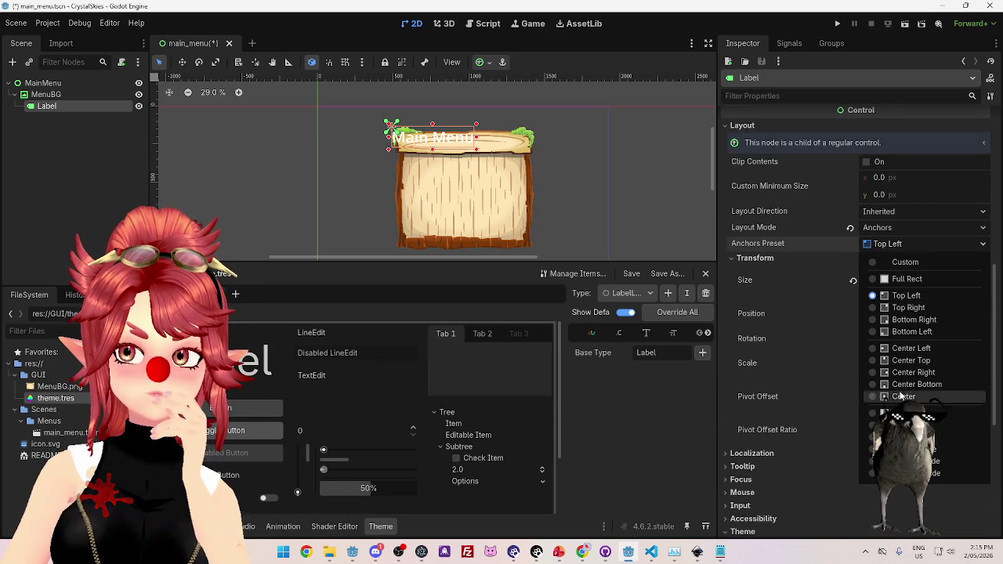
click(893, 362)
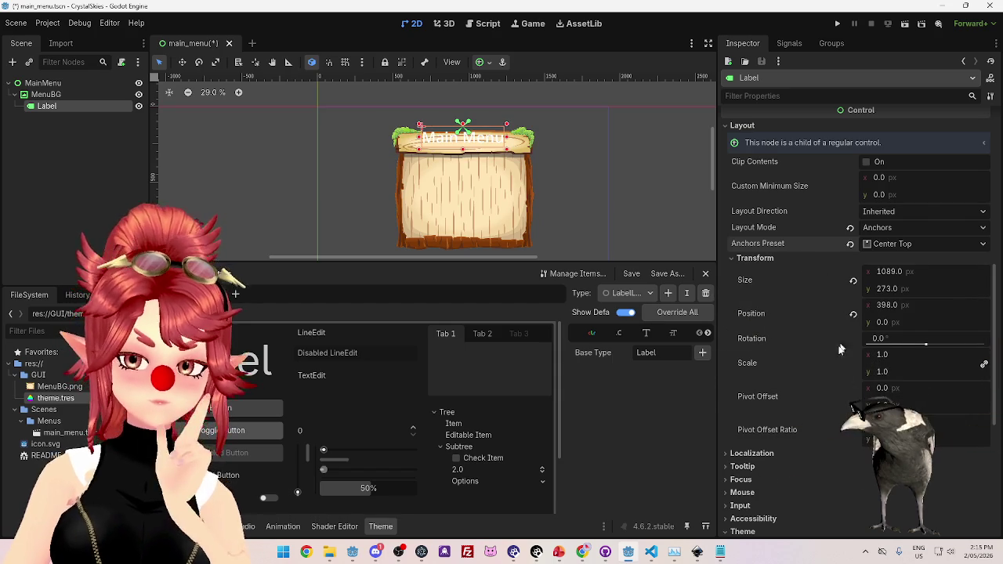
scroll(846, 343, down, 3)
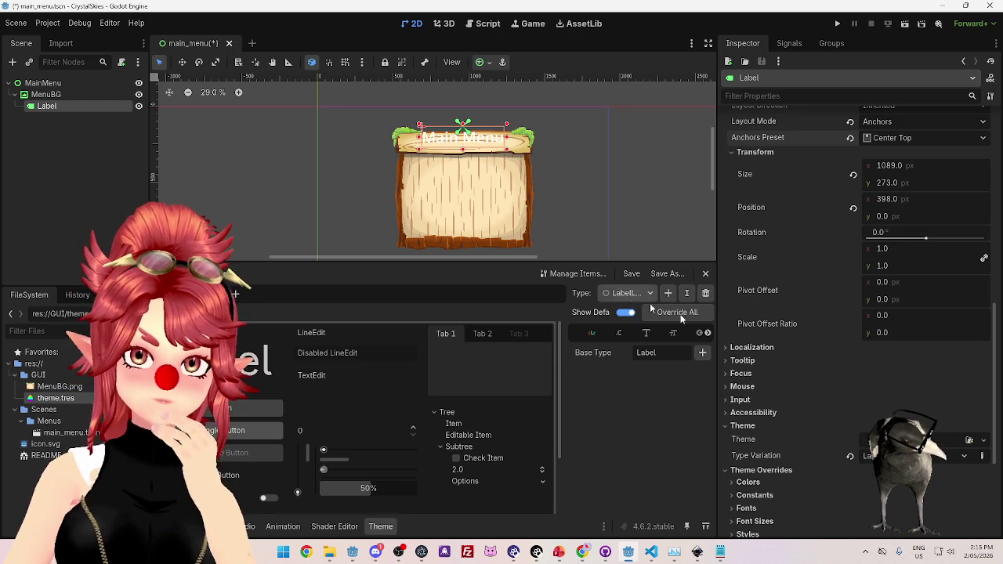
Add a brown font_color (93460e) to the theme's Label colours.
click(626, 293)
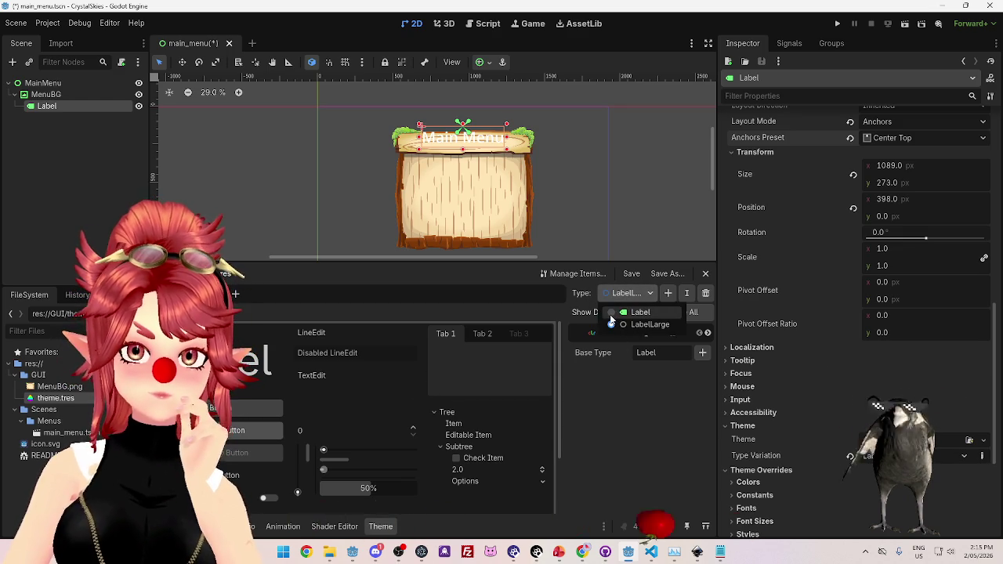
click(619, 312)
click(592, 335)
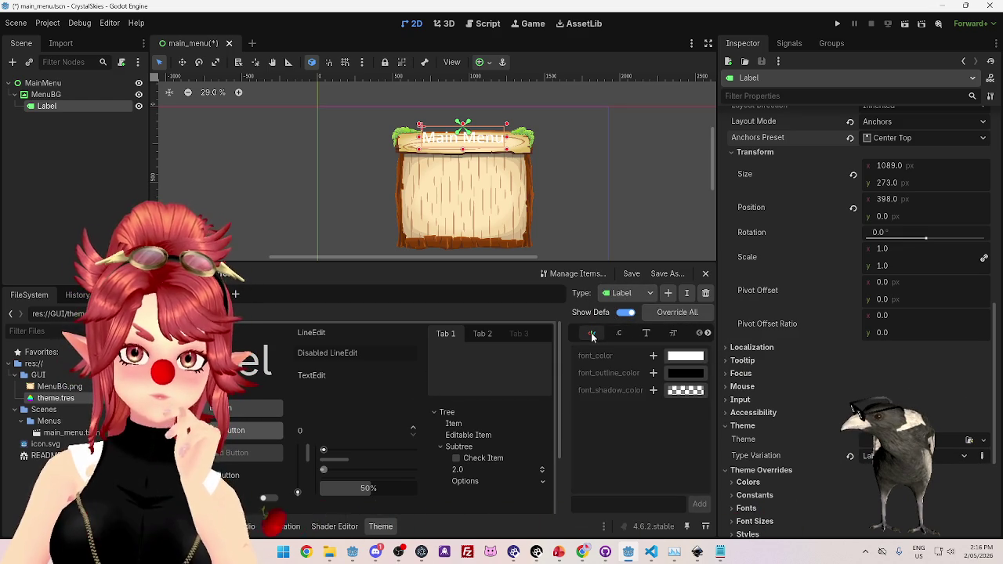
click(654, 356)
click(653, 357)
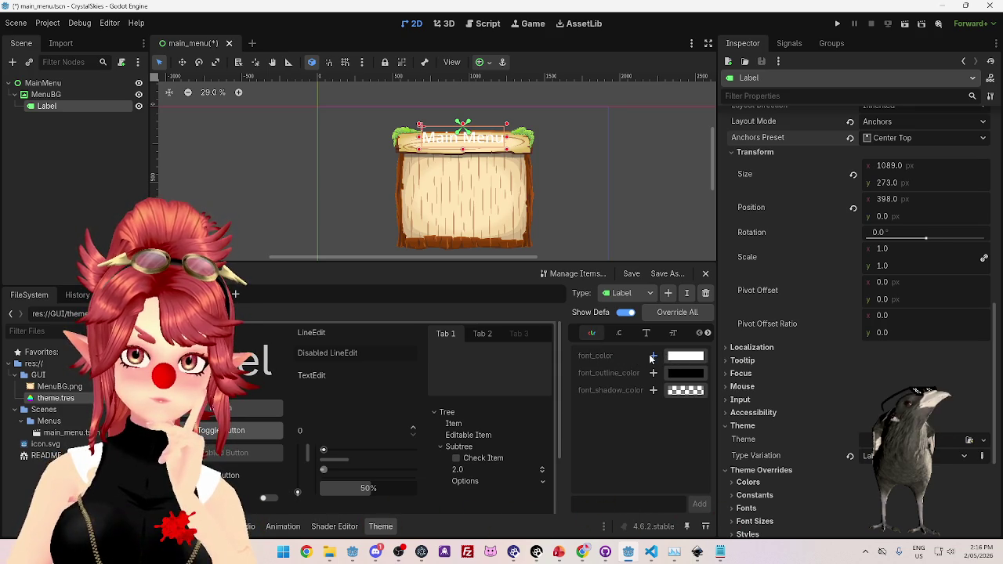
click(686, 356)
text(93460e)
key(Return)
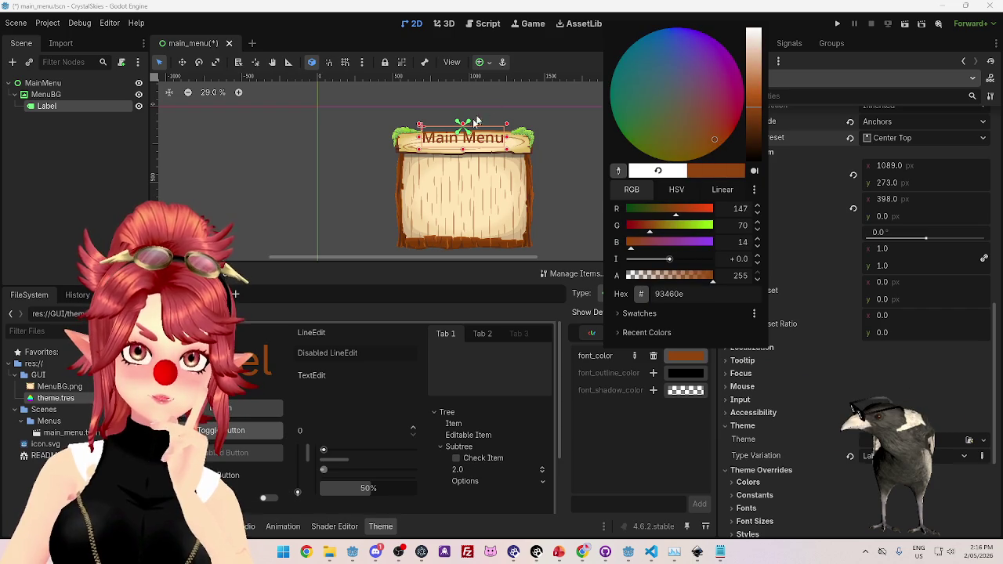
click(881, 368)
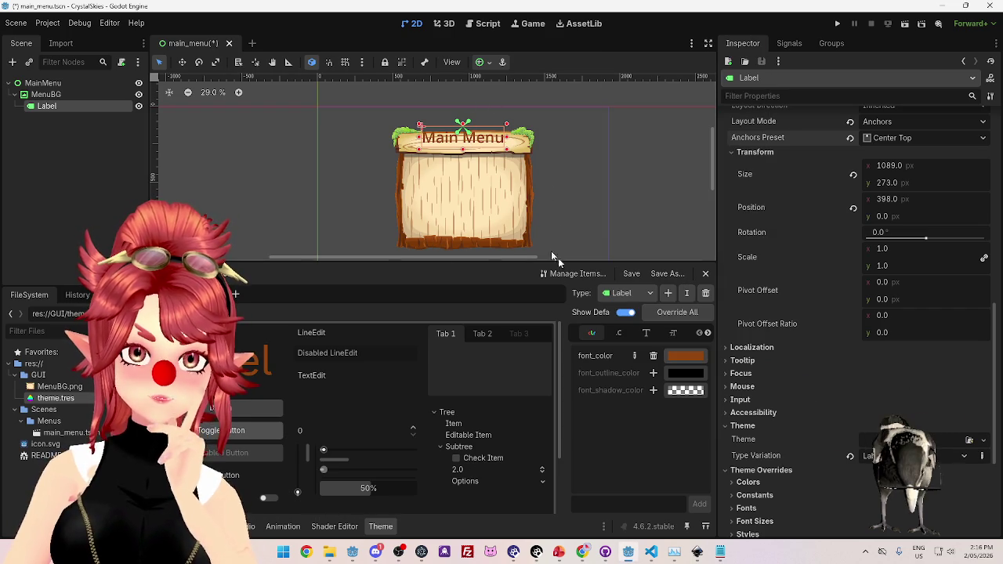
Clear and reapply the Label's Type Variation.
click(850, 456)
click(964, 455)
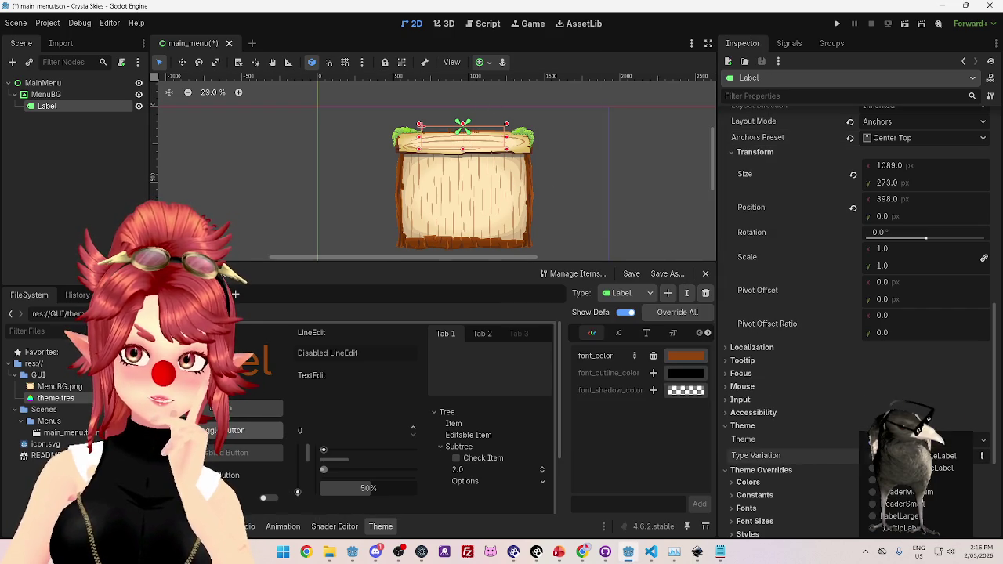
click(893, 480)
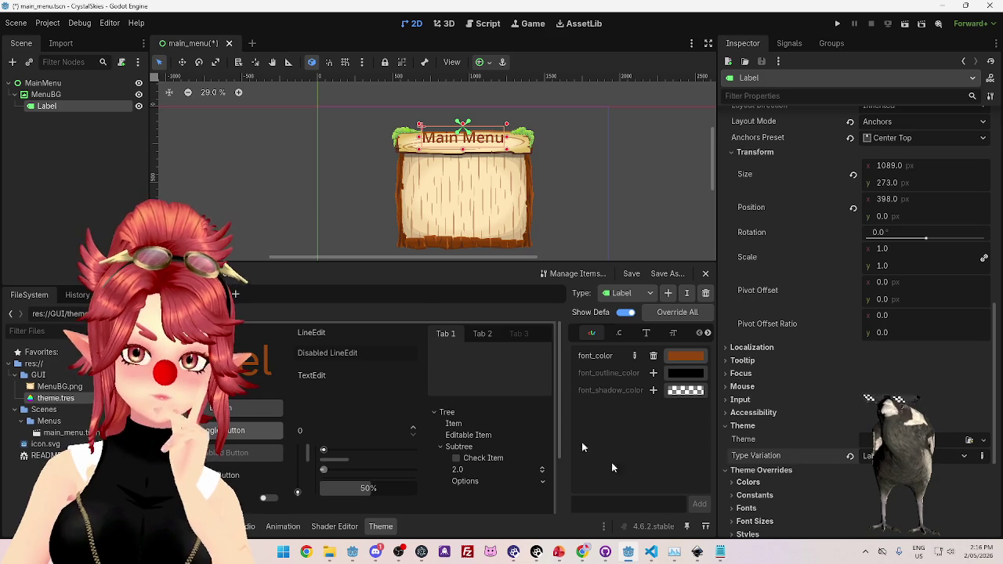
click(641, 336)
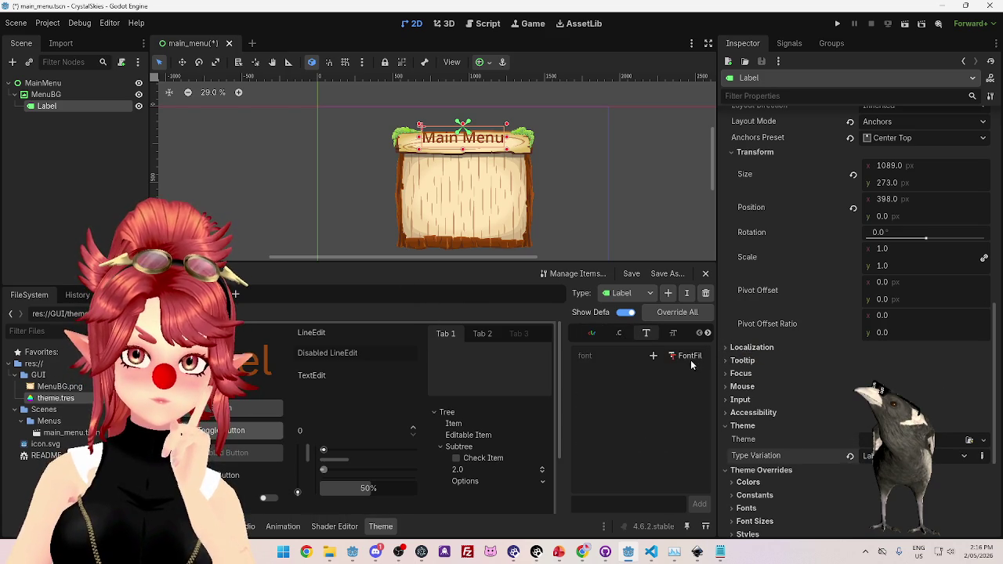
click(653, 357)
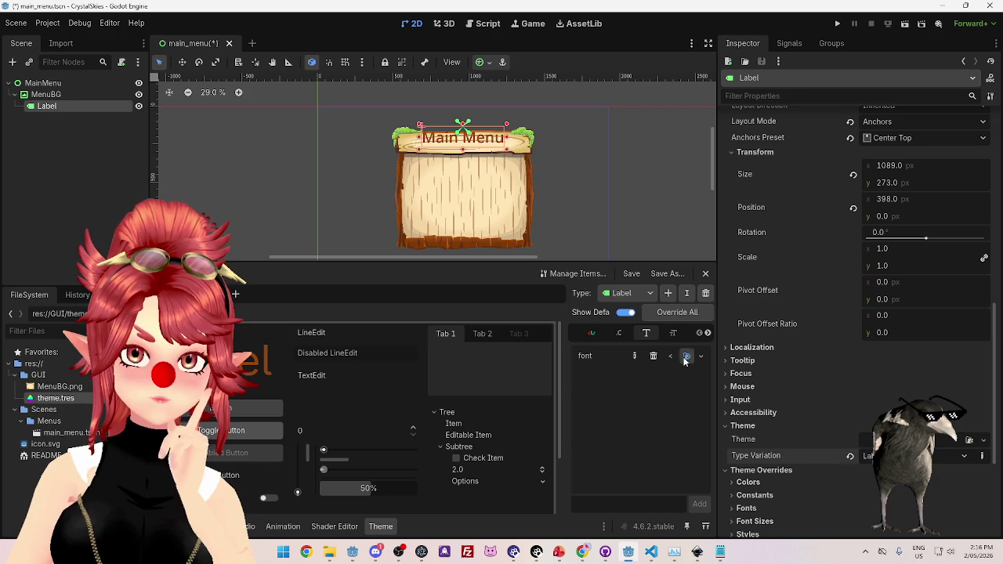
click(686, 357)
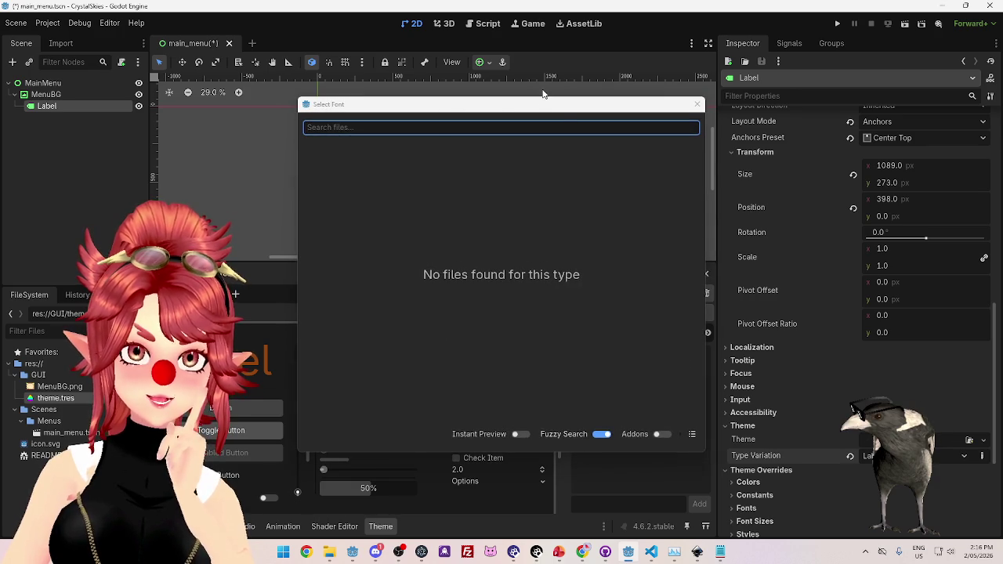
click(697, 104)
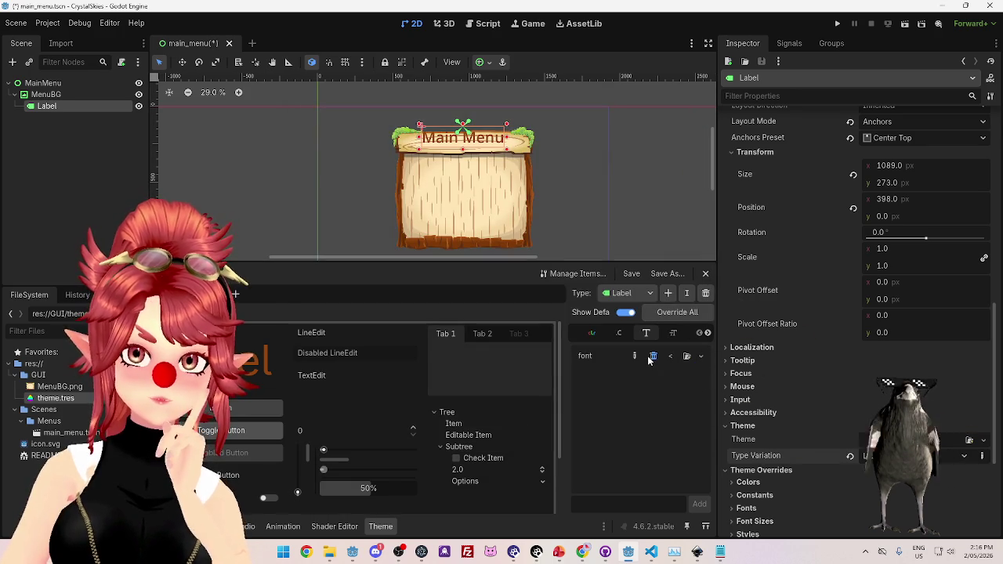
click(652, 358)
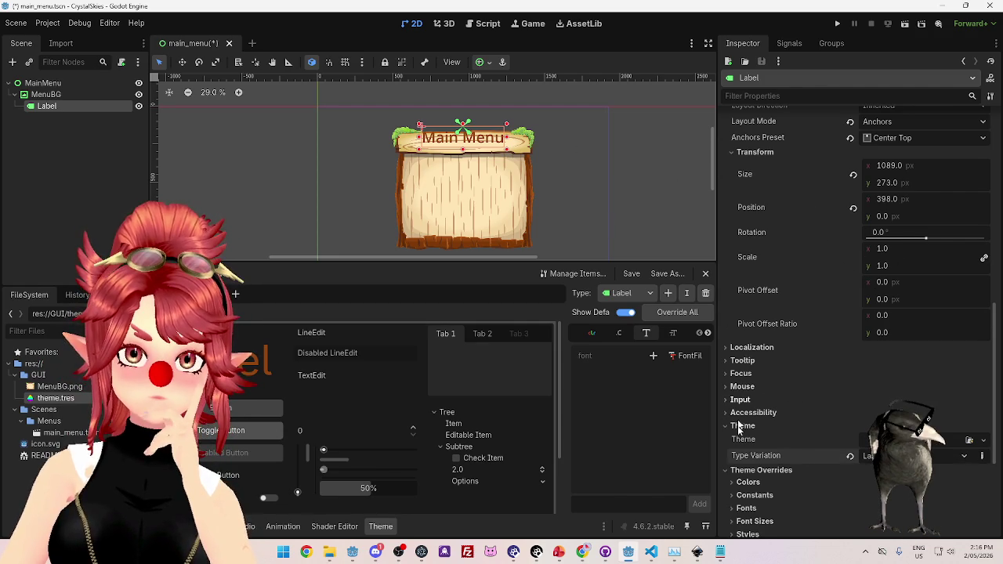
click(707, 334)
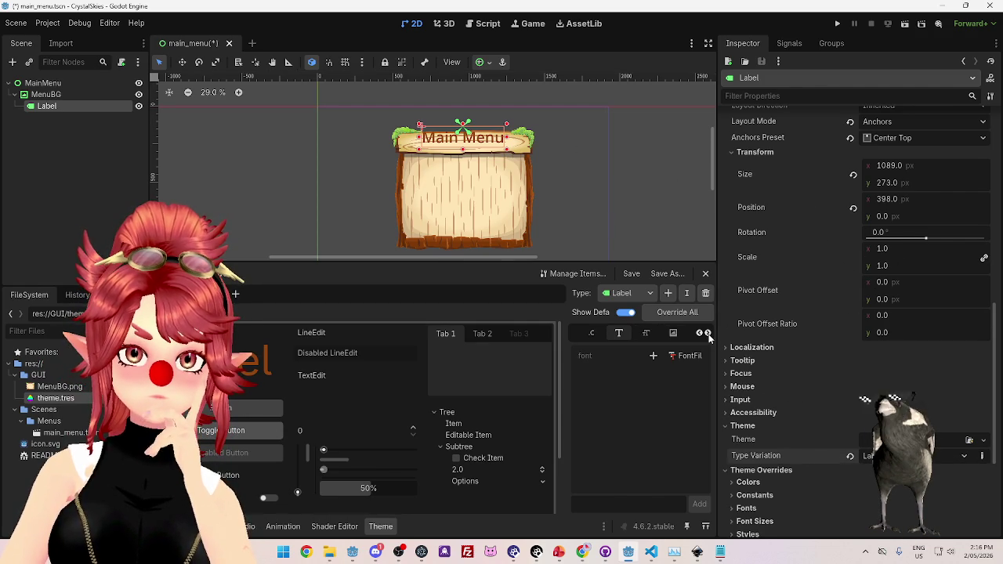
click(698, 333)
click(619, 334)
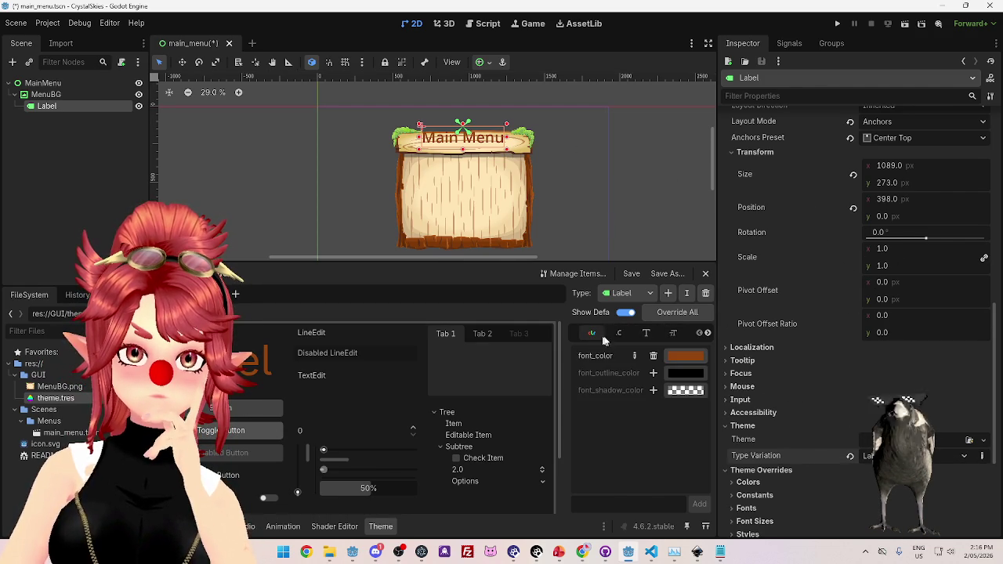
click(593, 334)
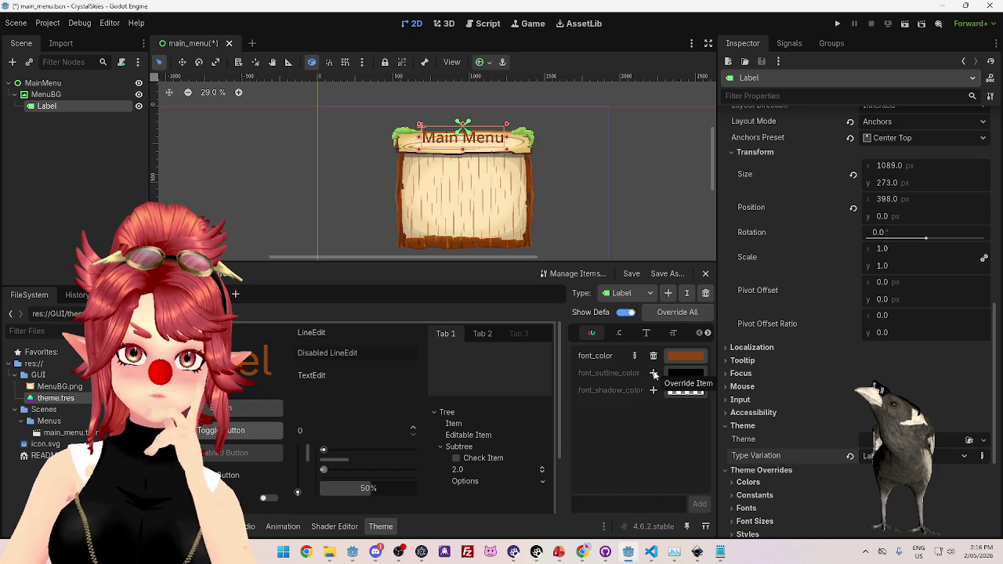
Show the theme's Label constants, including the outline_size override.
click(618, 334)
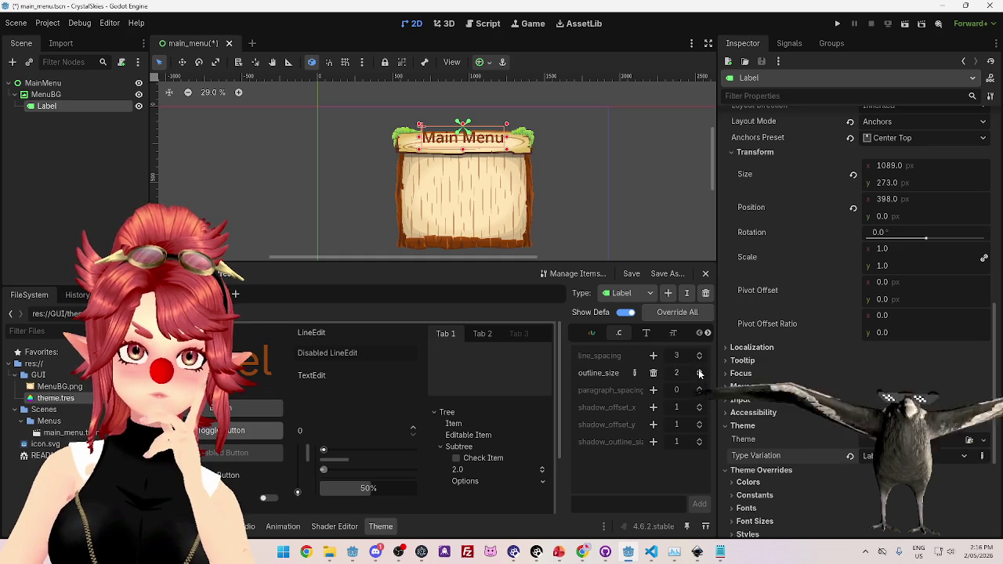
scroll(700, 374, up, 6)
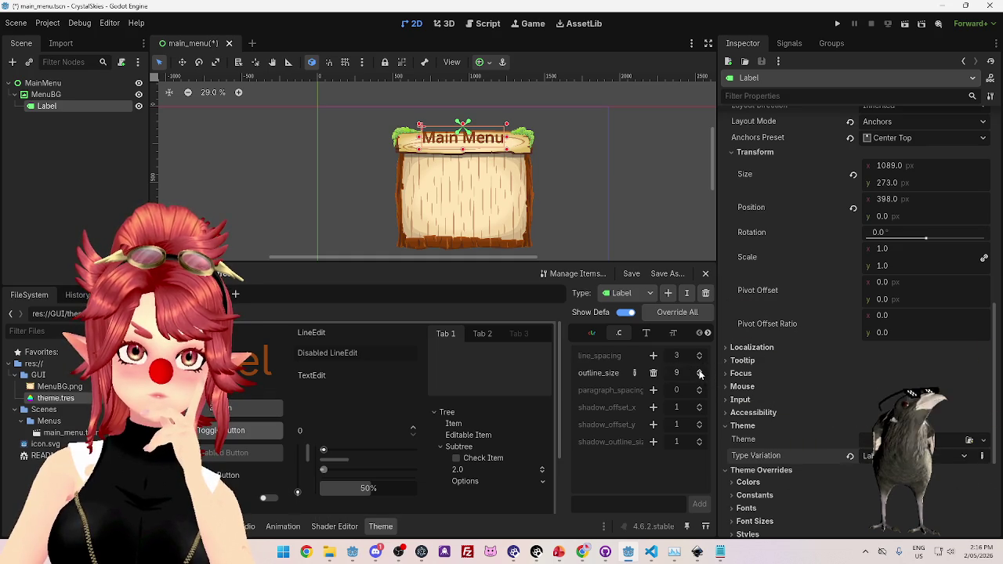
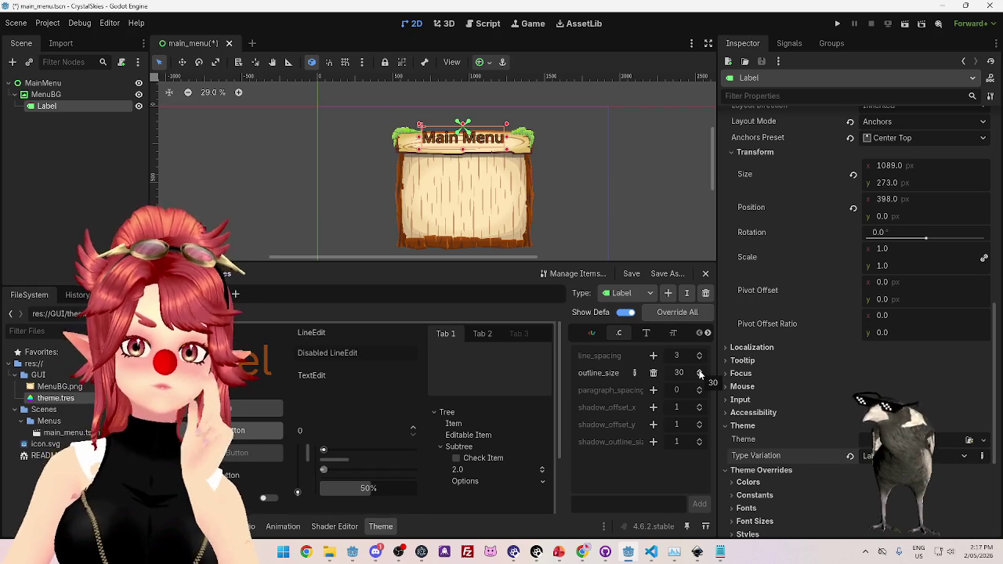
Set the Label font_outline_color to brown 623113, eyedropped from the wooden board's edge.
click(592, 334)
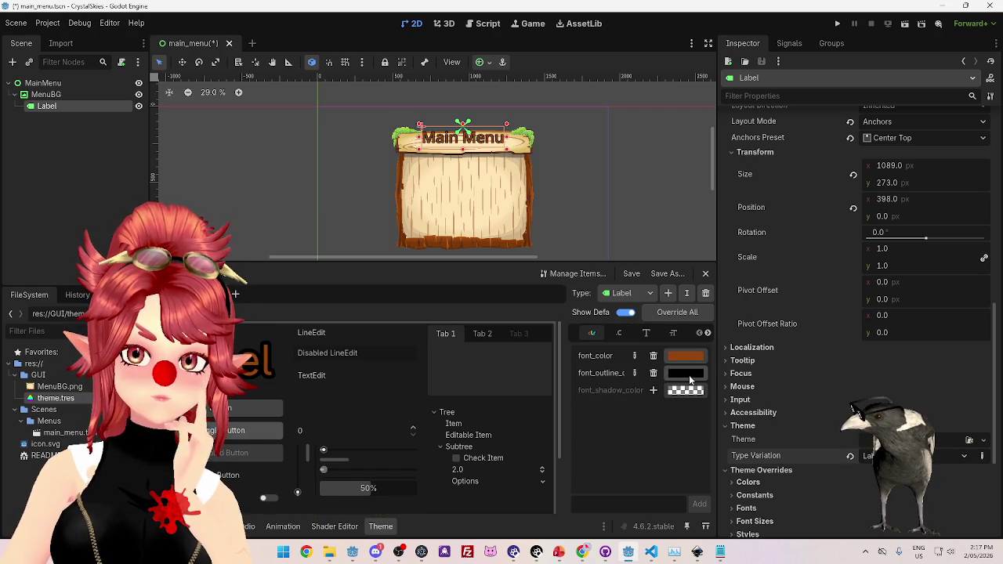
click(689, 380)
click(617, 189)
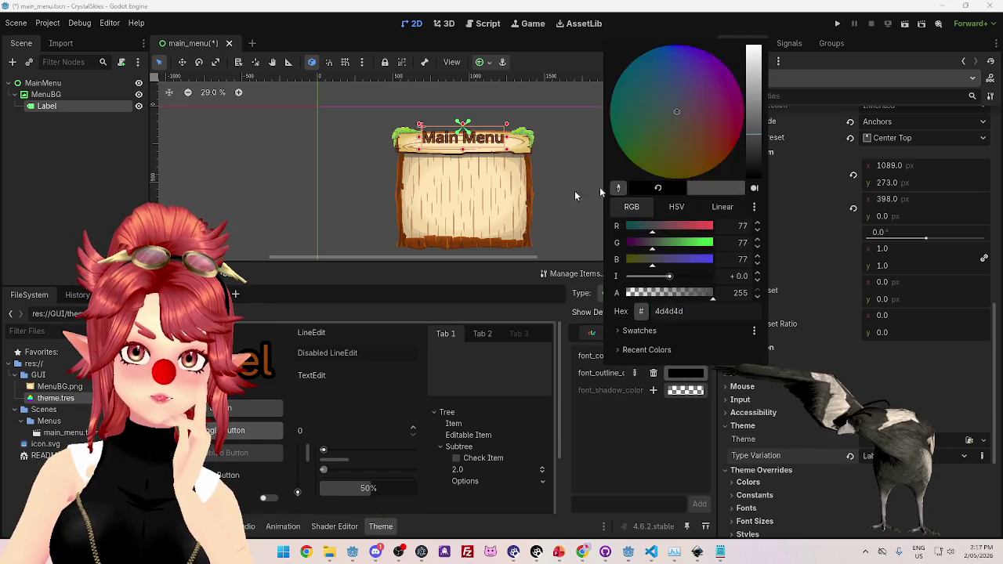
click(461, 248)
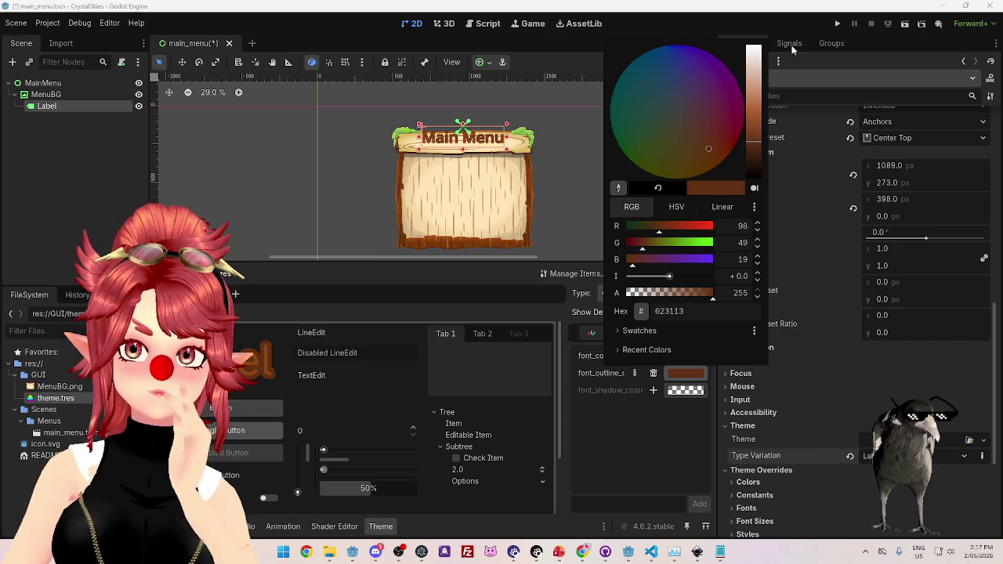
click(775, 23)
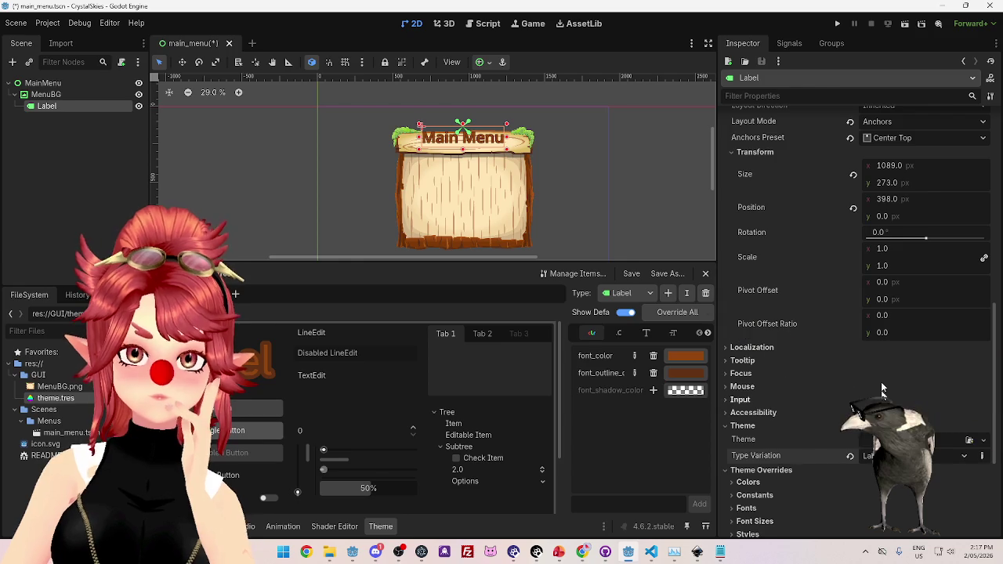
click(883, 300)
text(200)
key(Return)
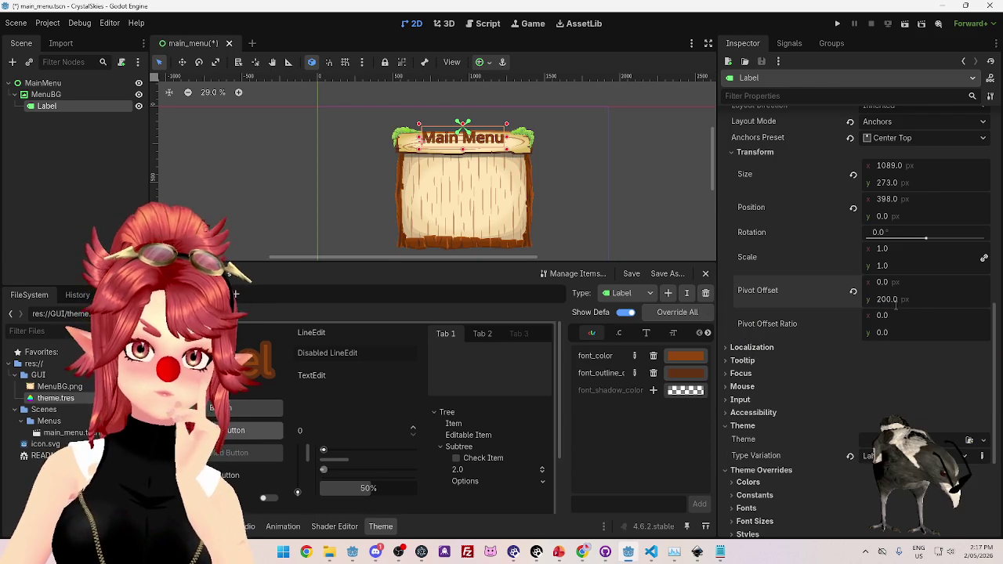
click(887, 299)
text(500)
key(Return)
scroll(900, 220, up, 3)
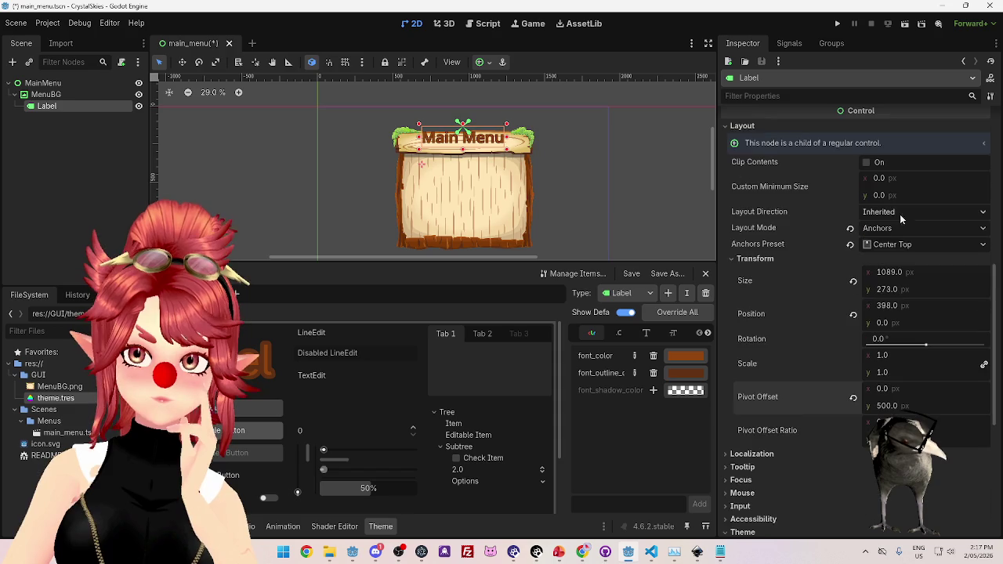
click(851, 245)
click(885, 244)
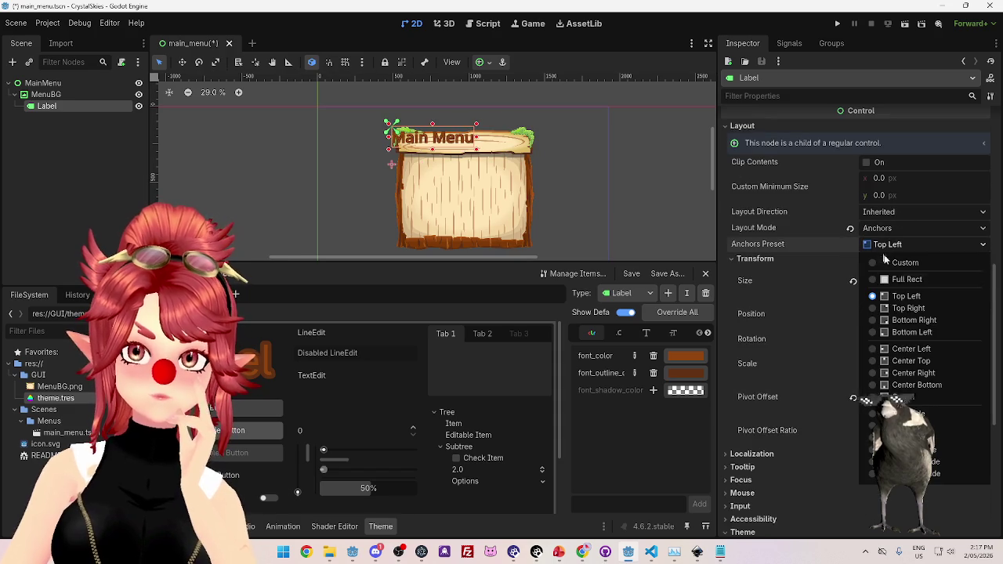
click(873, 361)
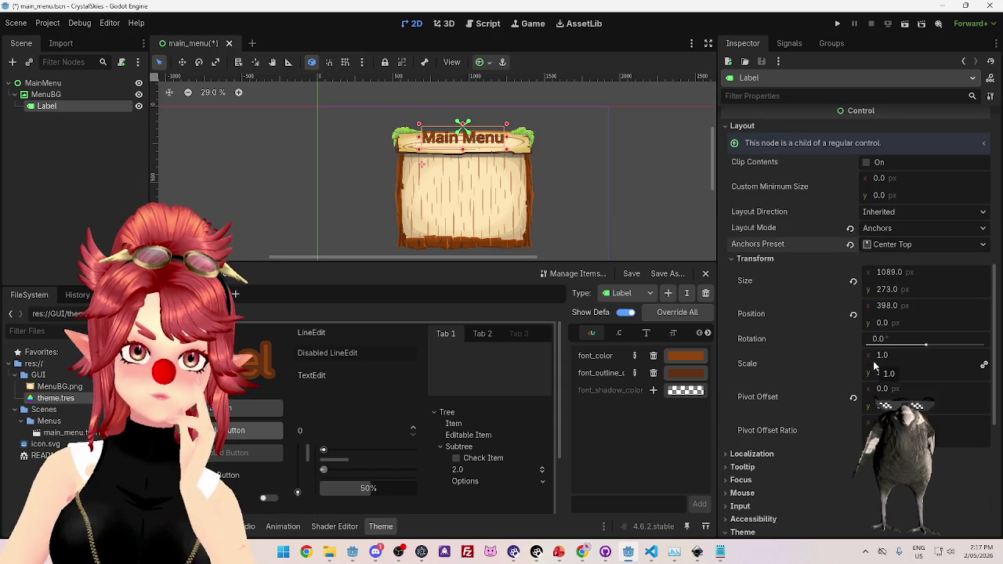
scroll(875, 368, down, 3)
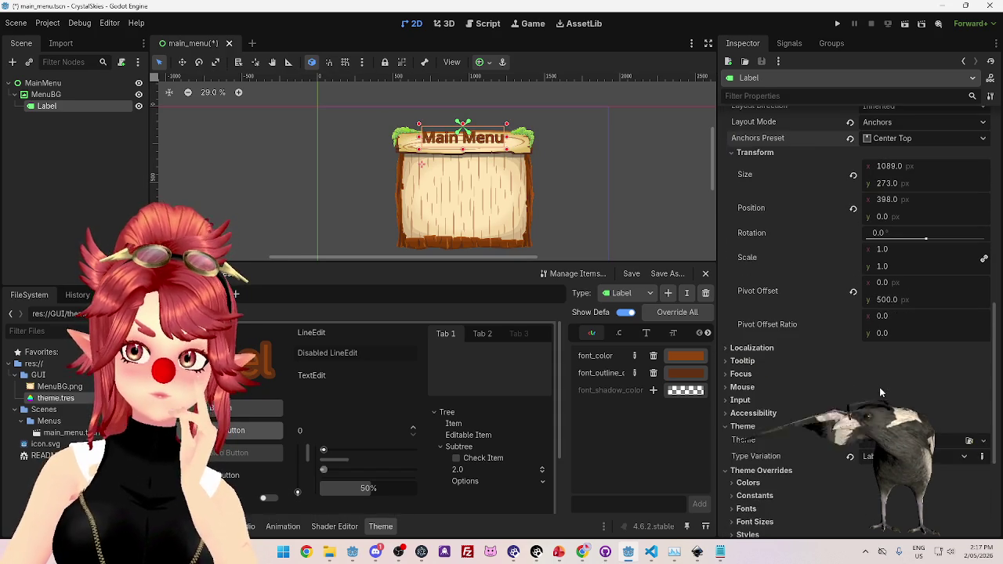
click(855, 293)
scroll(861, 300, up, 3)
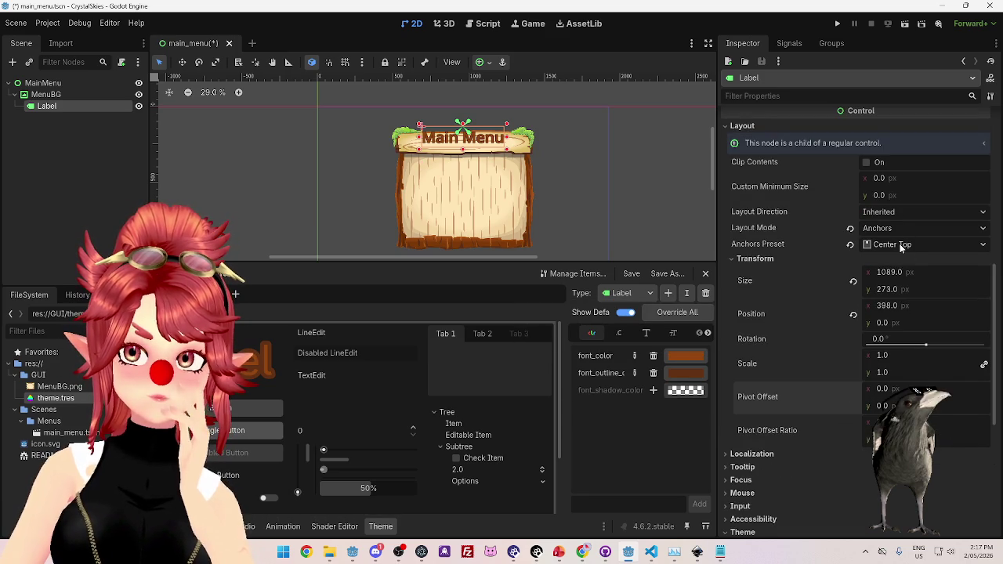
scroll(817, 255, down, 5)
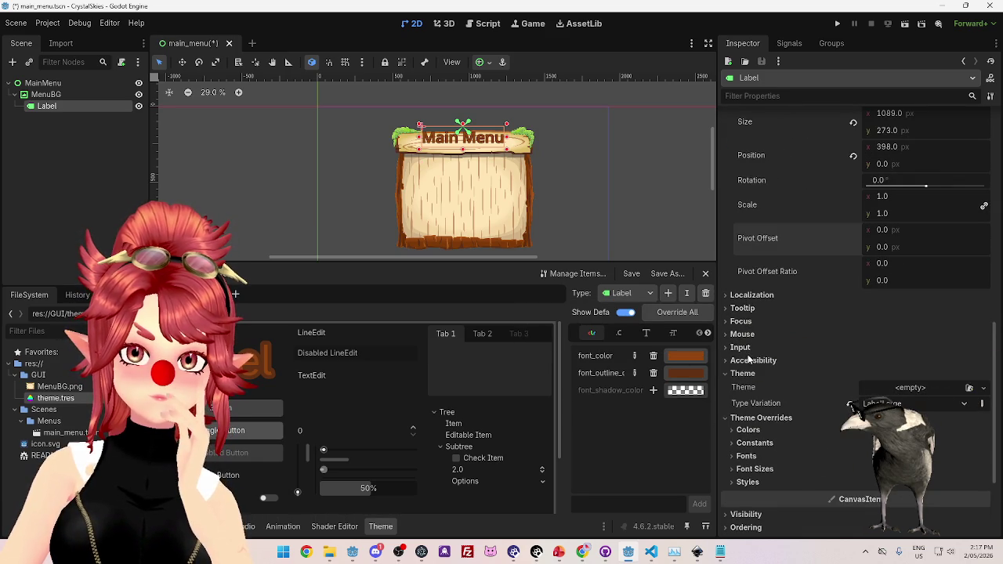
scroll(767, 436, up, 3)
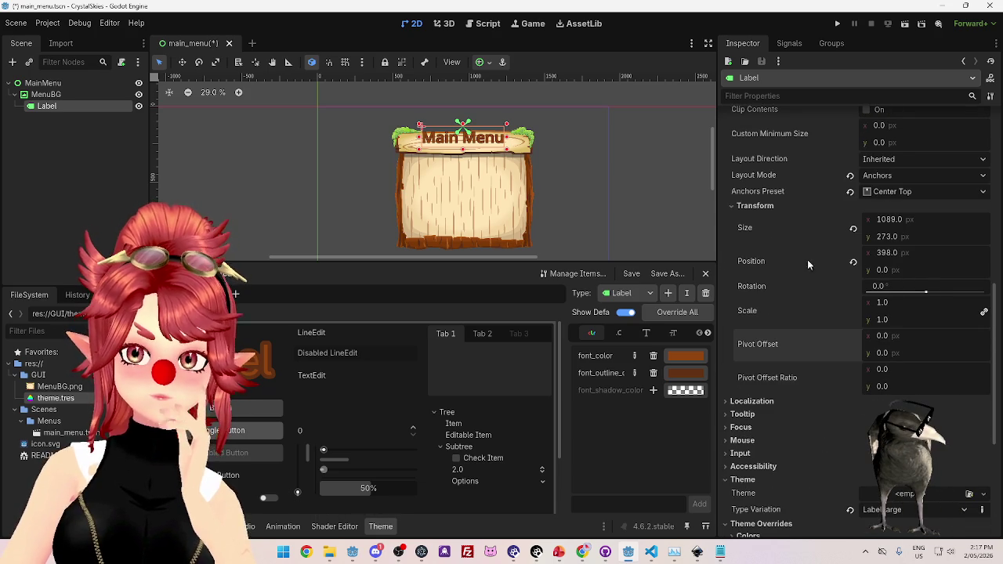
Try label vertical positions of 100 and 50 px, then reset the position to zero.
click(853, 262)
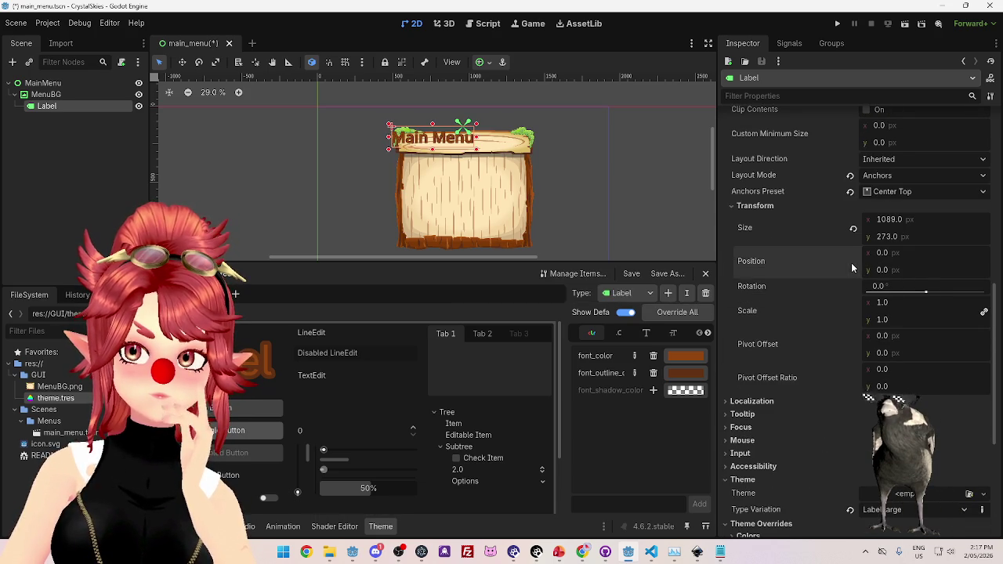
drag(881, 254, 882, 255)
click(853, 262)
click(882, 270)
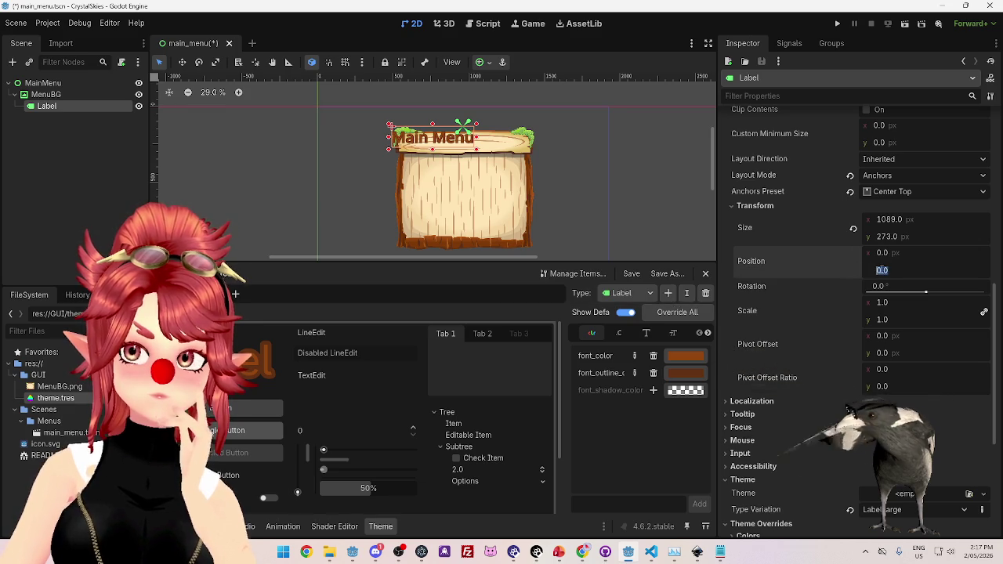
text(100)
key(Return)
text(50)
key(Return)
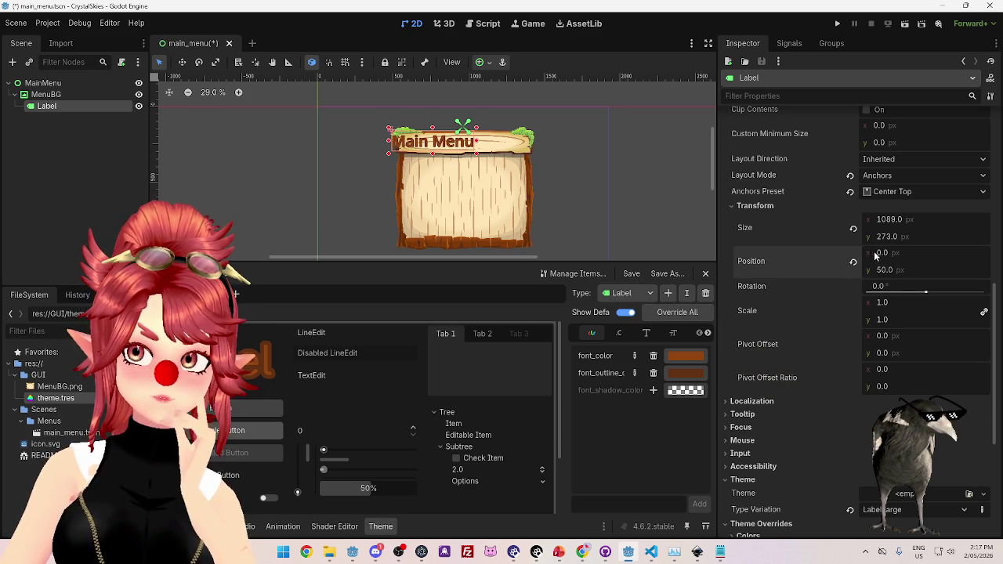
click(854, 263)
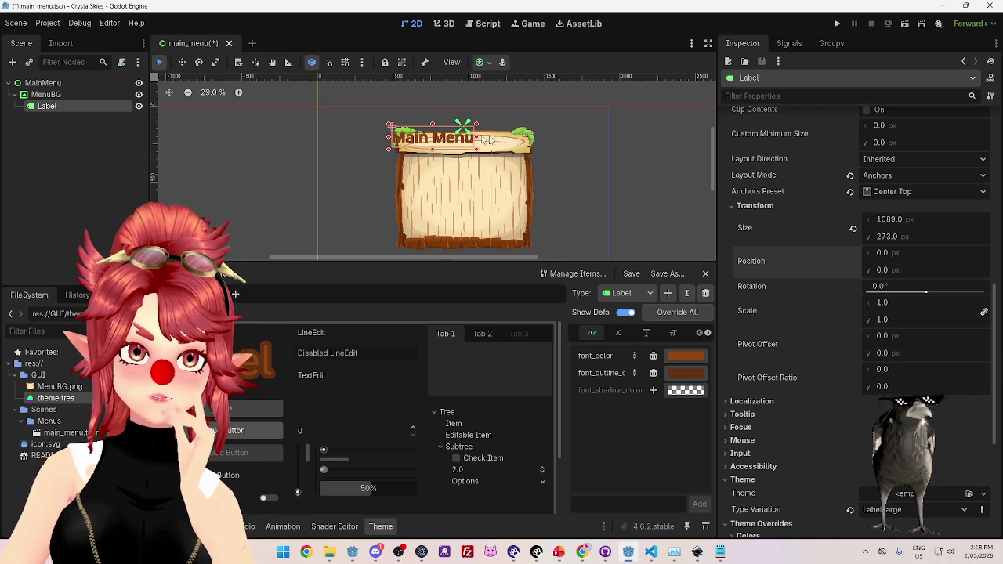
Switch the label's Anchors Preset to Center, then restore Center Top.
scroll(885, 308, down, 5)
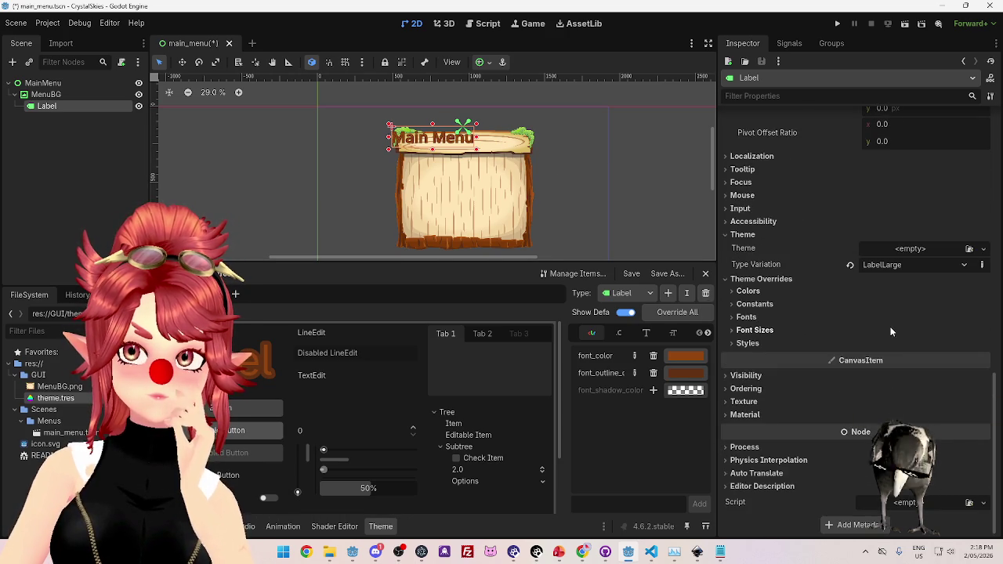
scroll(890, 327, up, 4)
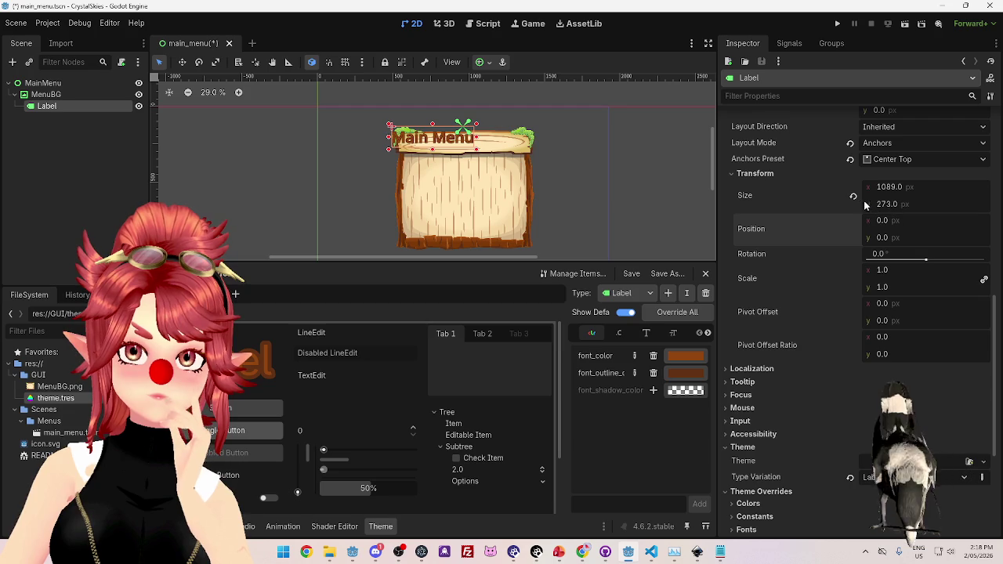
scroll(854, 197, up, 4)
scroll(886, 250, up, 3)
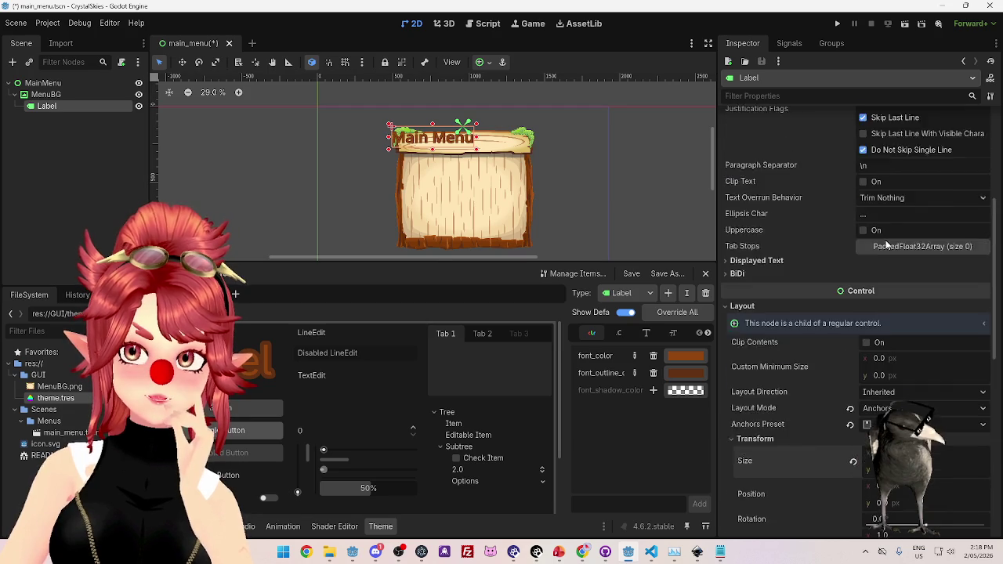
scroll(894, 256, down, 5)
scroll(894, 255, up, 1)
click(897, 318)
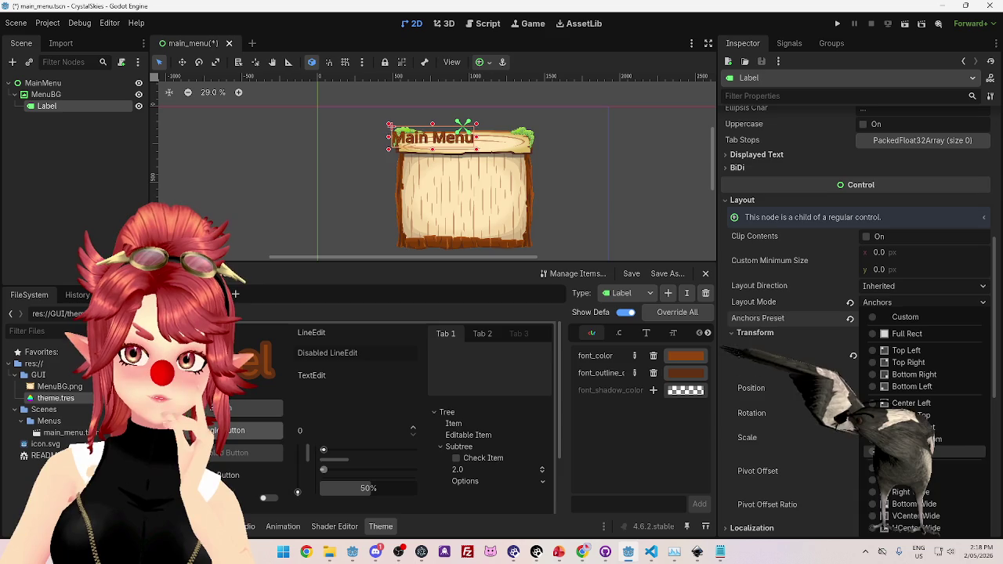
click(872, 416)
click(880, 318)
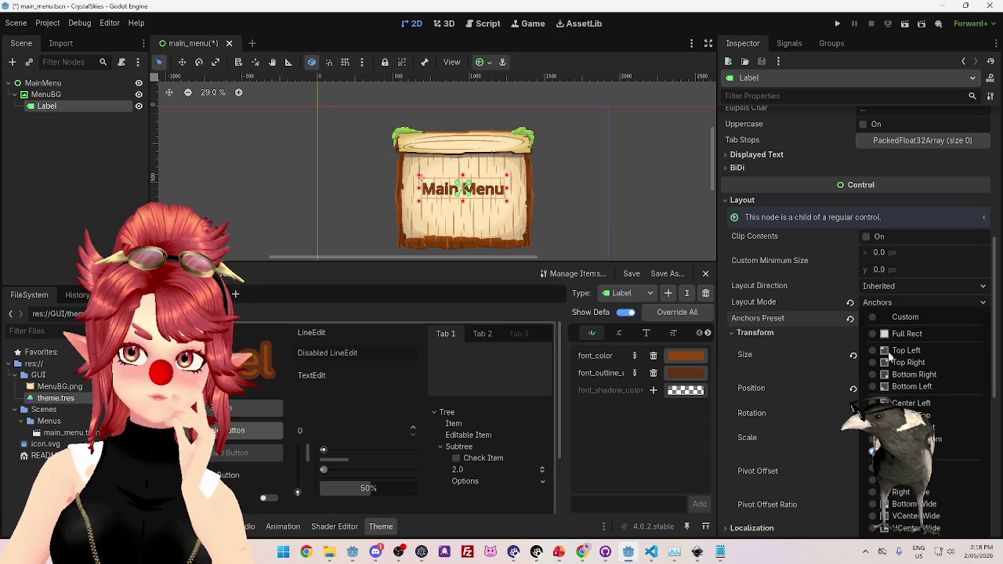
click(872, 421)
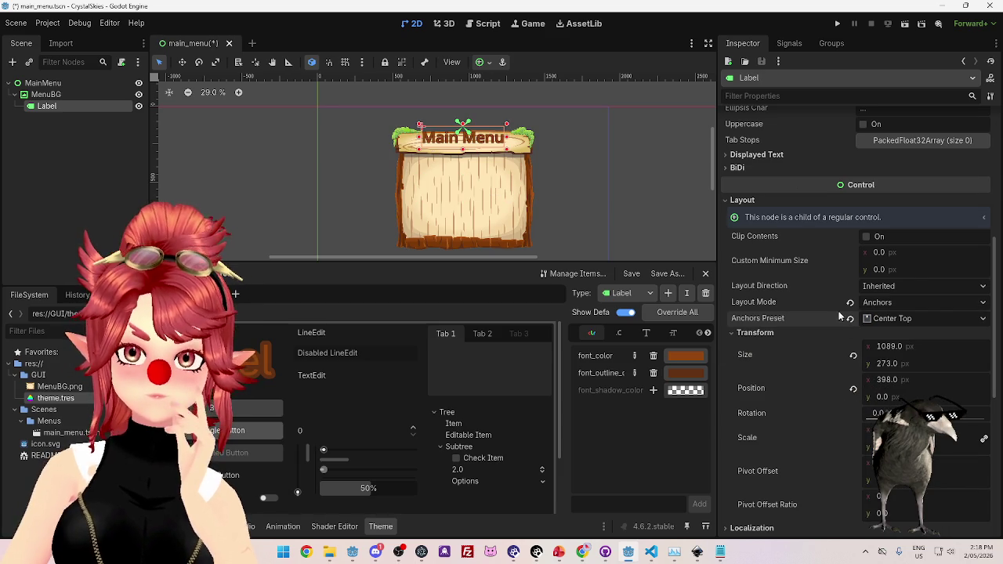
Drag the label's Position y to 62.9 px and reselect the Label node.
scroll(844, 318, down, 3)
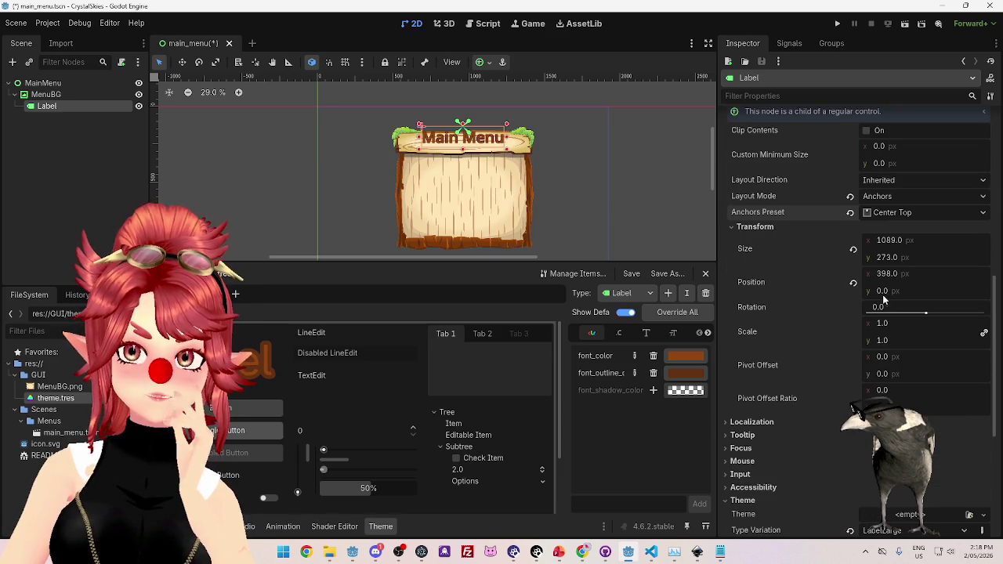
drag(883, 294, 966, 294)
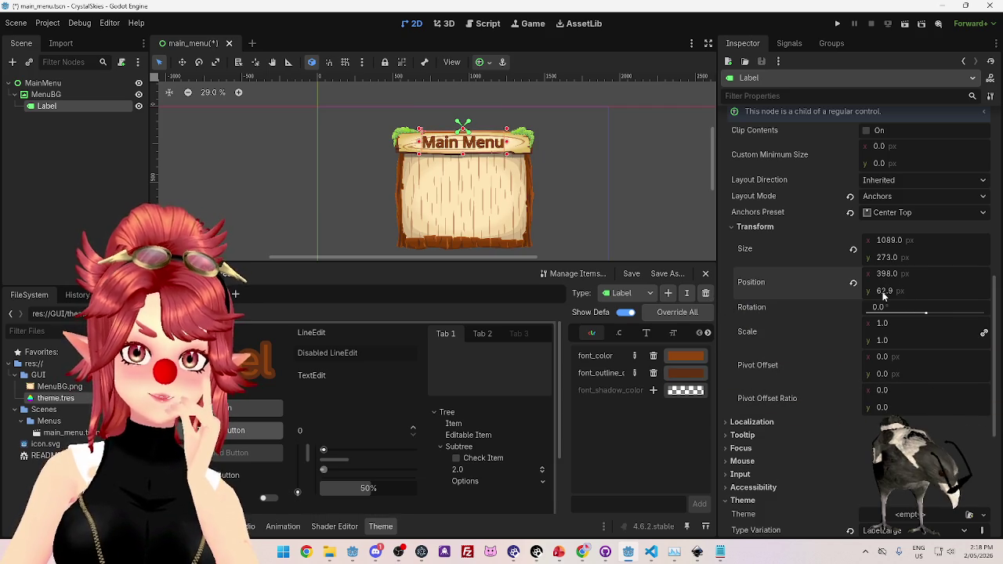
click(649, 202)
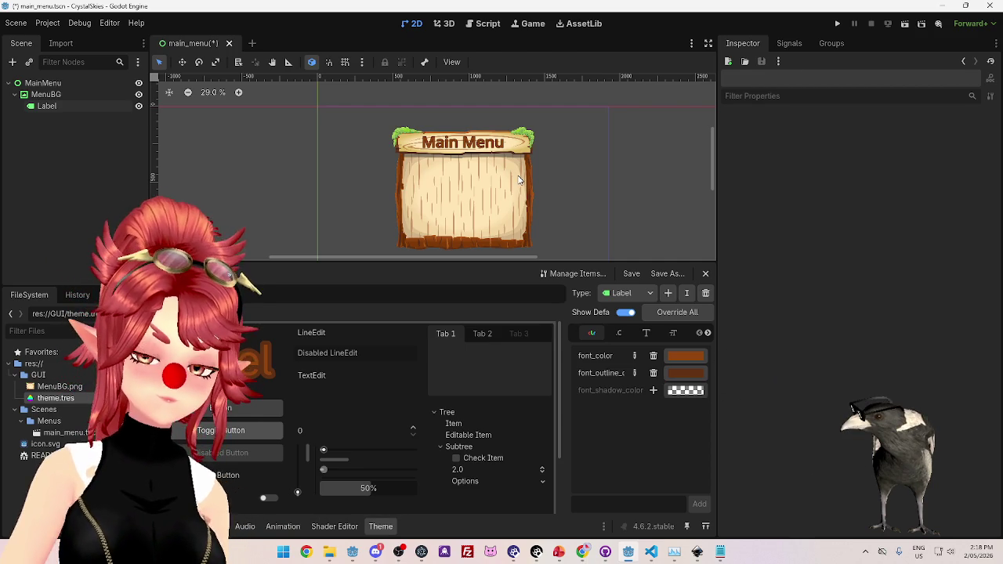
click(47, 106)
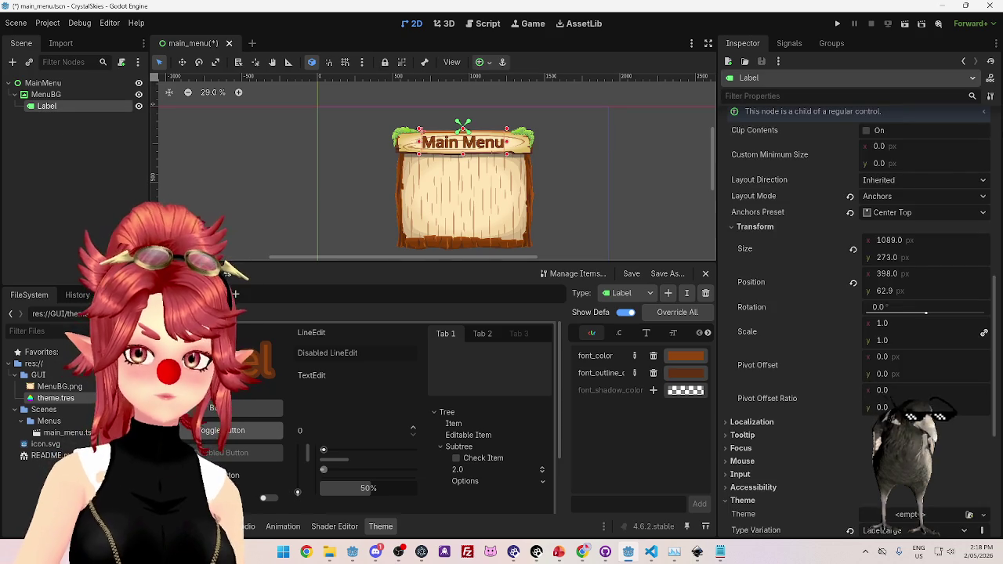
Change the label text to 'Welcome to CrystalSkies' and show the Label font size setting (80).
scroll(817, 315, up, 10)
triple_click(790, 152)
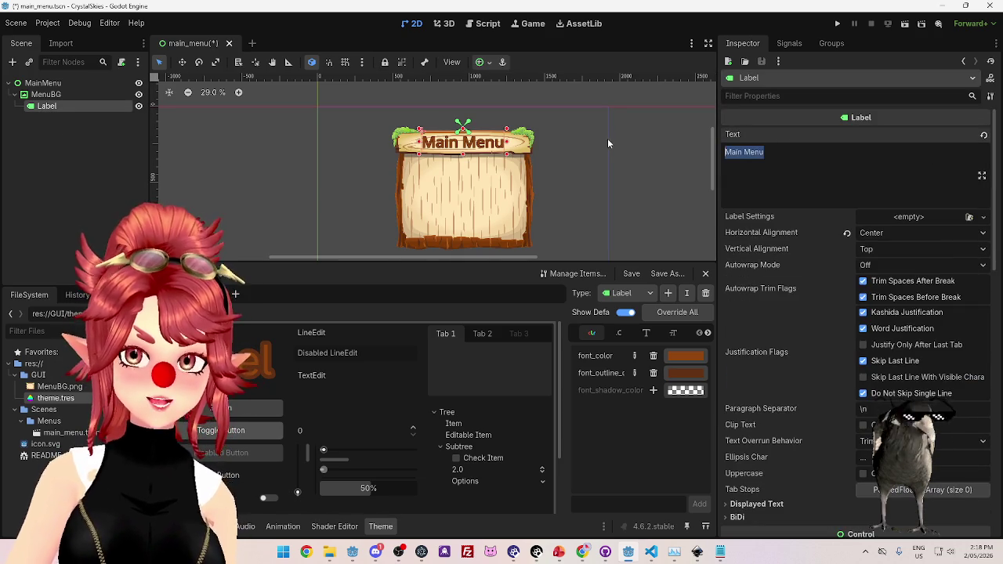
text(Welcome to Crystal)
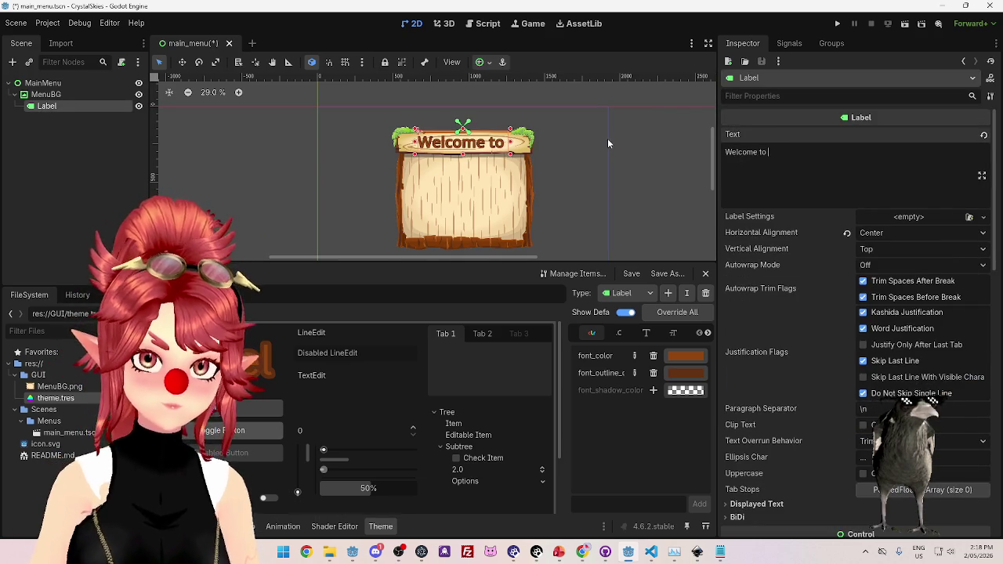
text(Skies)
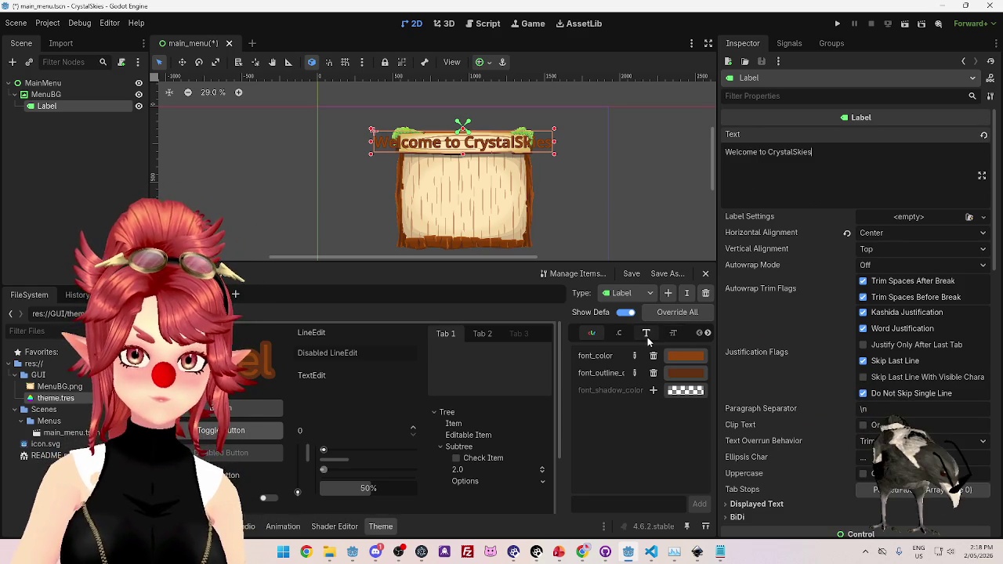
click(672, 333)
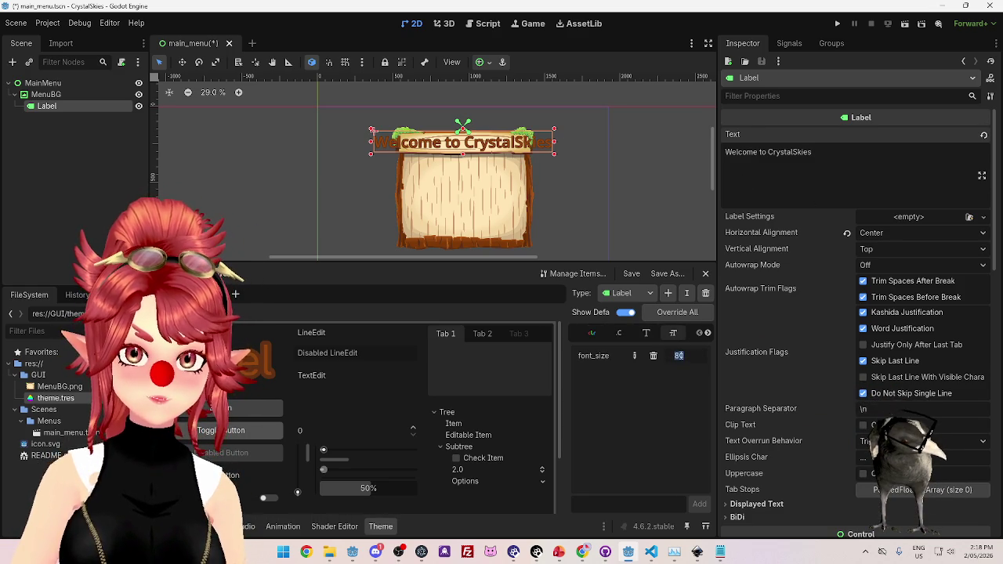
Set the Label theme type's font size to 50.
text(50)
key(Return)
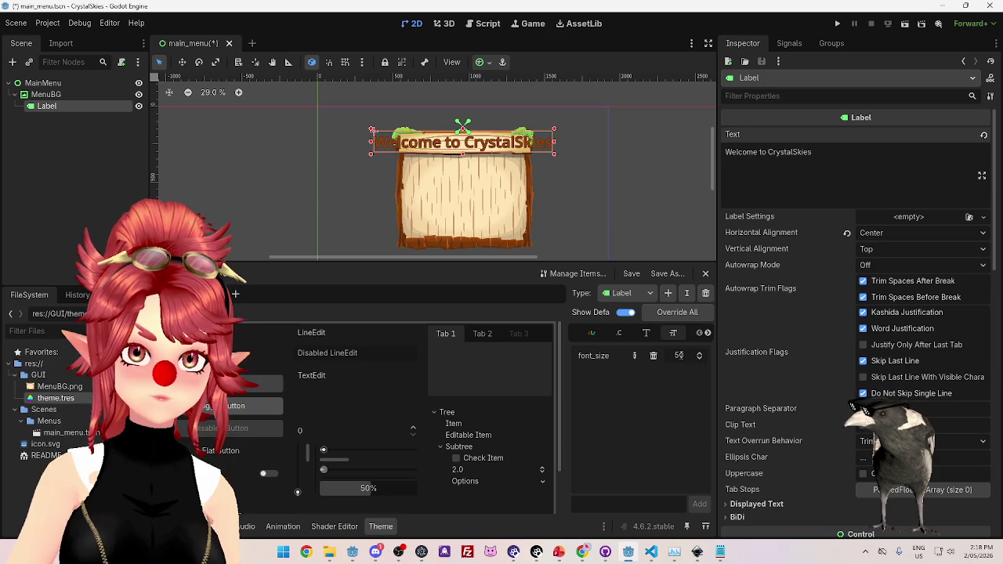
scroll(784, 235, down, 10)
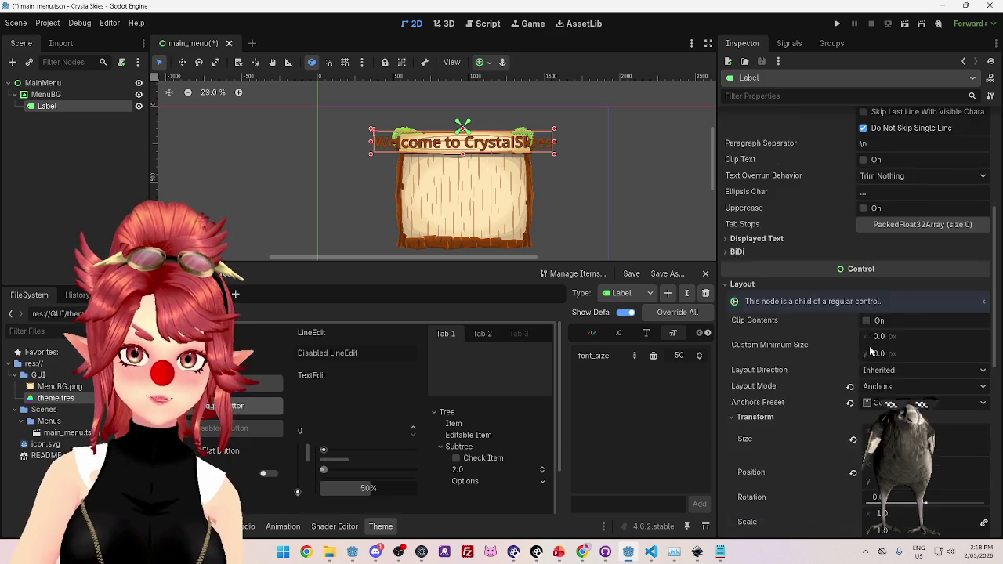
Switch to the LabelLarge type and try font sizes of 150, 100 and 120.
click(622, 292)
click(647, 324)
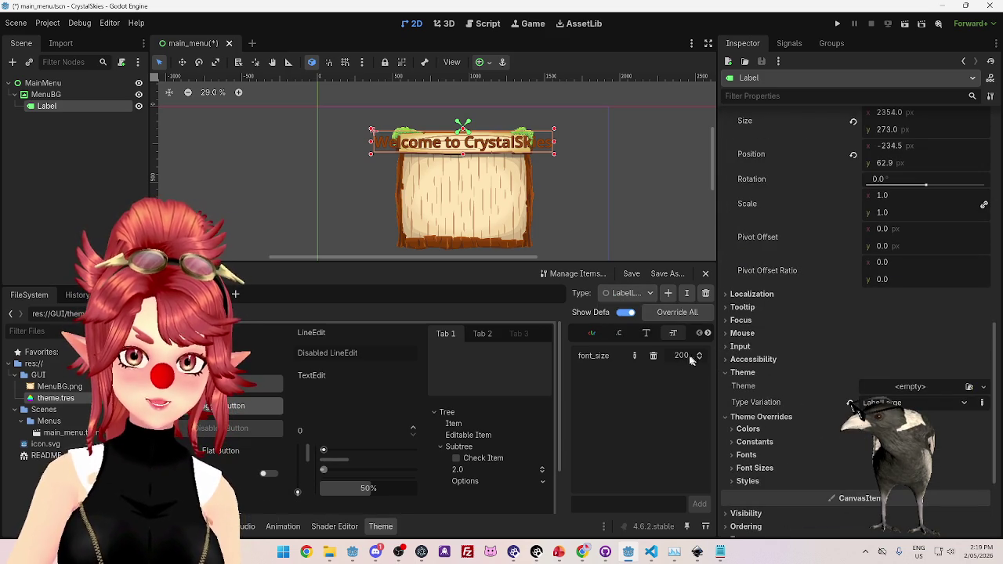
text(150)
key(Return)
click(681, 356)
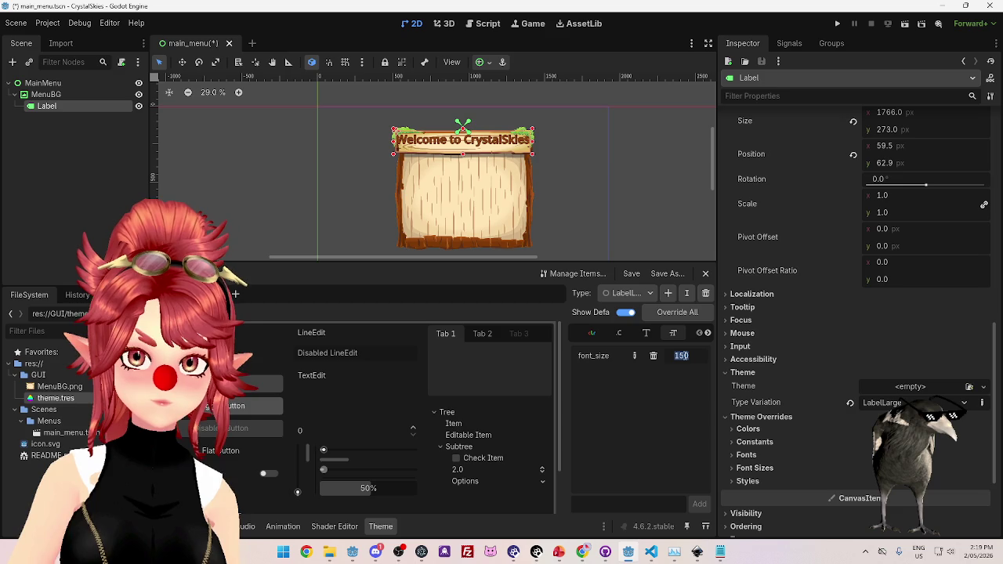
text(0)
key(Return)
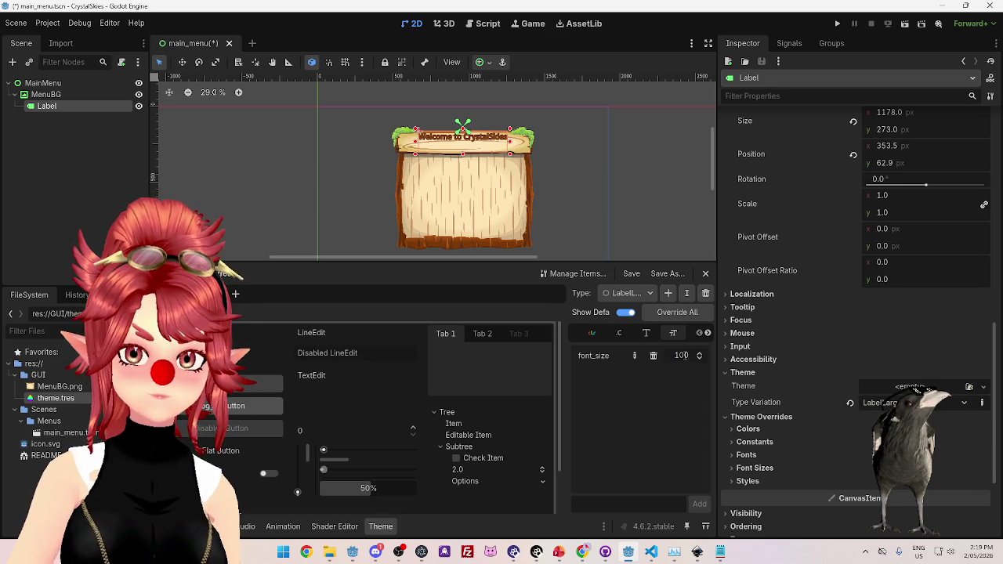
text(0)
key(Return)
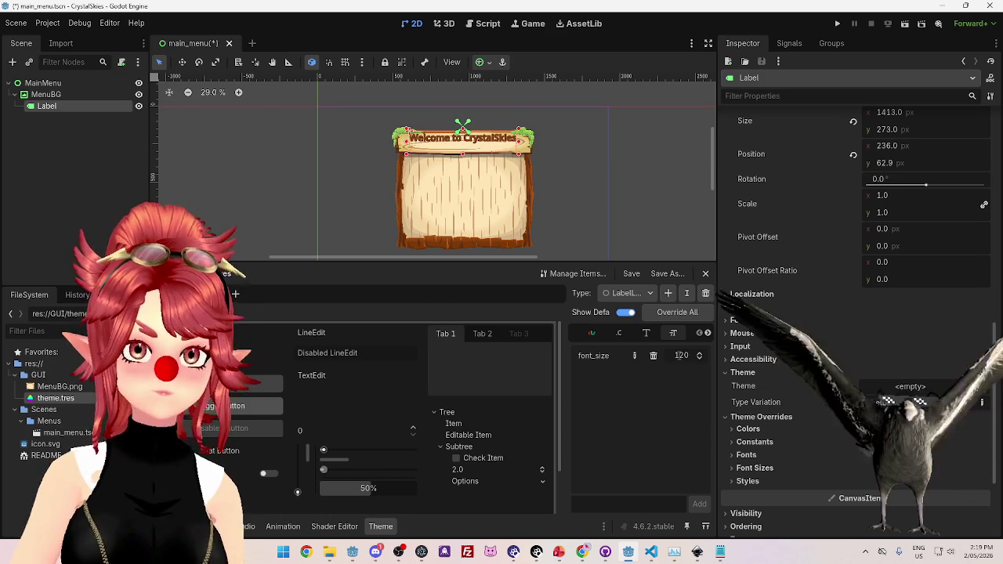
Delete 'Welcome to ' so the title reads just 'CrystalSkies'.
scroll(908, 320, up, 10)
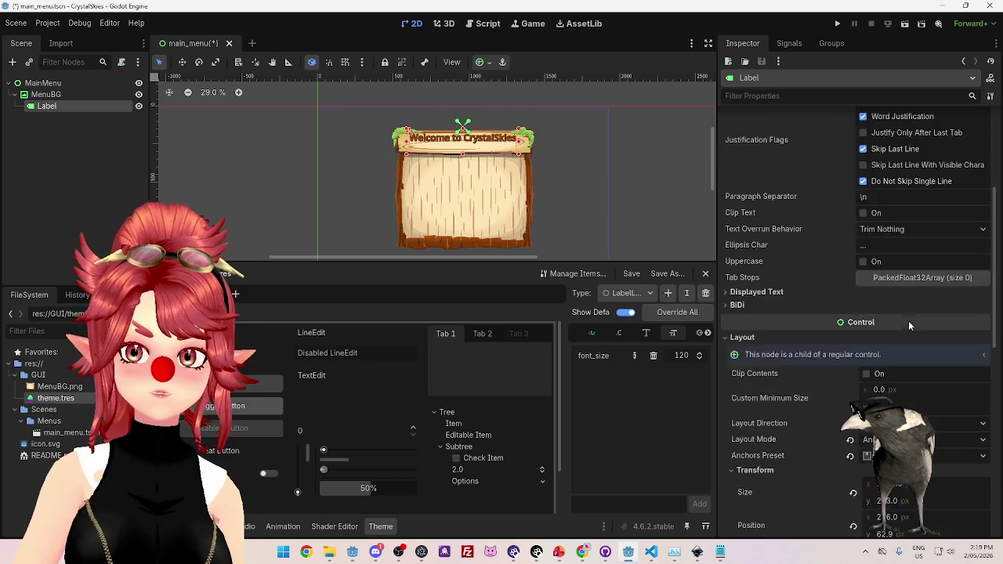
drag(774, 156, 725, 154)
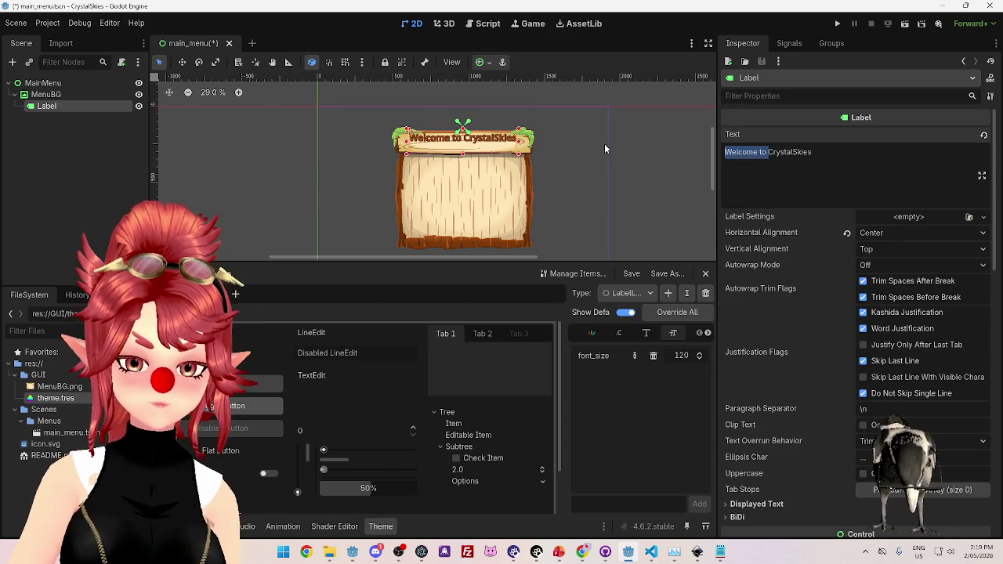
key(BackSpace)
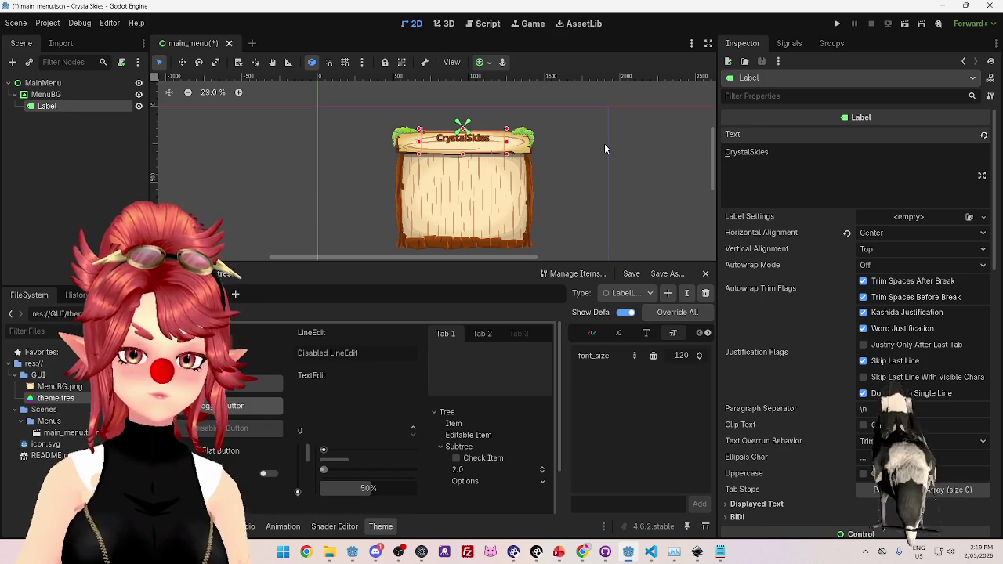
key(Return)
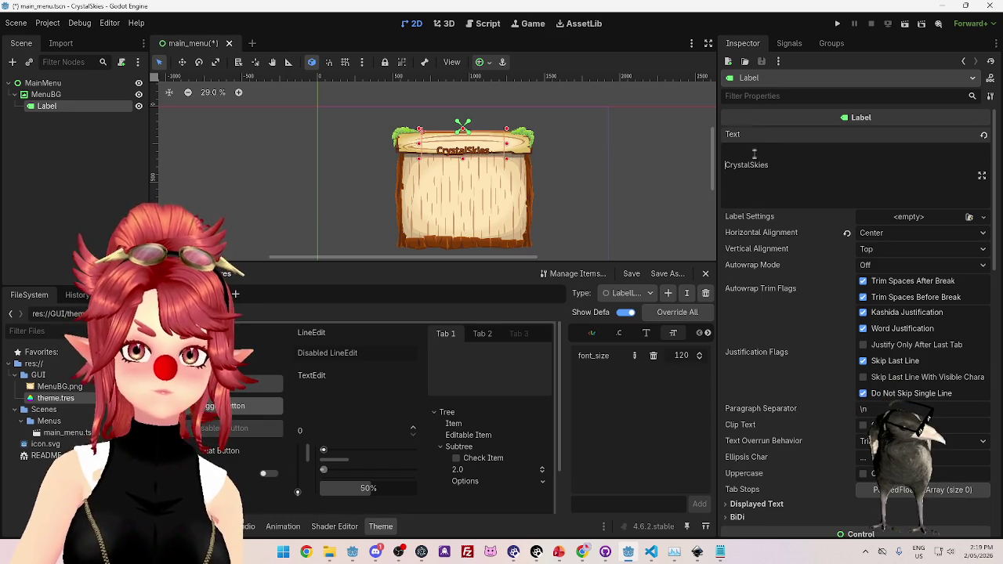
key(Delete)
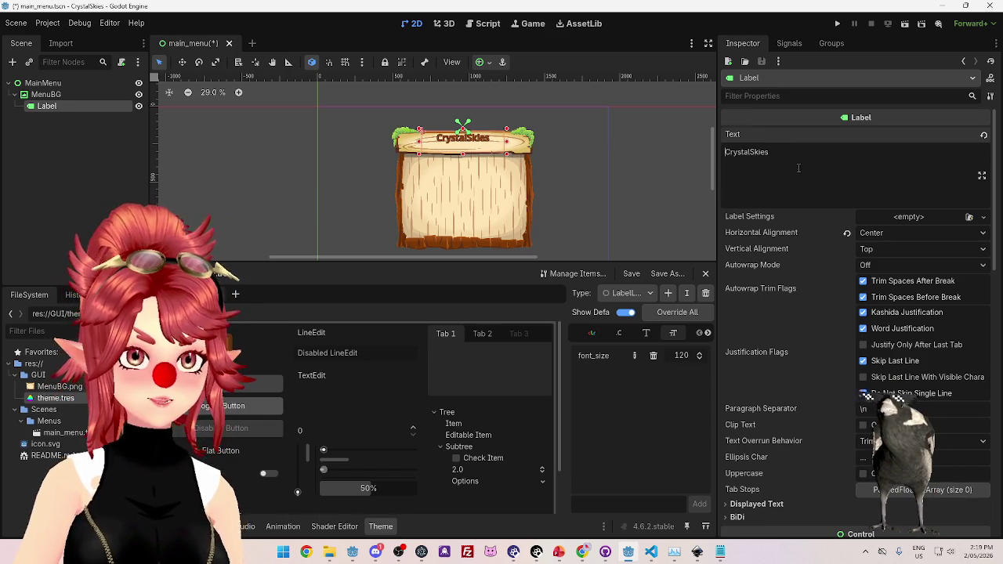
Set the LabelLarge font size to 200.
scroll(843, 280, down, 3)
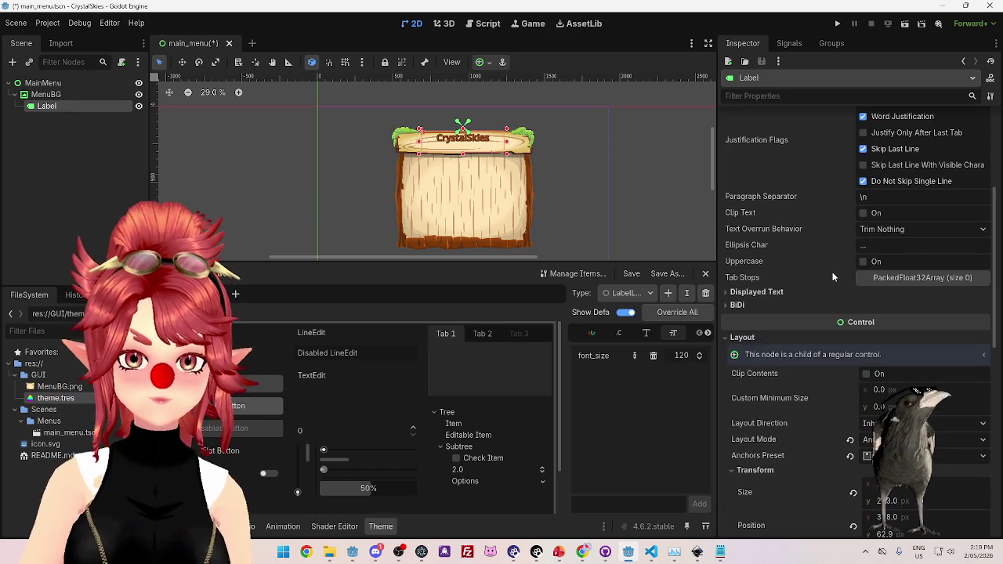
double_click(681, 358)
text(200)
key(Return)
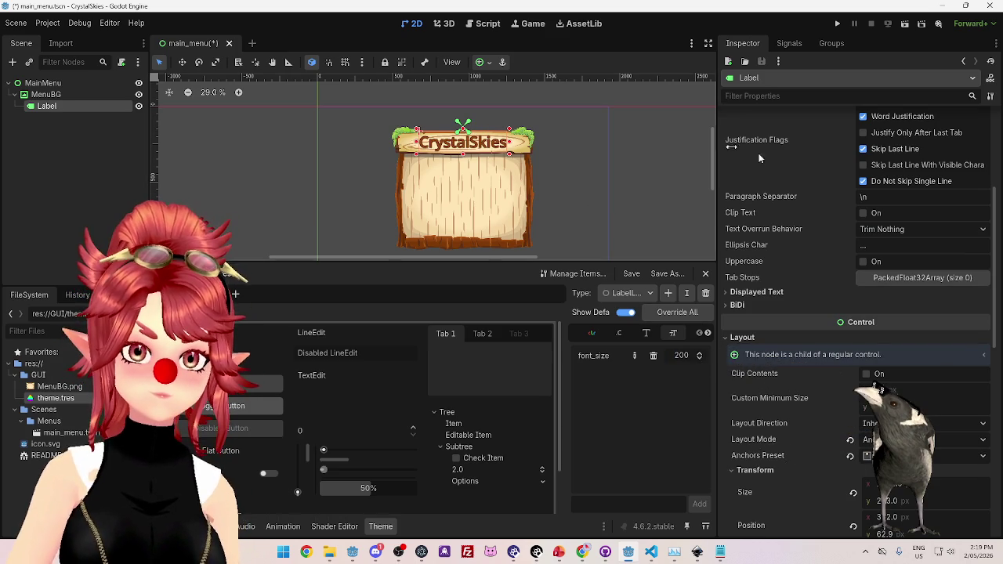
click(594, 334)
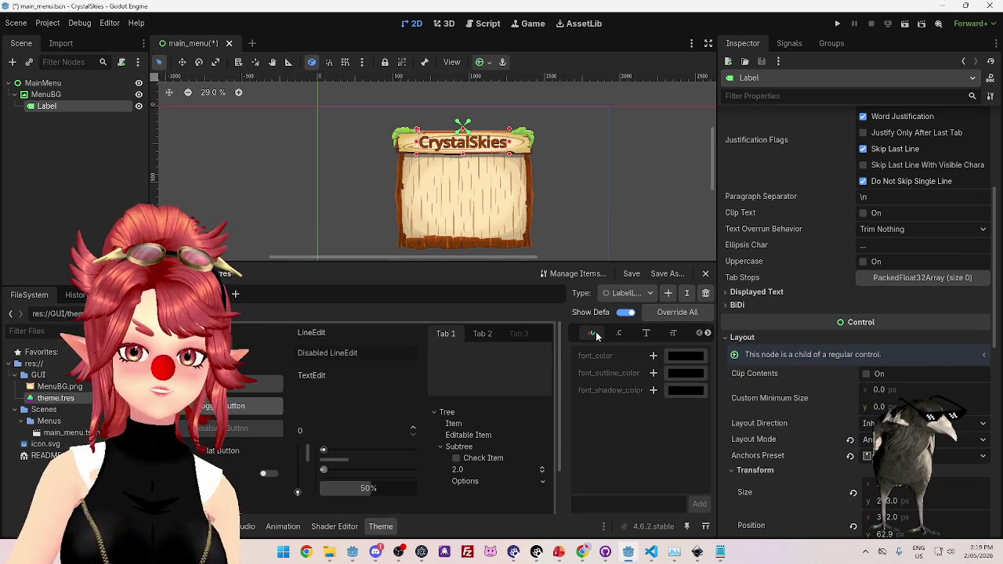
Select the Label theme type and shift its font_color from orange toward purple.
click(619, 293)
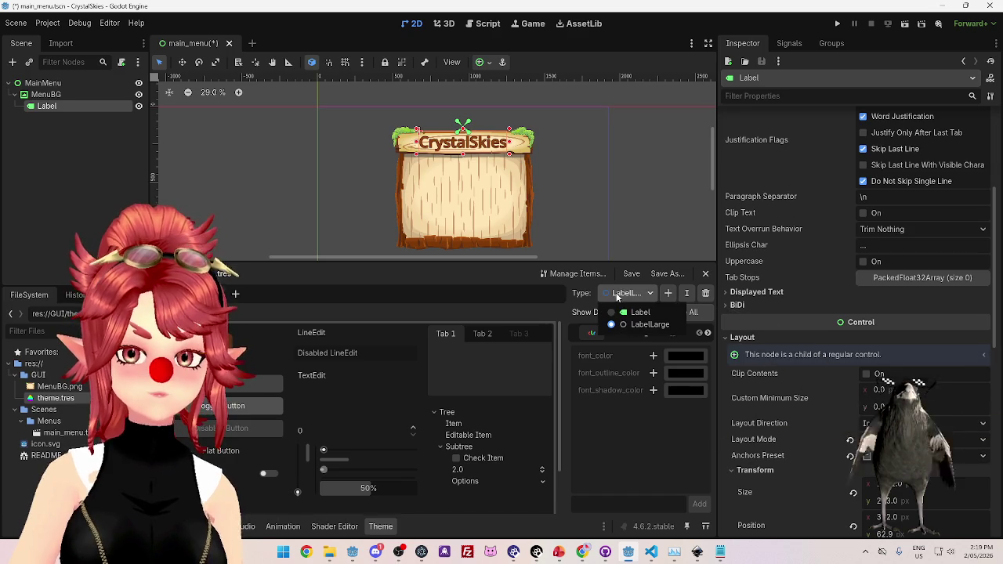
click(619, 313)
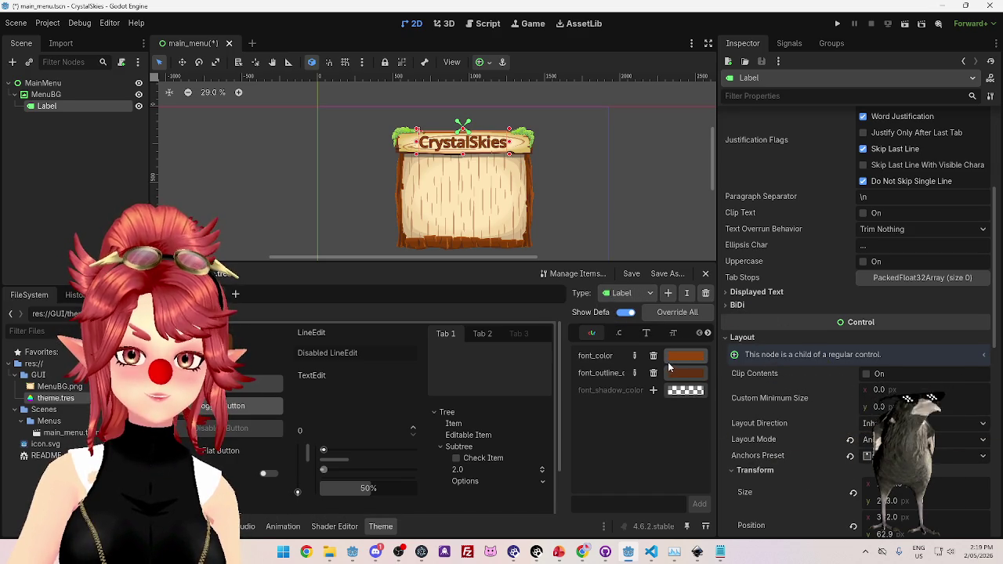
click(680, 362)
mouse_move(729, 94)
mouse_down()
mouse_move(719, 72)
mouse_move(763, 65)
mouse_up()
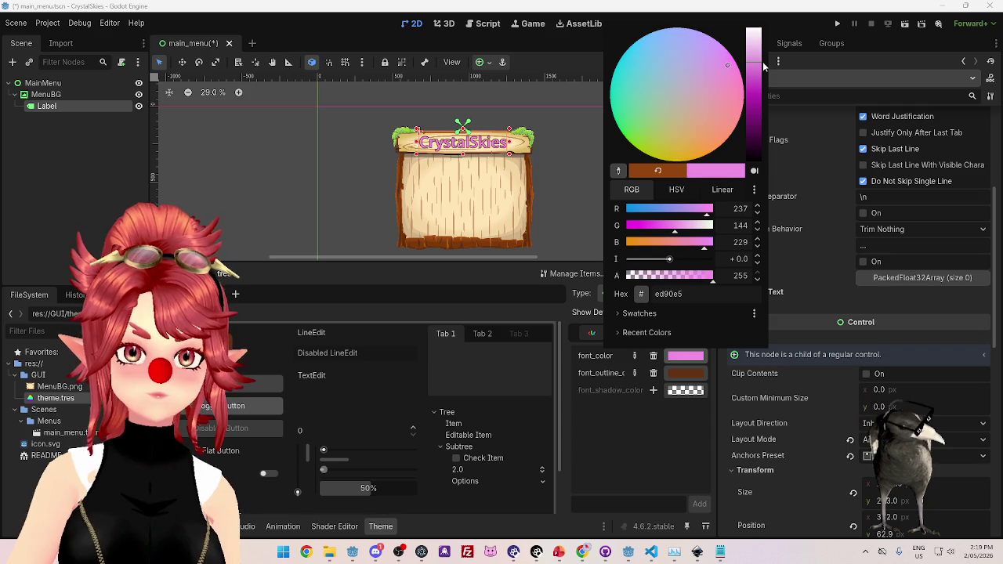
click(690, 380)
Set the Label font_outline_color to a dark maroon.
click(690, 380)
click(733, 105)
drag(732, 105, 730, 103)
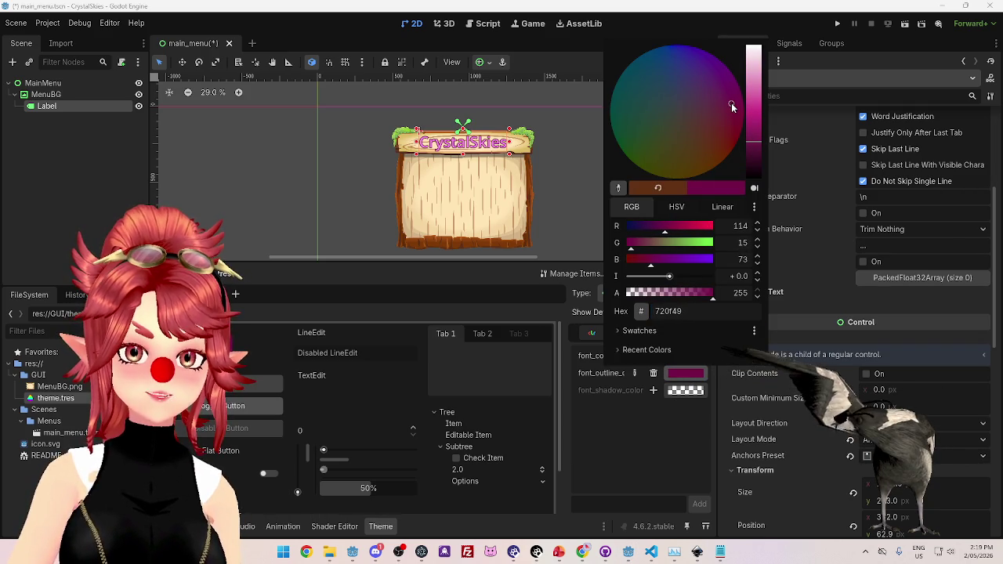
click(634, 452)
click(685, 373)
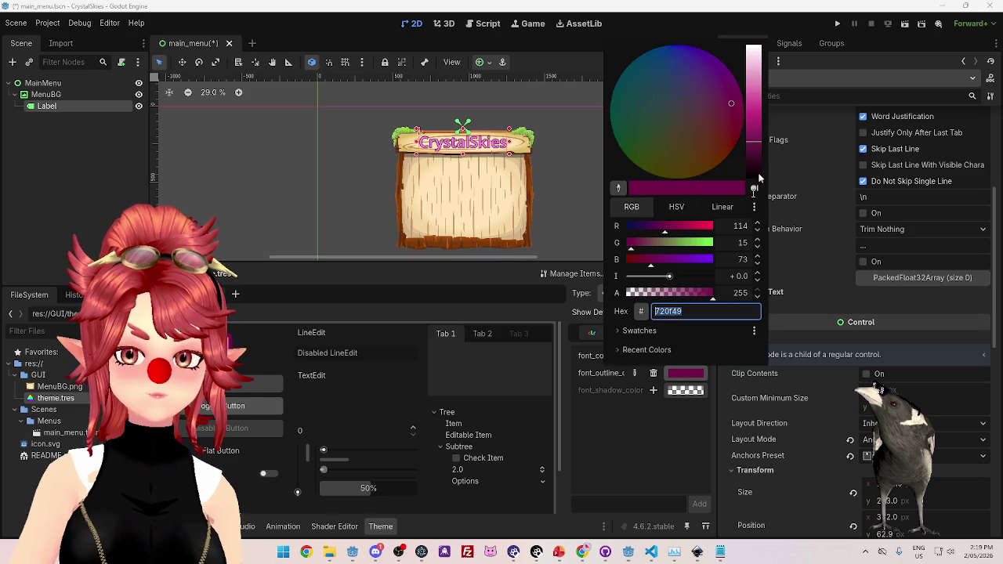
drag(725, 105, 721, 121)
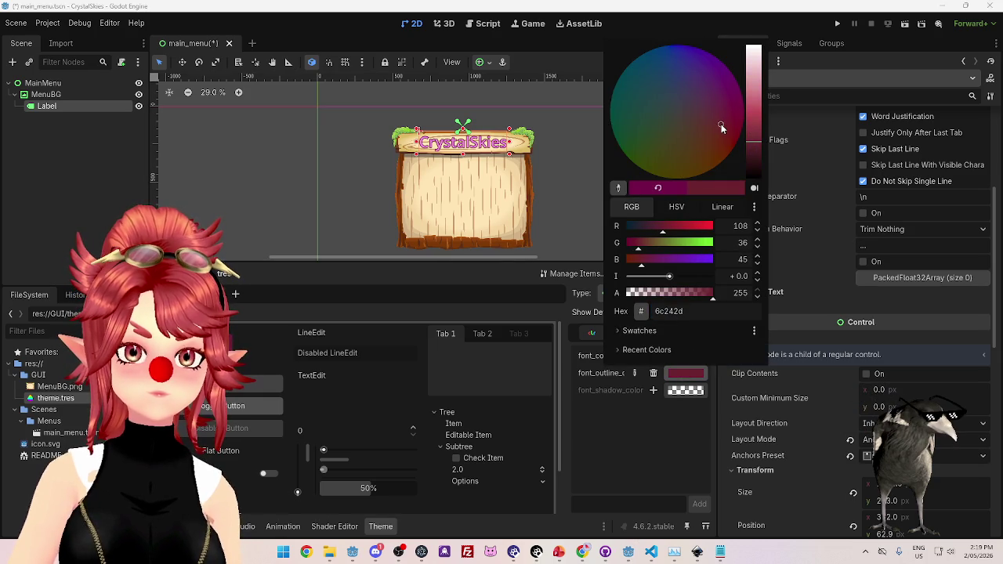
click(662, 460)
Change the Label font_color to light pink f6acb8.
click(686, 355)
drag(721, 103, 726, 101)
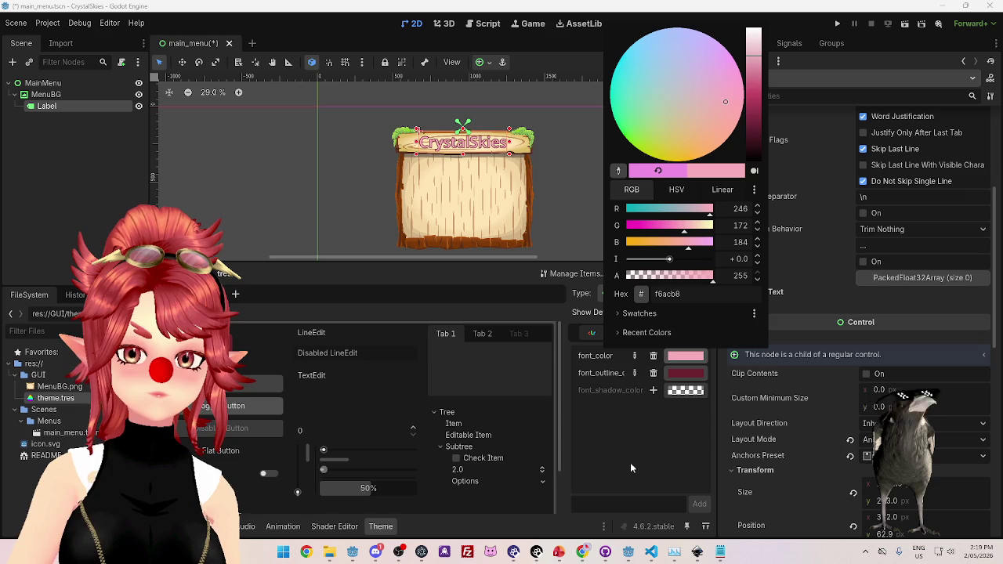
click(690, 373)
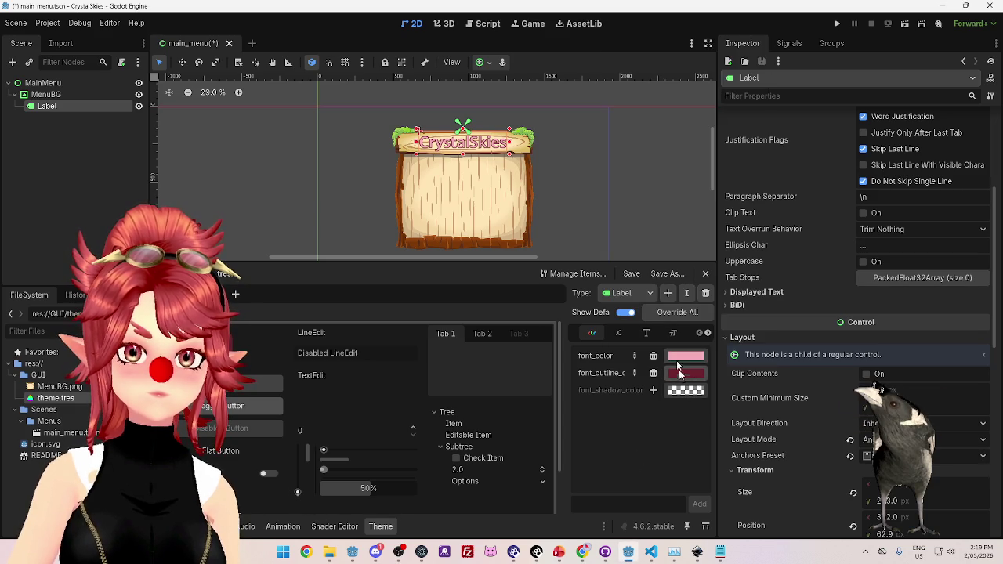
click(693, 217)
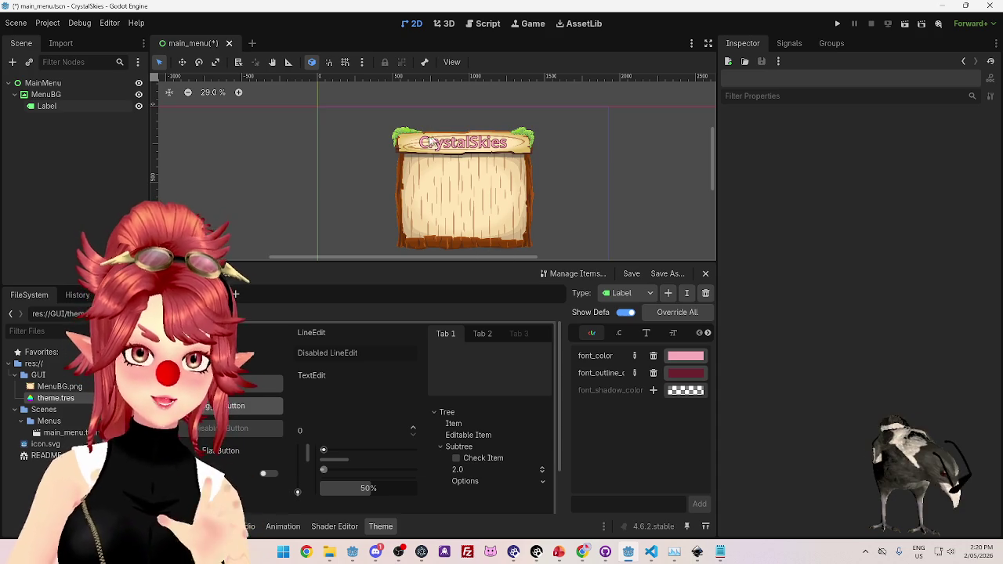
click(582, 554)
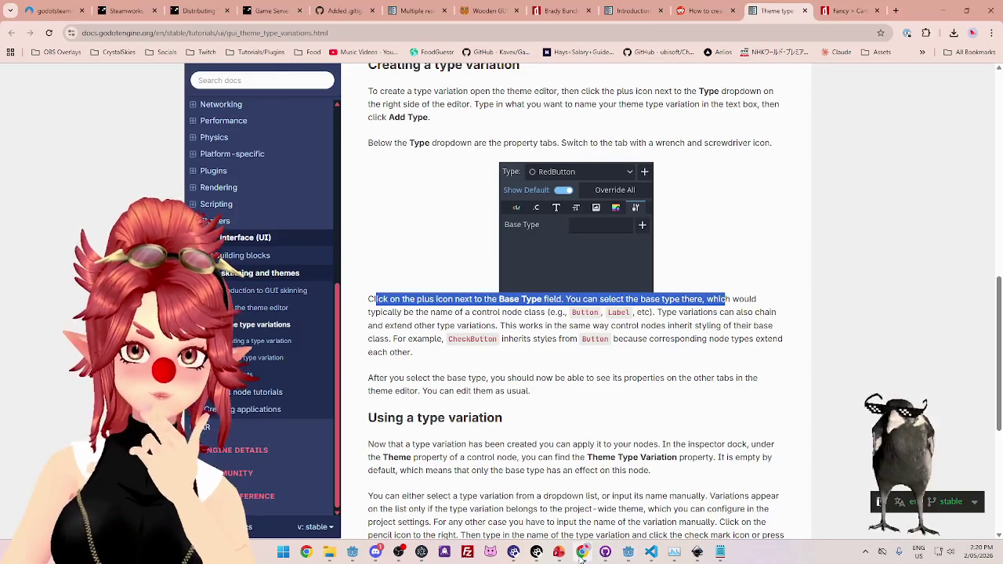
key(alt+Tab)
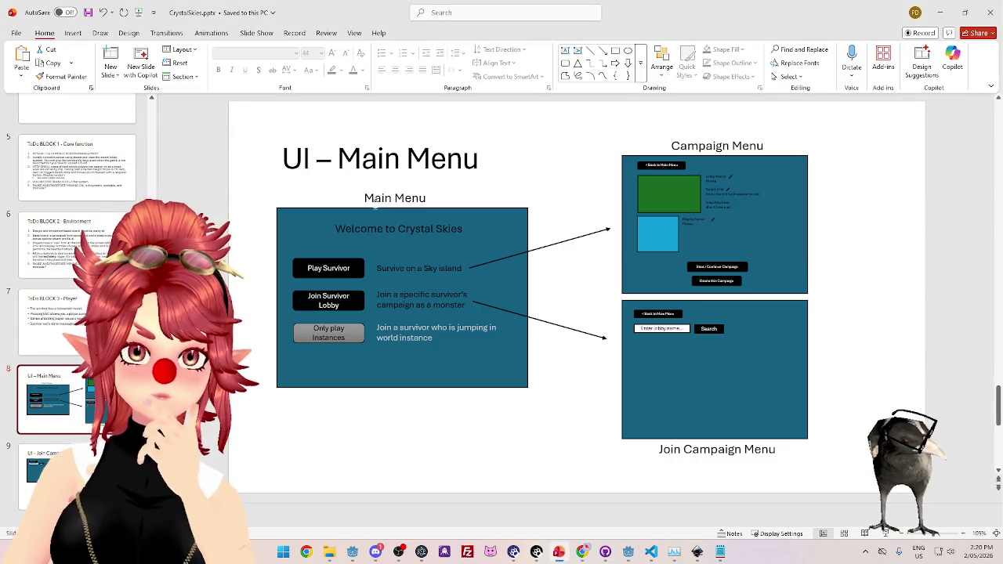
click(939, 13)
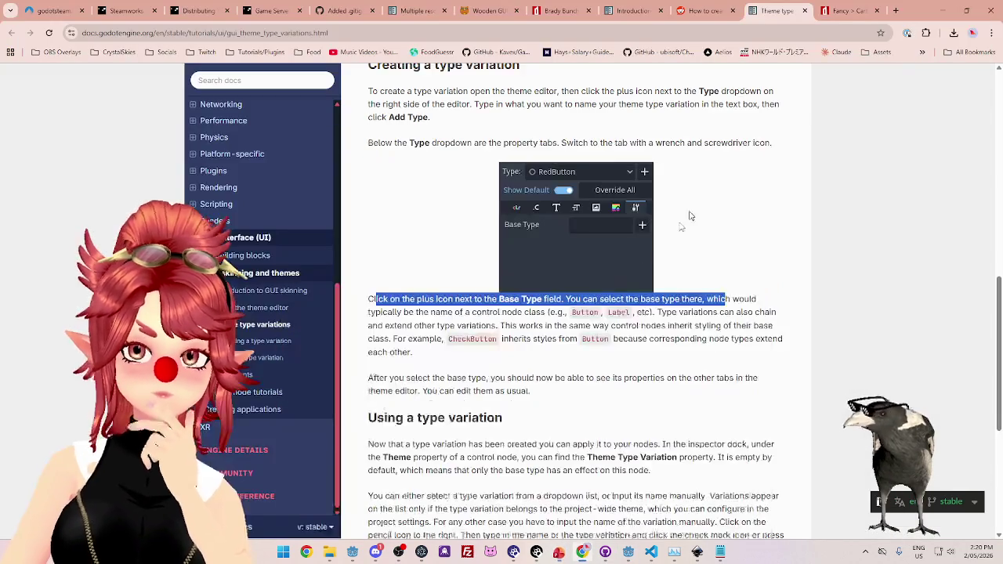
click(627, 553)
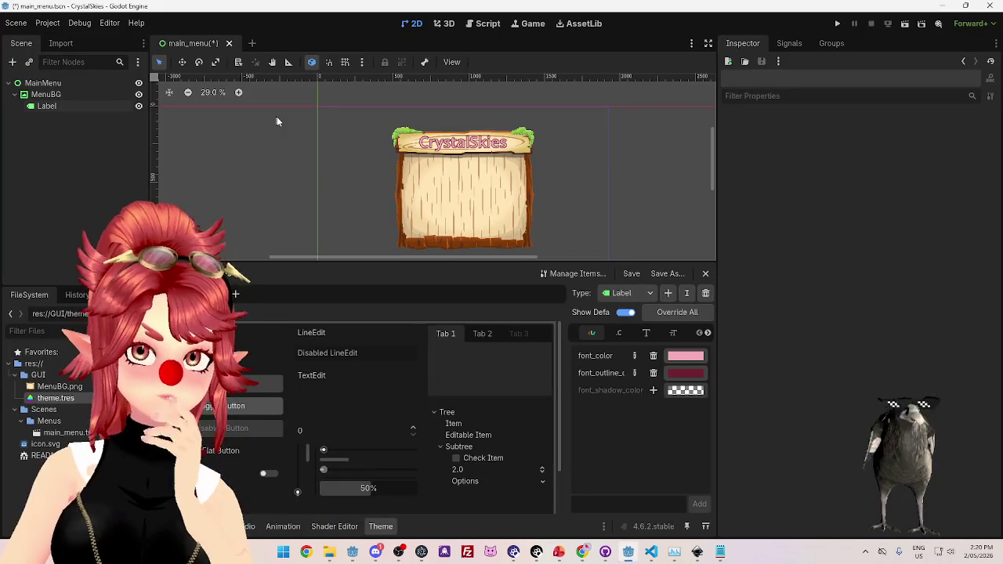
Add a Button node as a child of MenuBG via the 'but' search.
scroll(619, 206, up, 1)
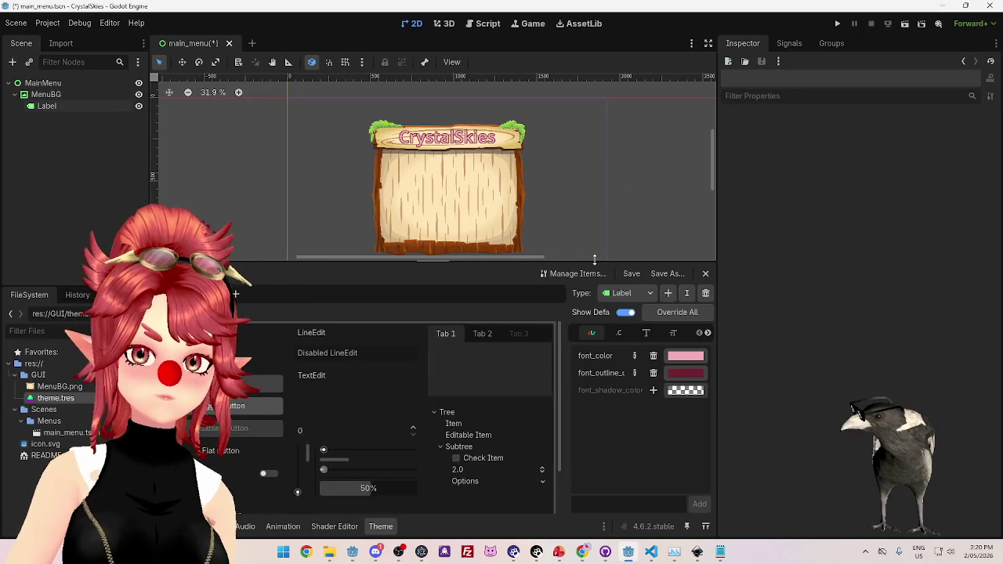
drag(594, 259, 595, 345)
scroll(499, 259, up, 7)
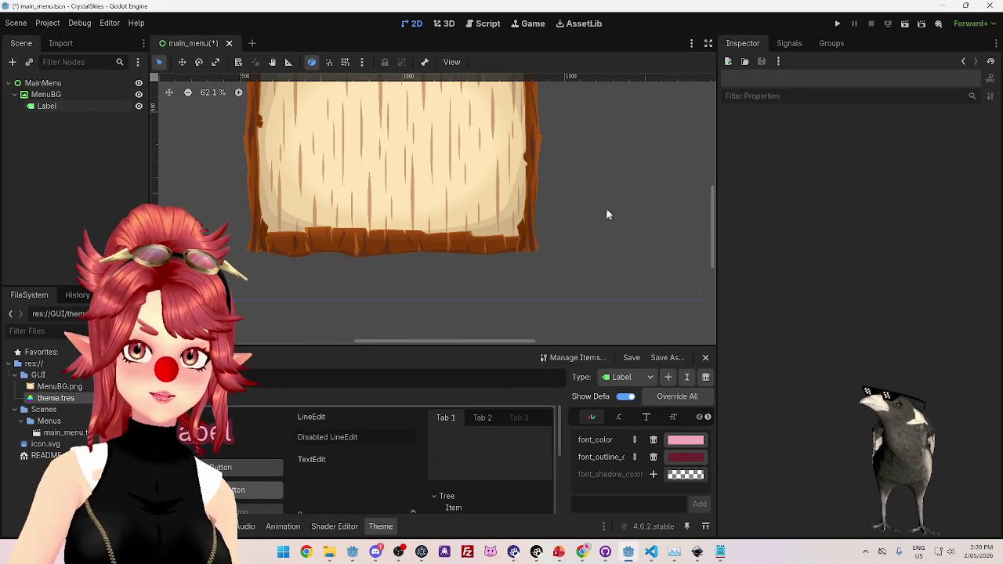
mouse_move(711, 227)
mouse_down()
mouse_move(712, 196)
mouse_move(711, 207)
mouse_up()
click(45, 94)
right_click(50, 95)
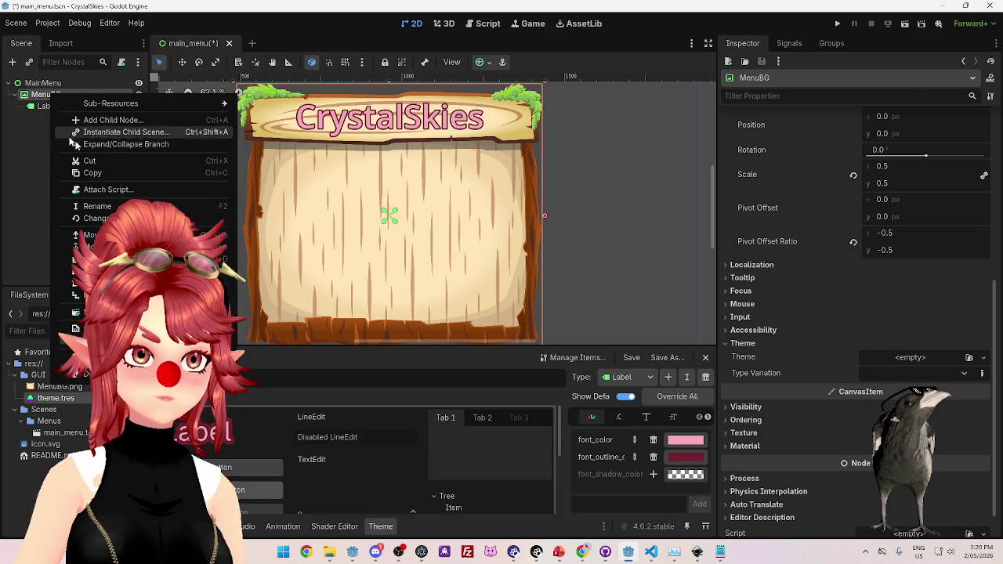
click(98, 120)
text(but)
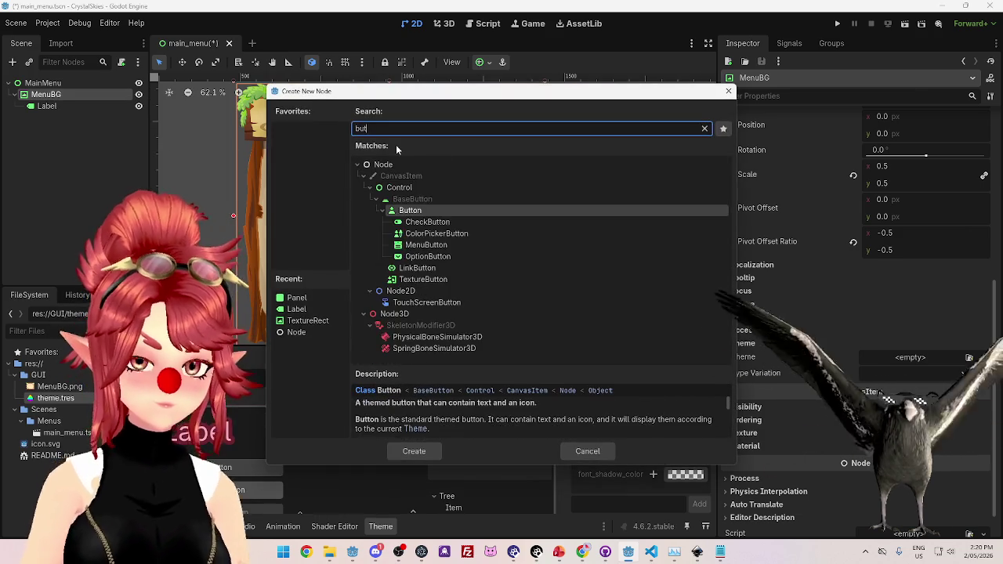
double_click(410, 210)
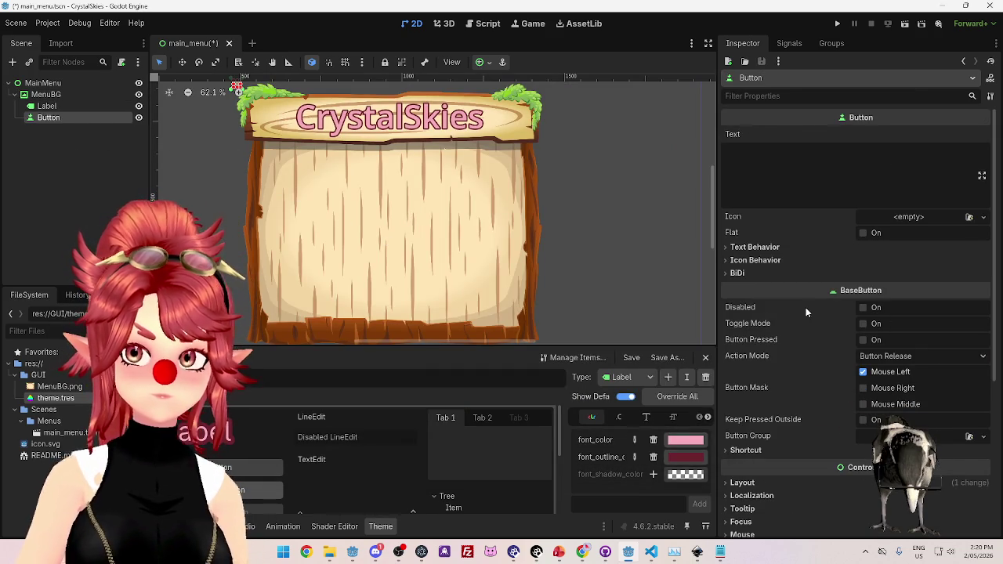
Set the button's Layout Mode to Anchors with the Center anchors preset.
scroll(823, 277, down, 3)
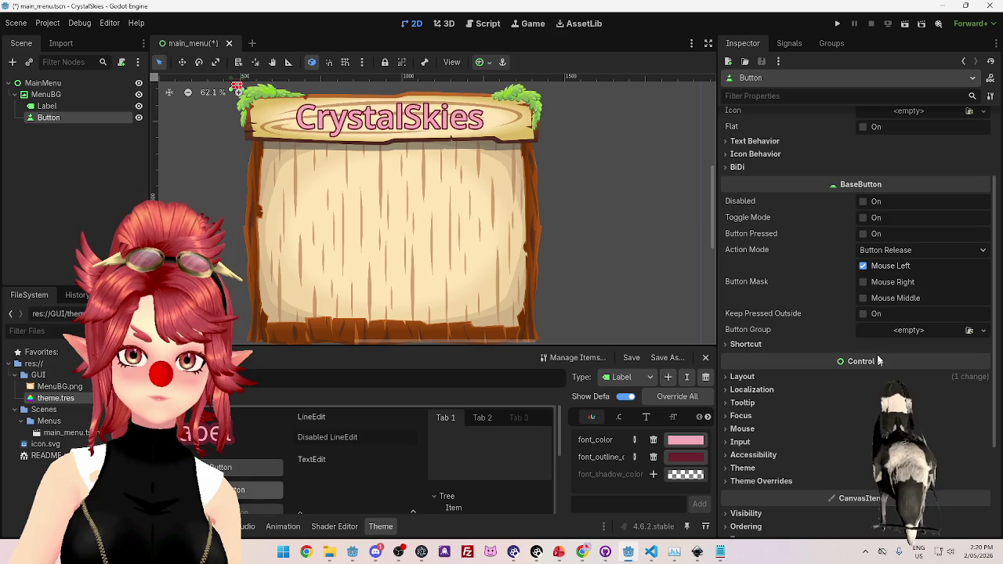
scroll(841, 338, up, 1)
scroll(841, 339, down, 2)
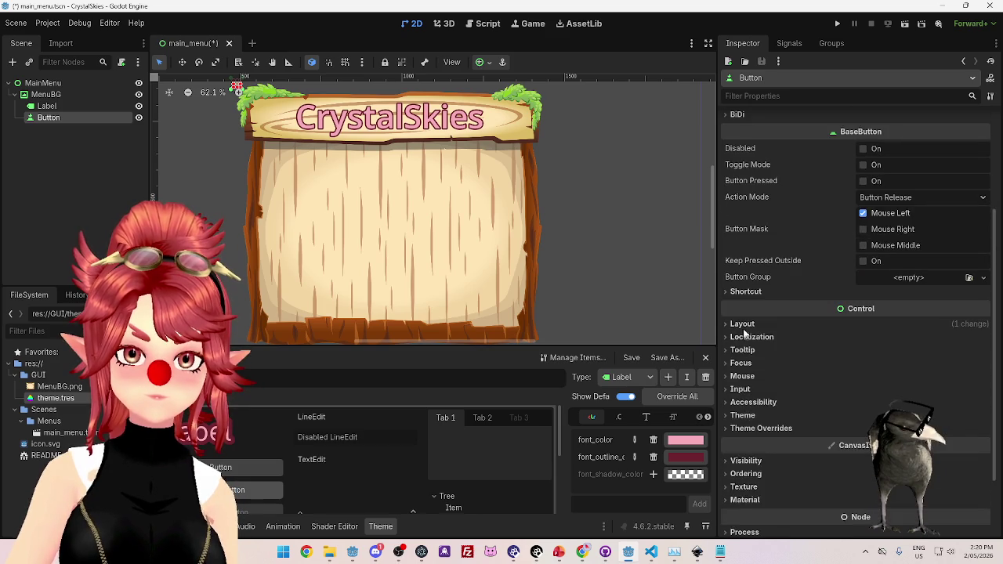
click(801, 323)
scroll(801, 313, down, 2)
click(881, 374)
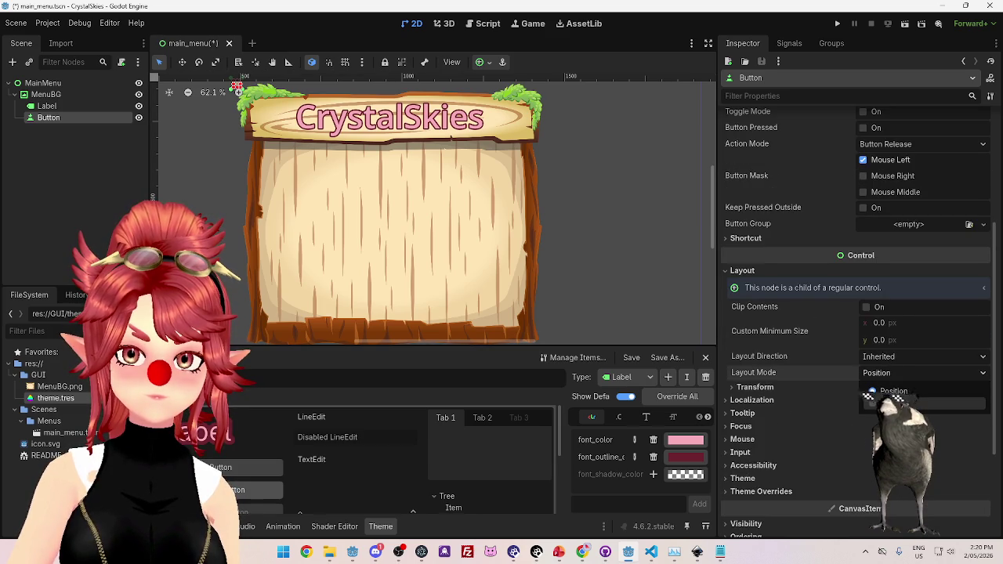
click(854, 404)
click(879, 389)
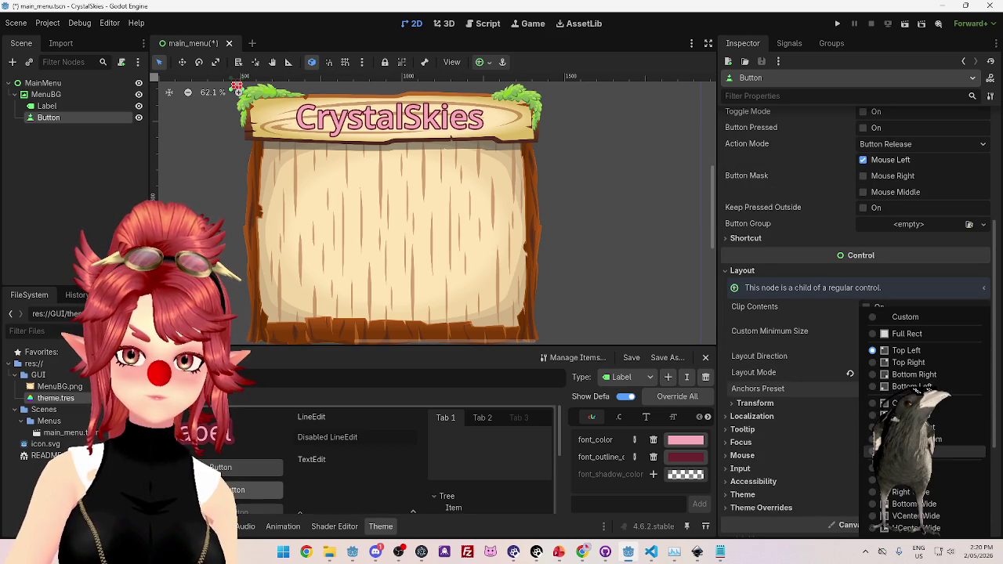
click(909, 449)
scroll(810, 273, down, 5)
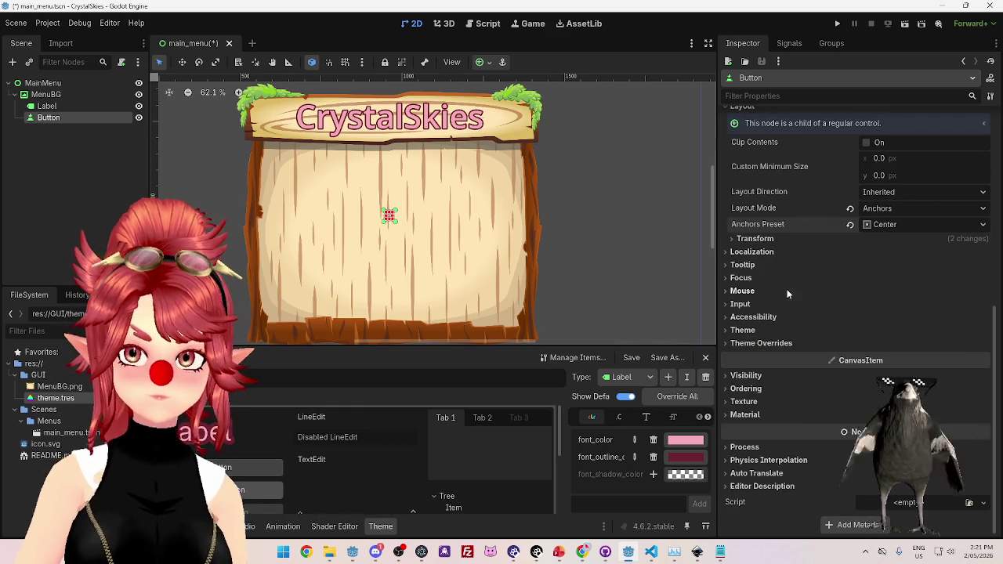
Enter 'Play Survivor' as the button text, checking the main menu mockup slide.
scroll(839, 204, up, 10)
click(780, 163)
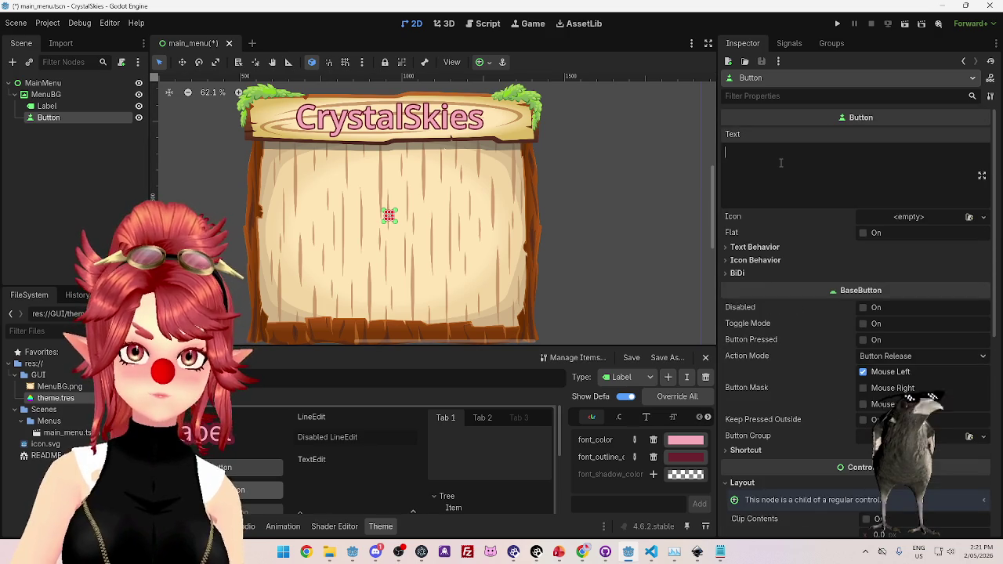
click(559, 551)
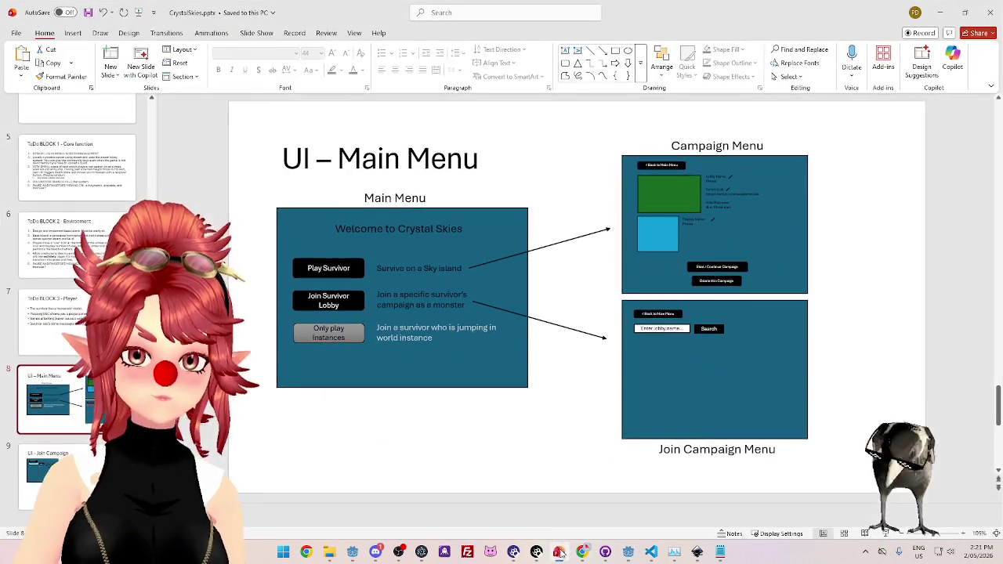
click(559, 552)
text(Play Survivor)
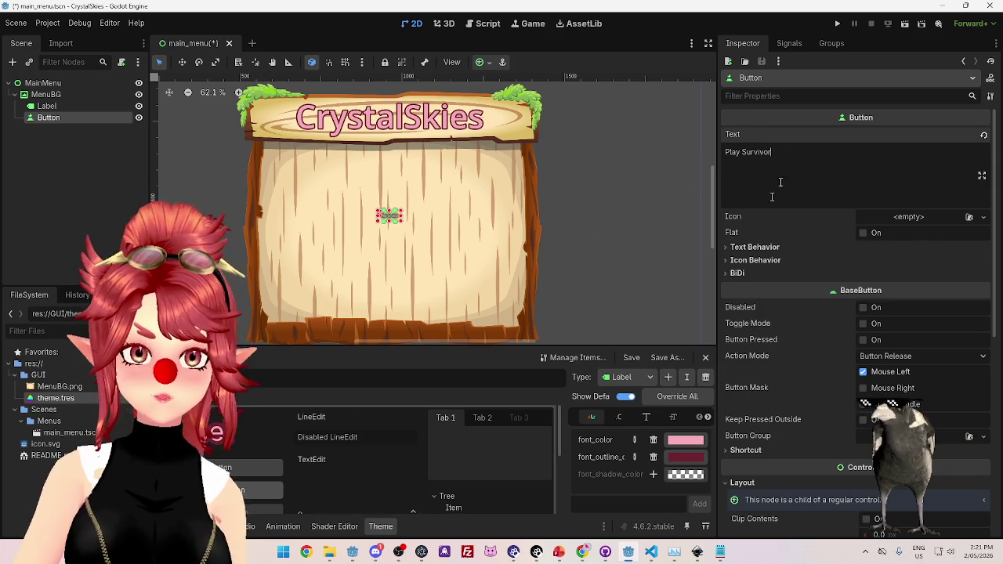
click(626, 380)
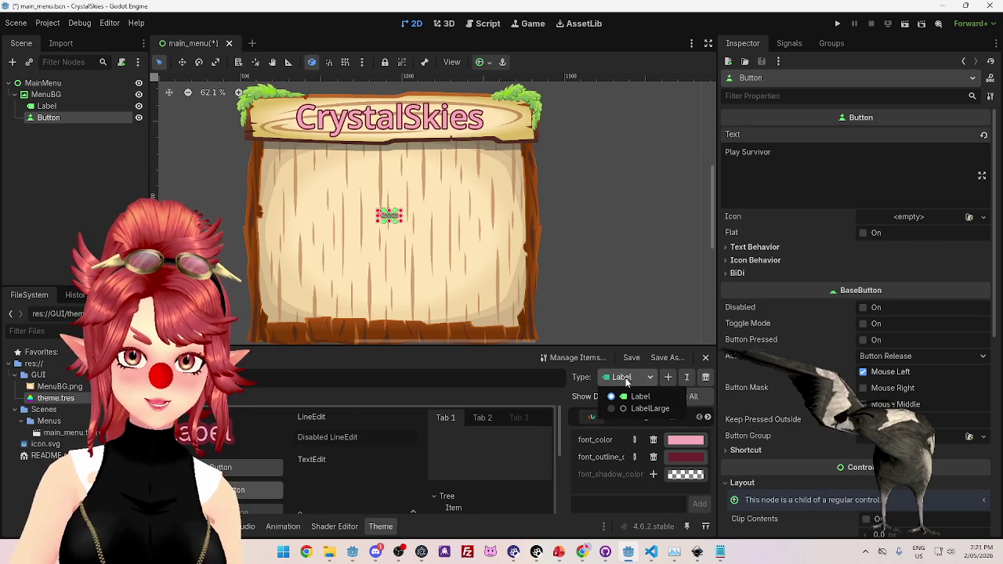
Switch the theme type to Button and set its font_size to 100, after briefly trying 50.
click(612, 399)
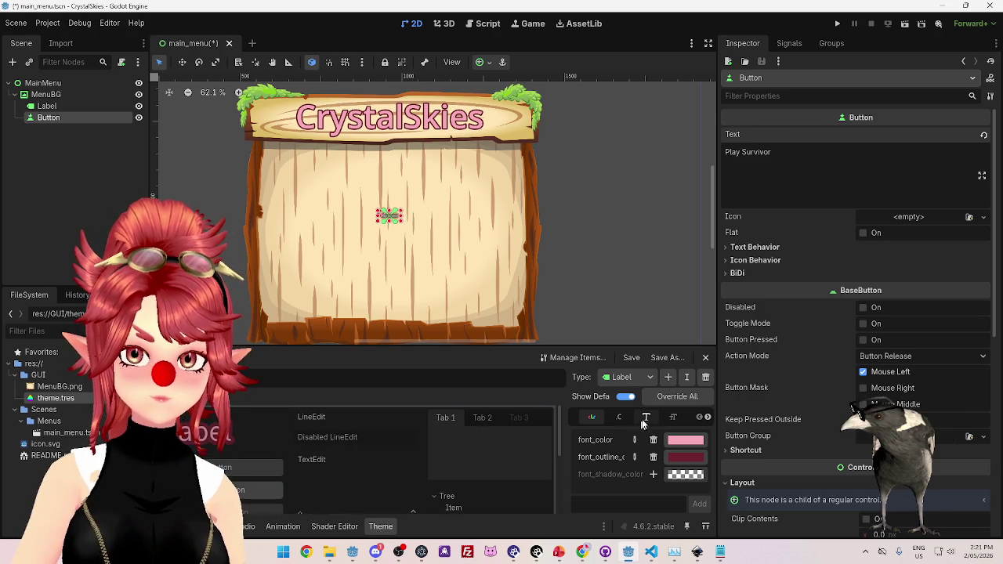
click(646, 418)
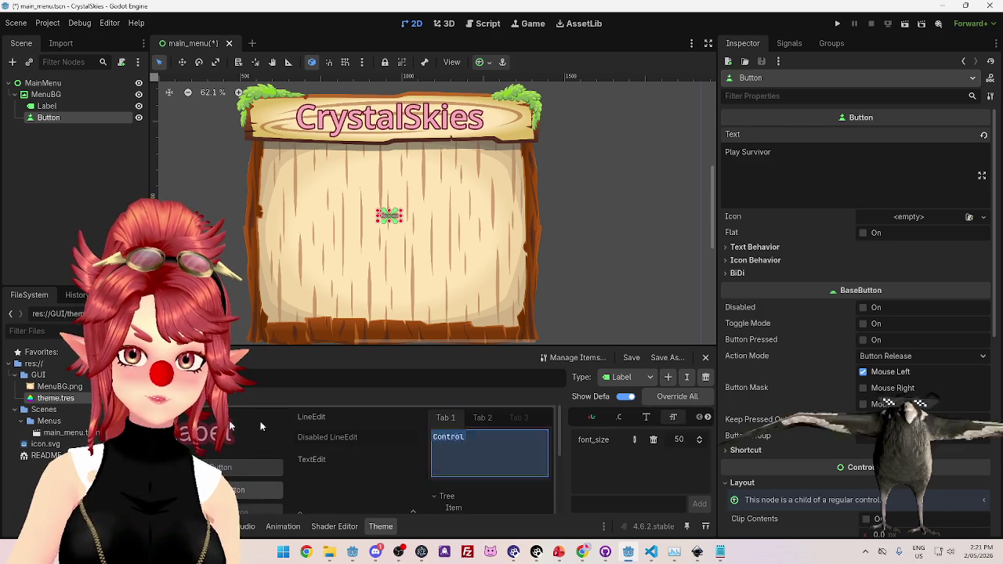
click(250, 467)
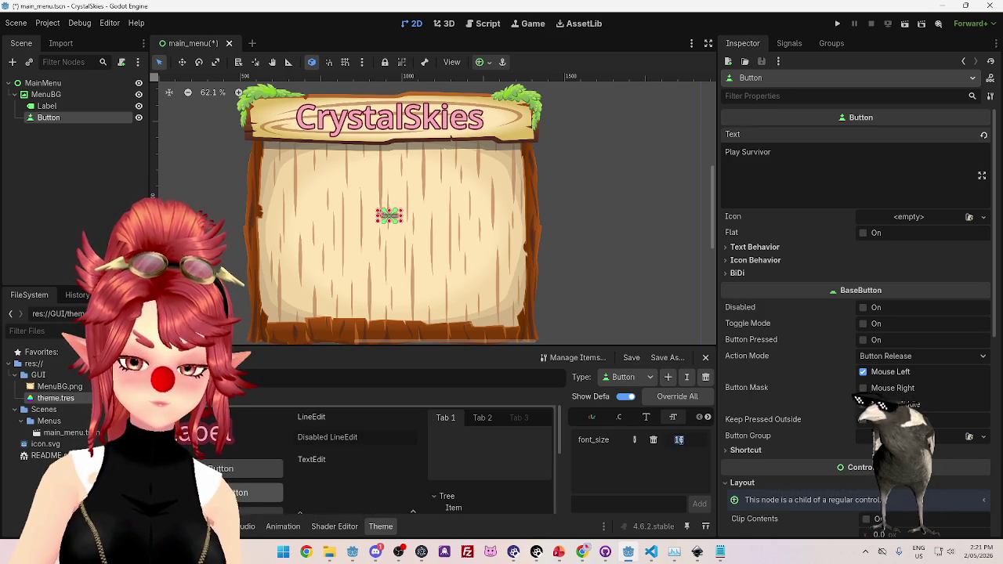
text(50)
key(Return)
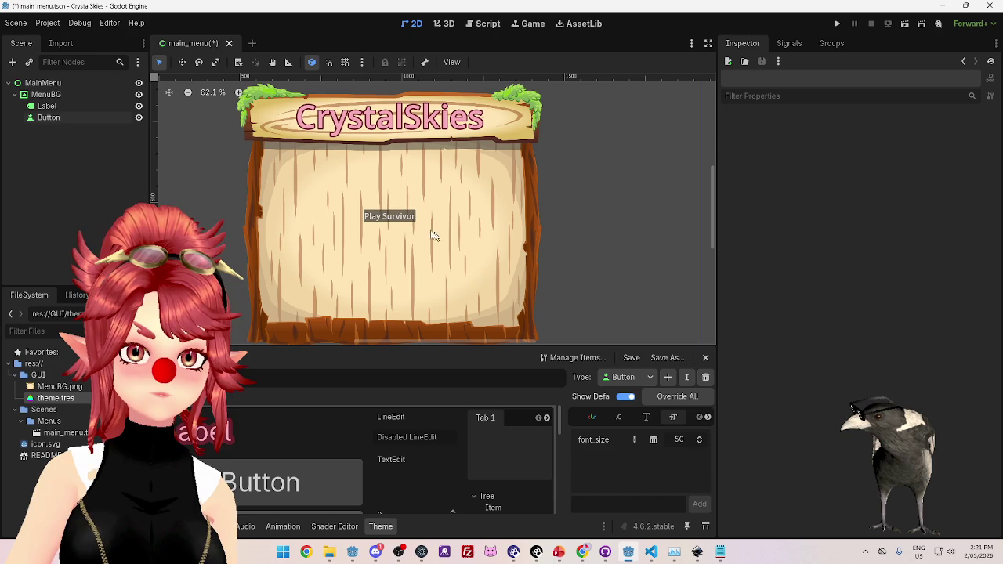
click(678, 440)
text(100)
key(Return)
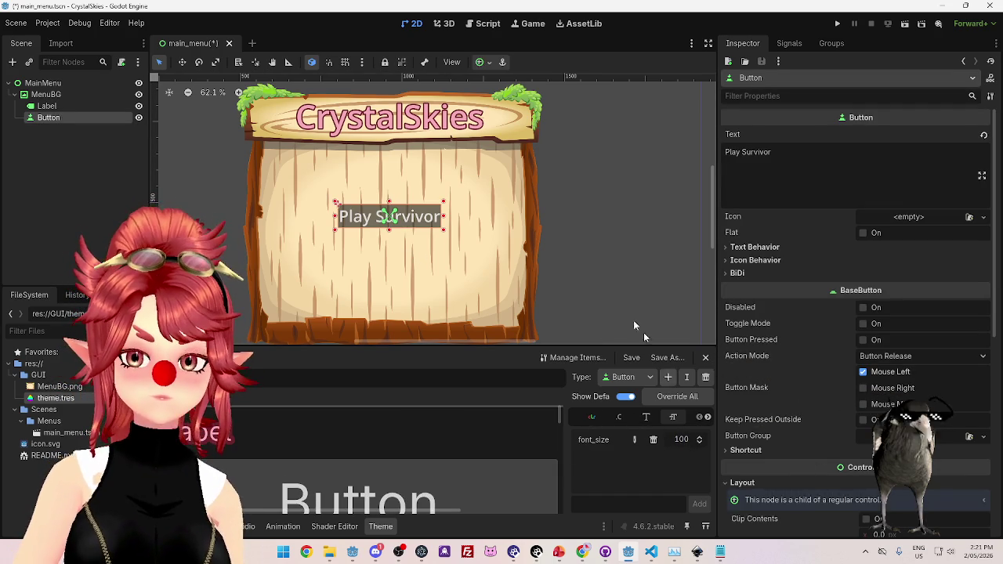
scroll(560, 251, down, 3)
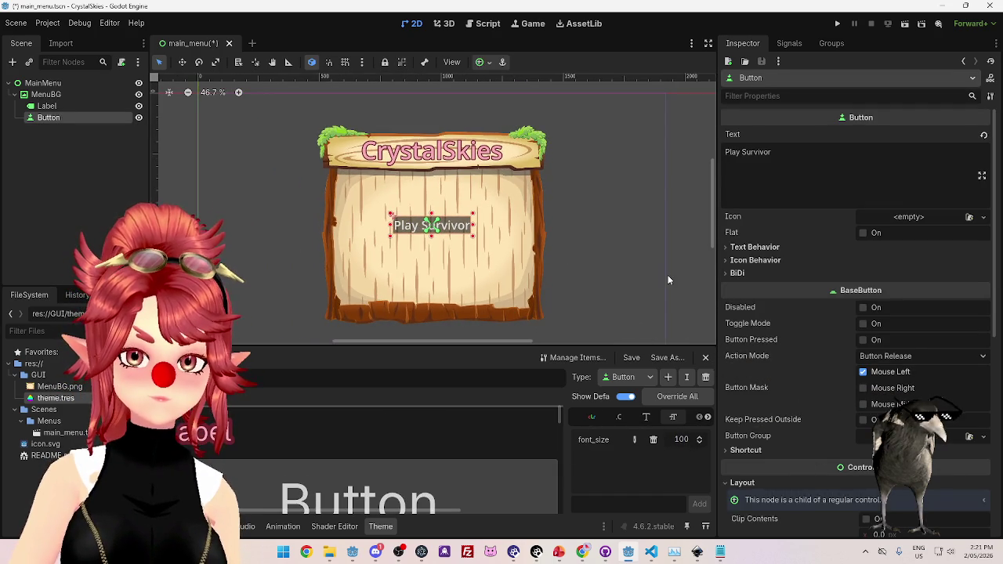
scroll(384, 452, down, 2)
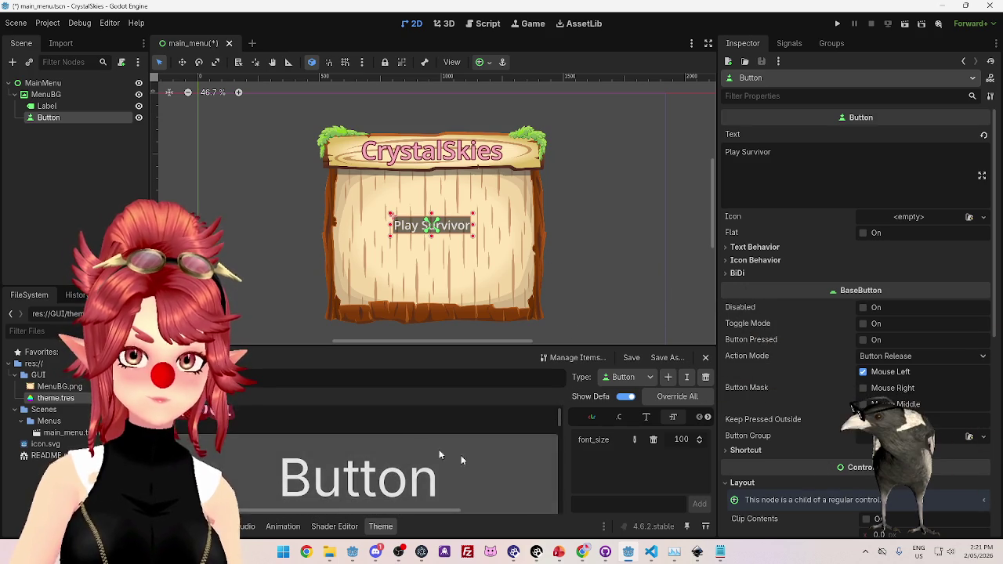
scroll(430, 459, up, 1)
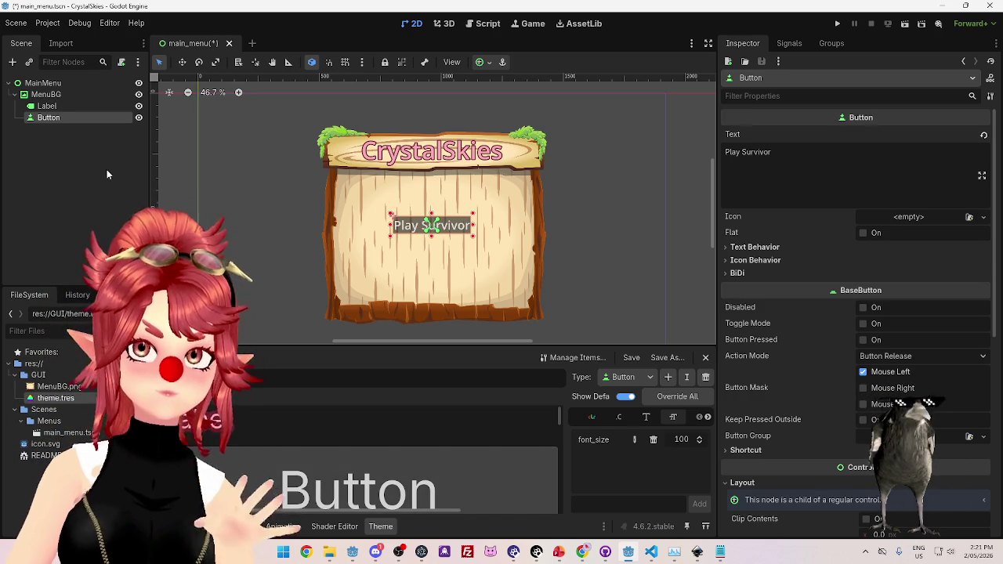
Select the title Label node and keep LabelLarge as its type variation.
click(45, 105)
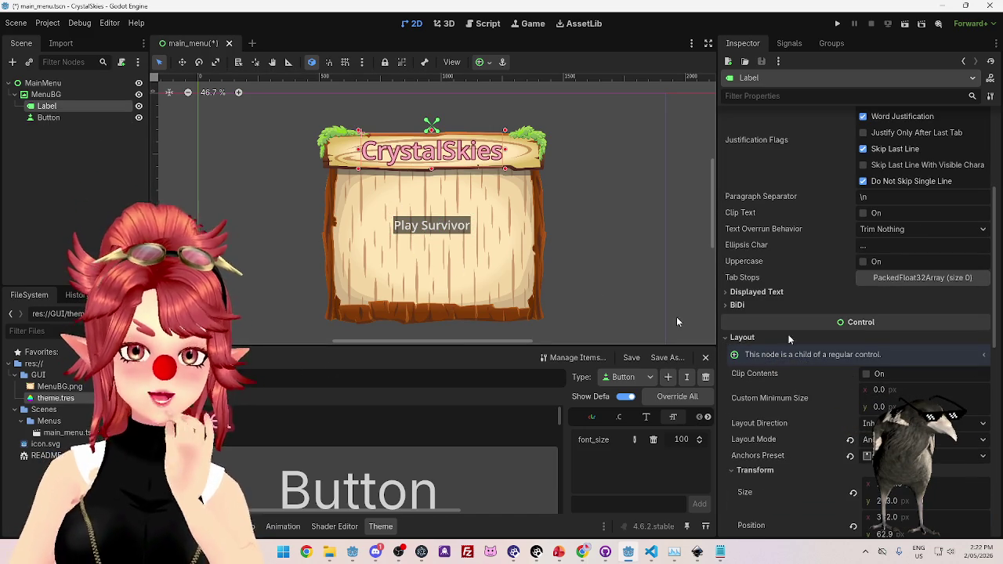
scroll(832, 429, down, 3)
scroll(831, 423, down, 10)
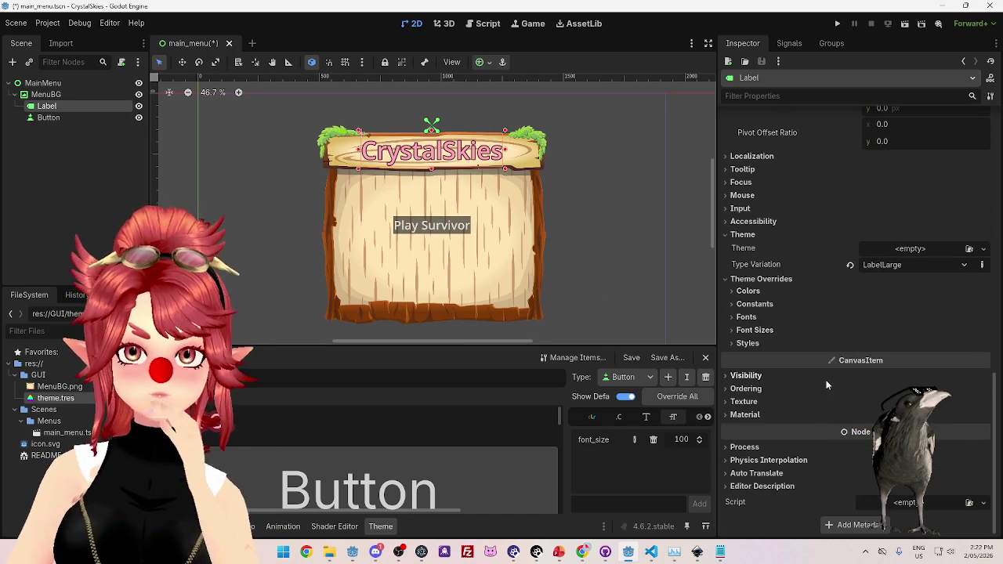
click(881, 266)
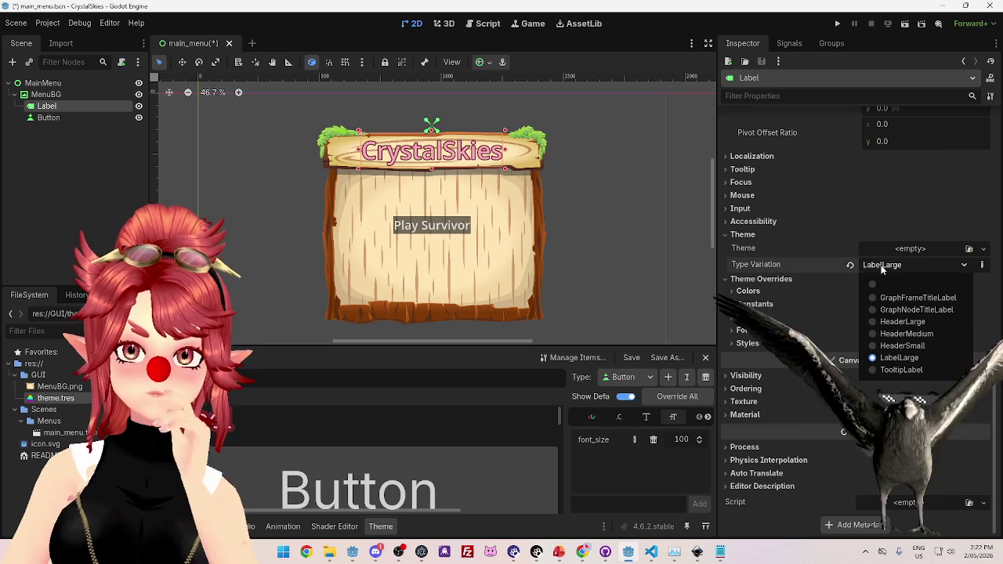
click(886, 265)
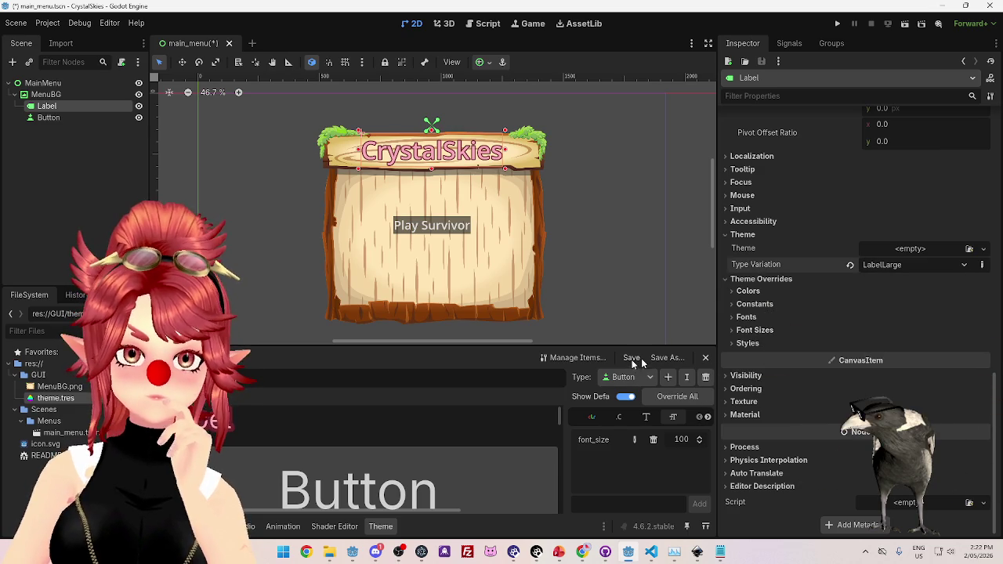
click(915, 265)
click(636, 380)
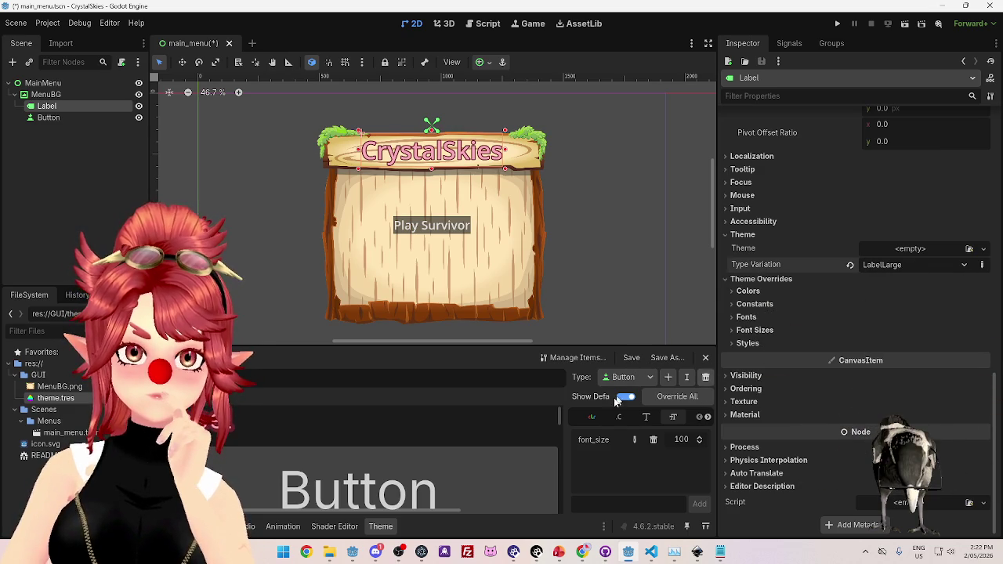
Compare the Label (50) and LabelLarge (200) font sizes, ending on the Label type.
click(638, 379)
click(639, 379)
click(638, 379)
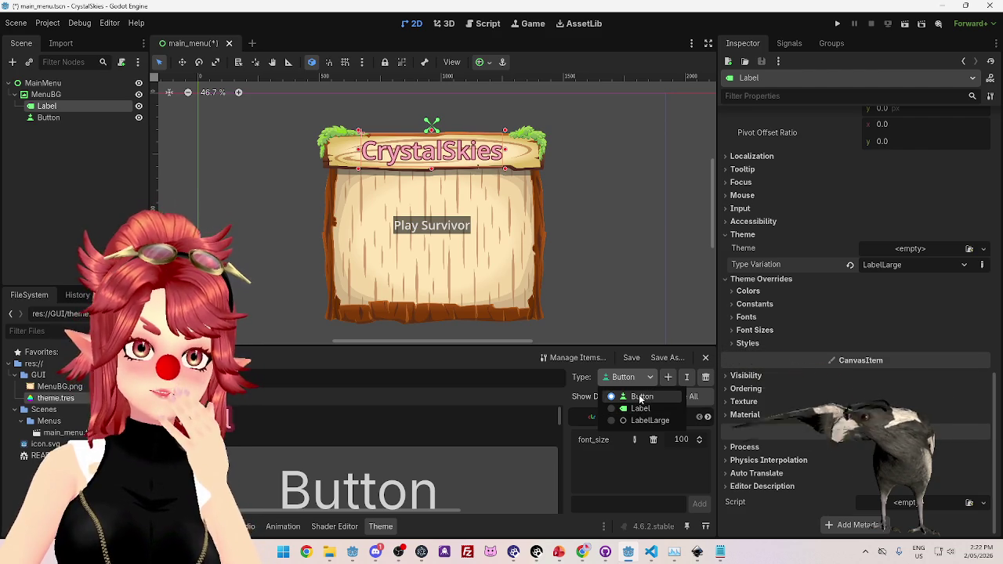
click(638, 15)
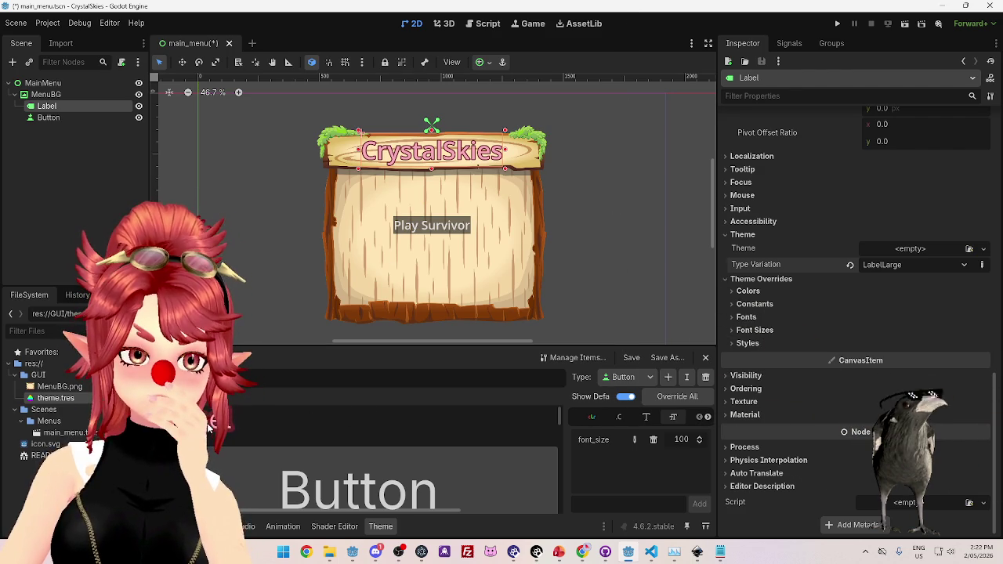
click(619, 376)
click(612, 409)
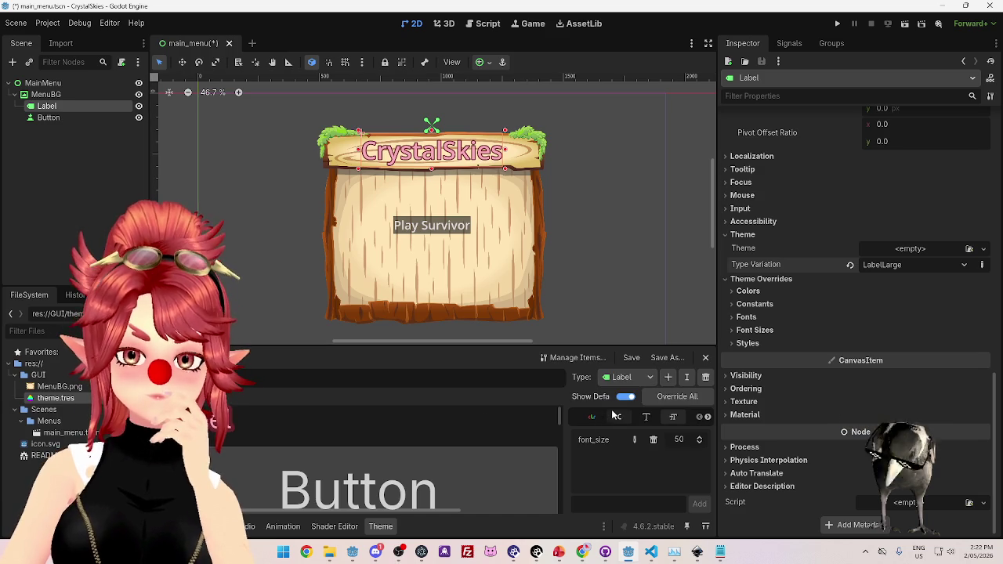
click(621, 379)
click(642, 421)
click(623, 378)
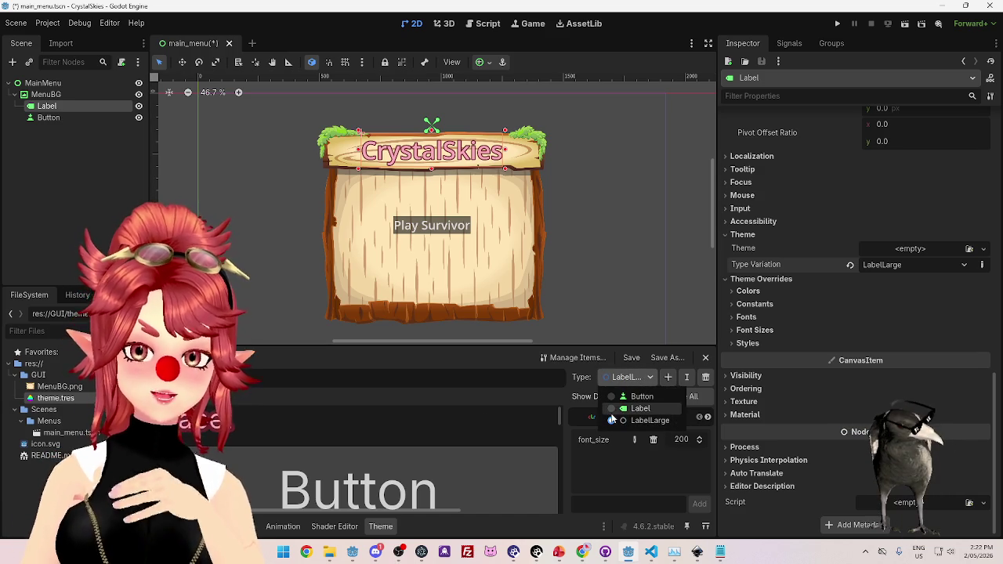
click(618, 409)
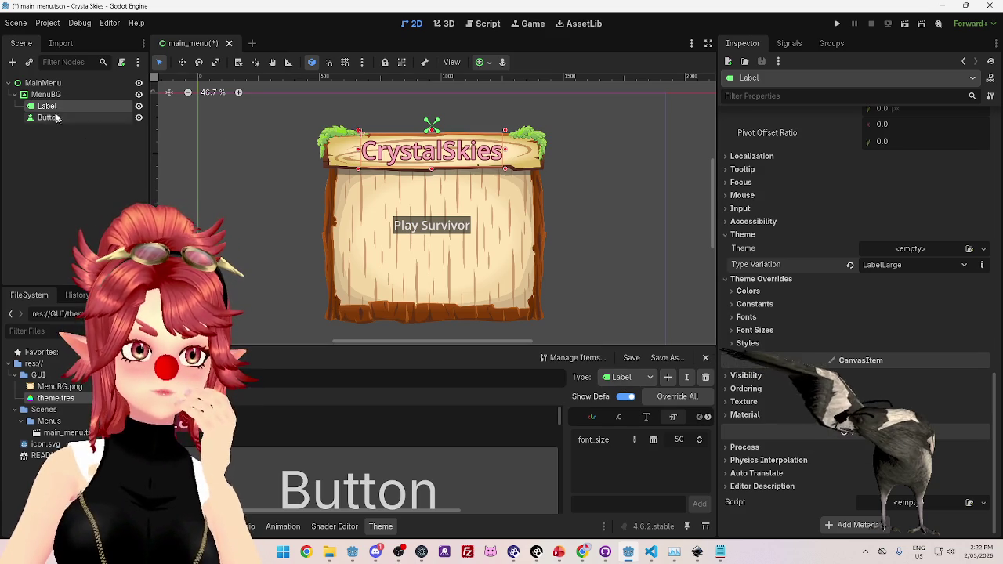
scroll(787, 356, up, 3)
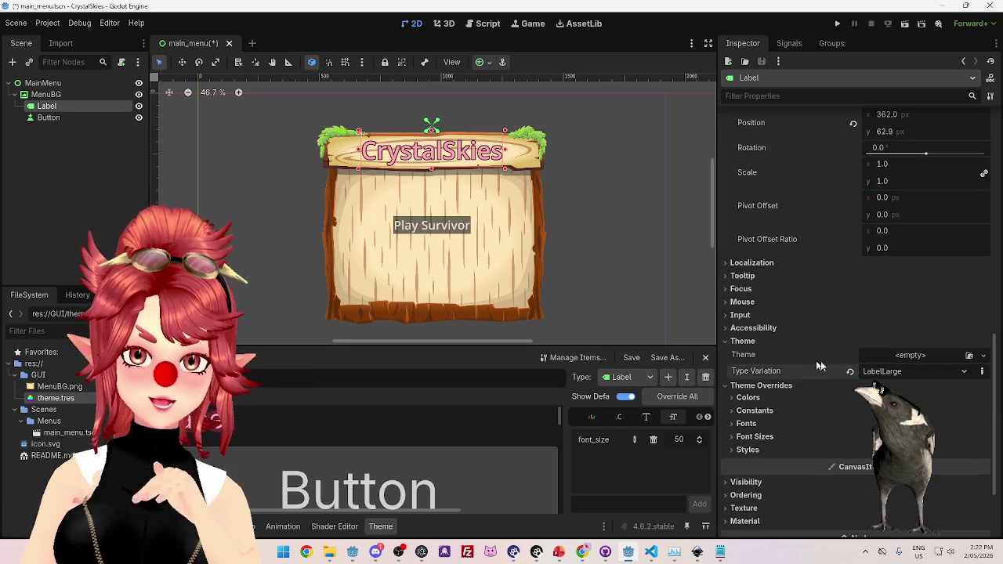
Clear and reapply LabelLarge as the title's Type Variation.
click(850, 372)
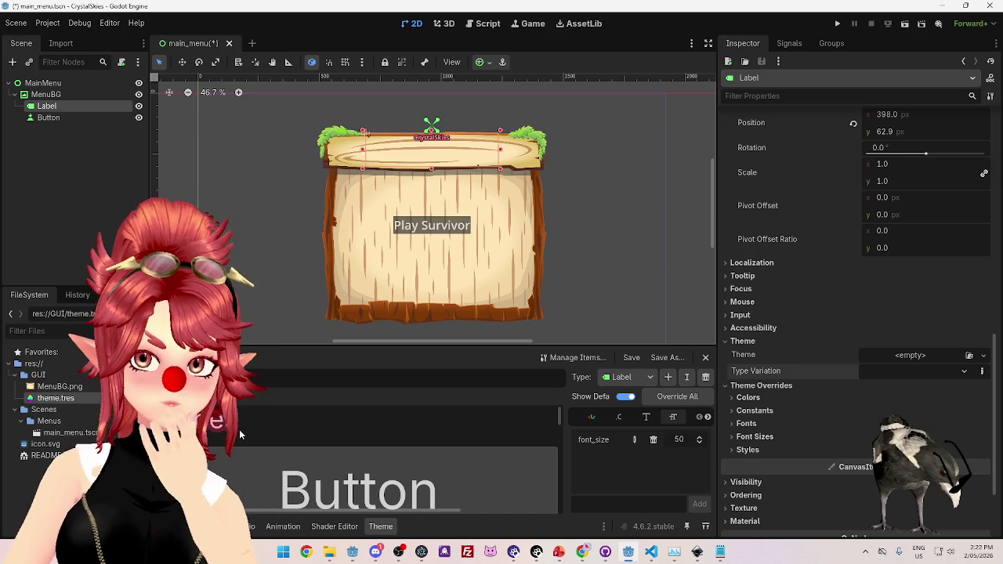
click(624, 377)
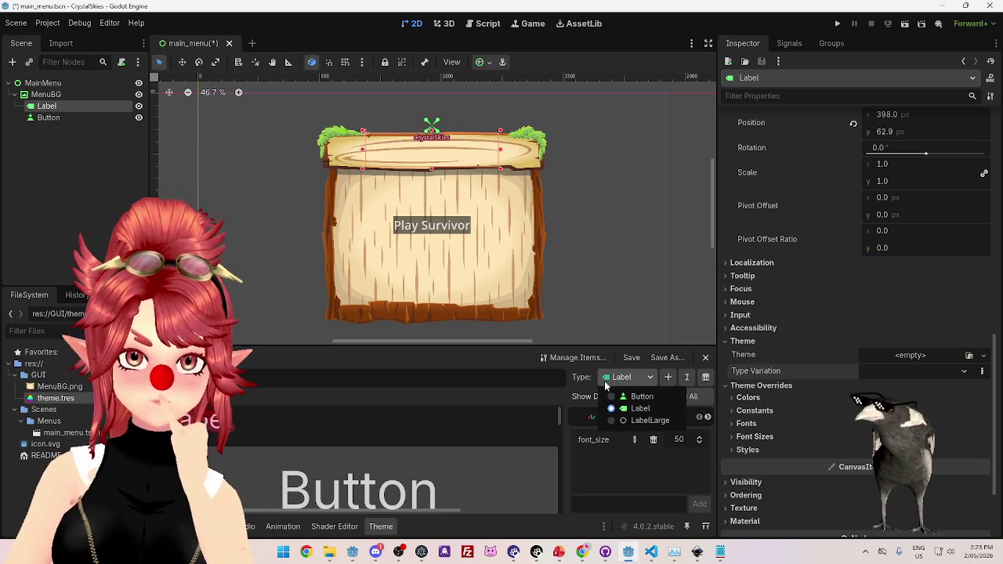
click(885, 376)
click(901, 372)
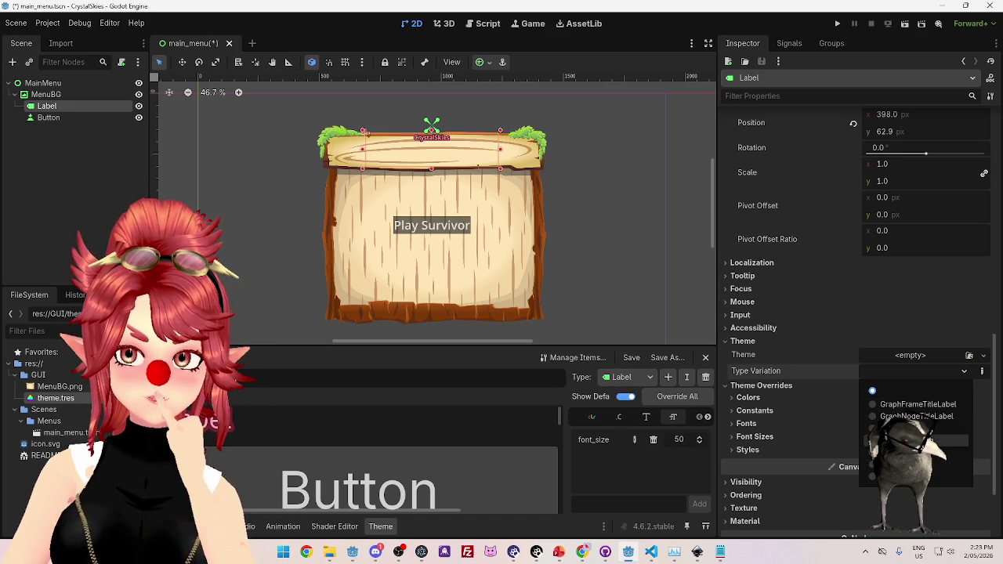
click(901, 392)
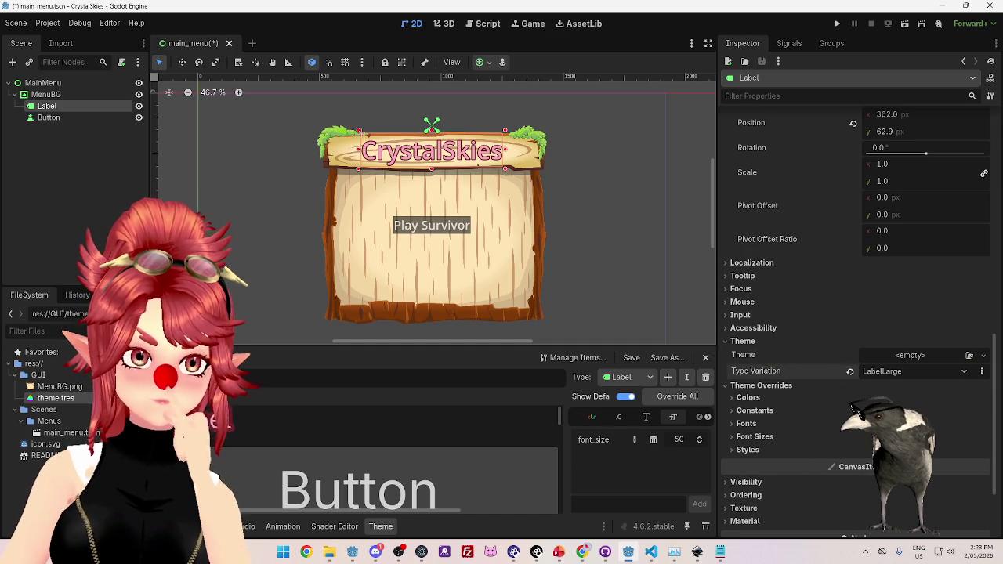
Set the theme's Button font_size to 50.
click(358, 490)
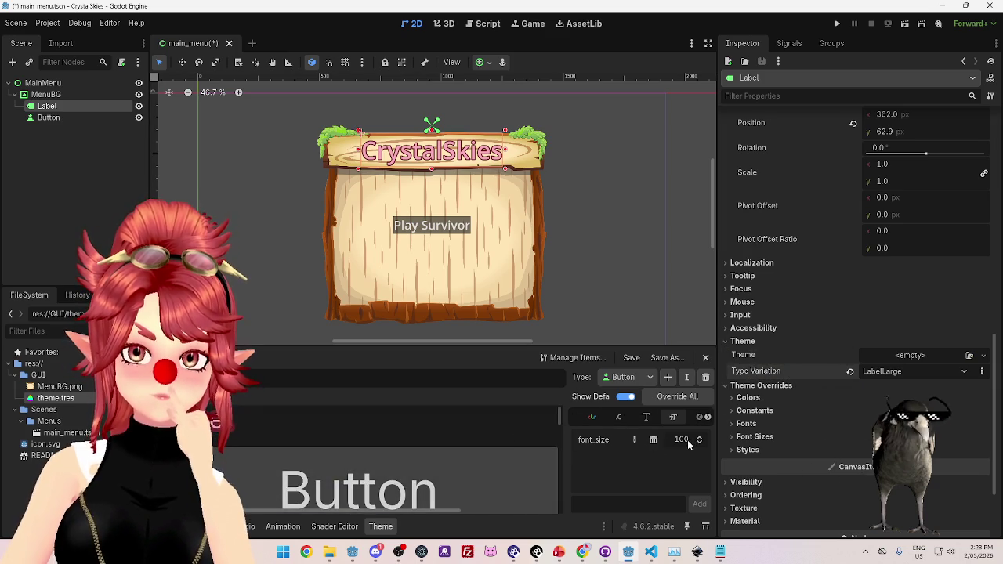
click(623, 377)
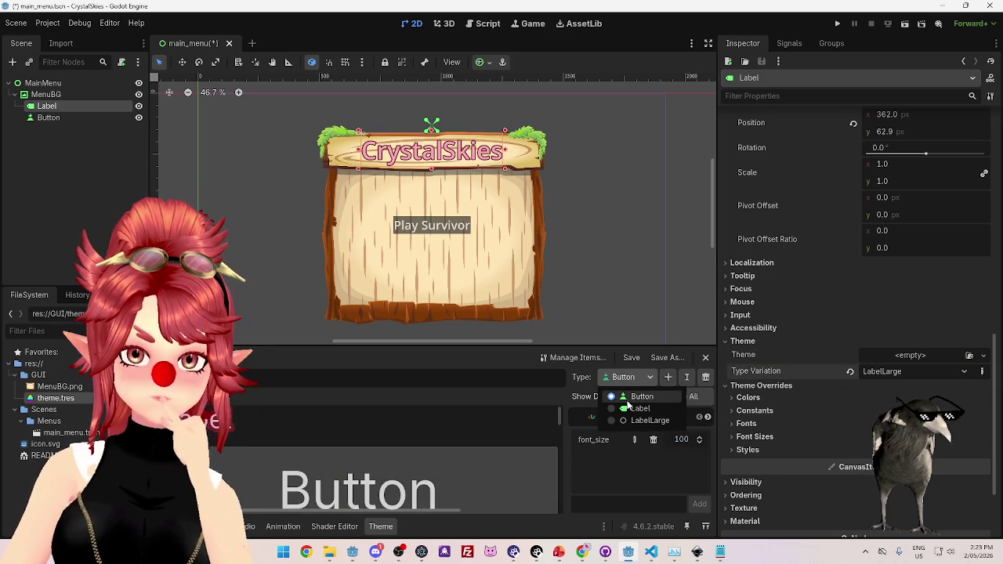
click(641, 396)
click(623, 377)
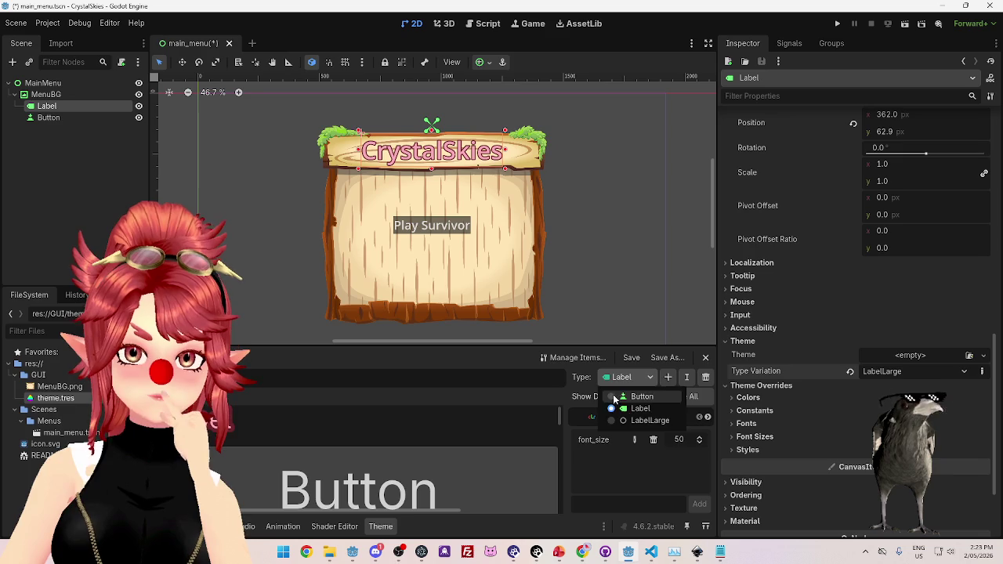
click(679, 440)
text(50)
key(Return)
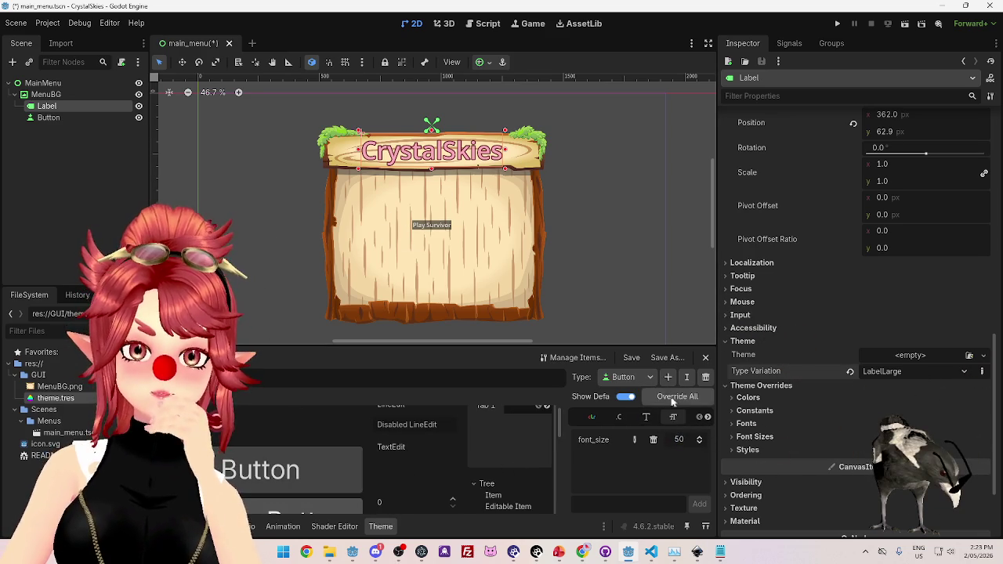
click(634, 378)
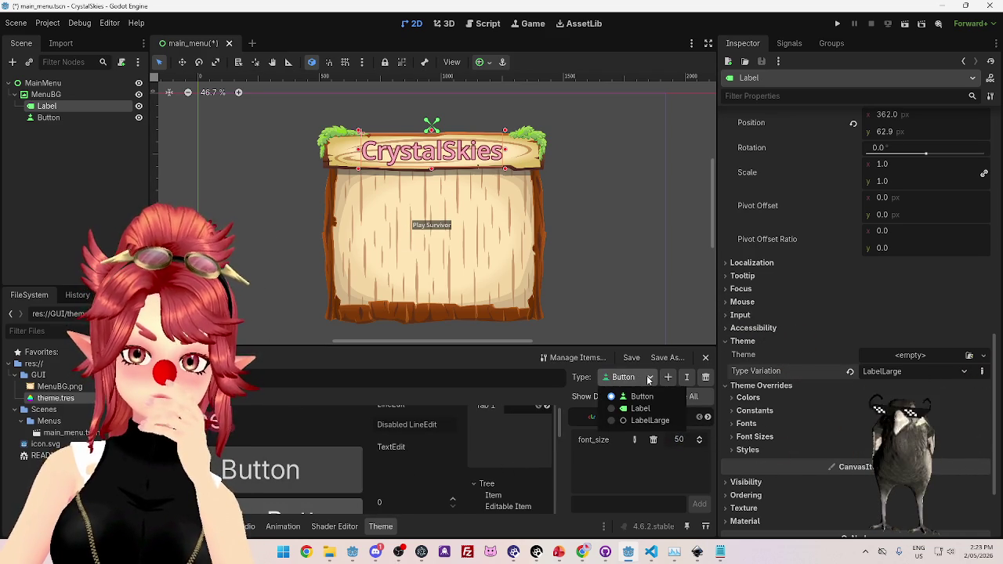
Add the Button type to the theme.
click(668, 377)
click(667, 377)
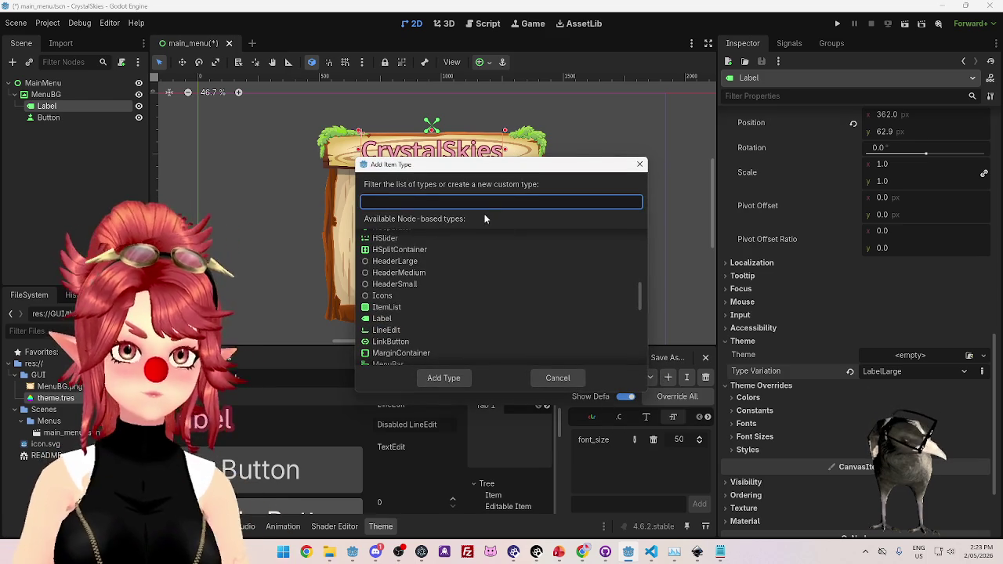
scroll(401, 296, up, 5)
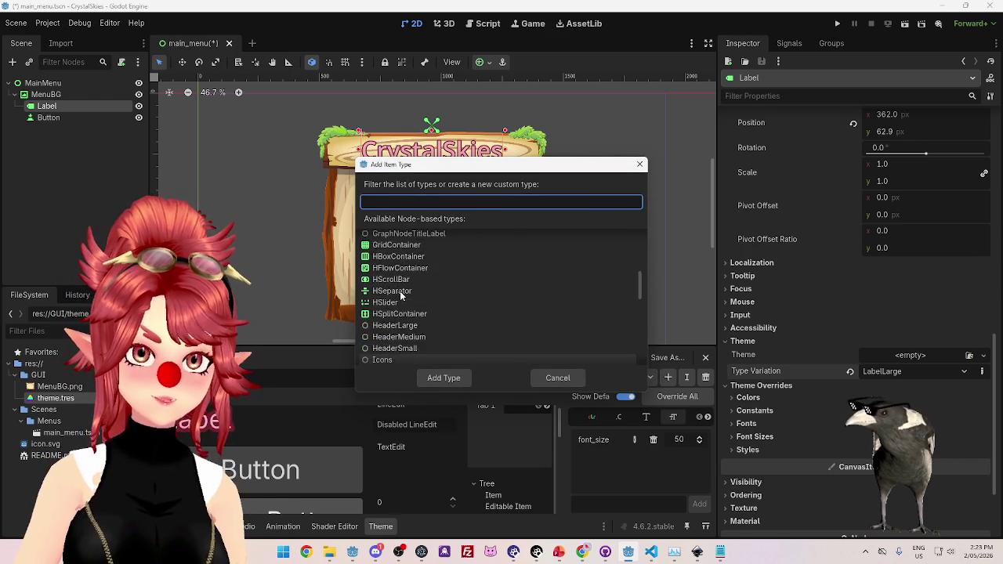
scroll(401, 297, up, 3)
click(407, 262)
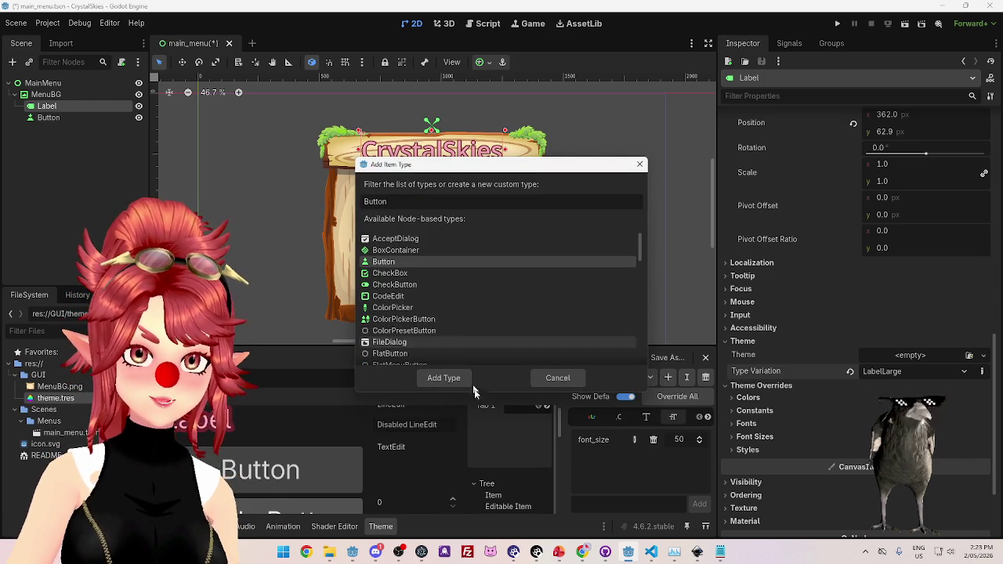
click(444, 378)
Give the ButtonLarge type a new font_size item through Manage Items.
click(623, 377)
click(623, 392)
click(576, 357)
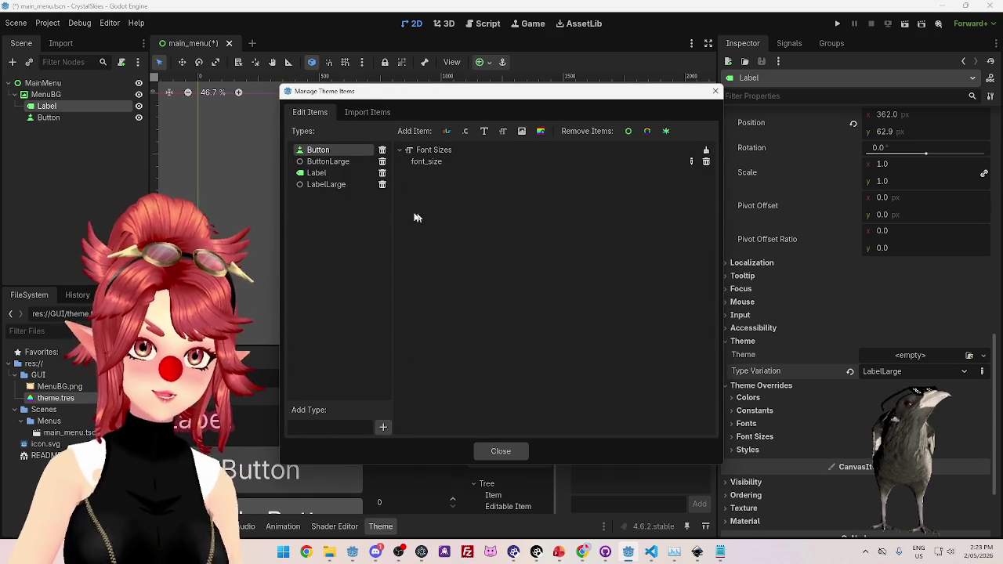
click(317, 161)
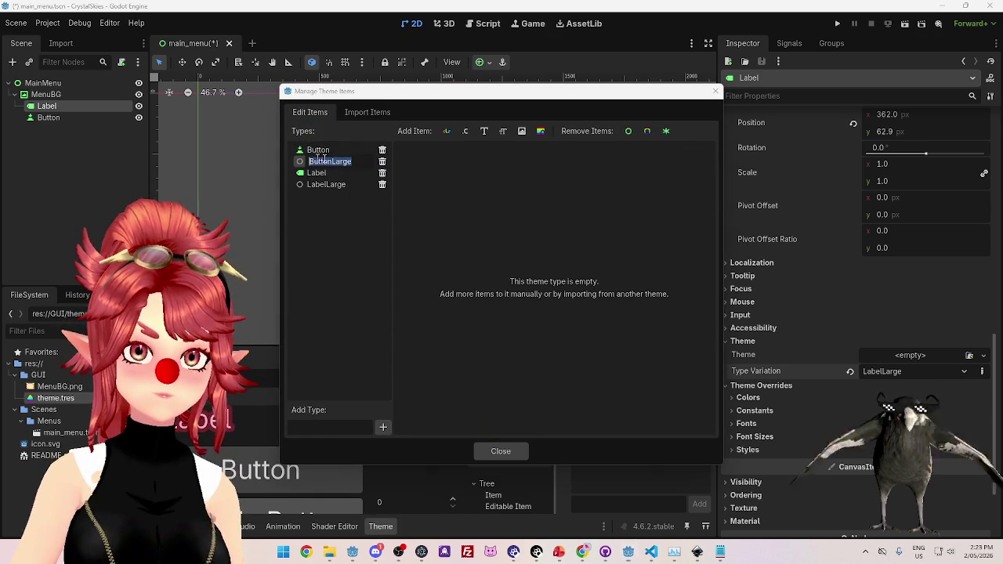
click(502, 131)
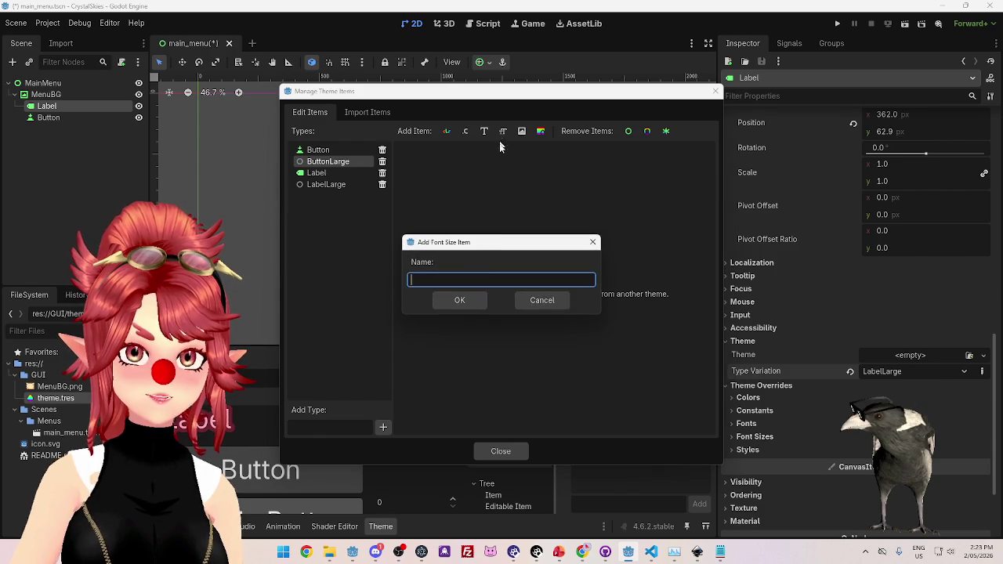
text(font_size)
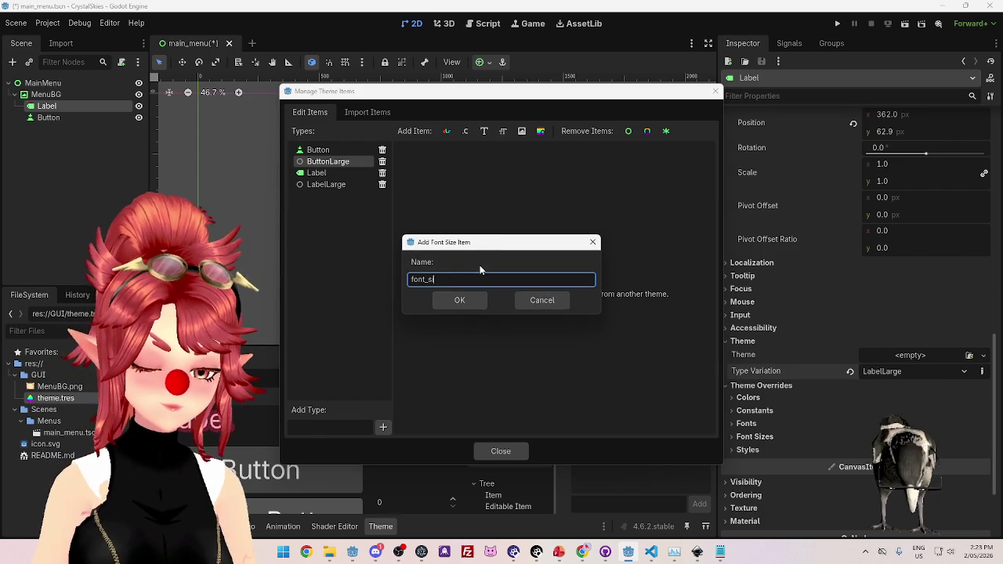
key(Return)
click(500, 451)
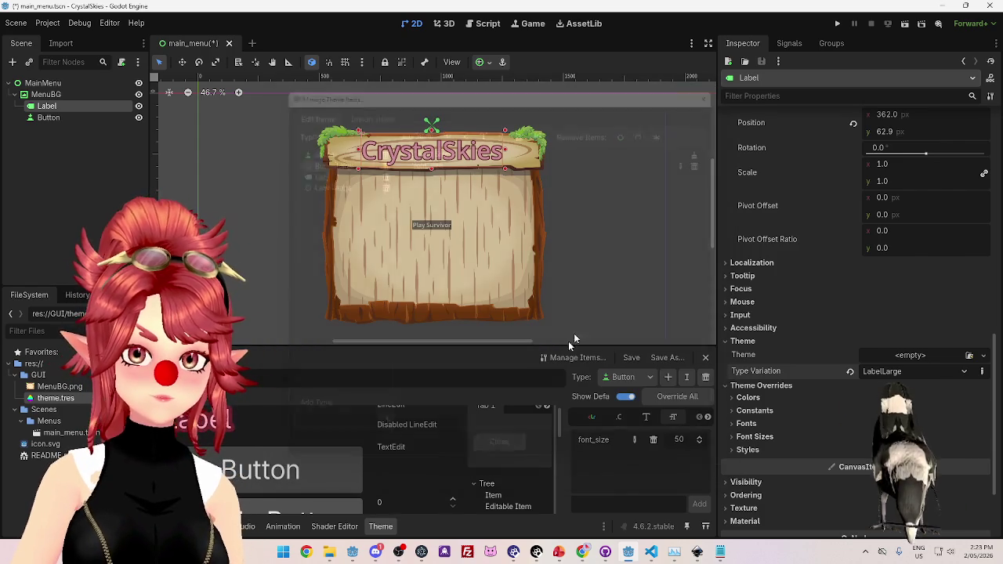
click(624, 379)
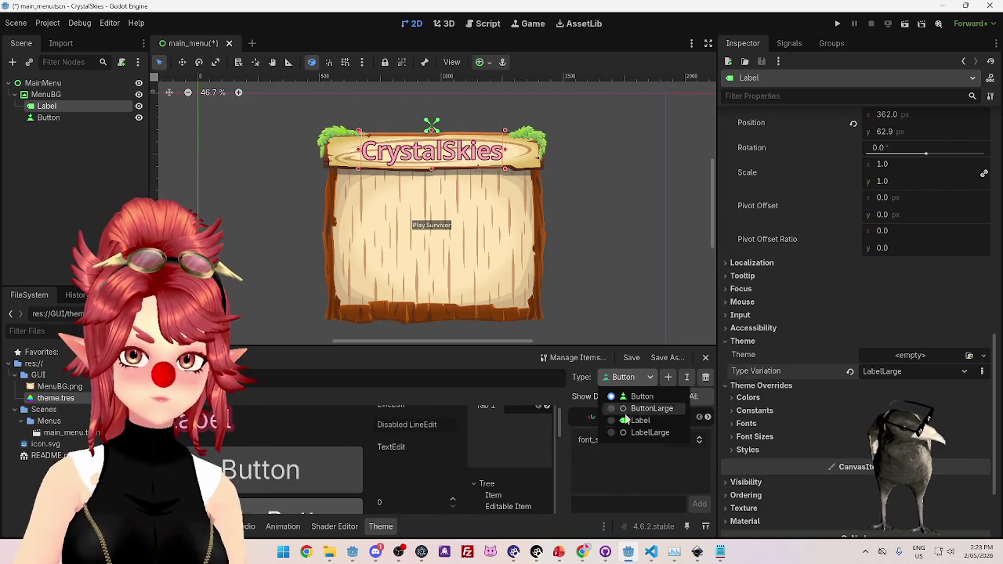
click(613, 408)
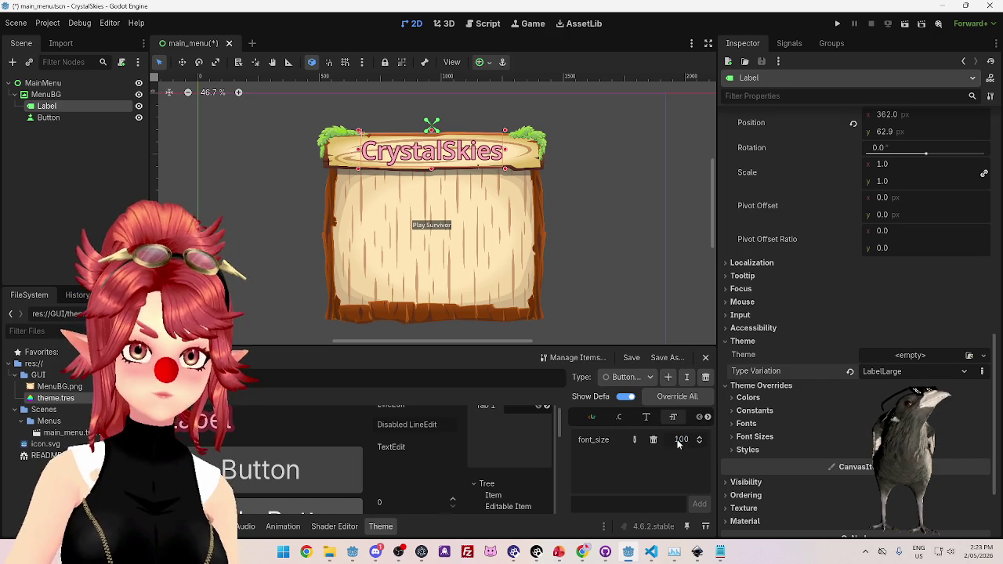
click(48, 117)
scroll(786, 422, down, 5)
scroll(789, 427, down, 1)
click(744, 344)
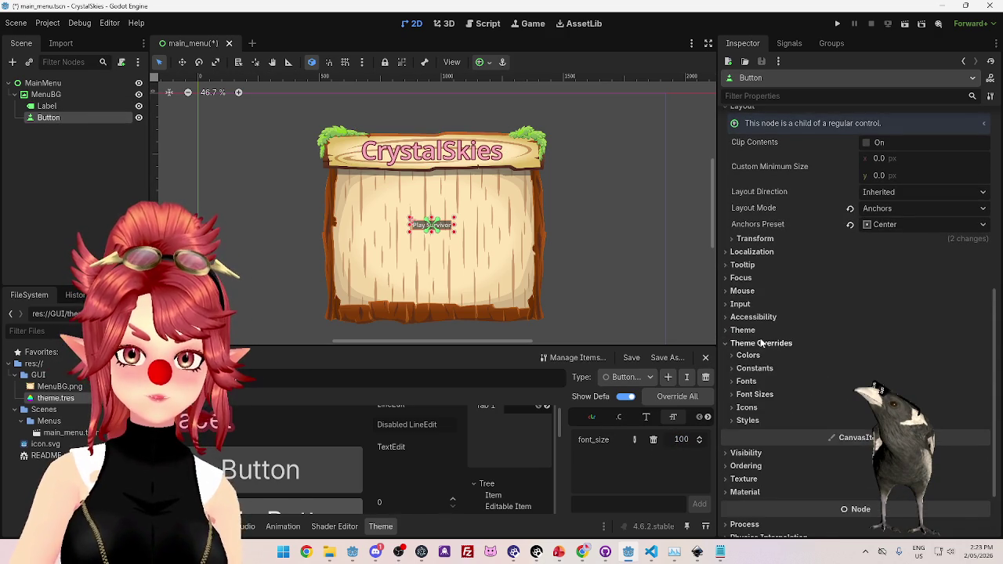
click(764, 343)
click(765, 331)
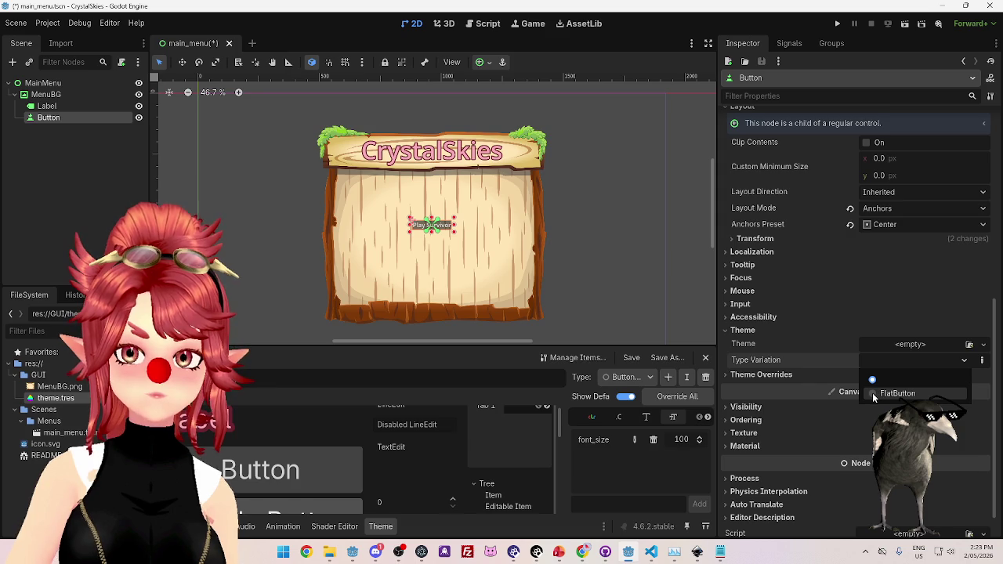
click(908, 359)
click(908, 384)
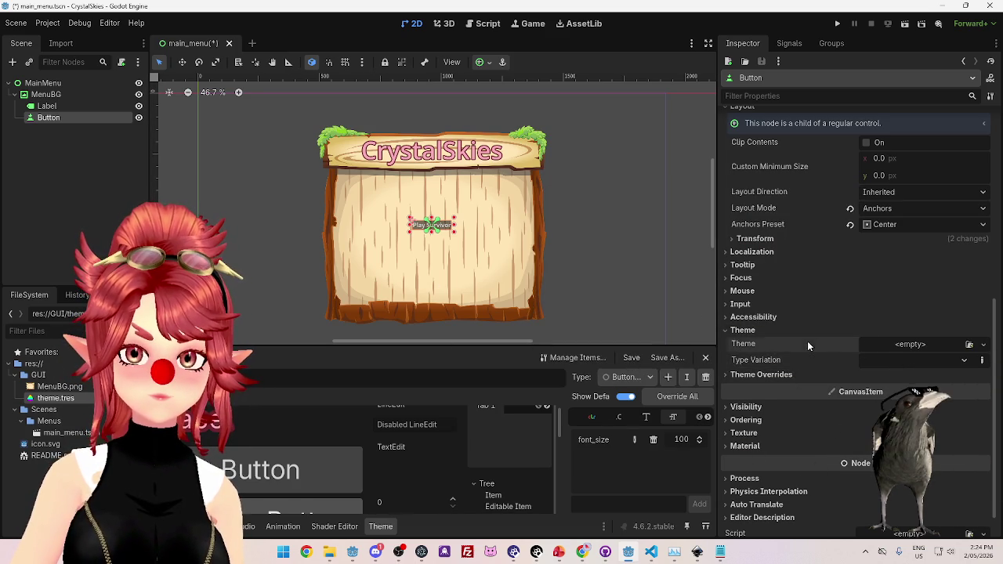
click(895, 360)
click(196, 106)
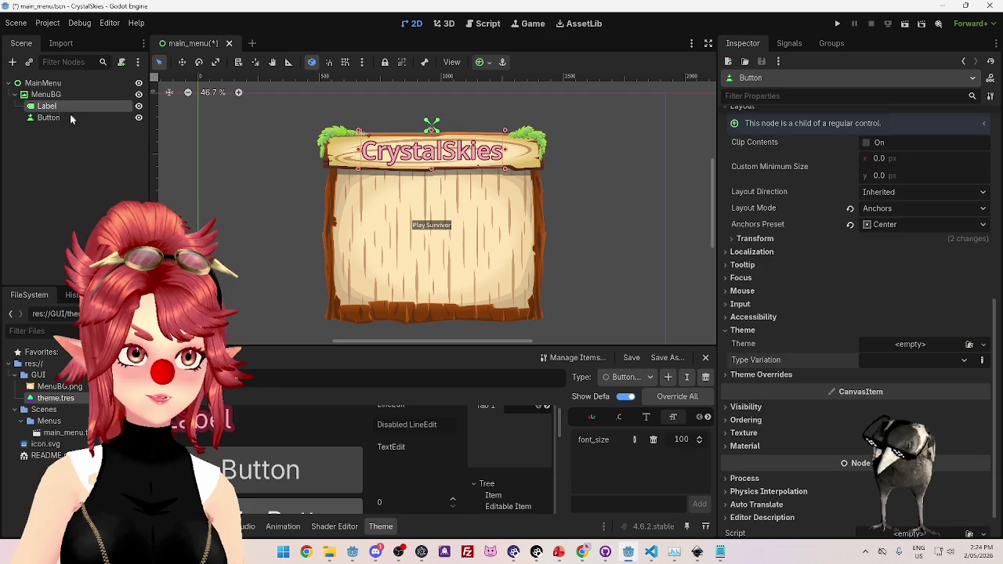
click(624, 377)
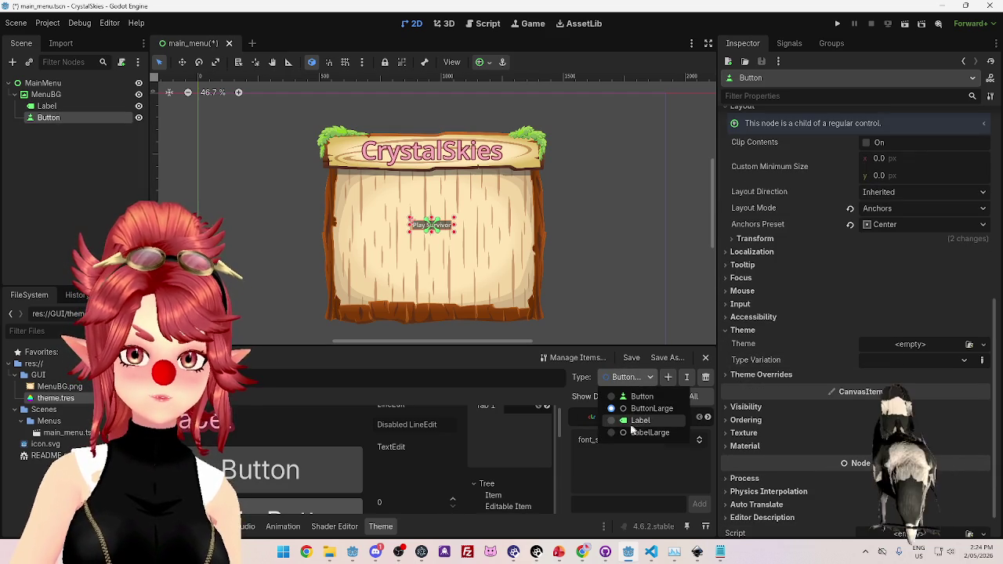
click(651, 408)
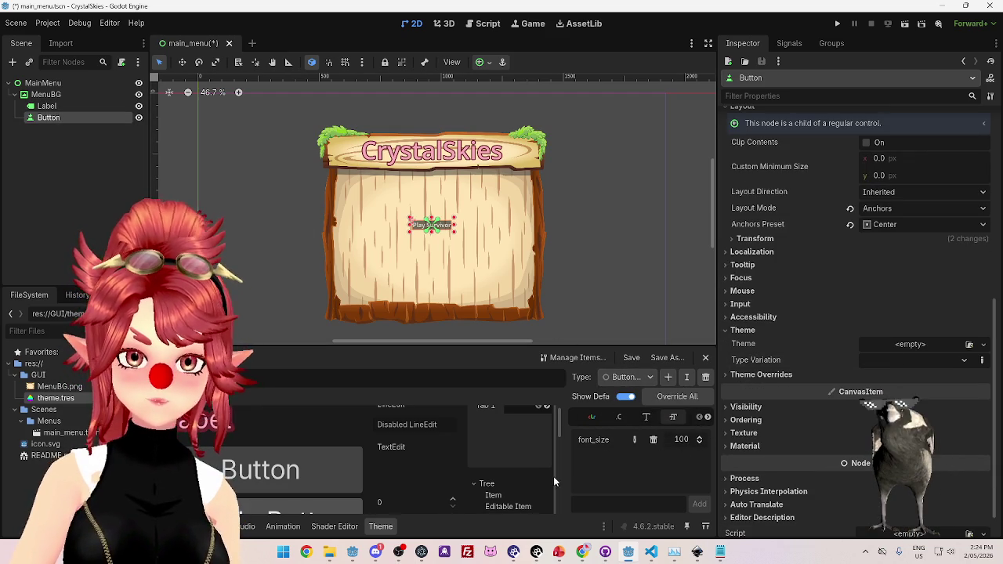
click(47, 106)
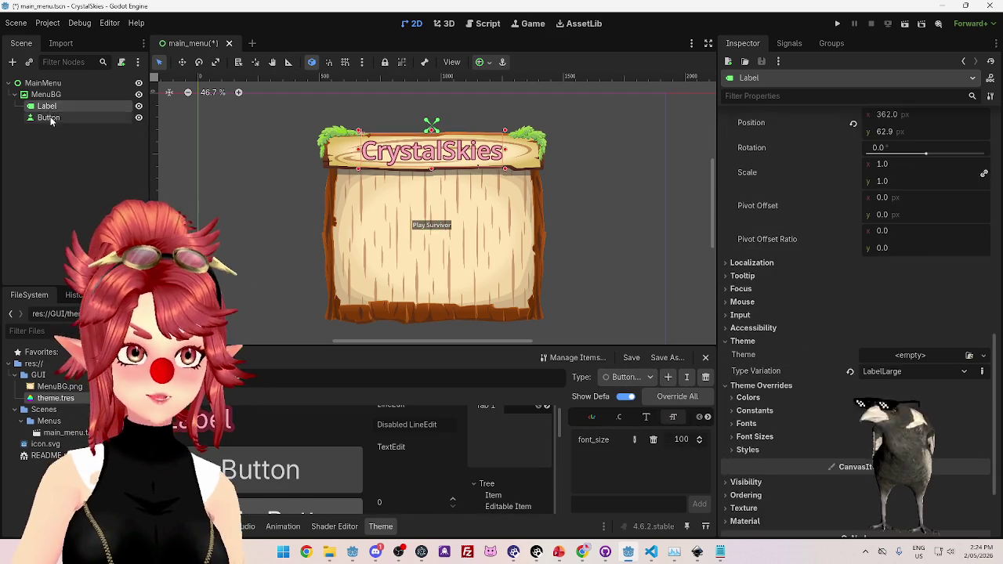
click(47, 117)
click(963, 361)
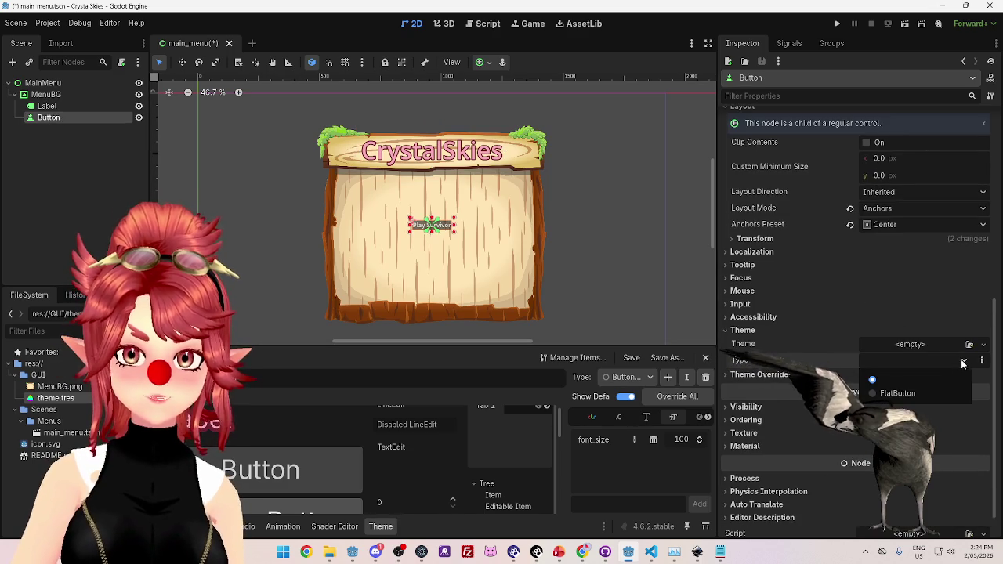
click(982, 345)
click(982, 345)
click(820, 345)
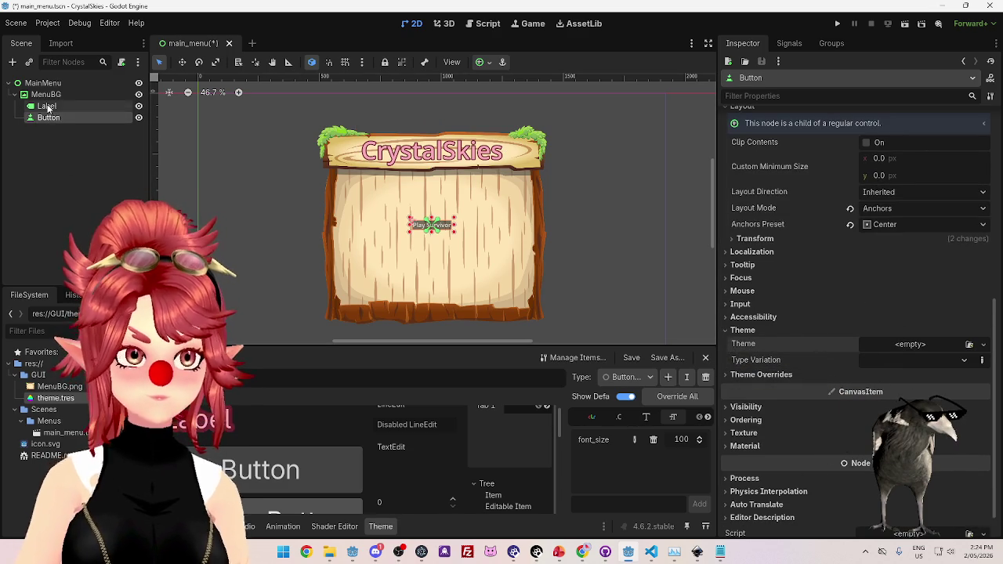
click(47, 106)
click(45, 120)
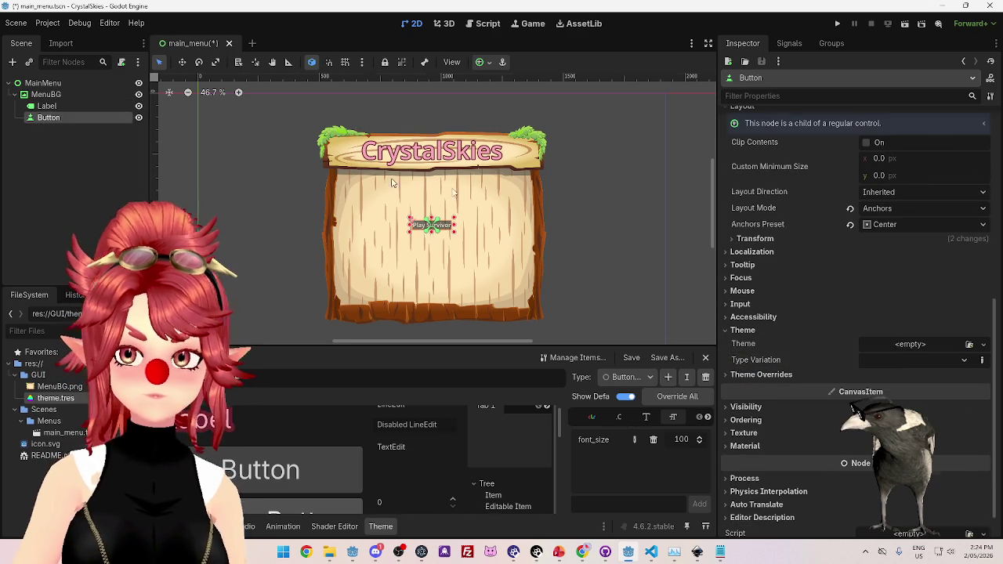
click(965, 361)
click(968, 366)
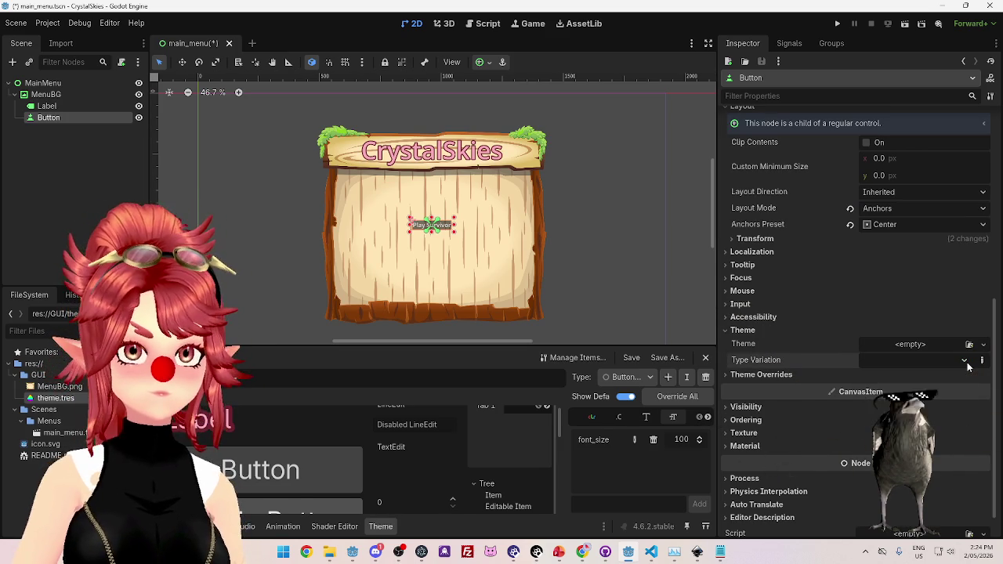
click(708, 418)
click(708, 417)
click(708, 417)
Set ButtonLarge's base type to Button.
click(700, 416)
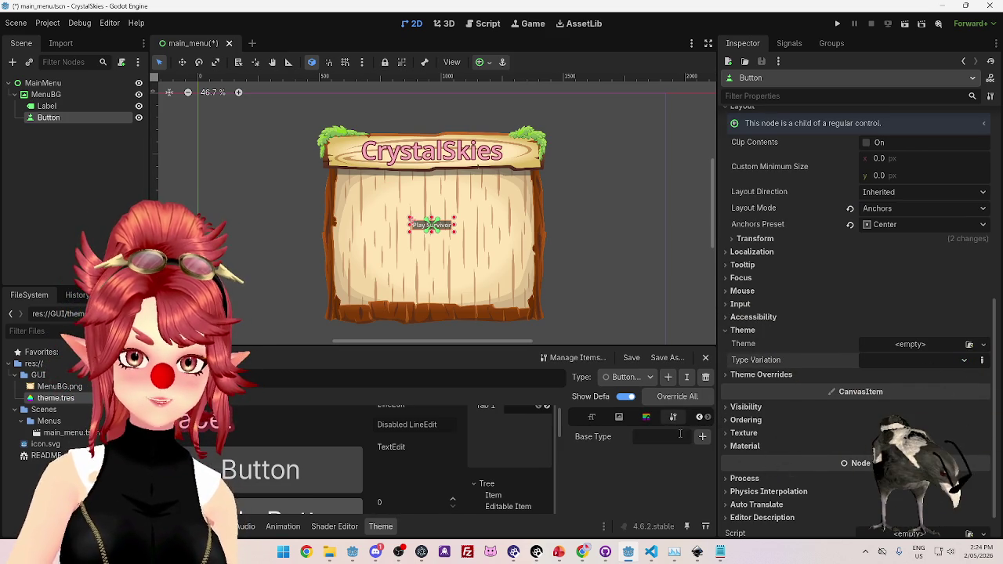
click(703, 438)
text(button)
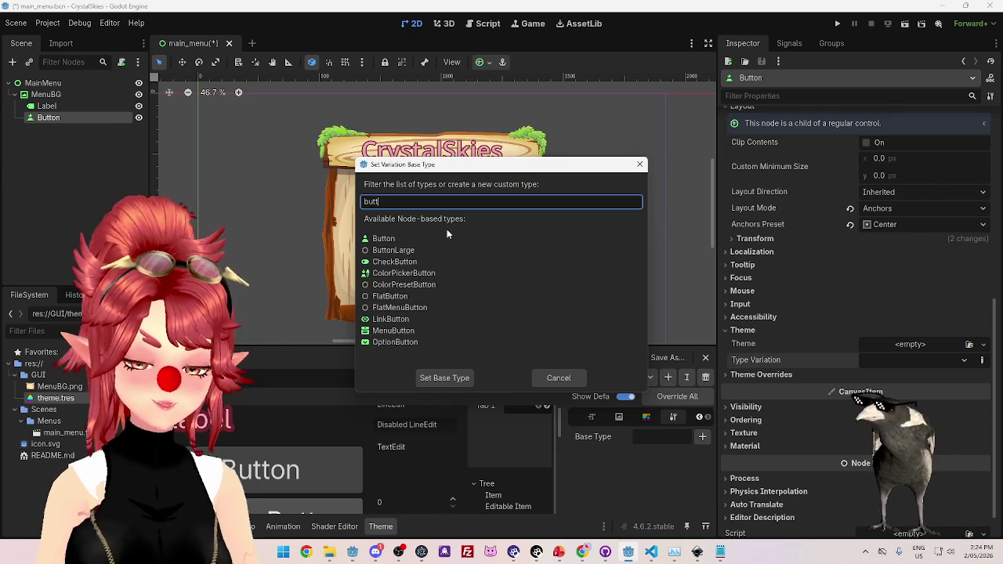
click(375, 241)
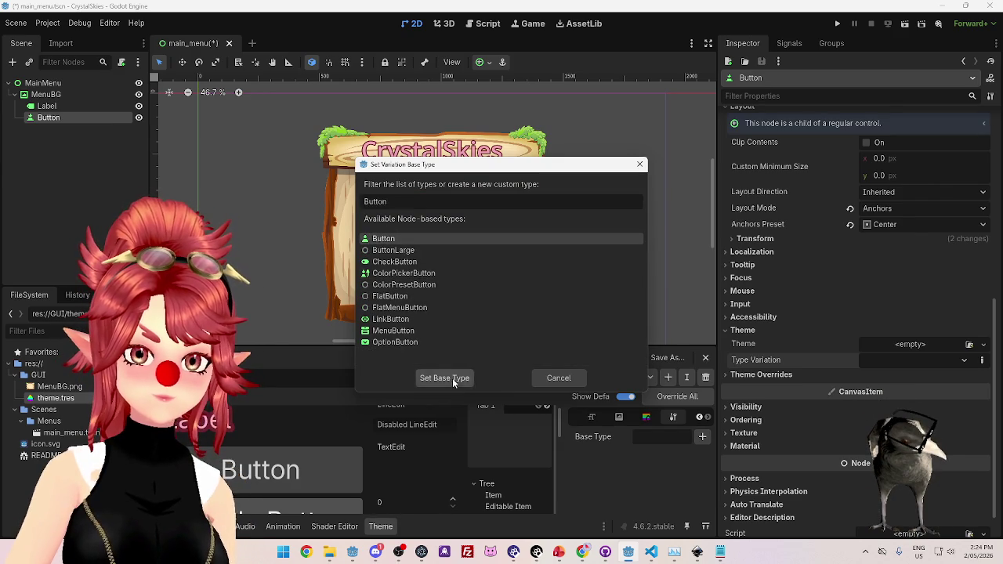
click(444, 378)
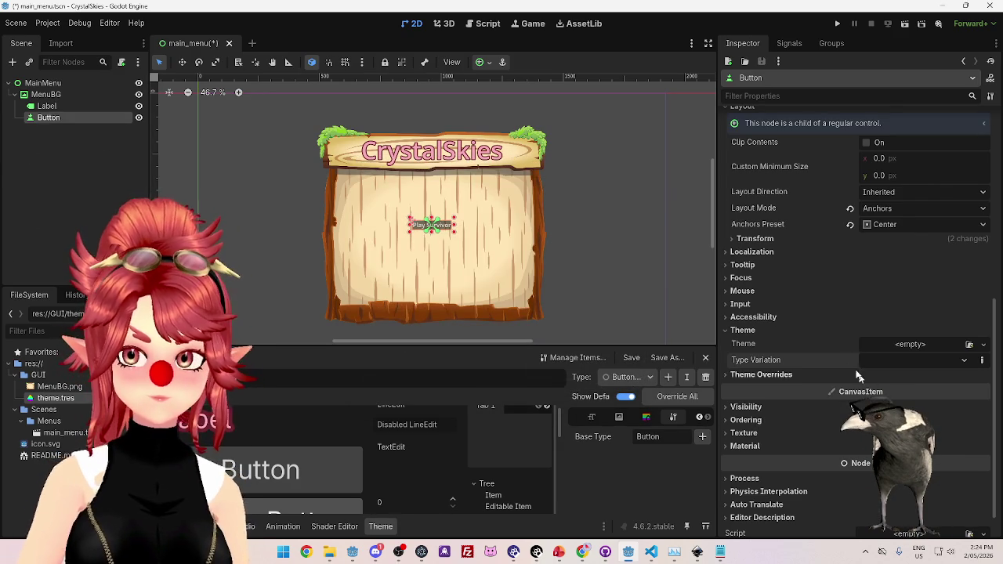
Reselect the Button node and give it the ButtonLarge type variation.
click(63, 106)
click(64, 117)
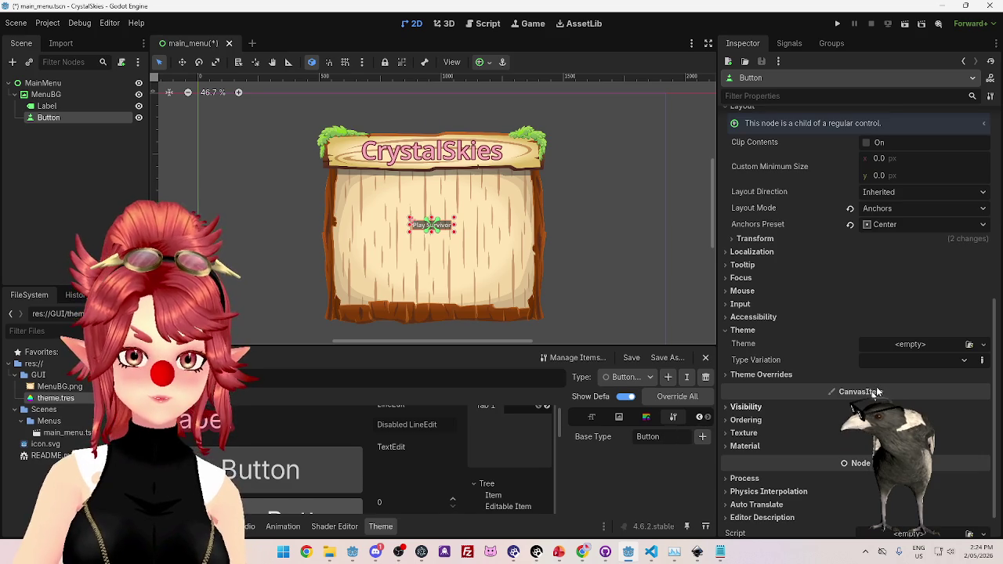
click(963, 359)
click(877, 406)
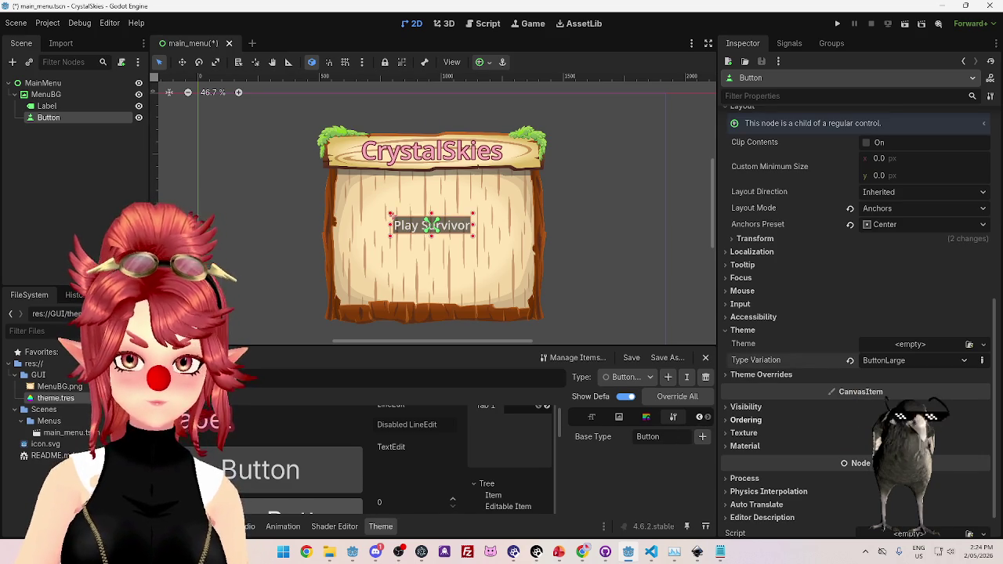
Keep ButtonLarge as the Button's variation, deselect the node, and run the project.
click(962, 360)
click(666, 263)
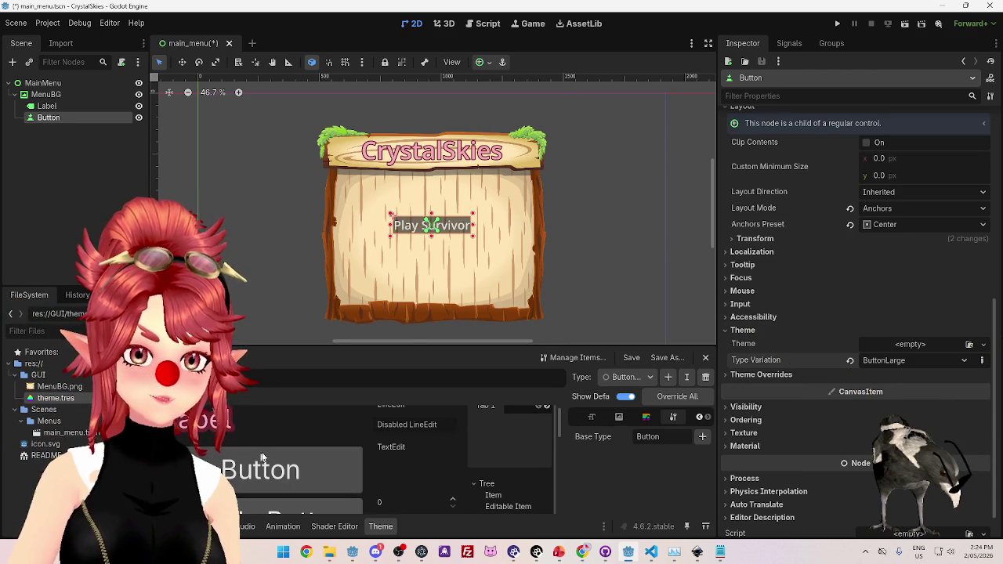
click(647, 416)
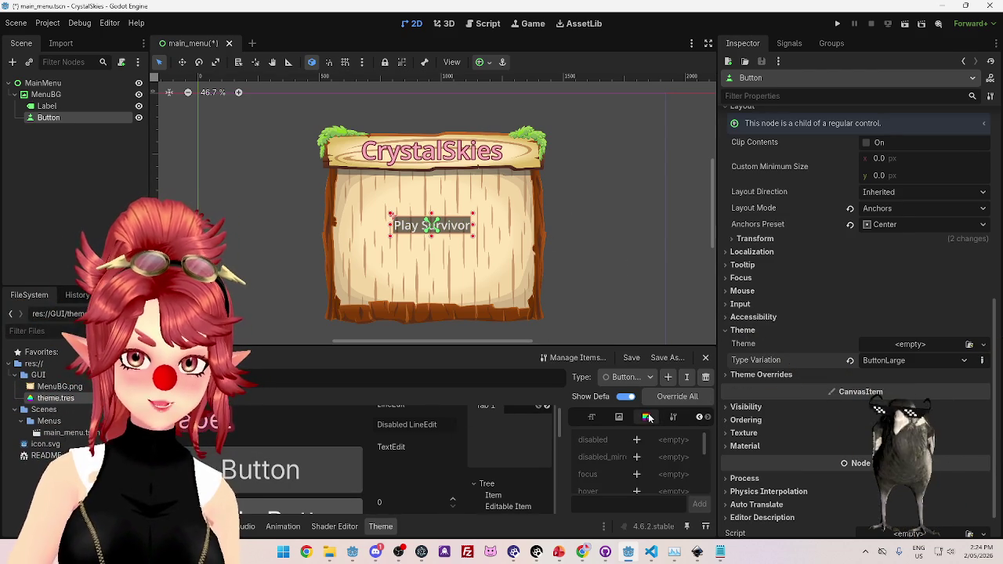
click(619, 416)
click(75, 143)
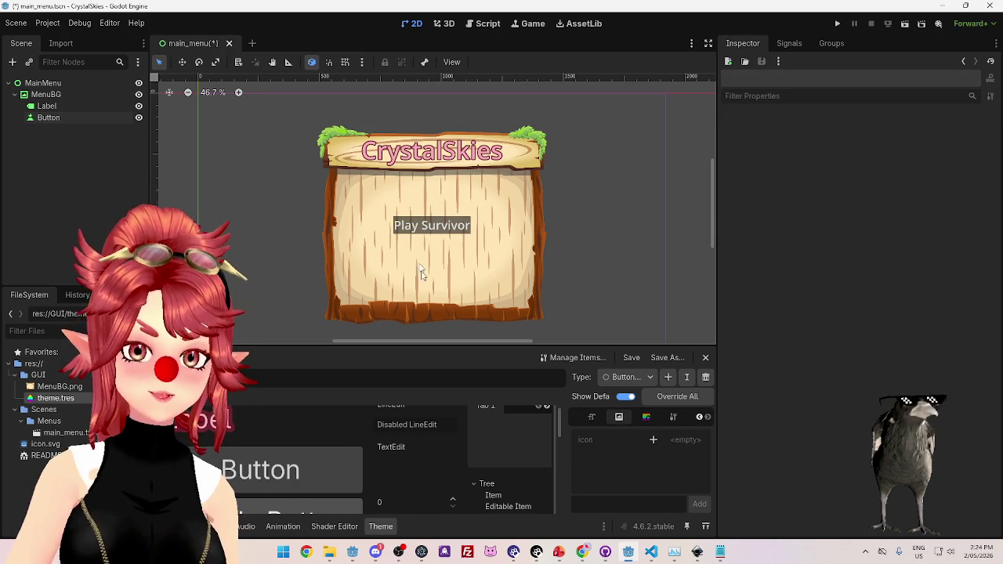
click(836, 25)
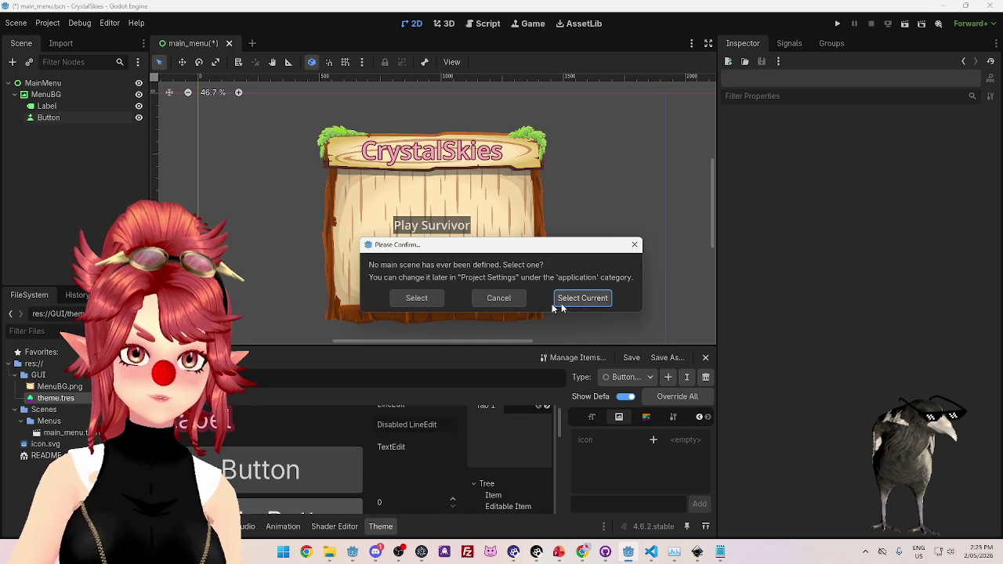
Make main_menu.tscn the main scene, view the running CrystalSkies menu, then stop it with F8.
click(418, 301)
double_click(357, 198)
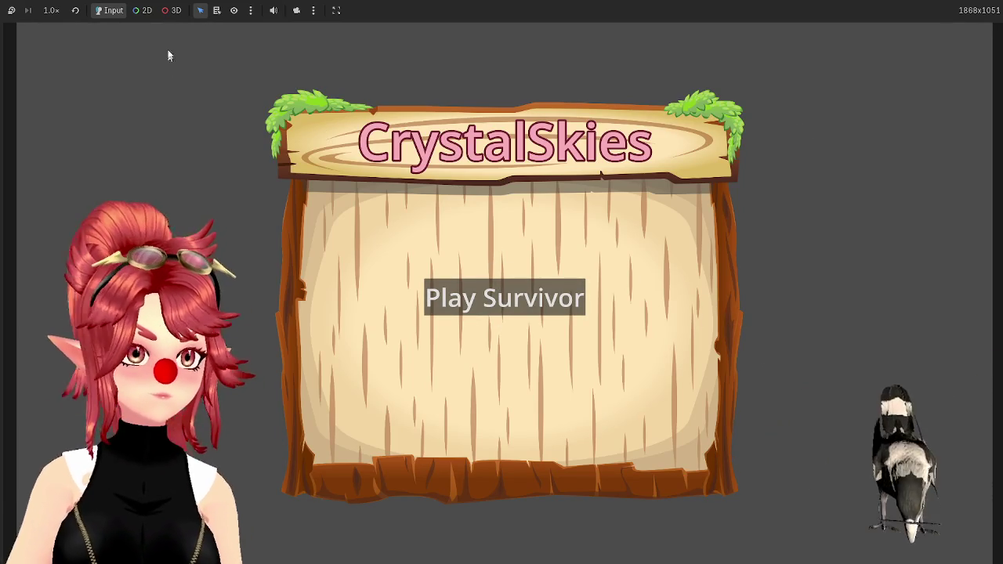
click(335, 10)
click(933, 30)
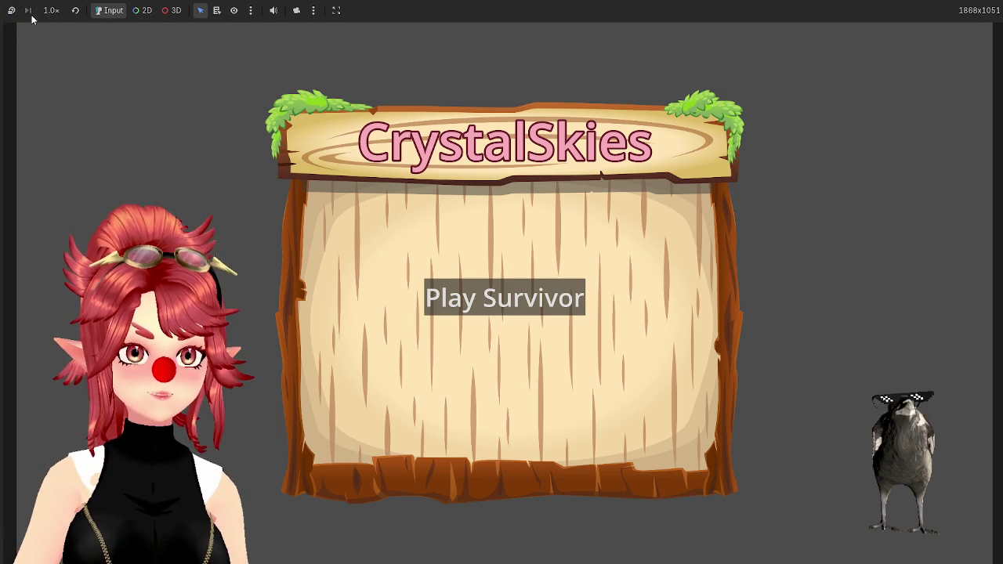
click(250, 10)
click(973, 20)
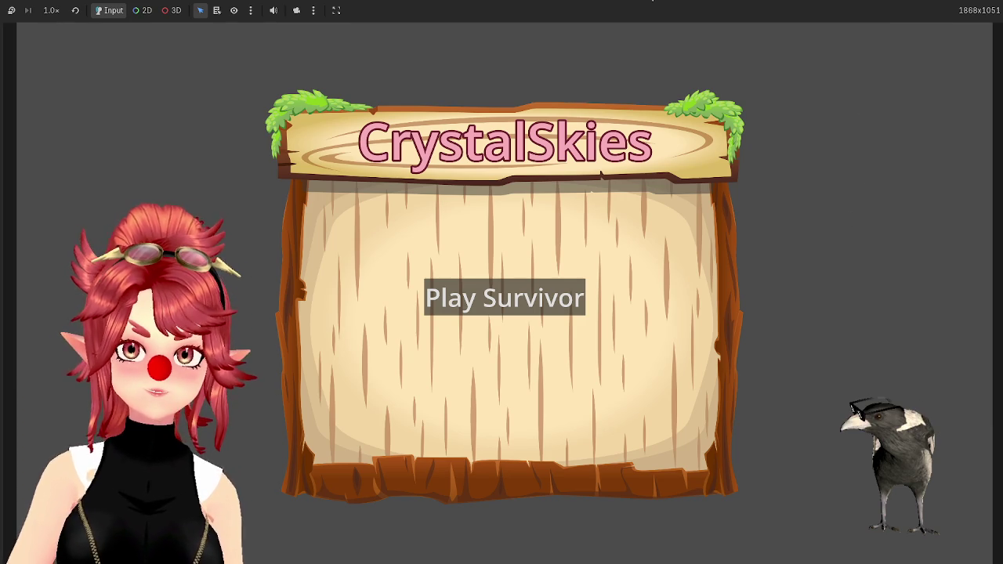
key(F8)
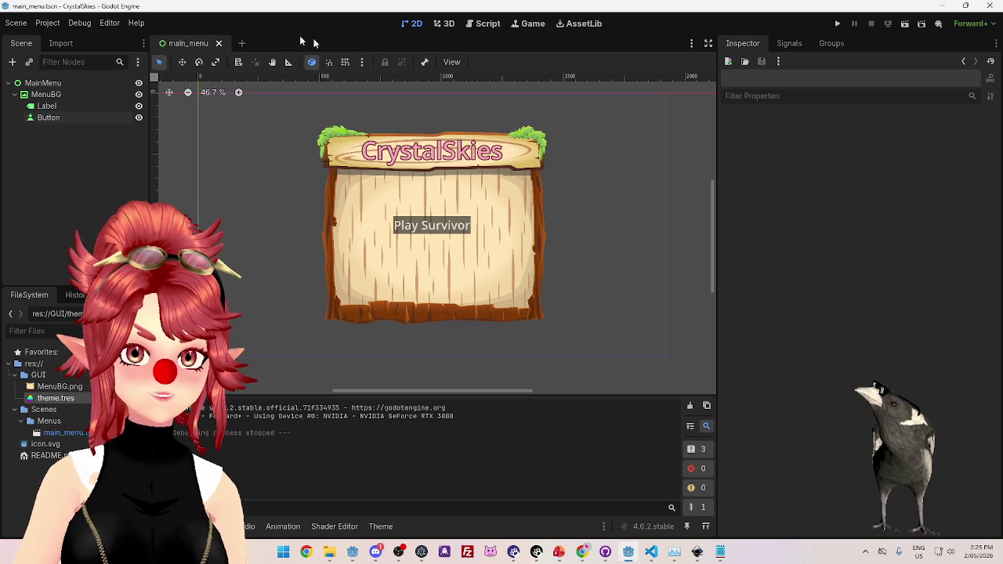
Browse the Game view's embed options, test-run the menu, then stop it.
click(530, 25)
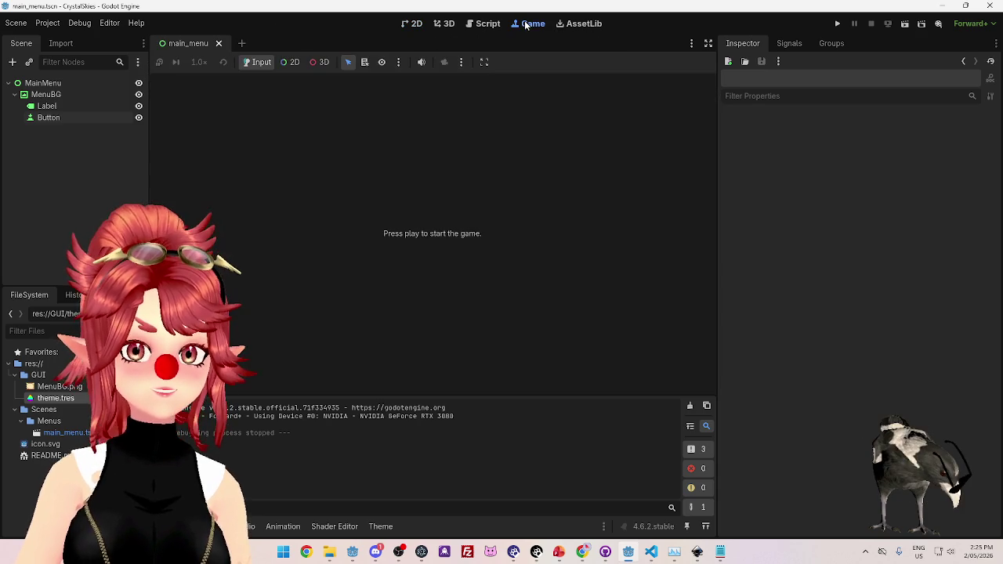
click(484, 67)
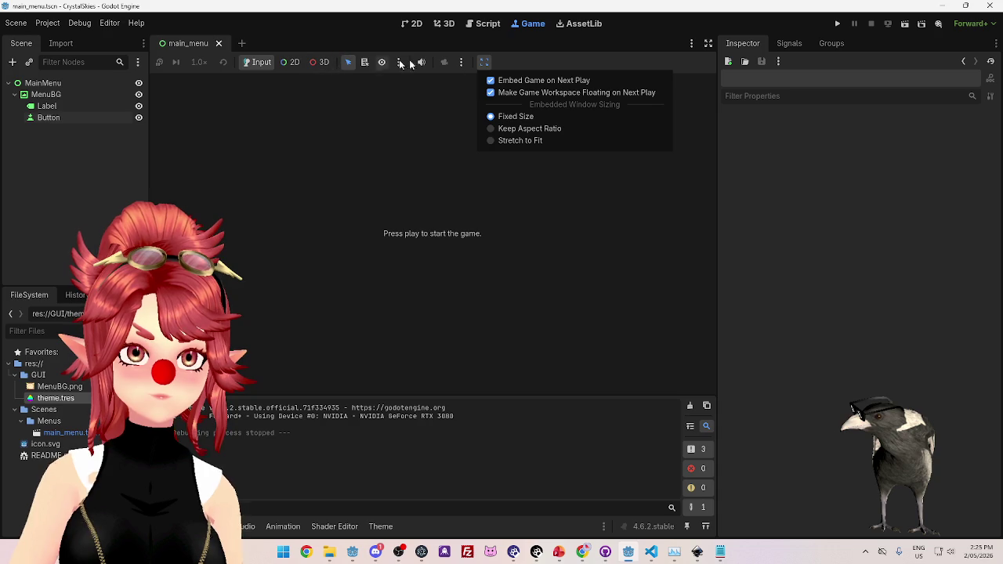
click(462, 65)
click(461, 65)
click(482, 63)
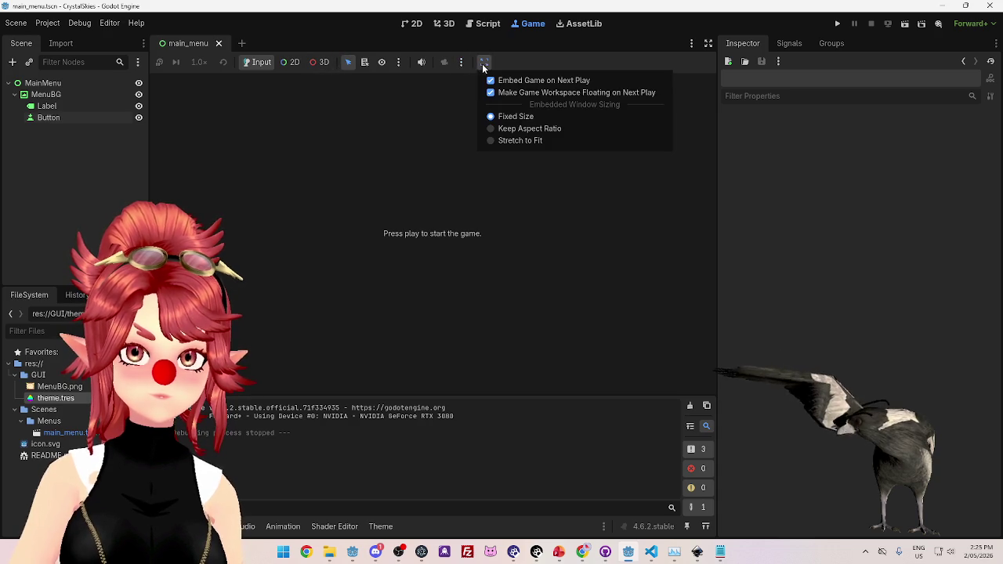
click(579, 70)
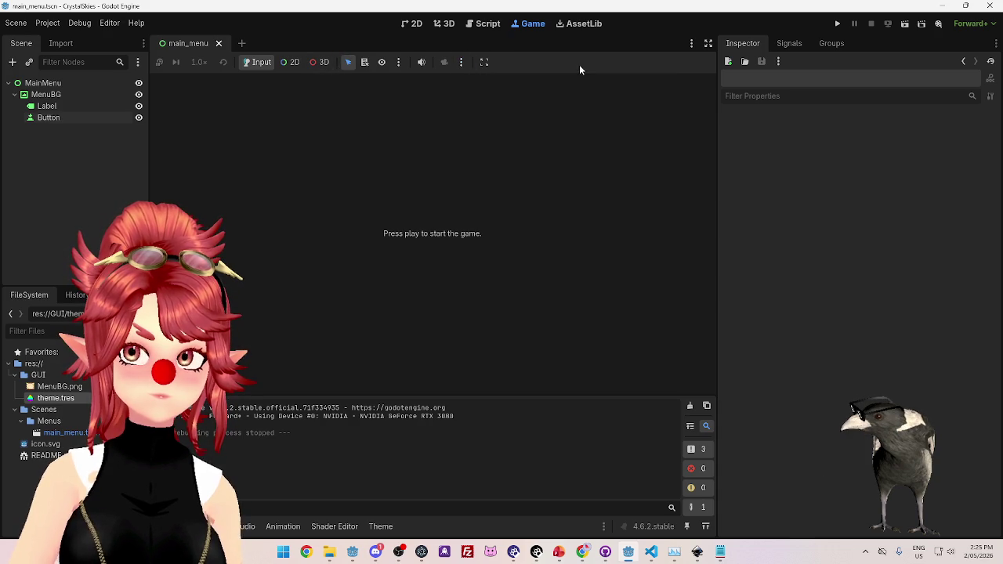
click(839, 25)
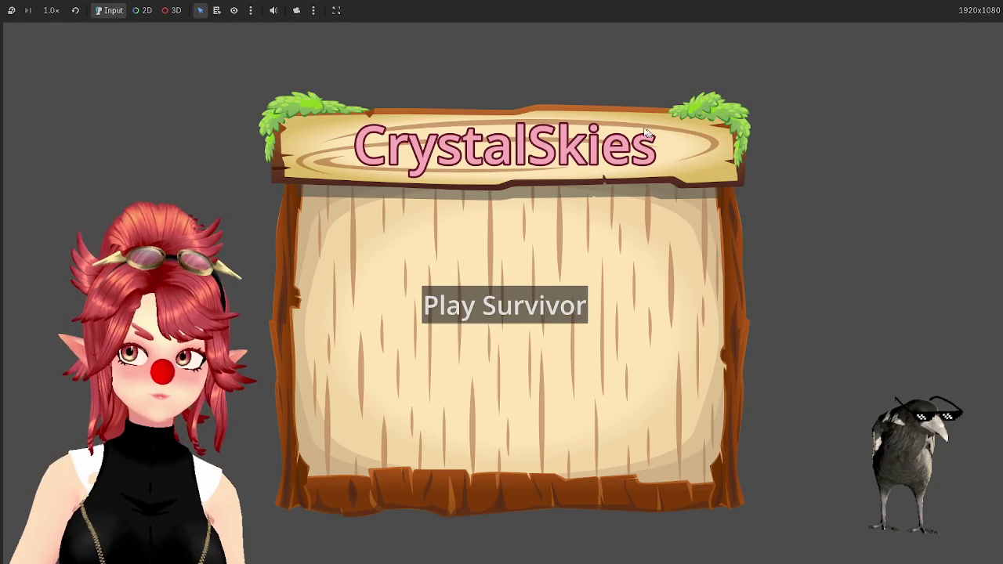
click(314, 11)
click(285, 17)
click(251, 10)
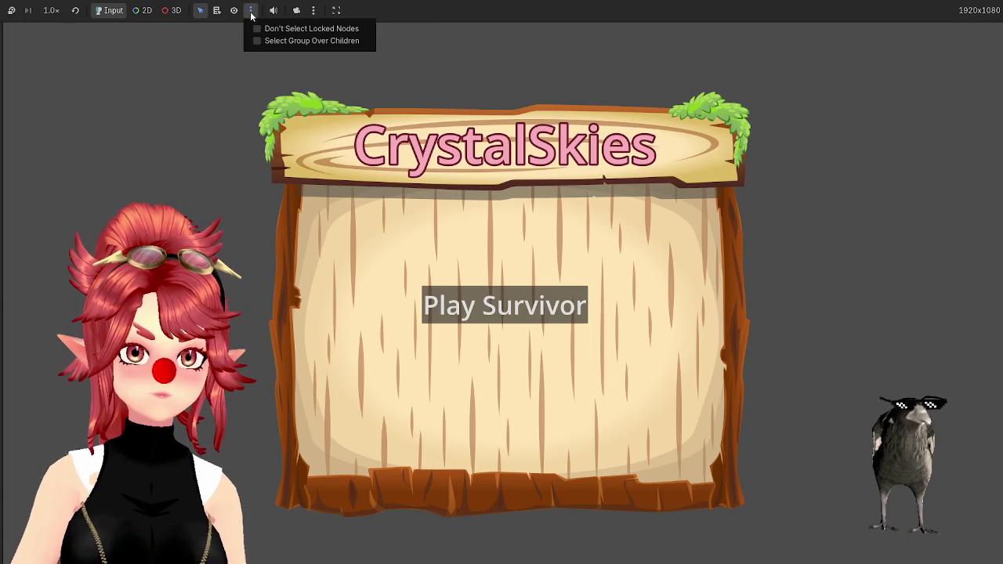
click(251, 14)
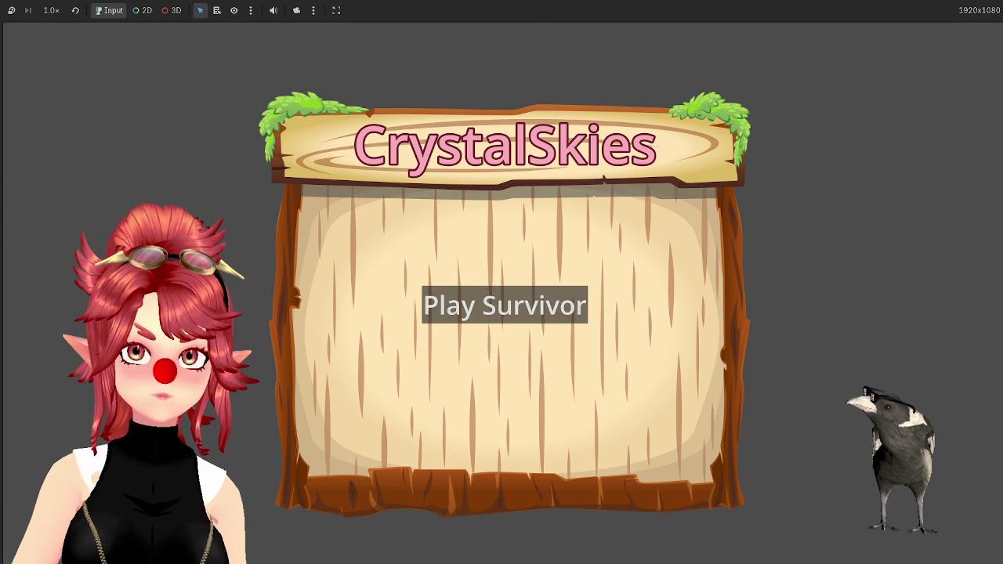
key(F8)
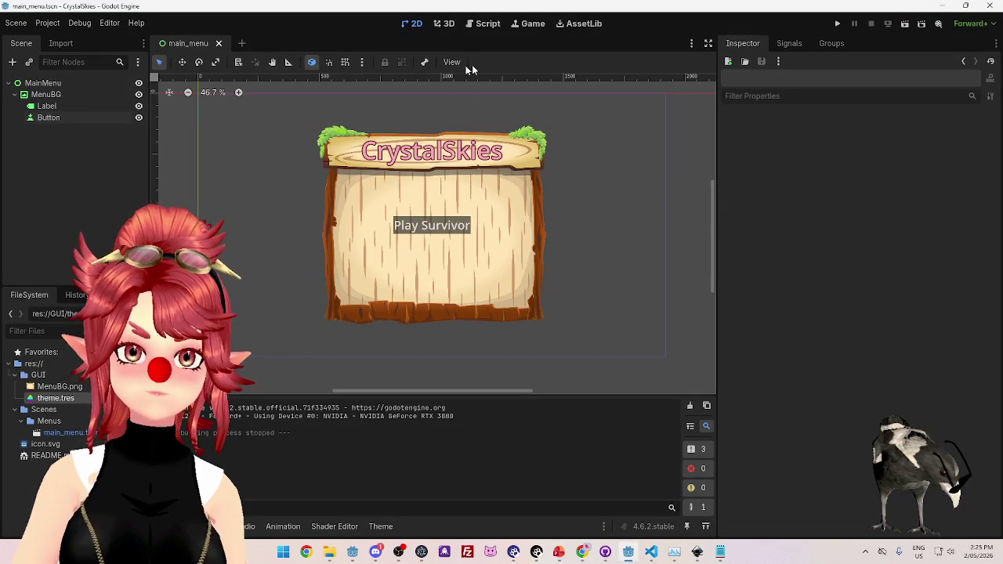
Set the embedded game window sizing to Stretch to Fit.
key(ctrl+F4)
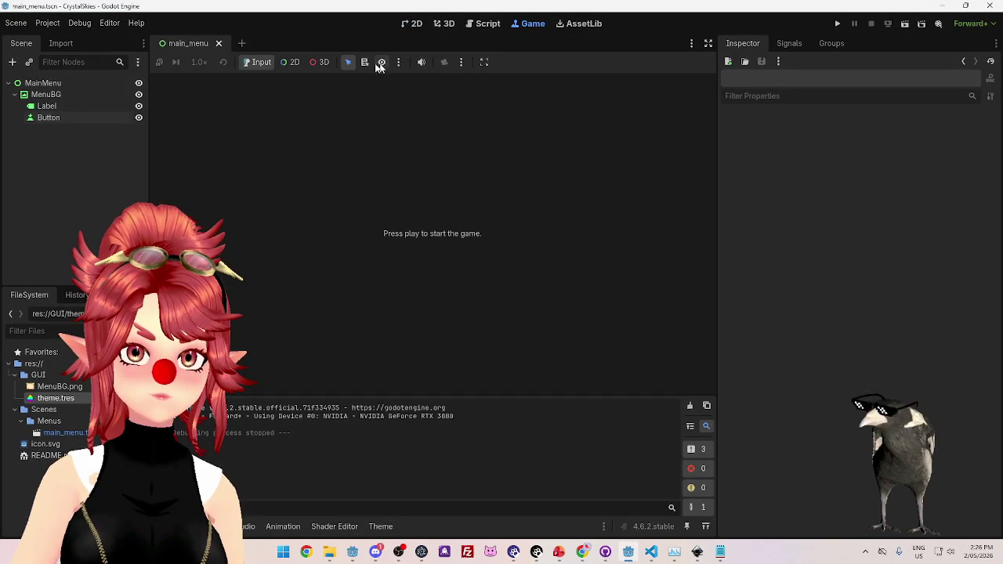
click(398, 62)
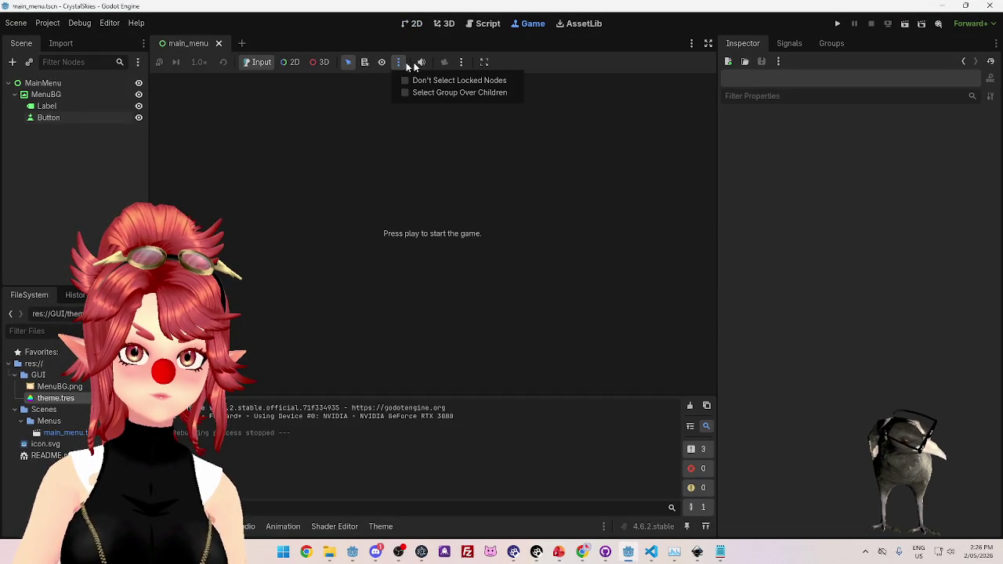
click(463, 62)
click(464, 63)
click(483, 64)
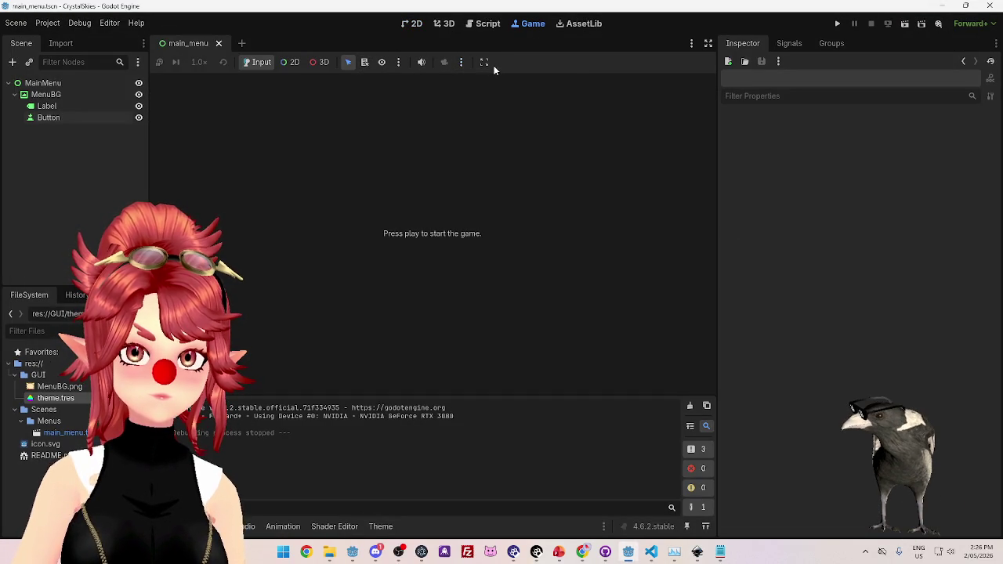
click(484, 63)
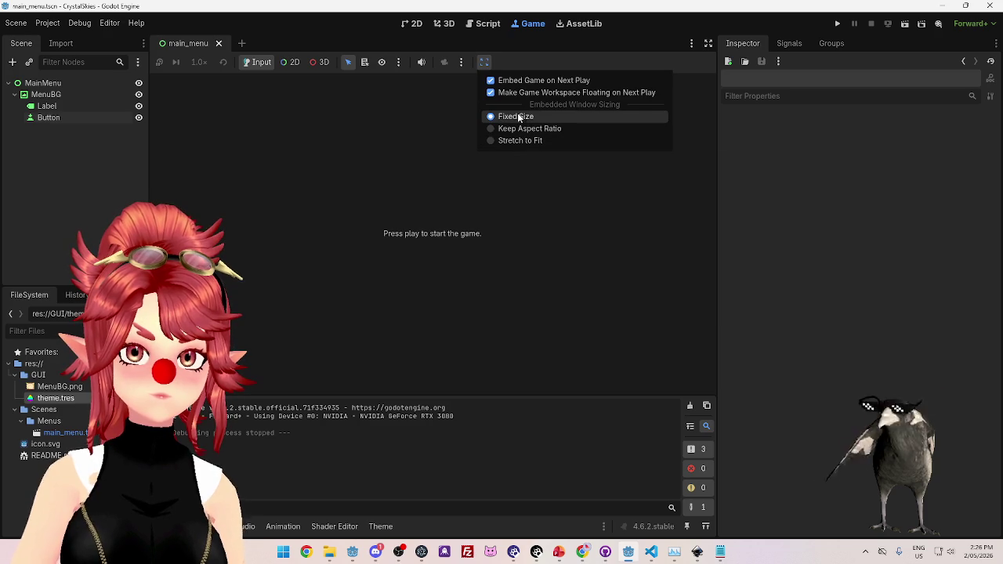
click(491, 140)
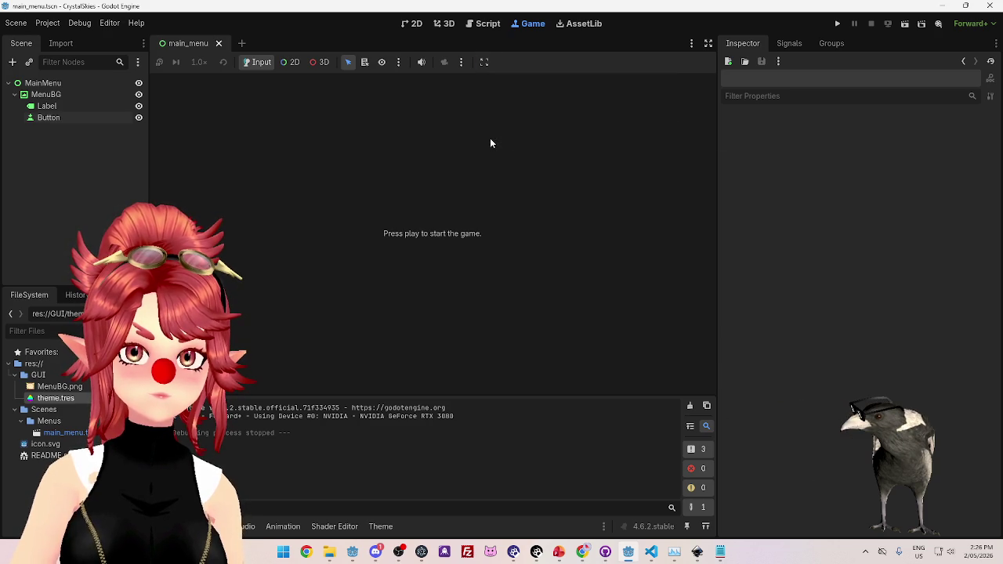
Test-run the stretched menu, toggling the floating game workspace option, then stop it.
click(837, 24)
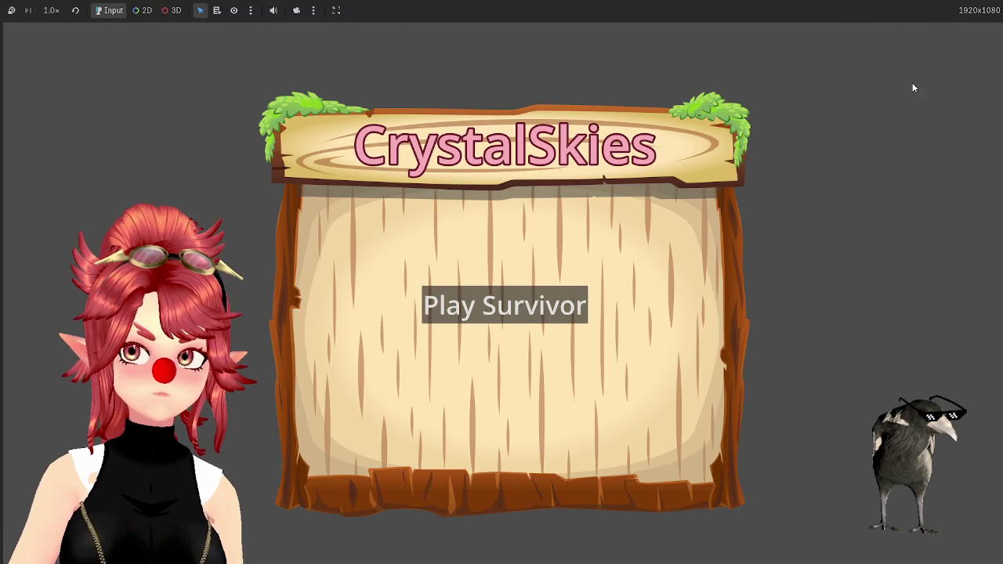
click(335, 11)
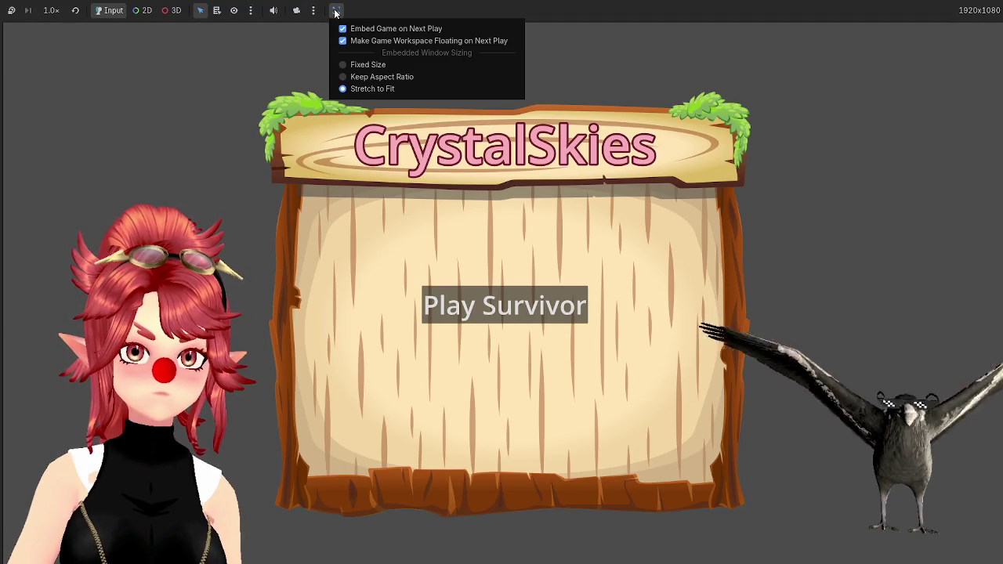
click(345, 42)
click(336, 10)
click(423, 41)
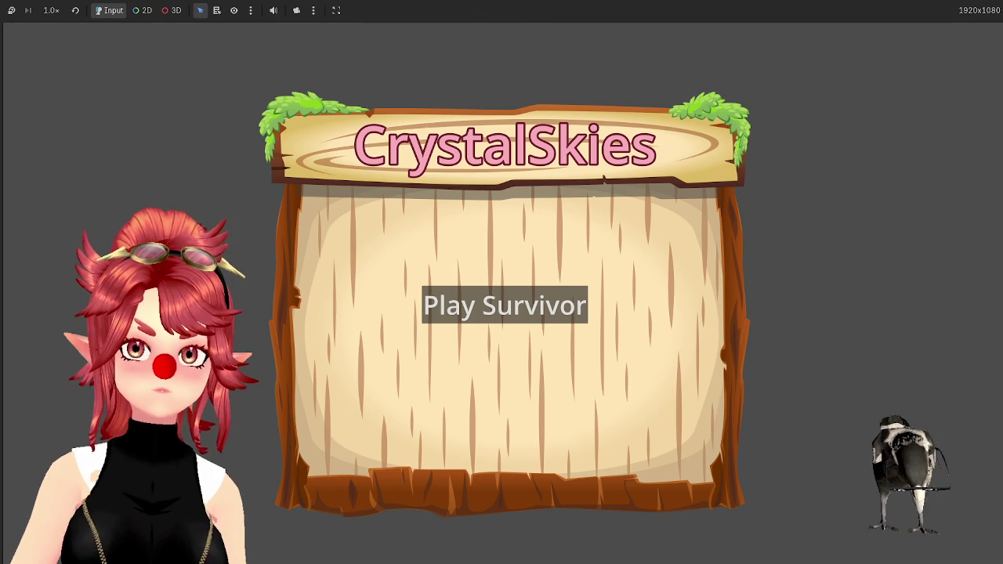
key(F8)
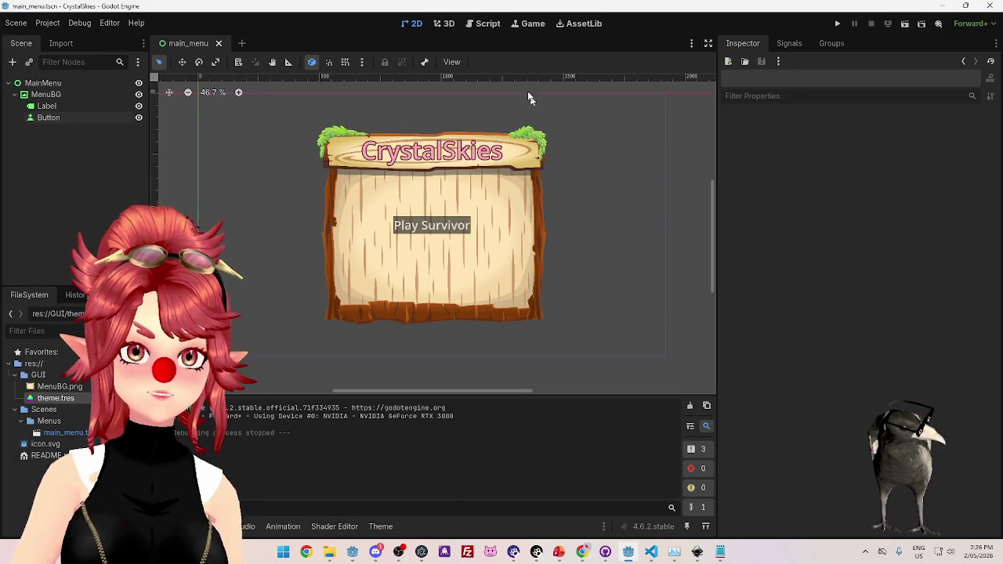
Run and stop the menu again, select the Button node, and bring up the asset icons folder.
click(837, 25)
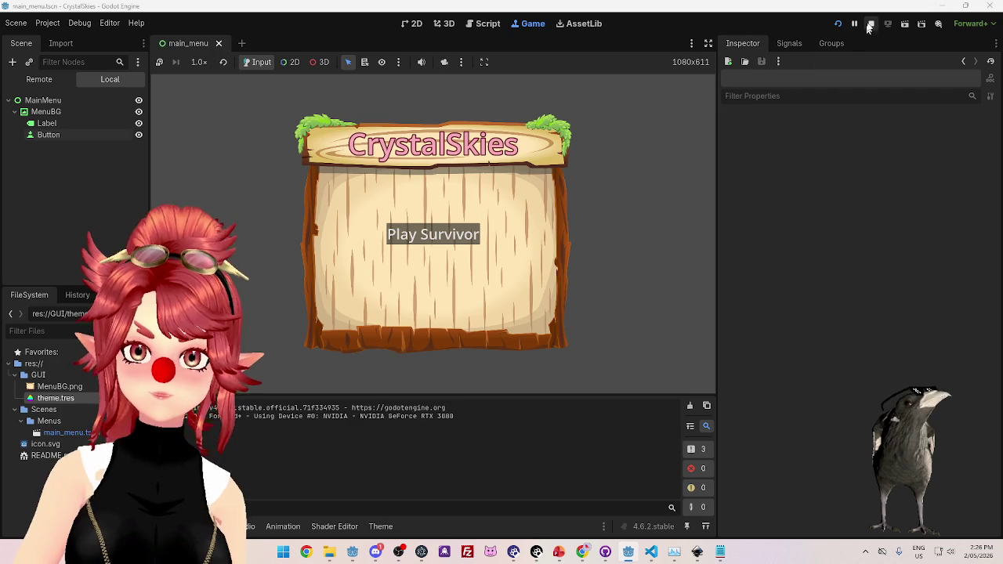
click(871, 25)
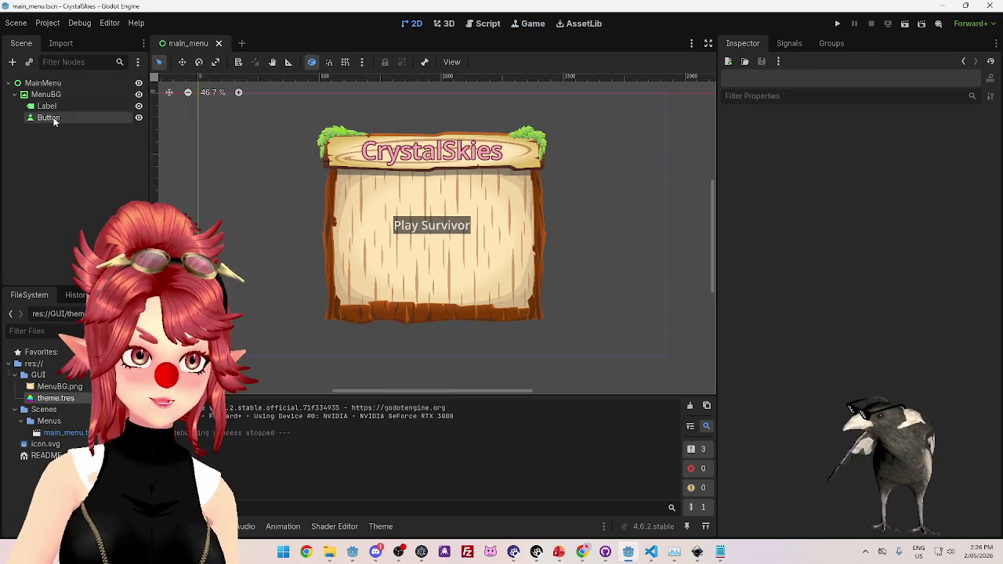
click(49, 118)
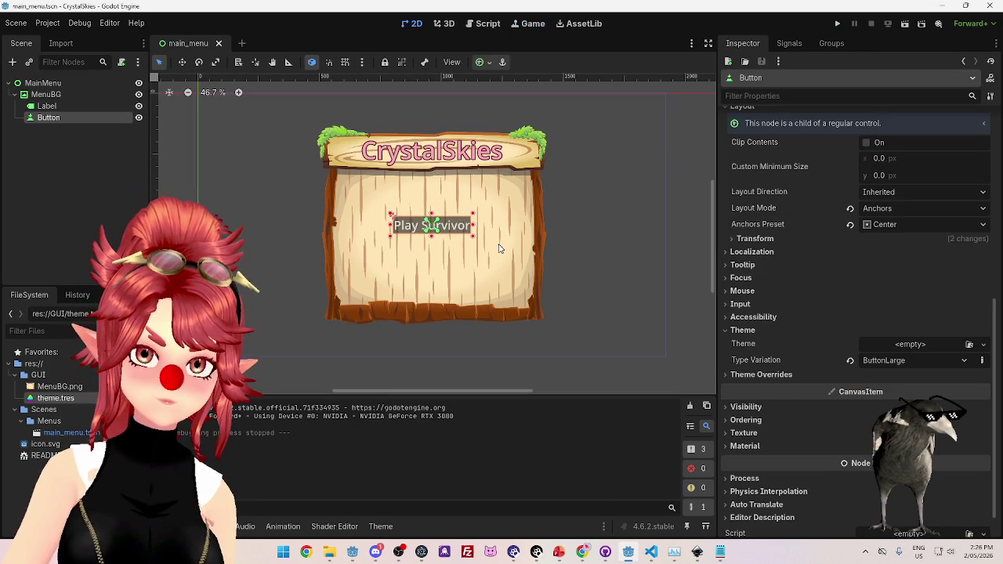
mouse_move(329, 554)
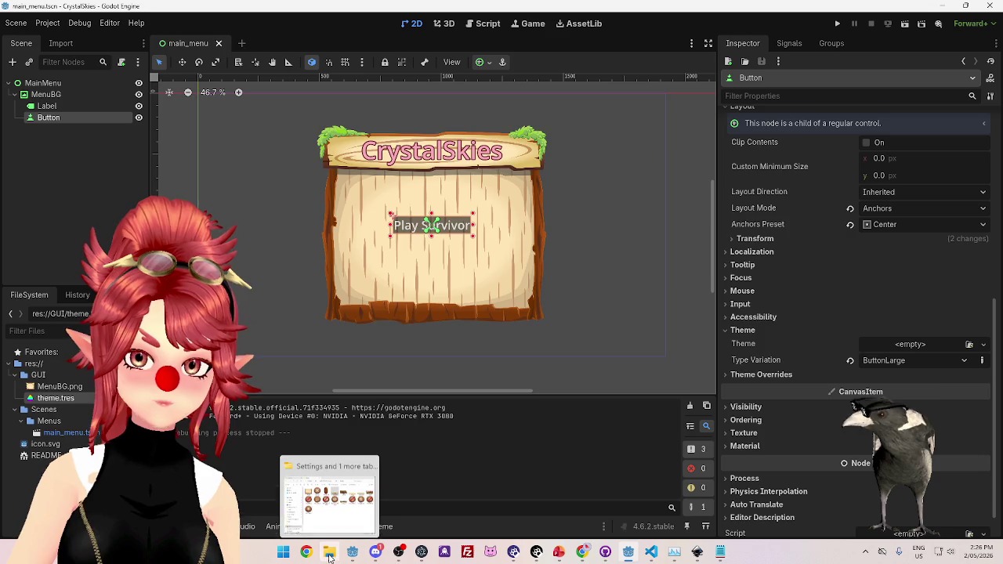
click(331, 494)
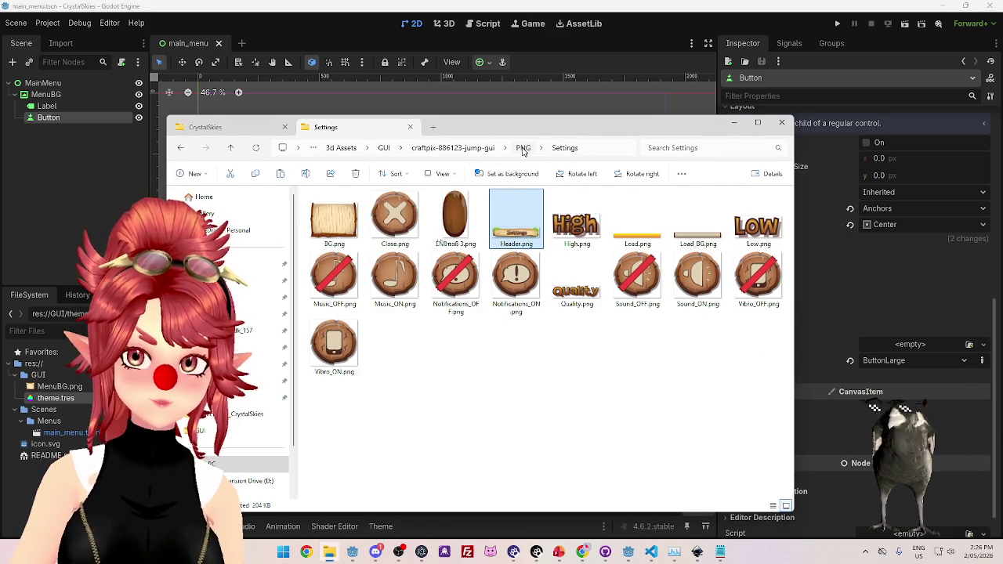
Scroll through the Craftpix Wooden GUI preview images in Chrome, then minimize the browser.
click(581, 552)
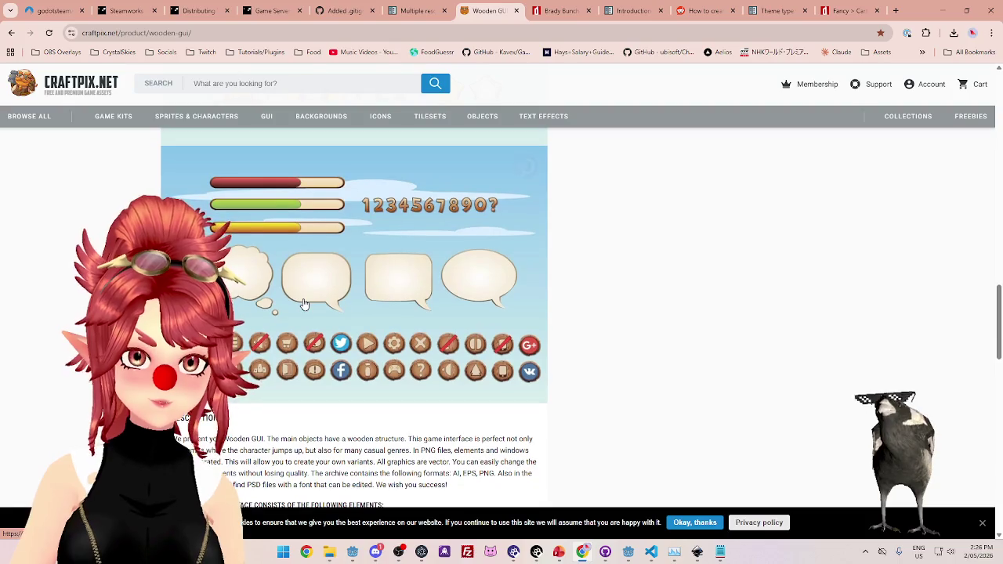
scroll(394, 372, down, 6)
scroll(394, 372, up, 3)
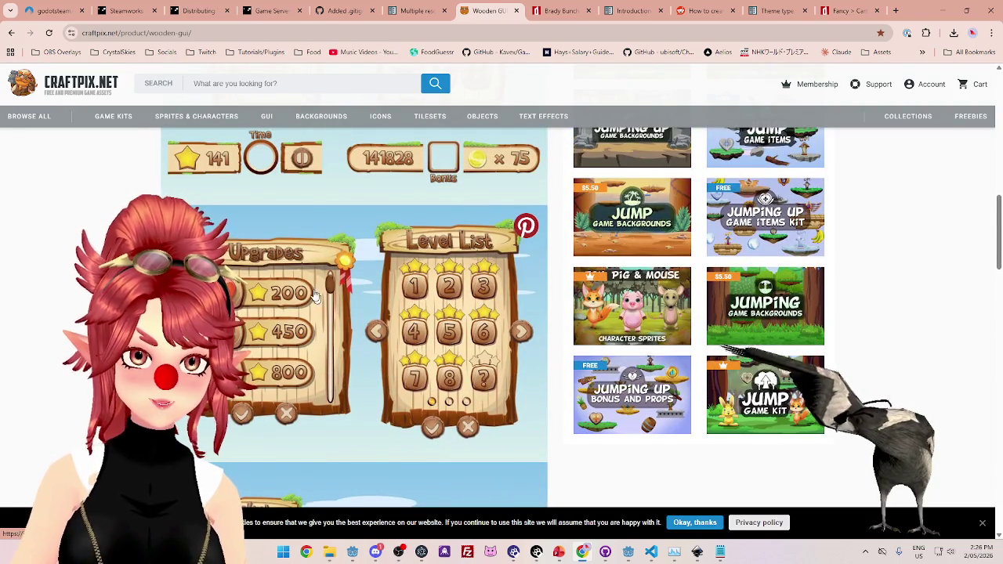
scroll(332, 342, down, 3)
scroll(332, 342, down, 3)
scroll(313, 341, up, 6)
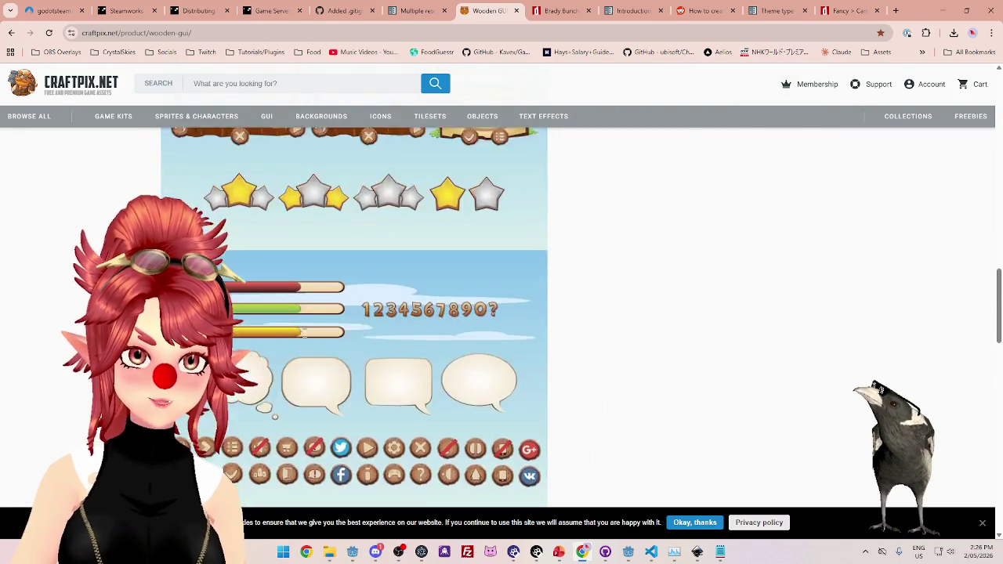
scroll(310, 340, up, 4)
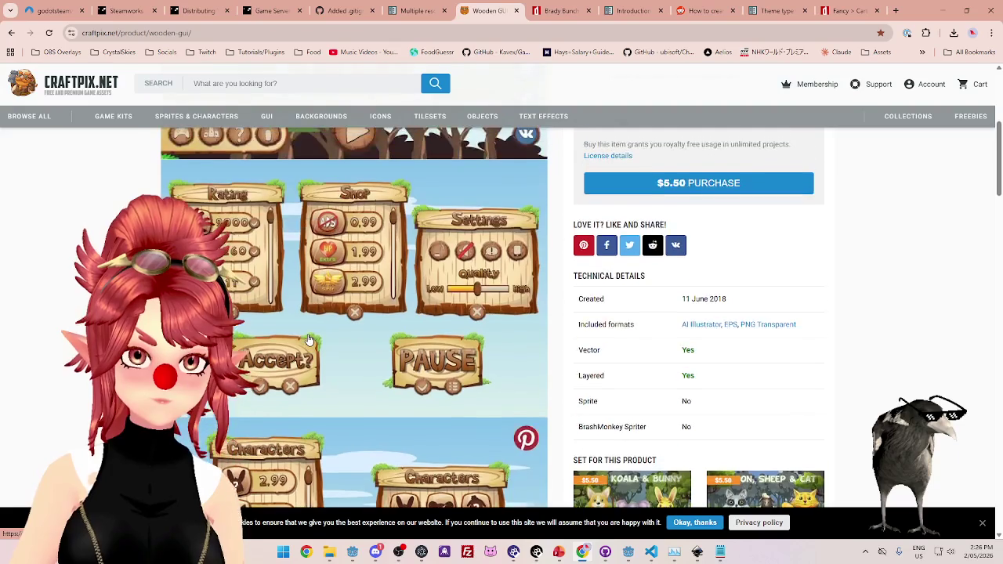
click(947, 9)
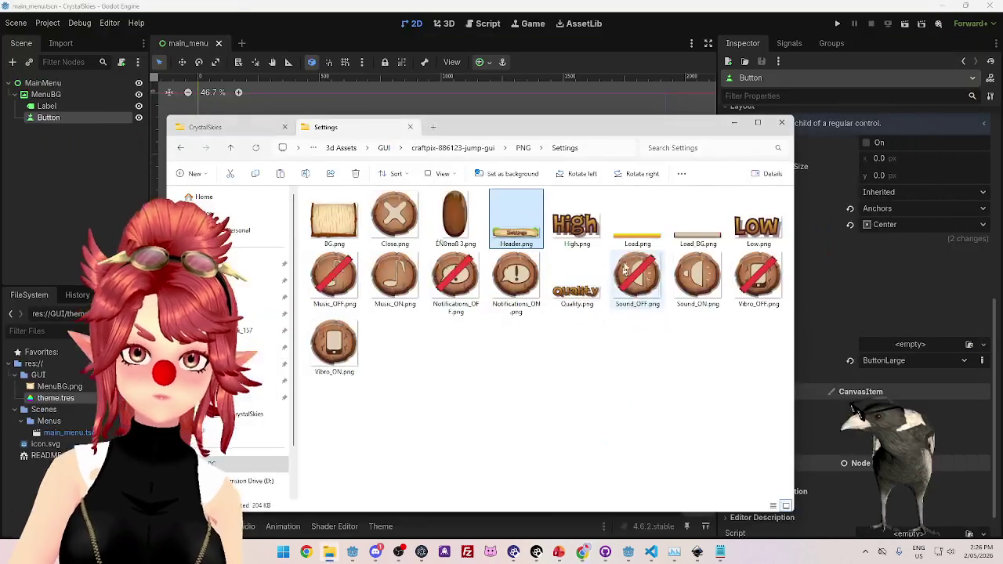
Go up to the pack's PNG folder, open MainMenu, and select Table.png.
click(586, 377)
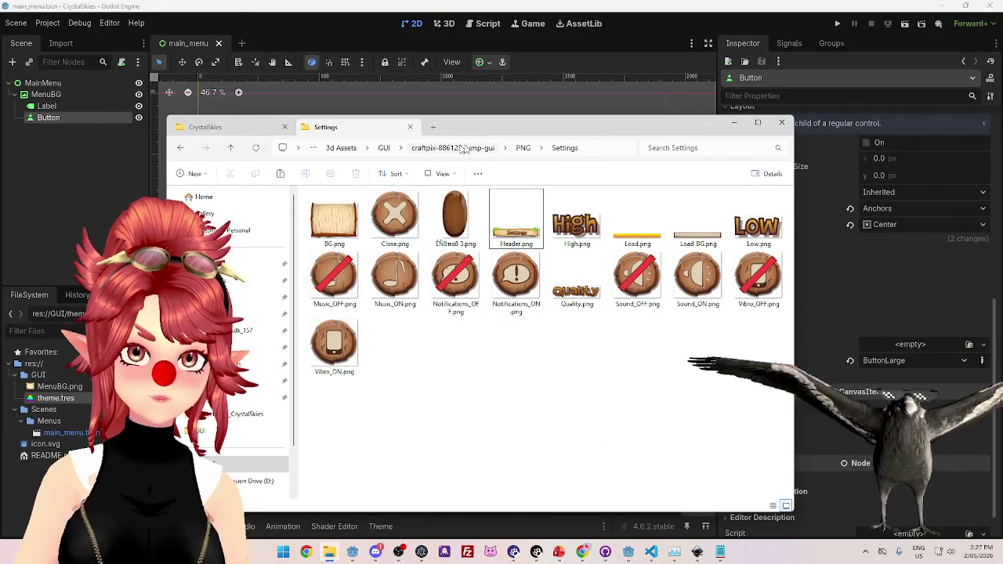
click(521, 148)
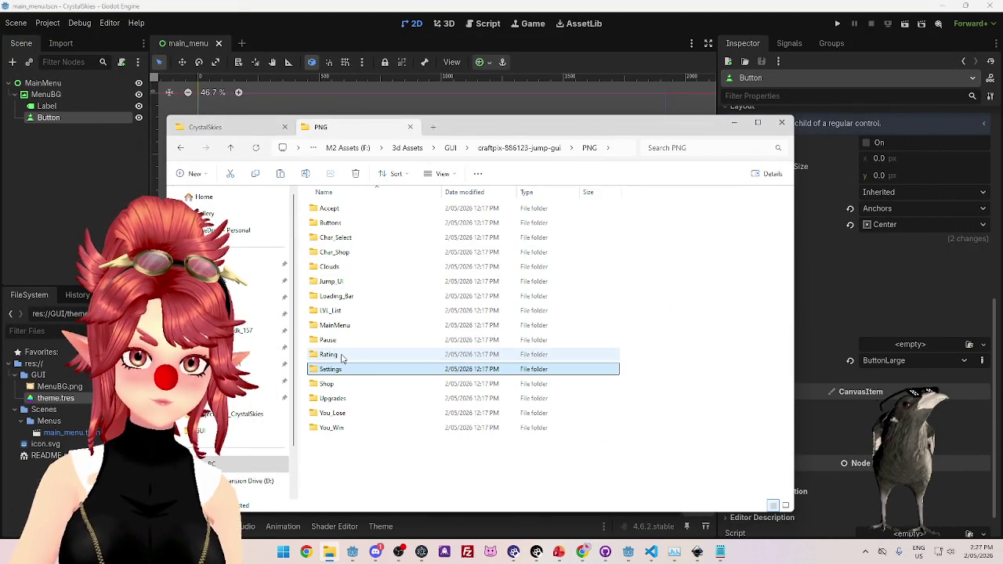
double_click(339, 326)
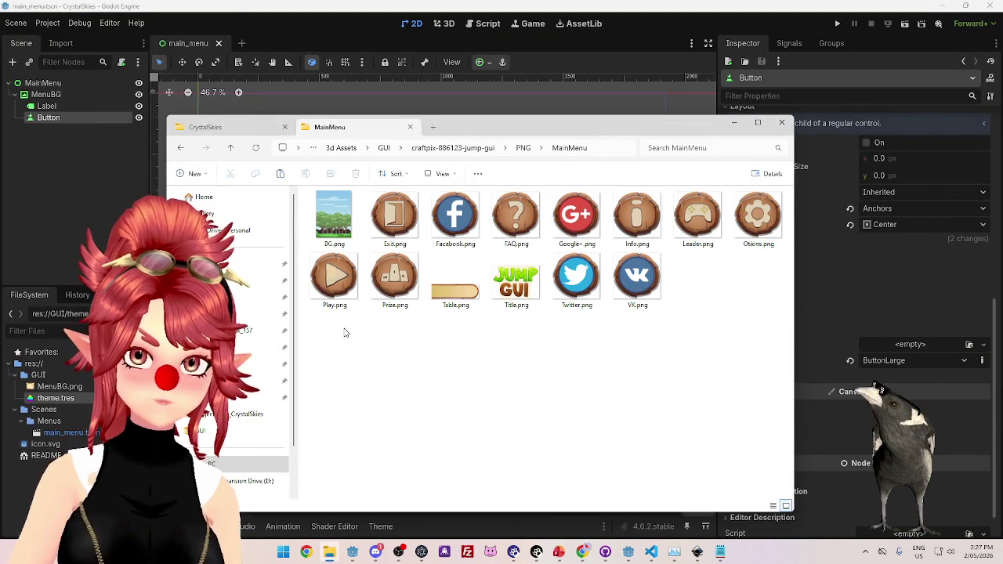
click(455, 286)
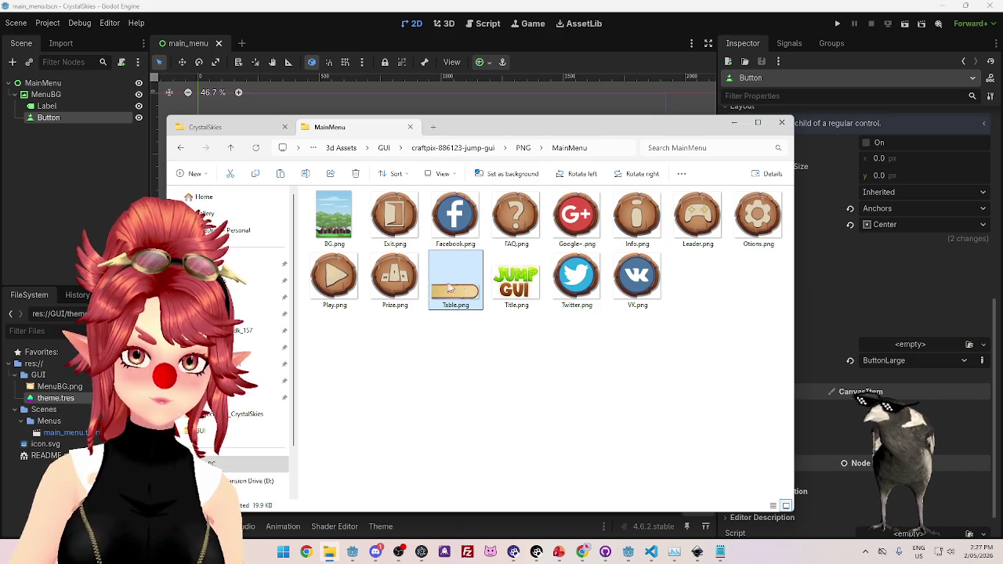
Switch back to the Craftpix Wooden GUI page and scroll through it.
click(581, 552)
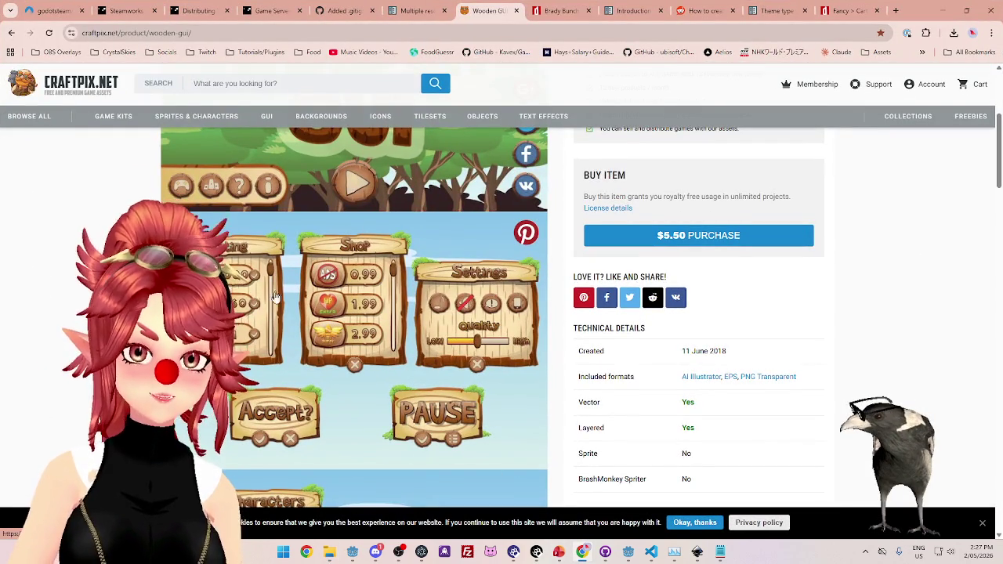
scroll(365, 281, up, 3)
scroll(357, 294, down, 4)
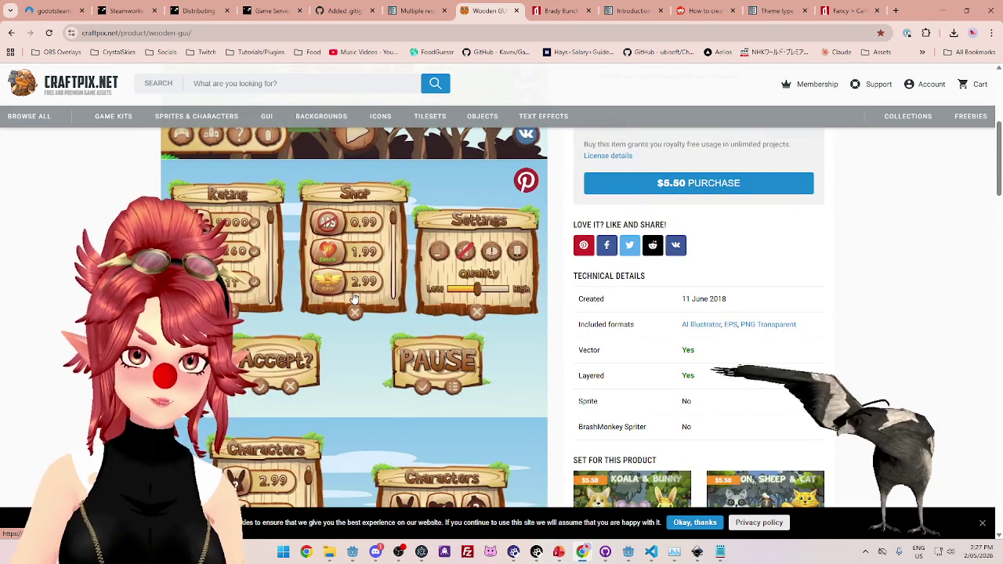
scroll(354, 298, down, 8)
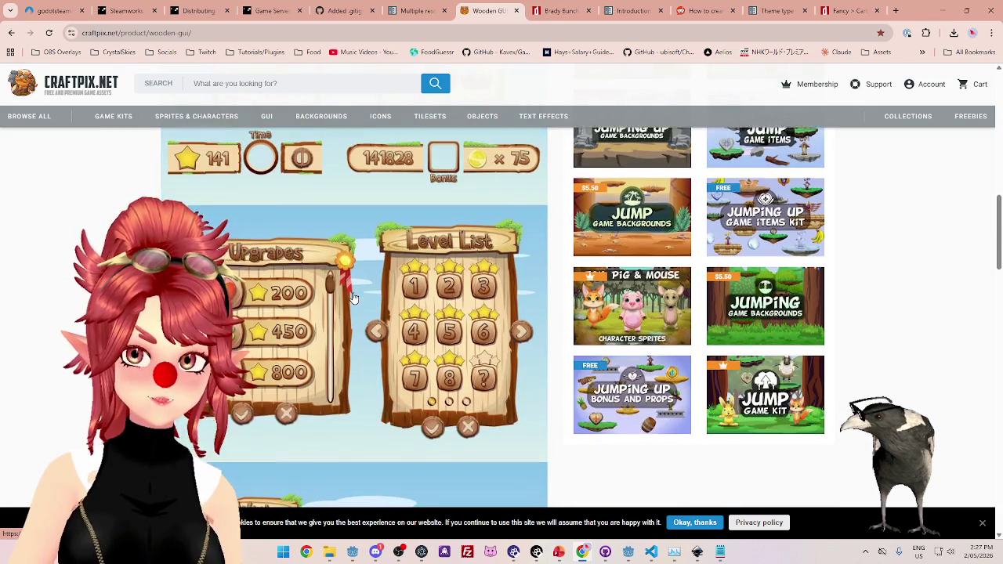
Review the Wooden GUI page's panel previews and $5.50 details, then switch to PowerPoint.
scroll(352, 298, down, 2)
scroll(355, 297, down, 6)
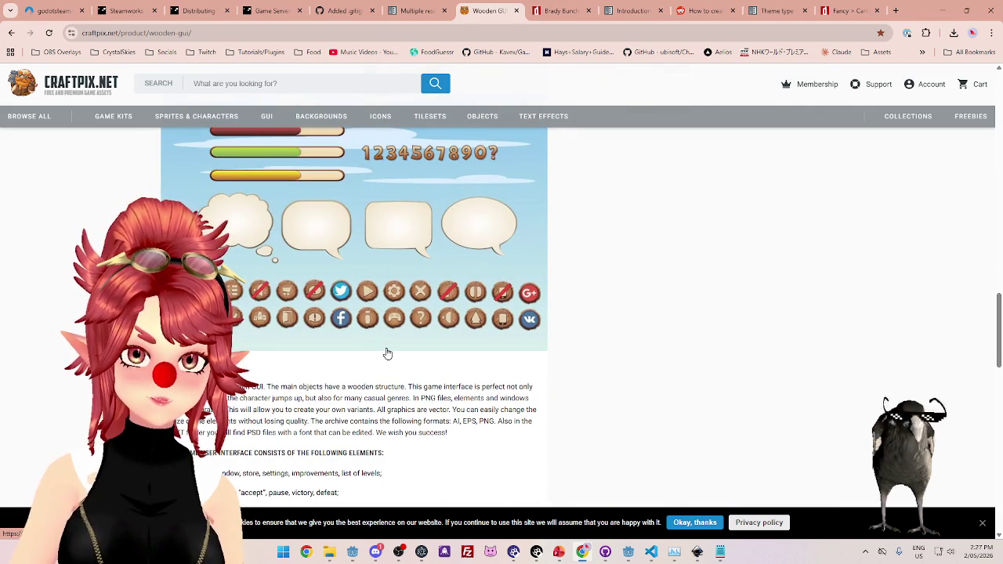
scroll(387, 353, up, 3)
scroll(387, 353, up, 5)
scroll(387, 351, up, 3)
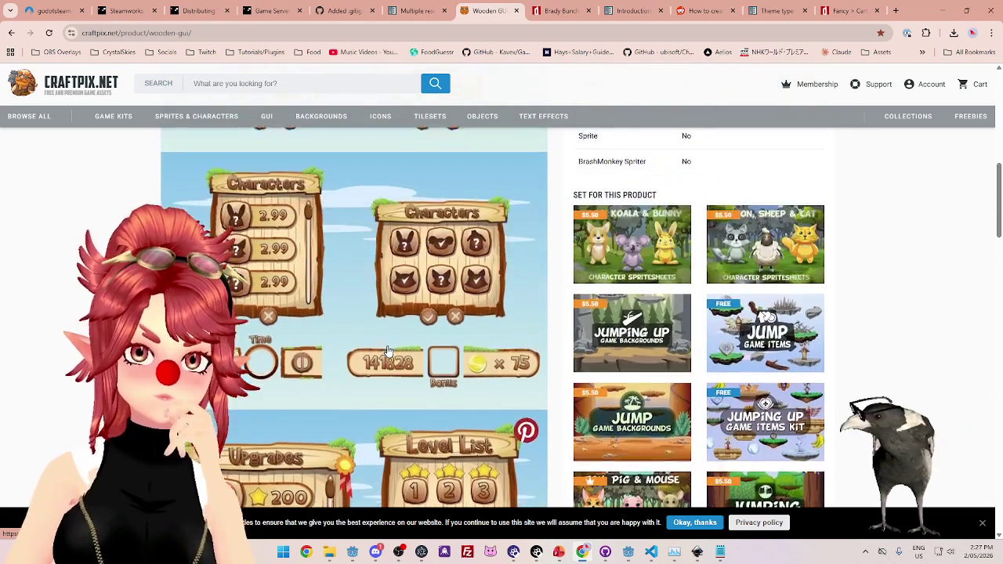
scroll(388, 351, up, 3)
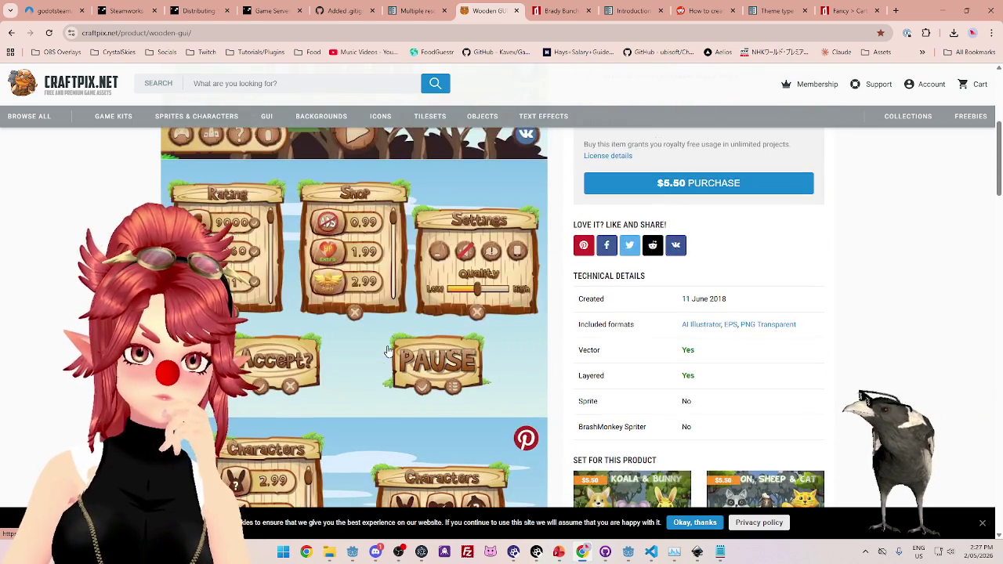
scroll(388, 351, up, 4)
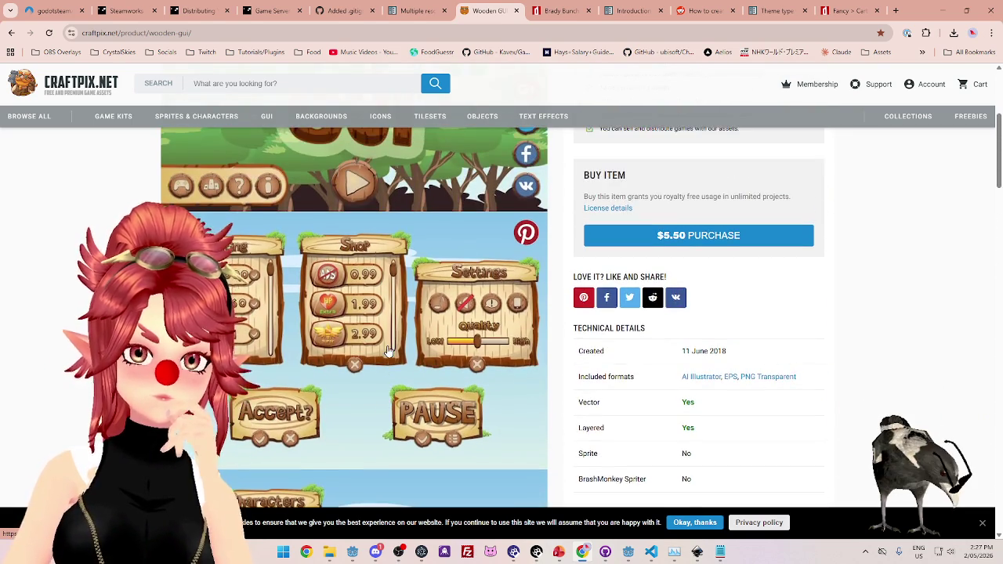
scroll(388, 351, down, 2)
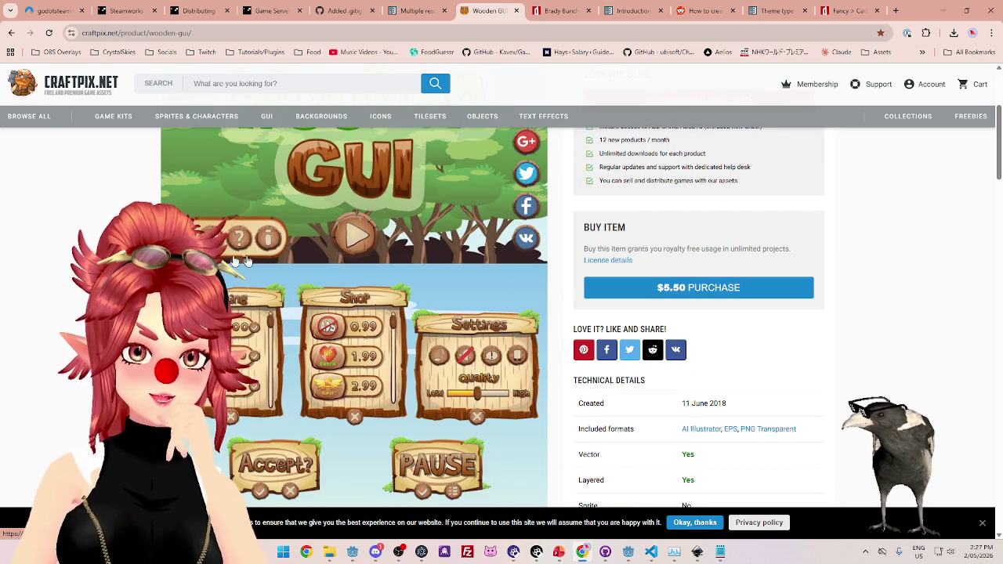
scroll(267, 241, down, 5)
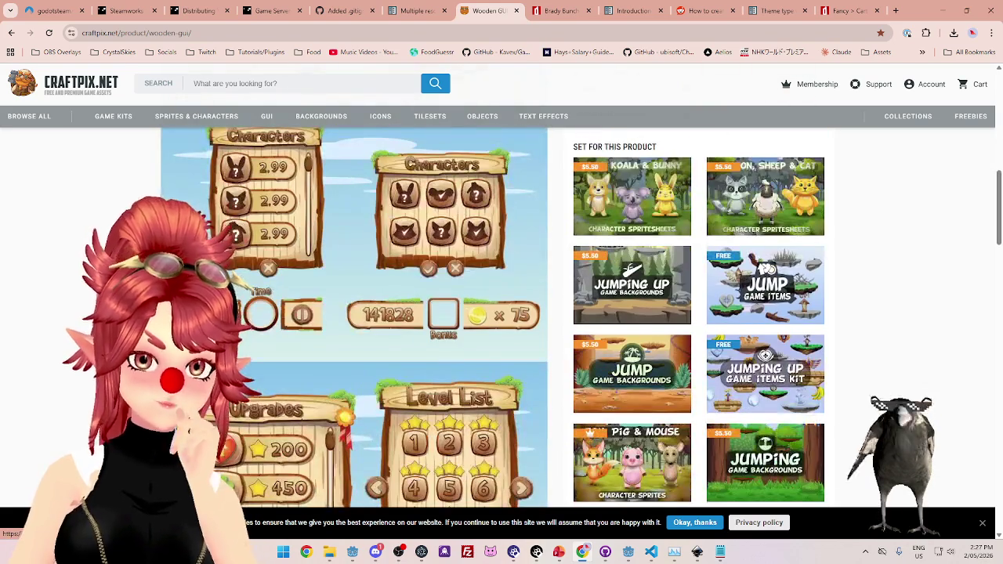
scroll(354, 317, down, 10)
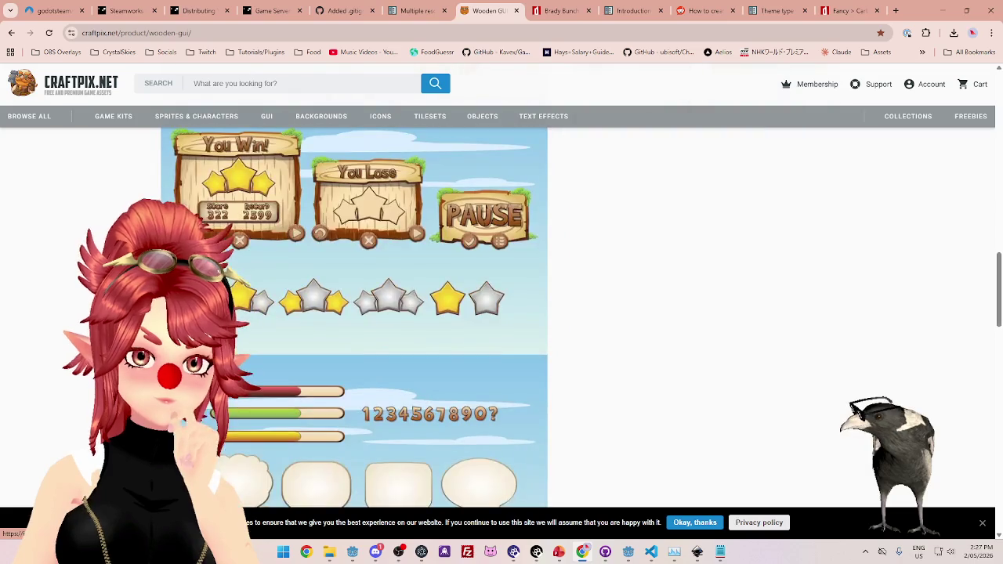
scroll(354, 317, up, 10)
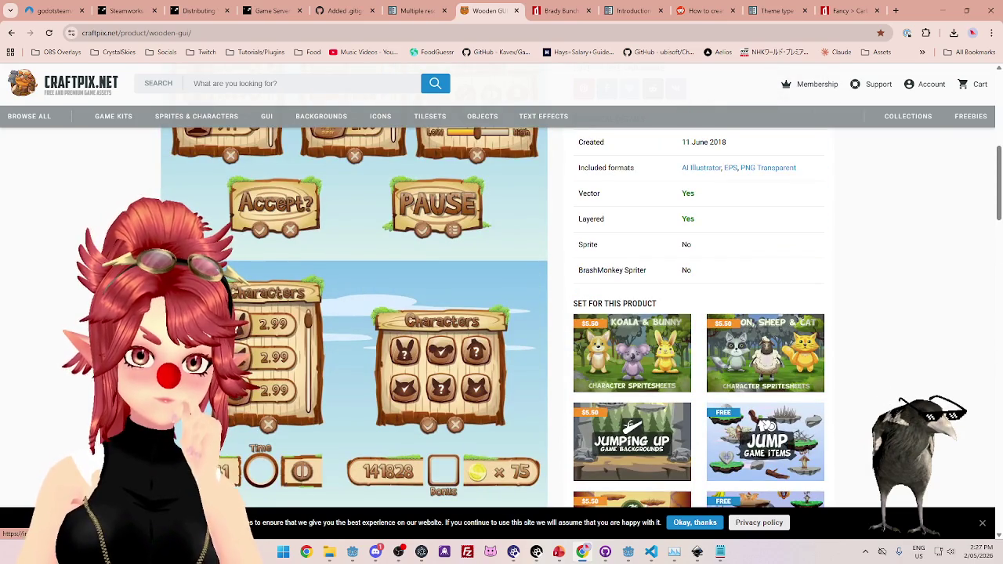
scroll(354, 317, up, 3)
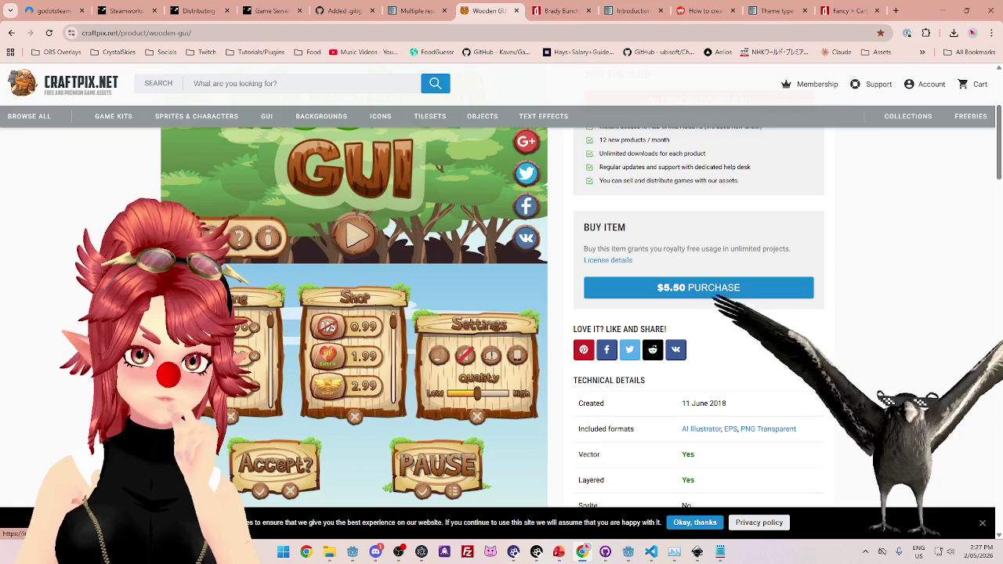
mouse_move(284, 282)
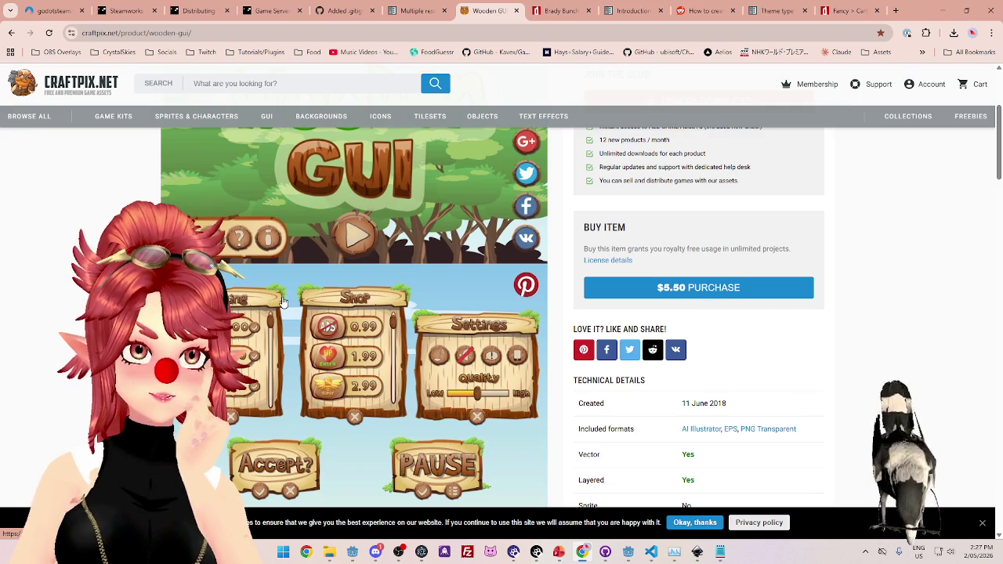
scroll(284, 303, down, 1)
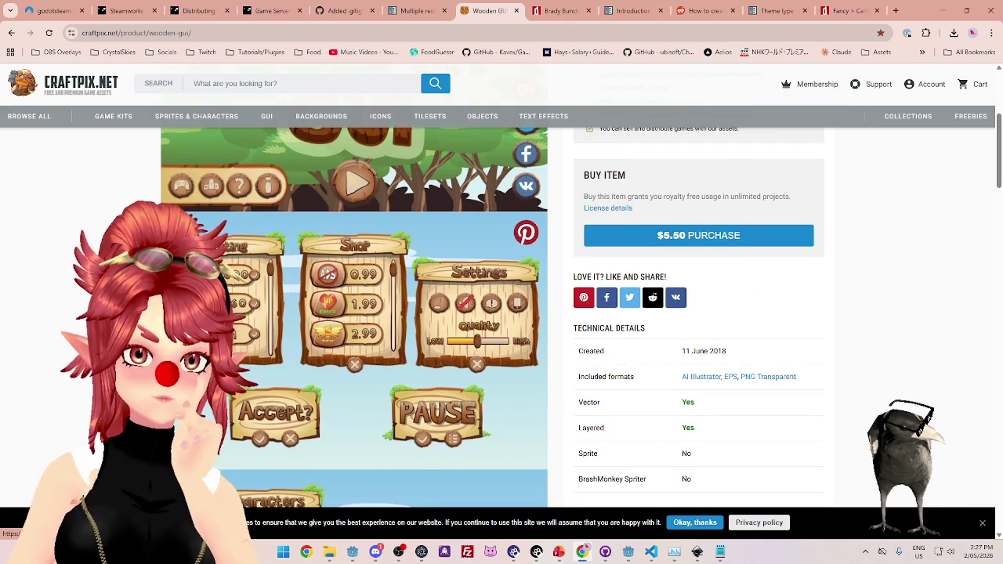
scroll(242, 242, down, 4)
scroll(243, 243, up, 5)
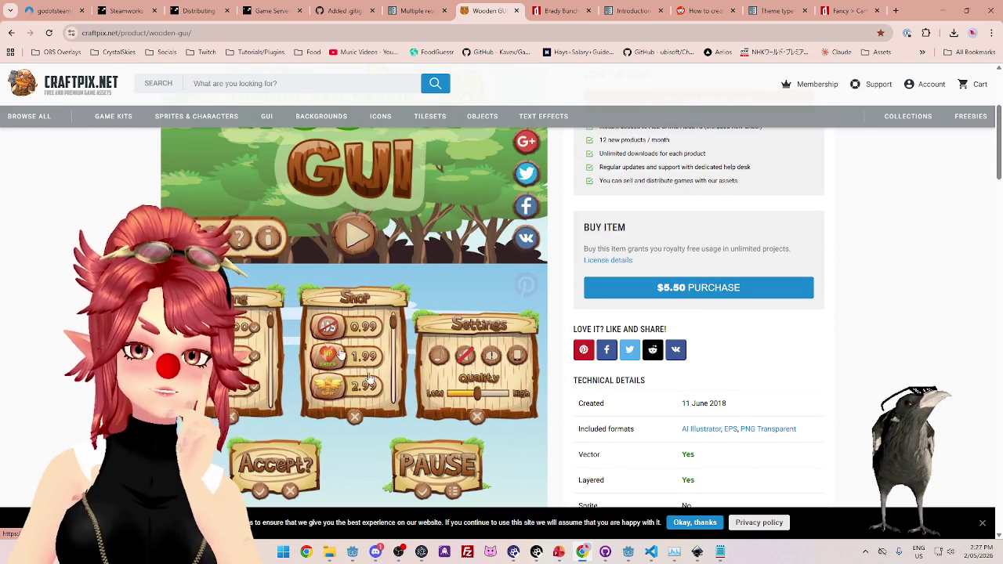
mouse_move(558, 551)
click(560, 501)
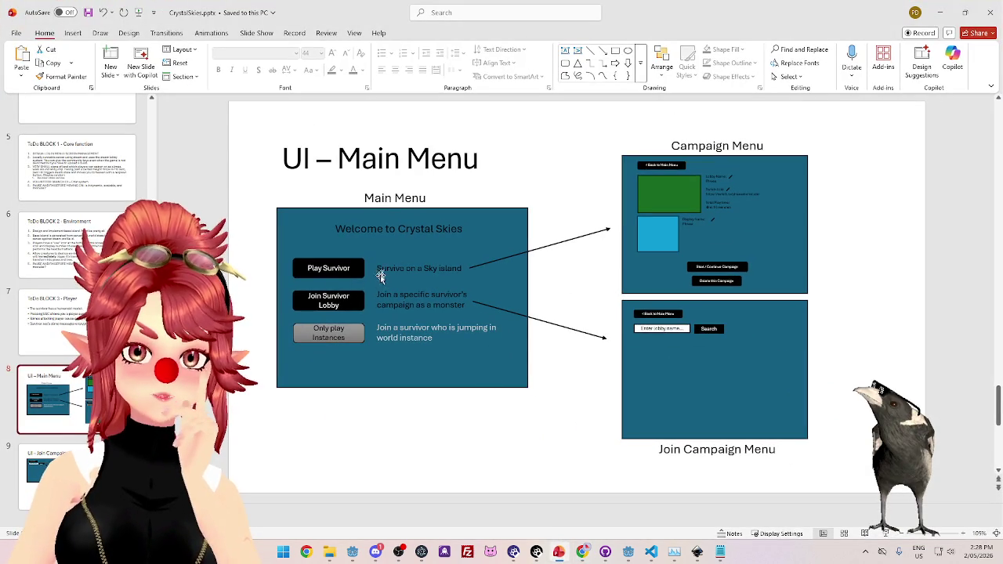
Select the Play Survivor, Join Survivor Lobby and Only play Instances mockup shapes, then return to Chrome.
click(338, 268)
click(351, 303)
click(352, 330)
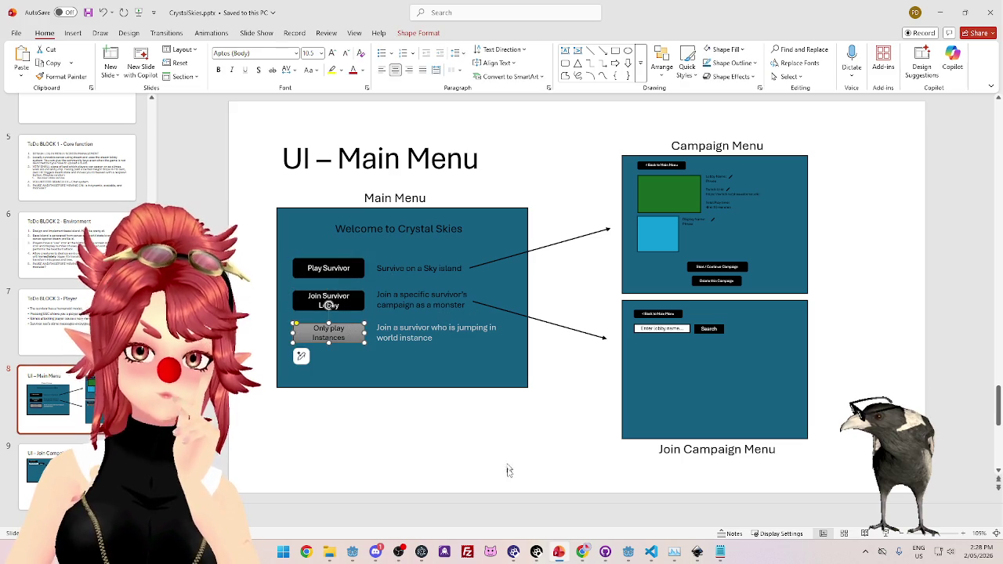
click(584, 550)
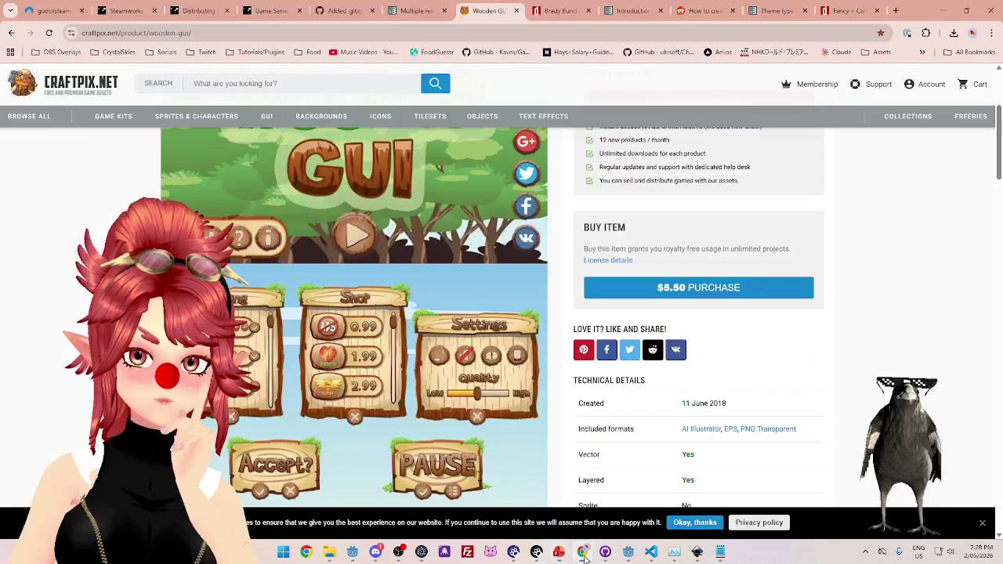
scroll(360, 345, down, 3)
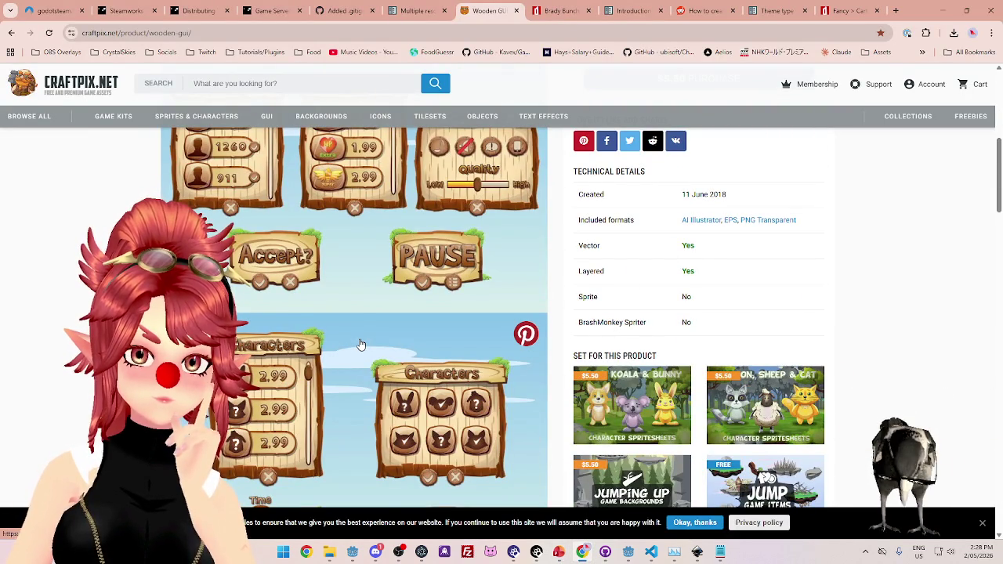
scroll(361, 345, down, 2)
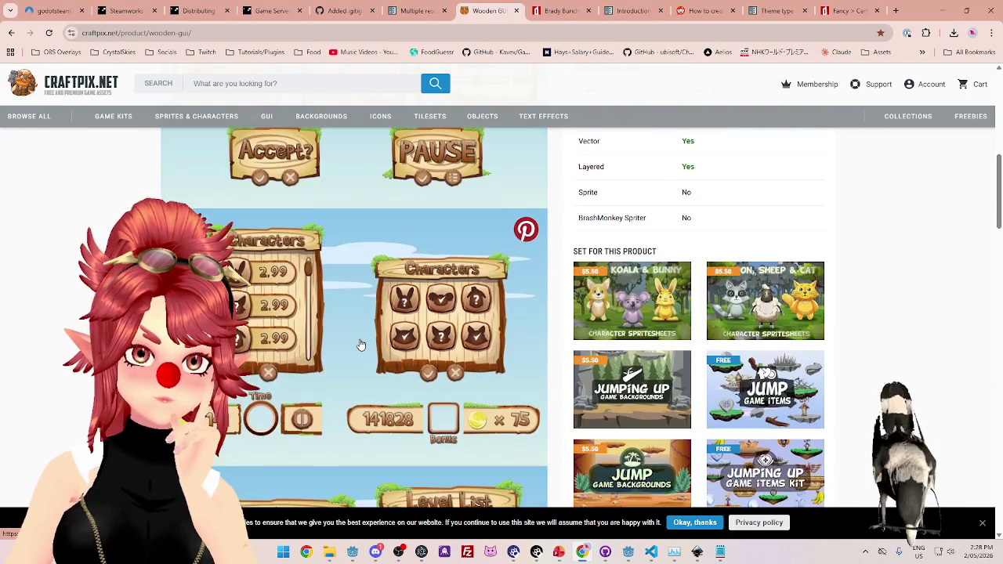
scroll(361, 345, up, 1)
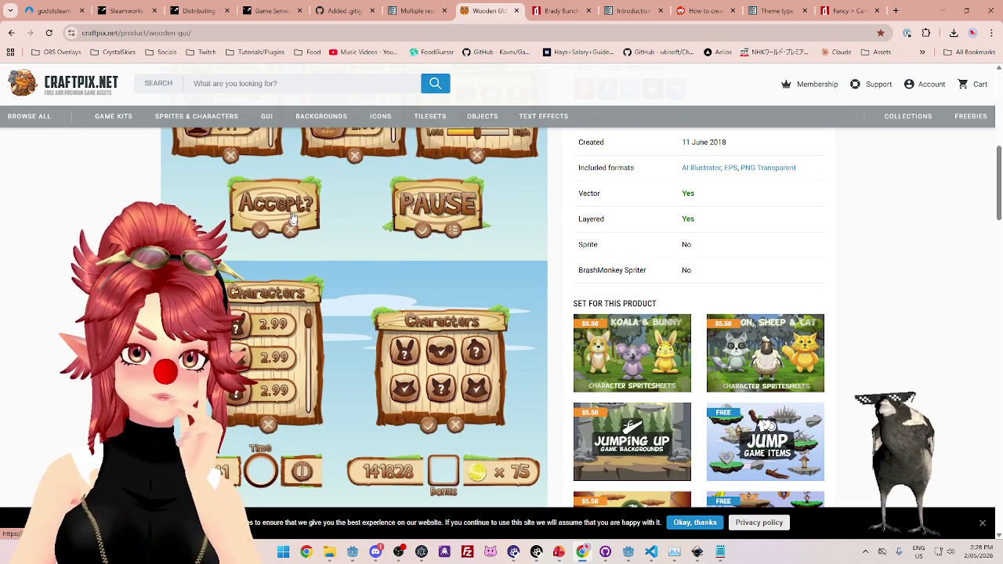
scroll(282, 251, up, 1)
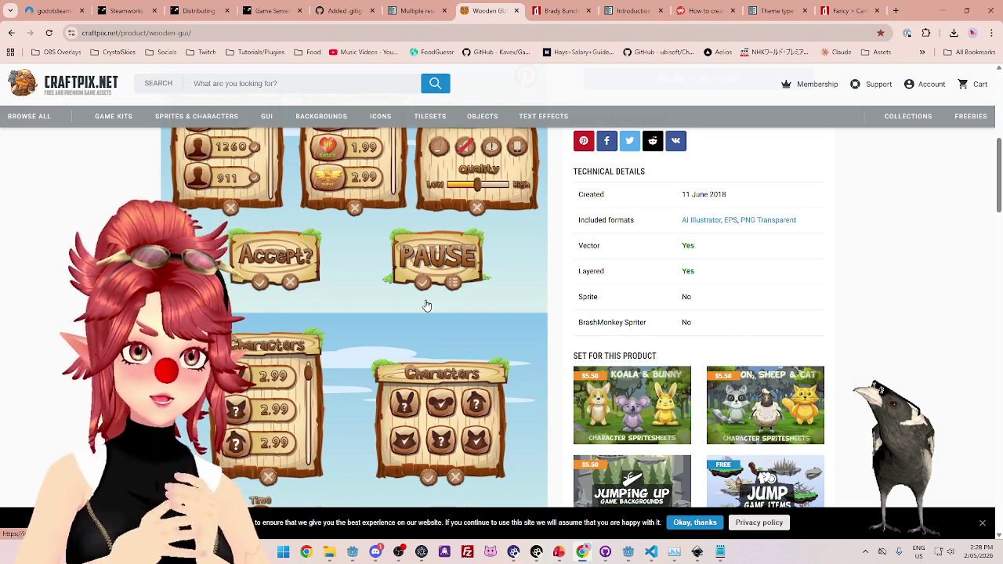
scroll(423, 301, up, 1)
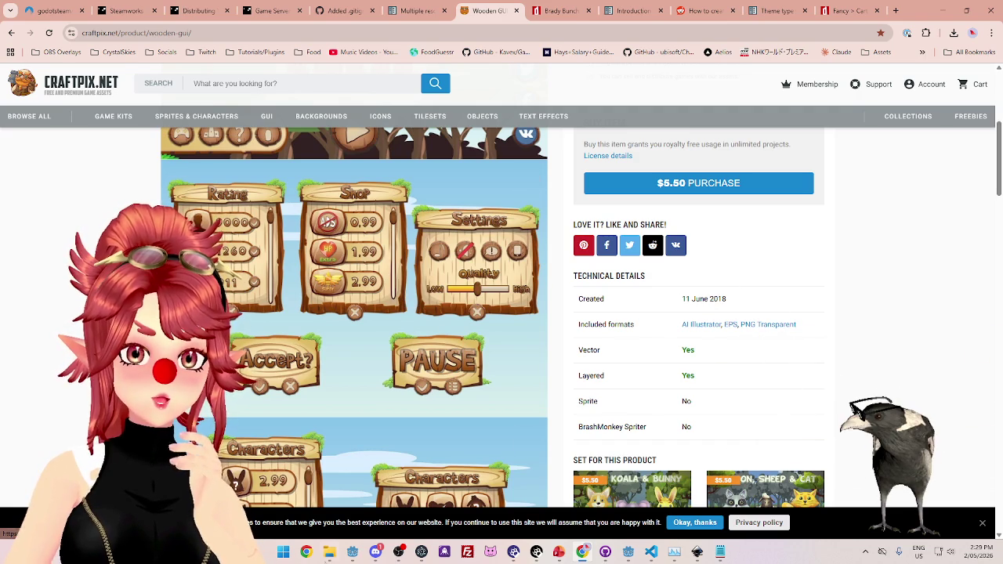
Browse the asset pack's PNG folder, look inside Buttons, and open the Char_Select folder.
click(329, 551)
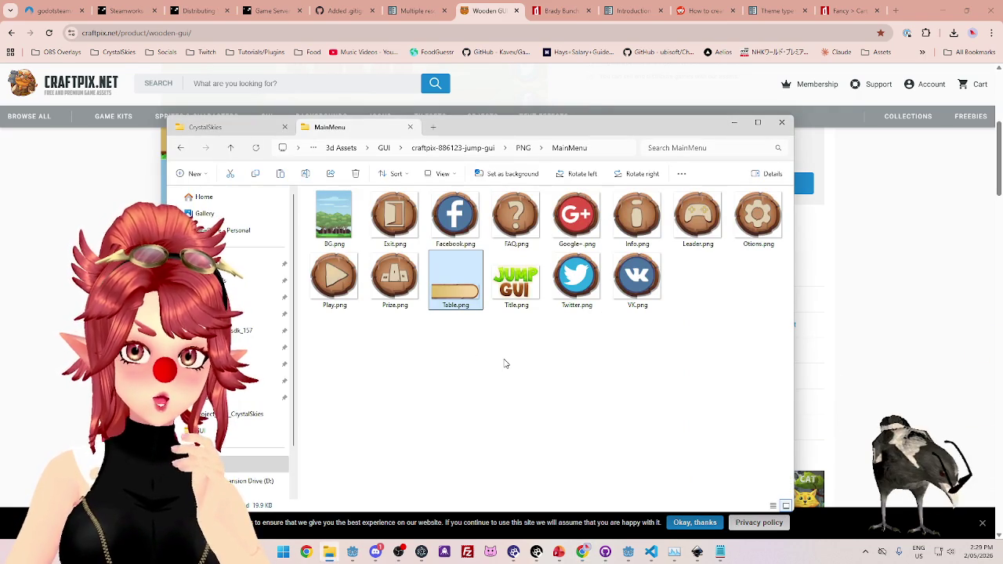
drag(561, 132, 562, 105)
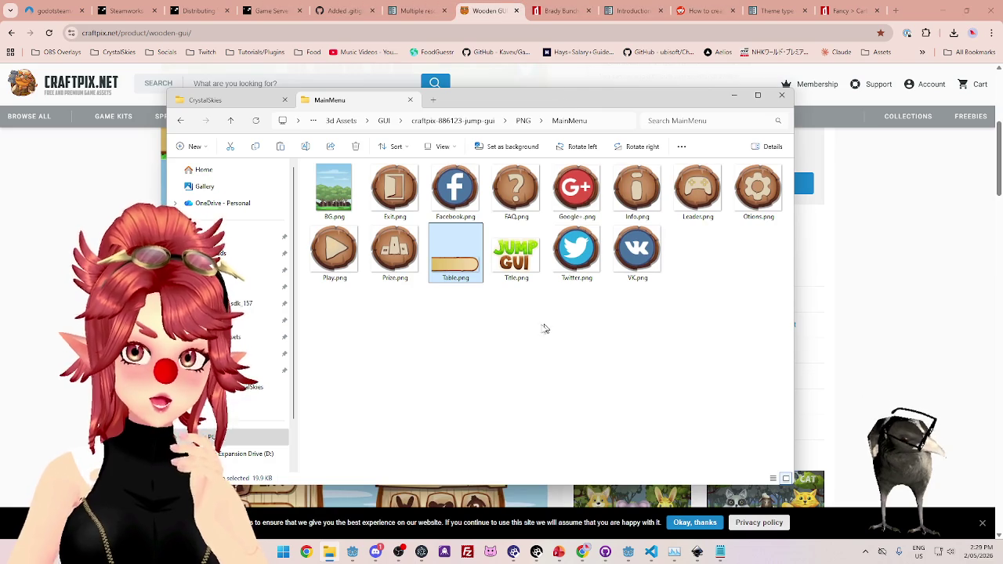
click(522, 122)
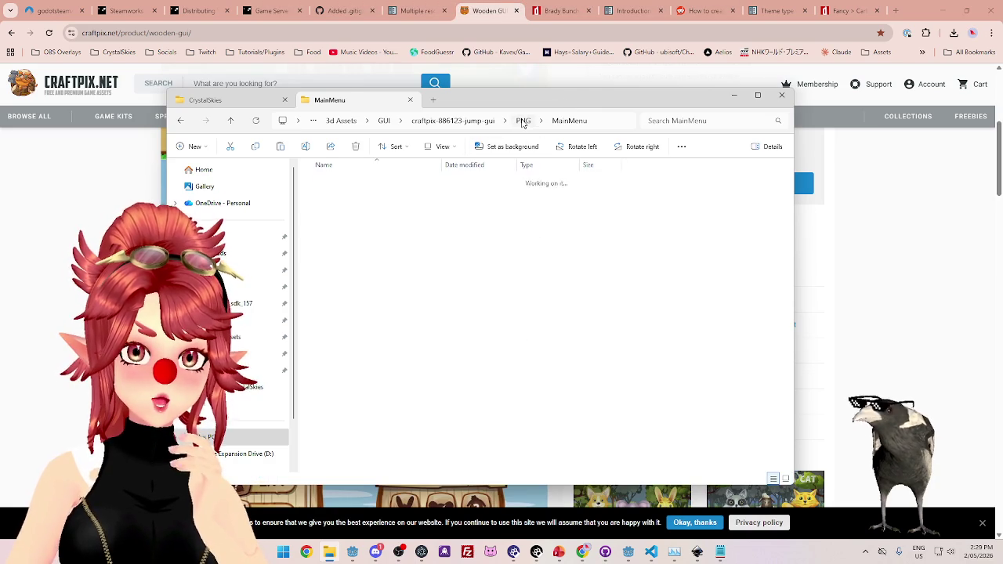
double_click(344, 196)
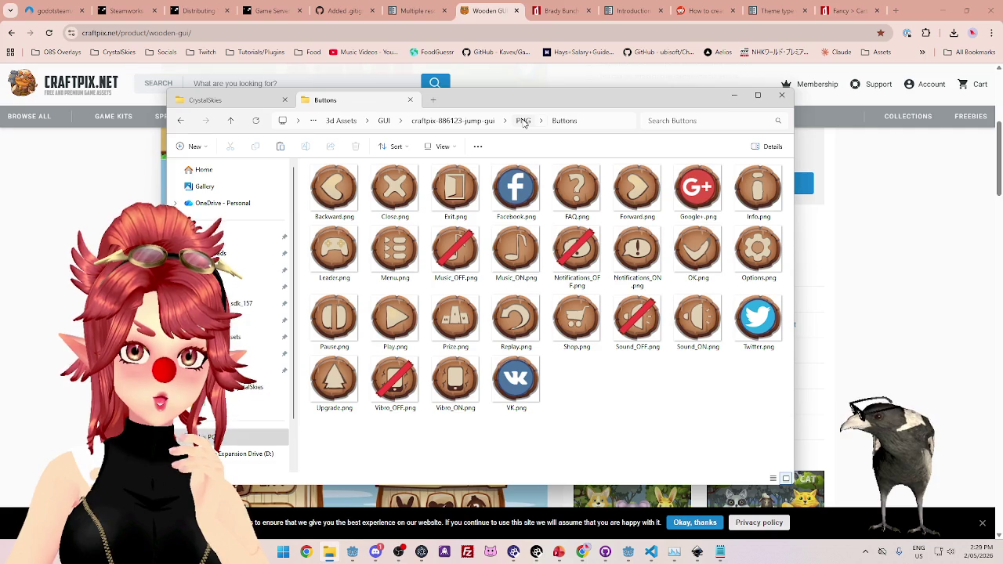
click(524, 120)
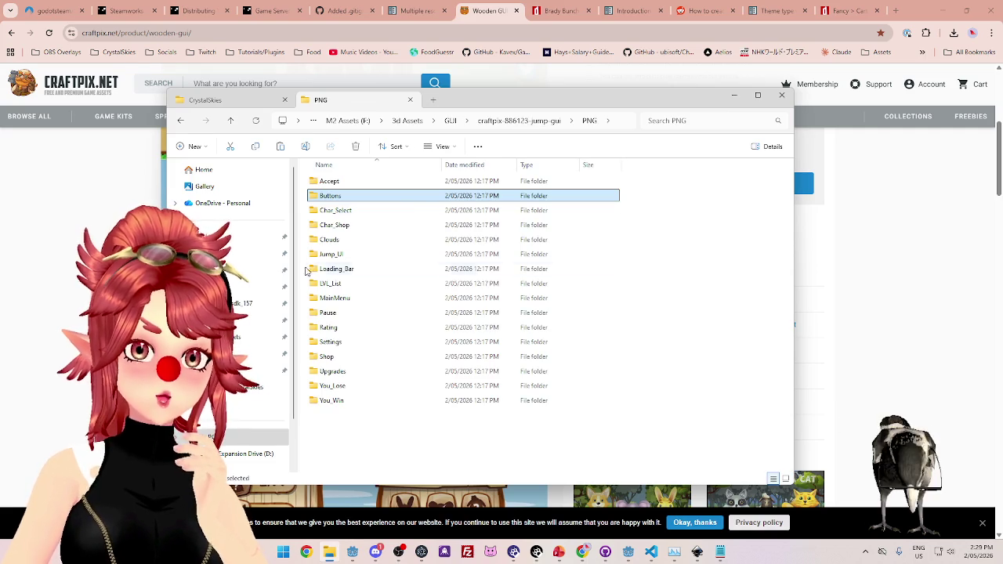
click(336, 211)
double_click(338, 212)
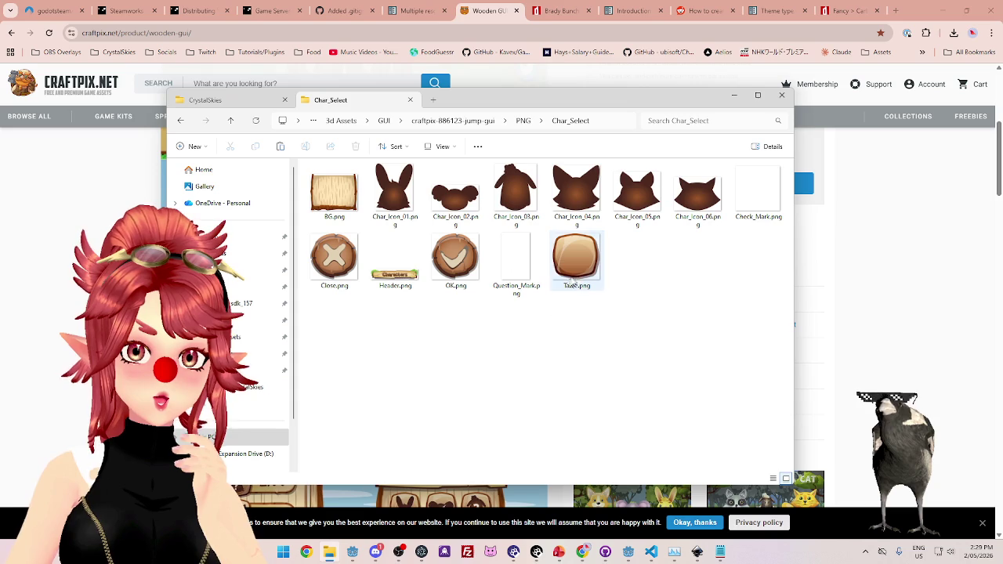
Select the Table.png wooden board image and bring the VS Code project window forward.
mouse_move(585, 263)
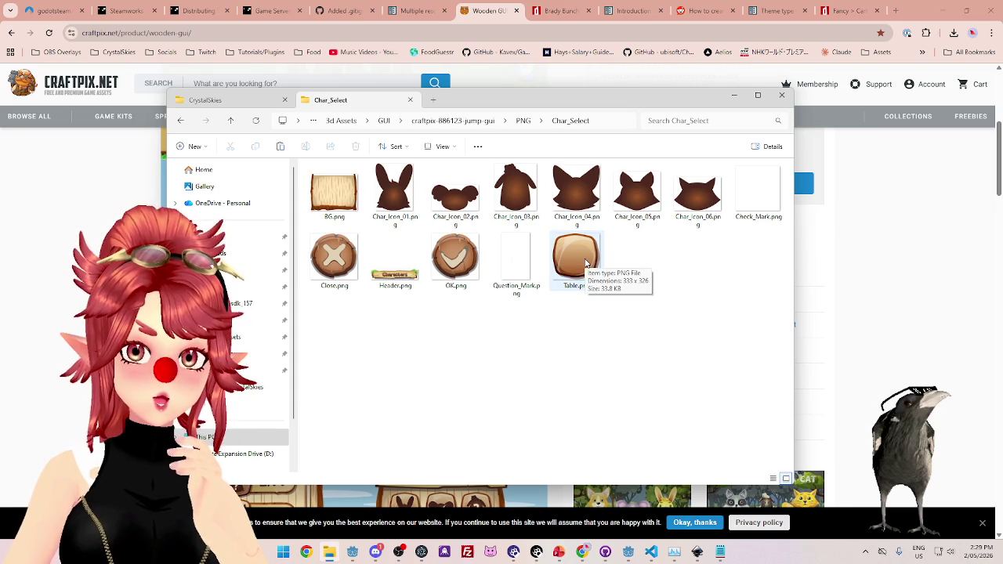
mouse_move(584, 104)
mouse_down()
mouse_move(553, 344)
mouse_move(554, 278)
mouse_move(552, 308)
mouse_up()
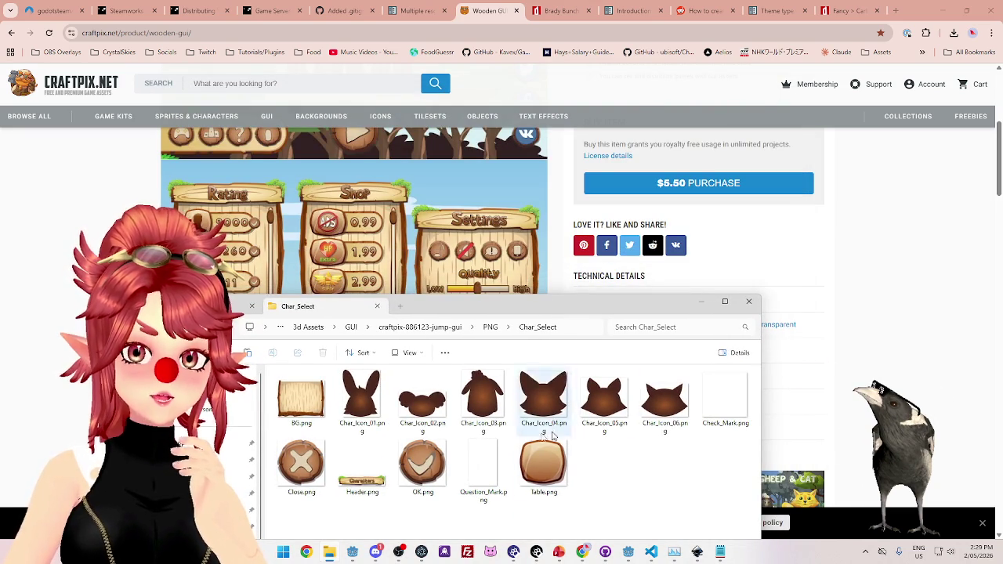
drag(589, 309, 632, 130)
click(584, 293)
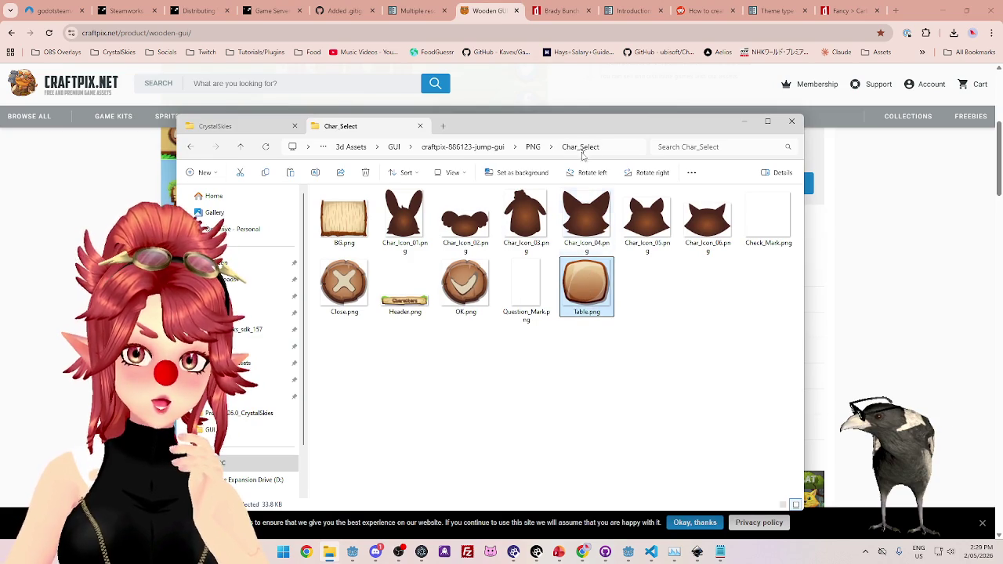
drag(577, 132, 575, 130)
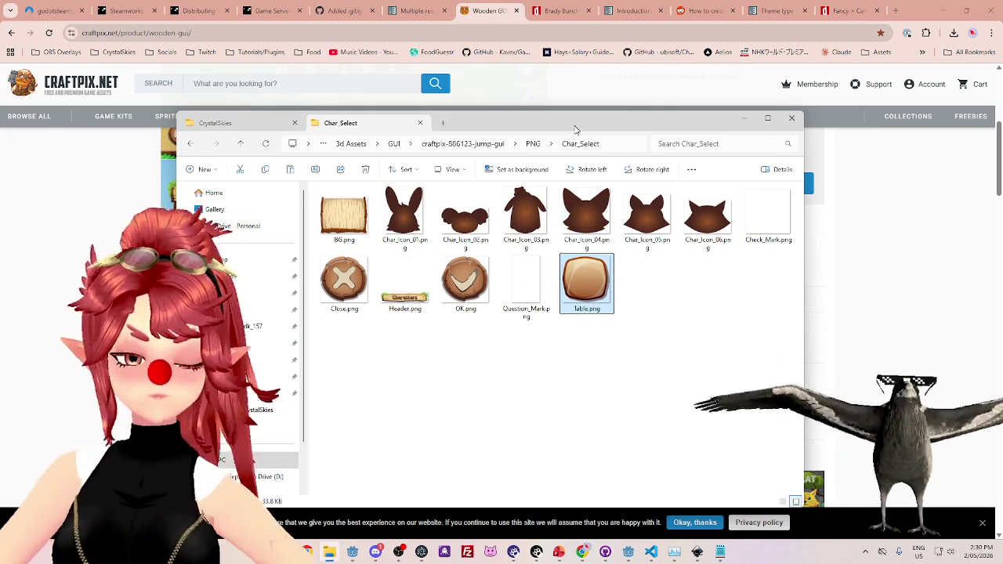
click(611, 327)
click(584, 295)
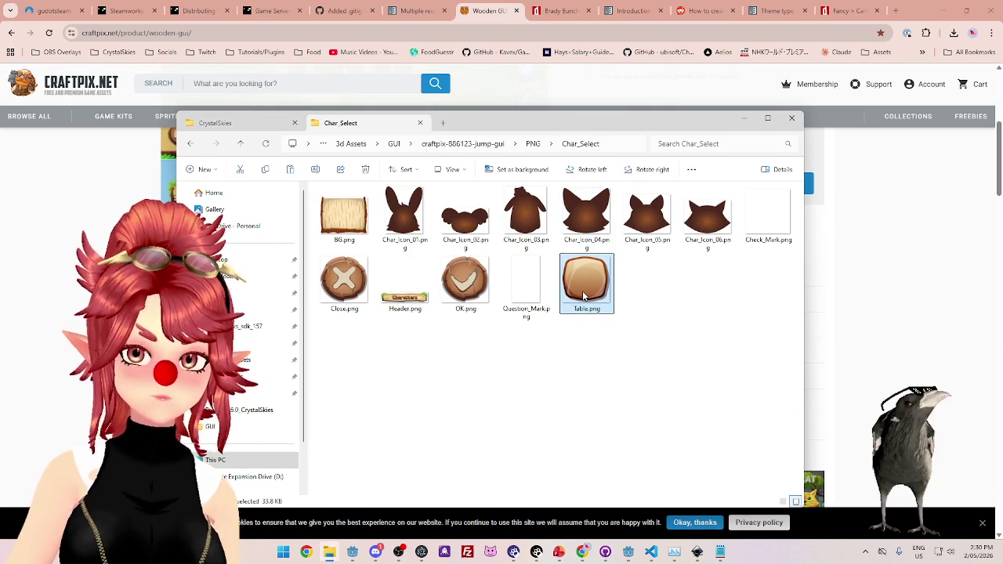
click(651, 552)
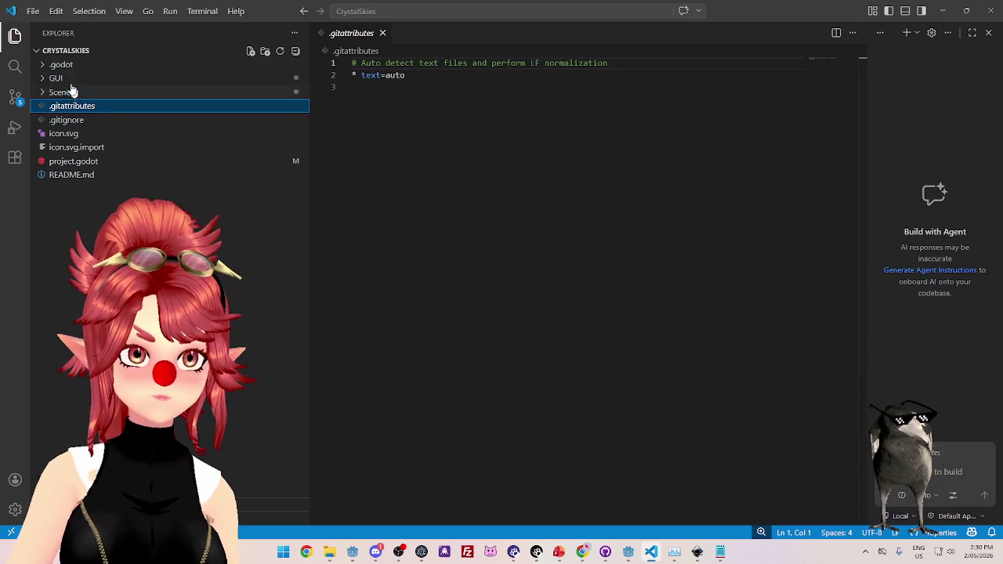
Copy Table.png from the asset pack's MainMenu folder into Godot's res://GUI folder.
click(628, 553)
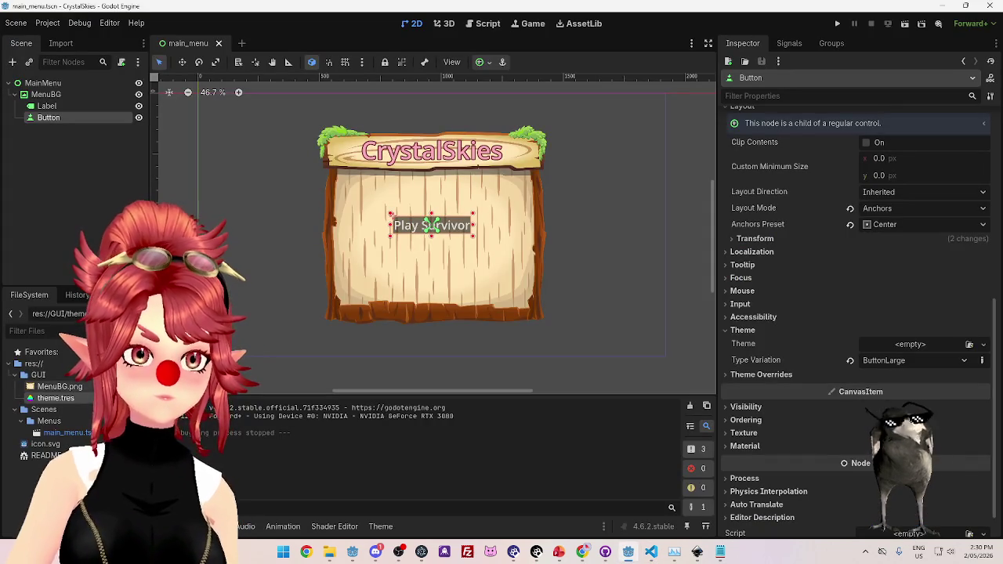
click(329, 553)
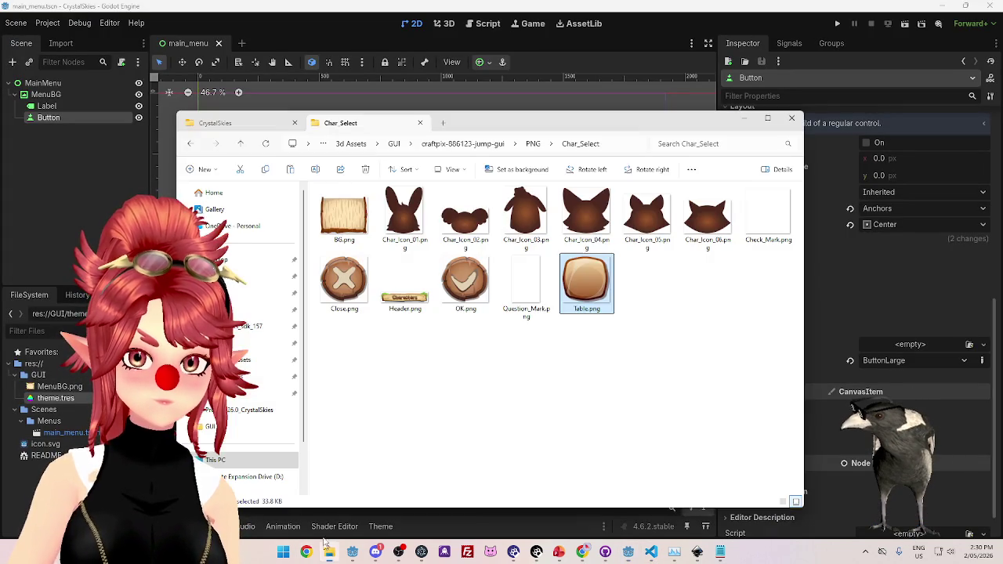
drag(257, 383, 51, 392)
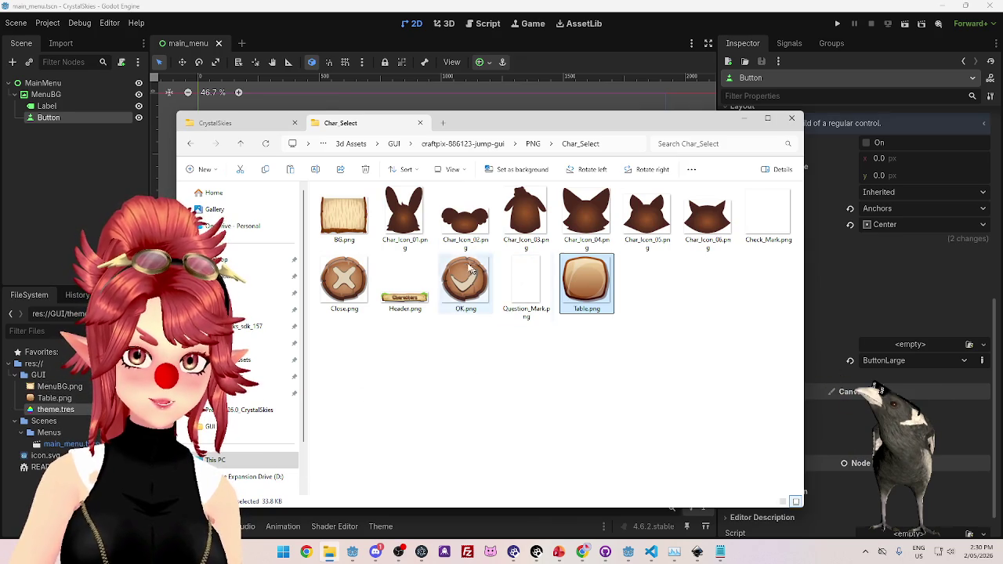
click(532, 145)
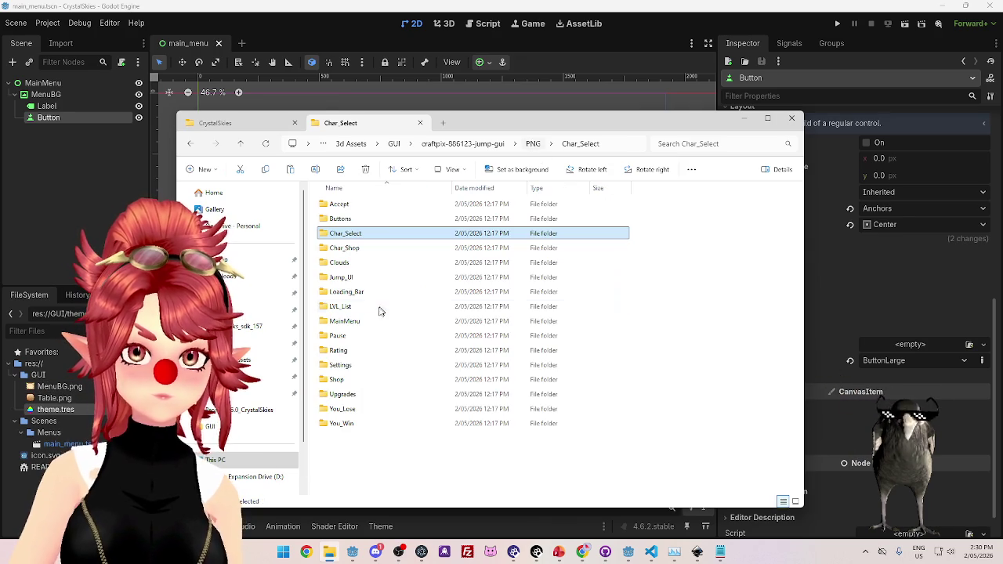
double_click(342, 366)
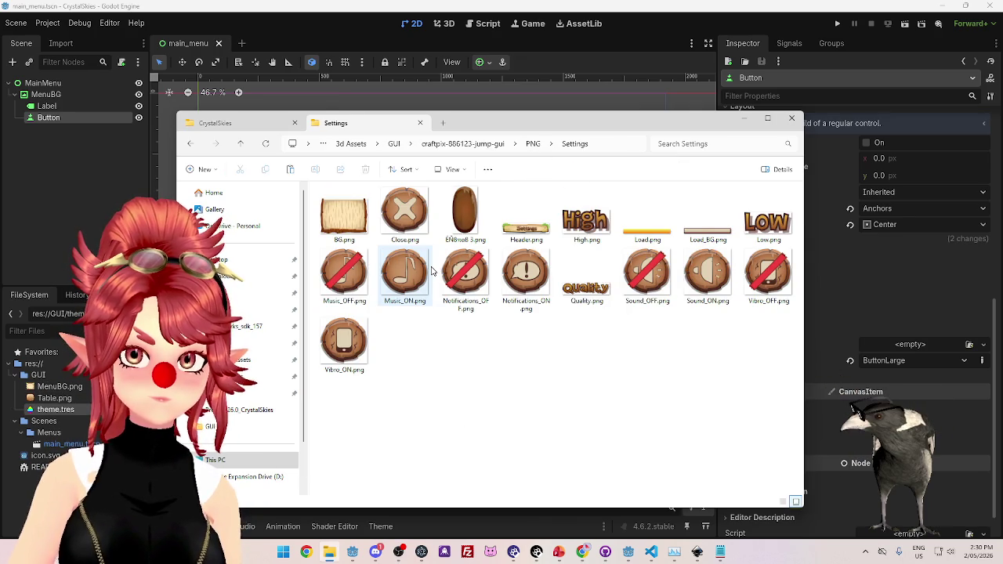
click(532, 144)
double_click(344, 327)
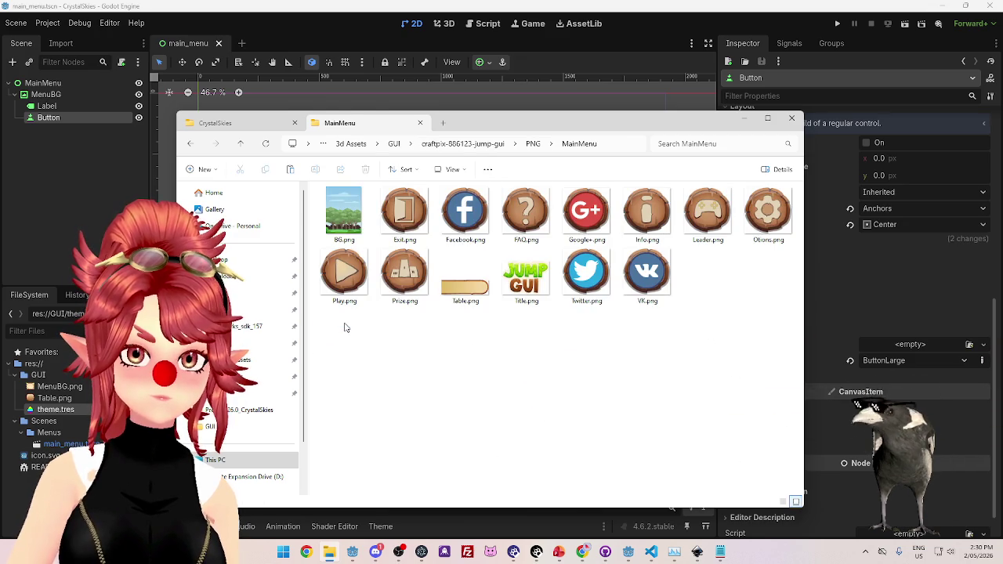
click(466, 276)
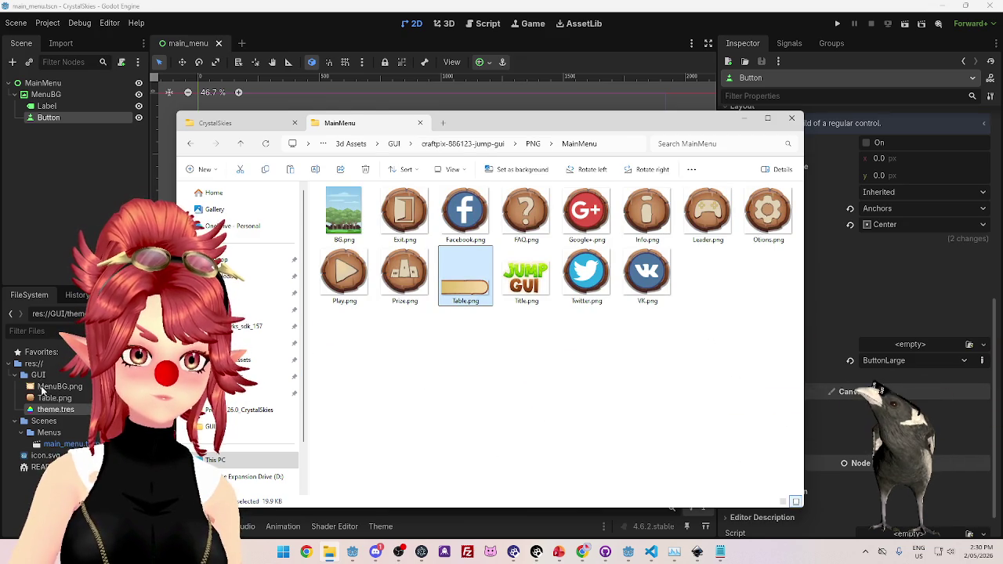
drag(44, 393, 45, 399)
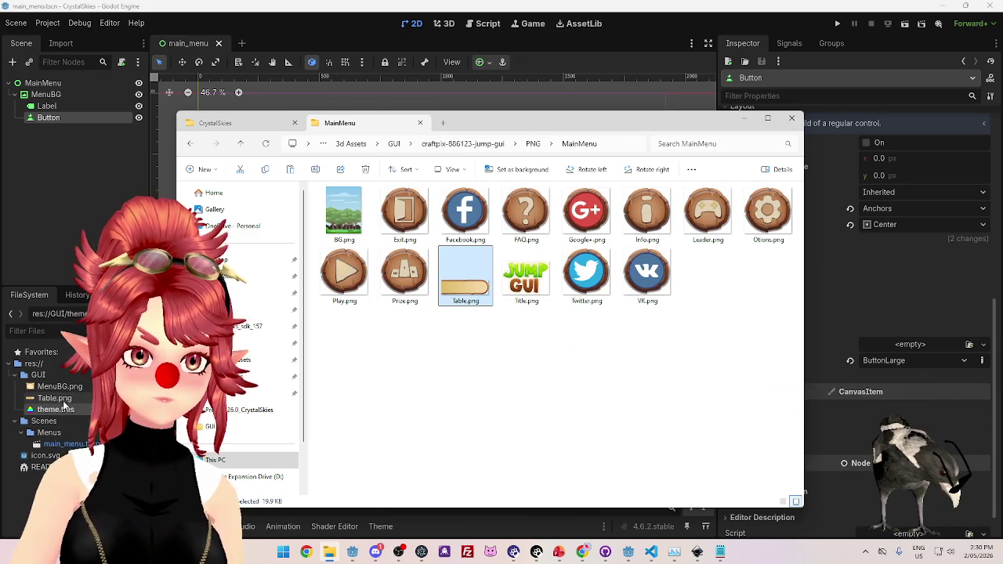
Rename the imported Table.png to Label.png in the FileSystem dock.
click(45, 400)
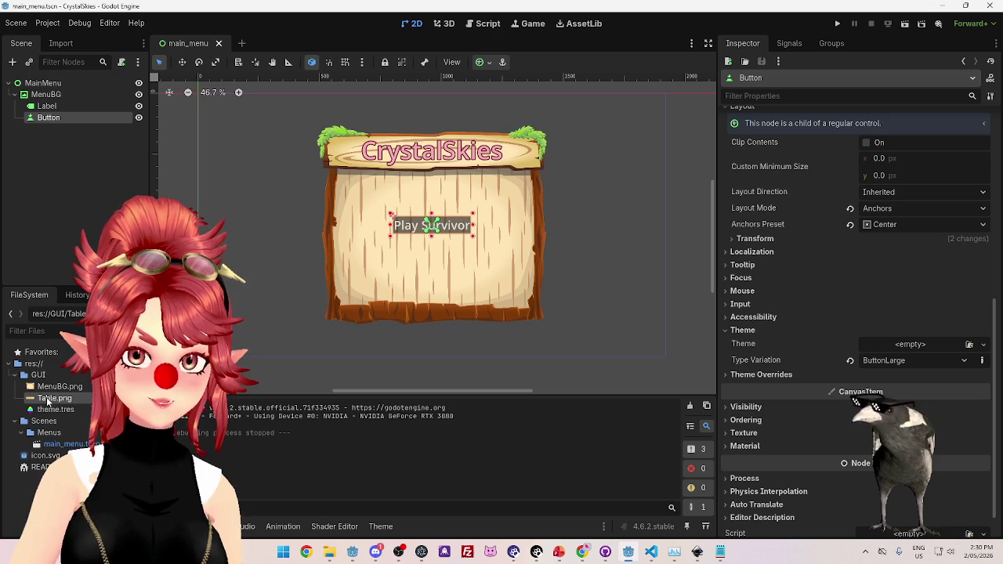
click(46, 400)
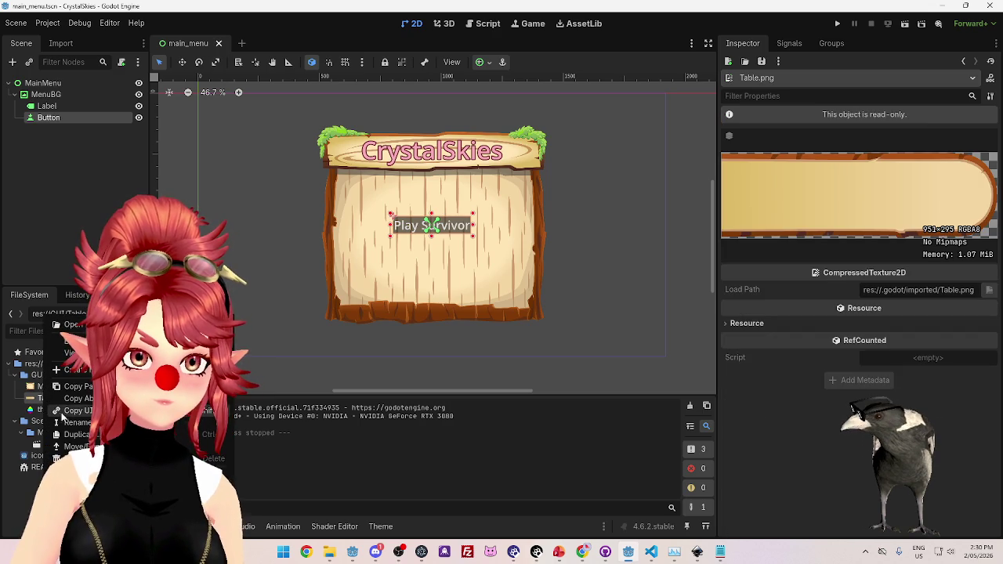
click(59, 411)
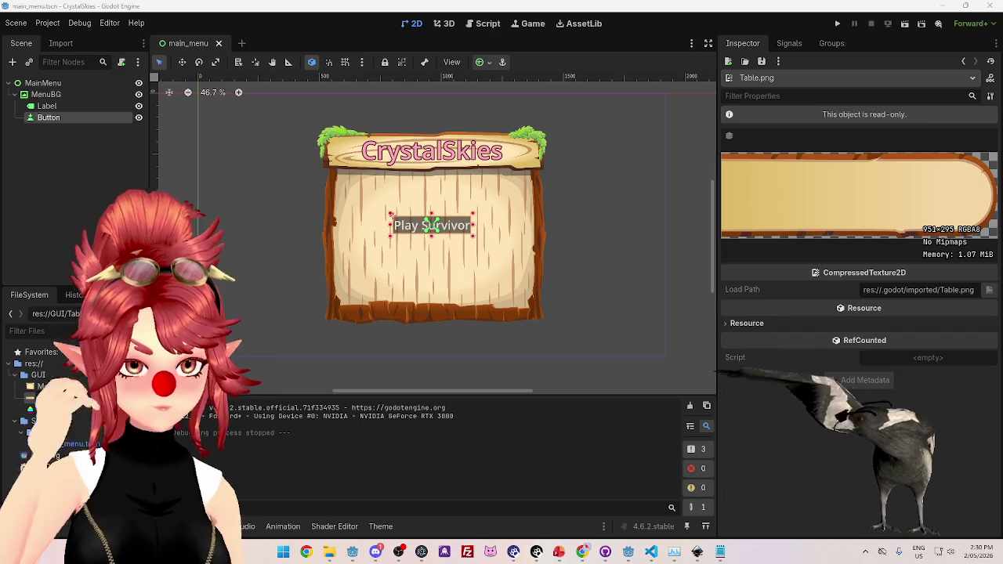
text(Label.png)
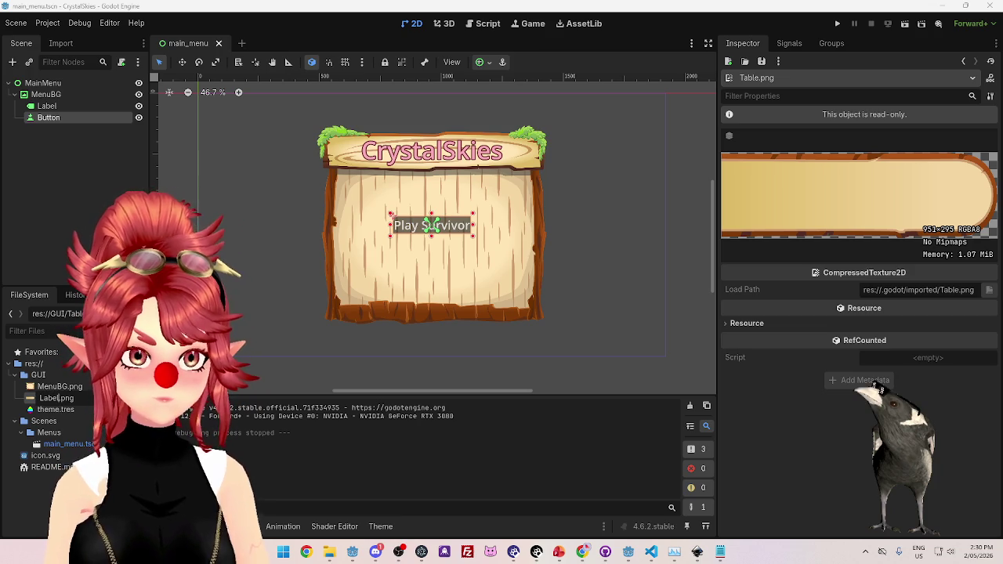
key(Return)
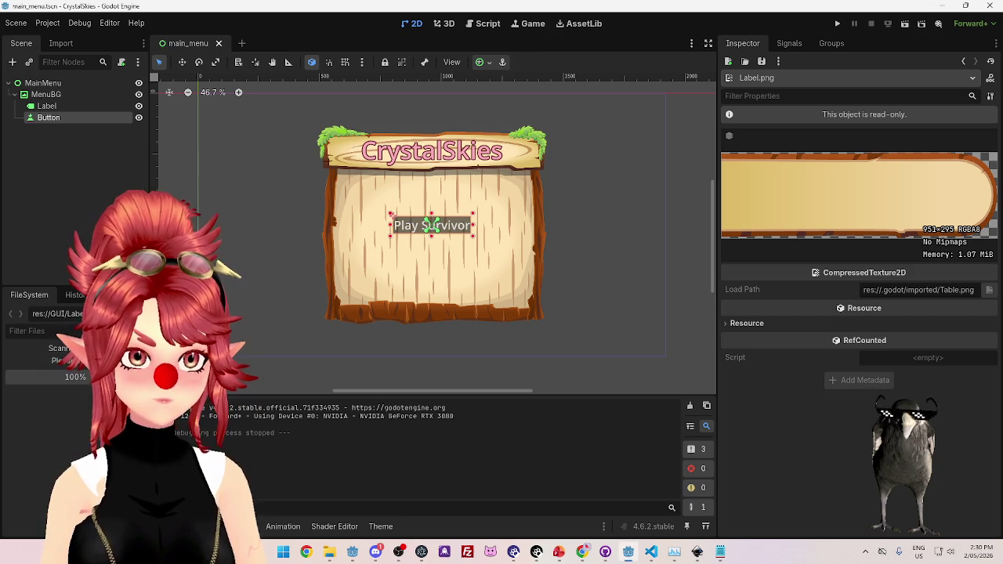
click(329, 556)
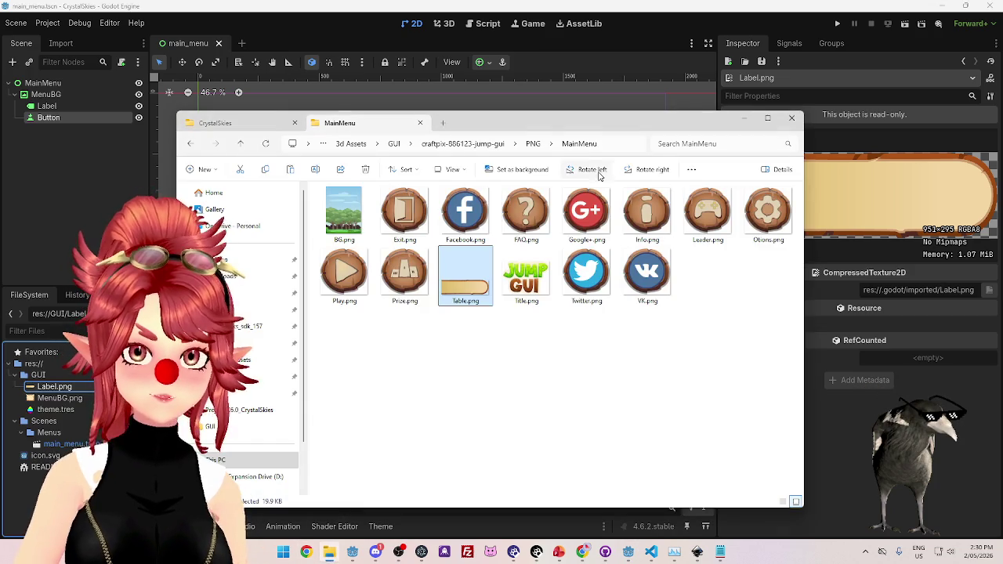
Open the PNG > Accept folder and preview the BG.png wooden board image.
click(539, 144)
double_click(350, 223)
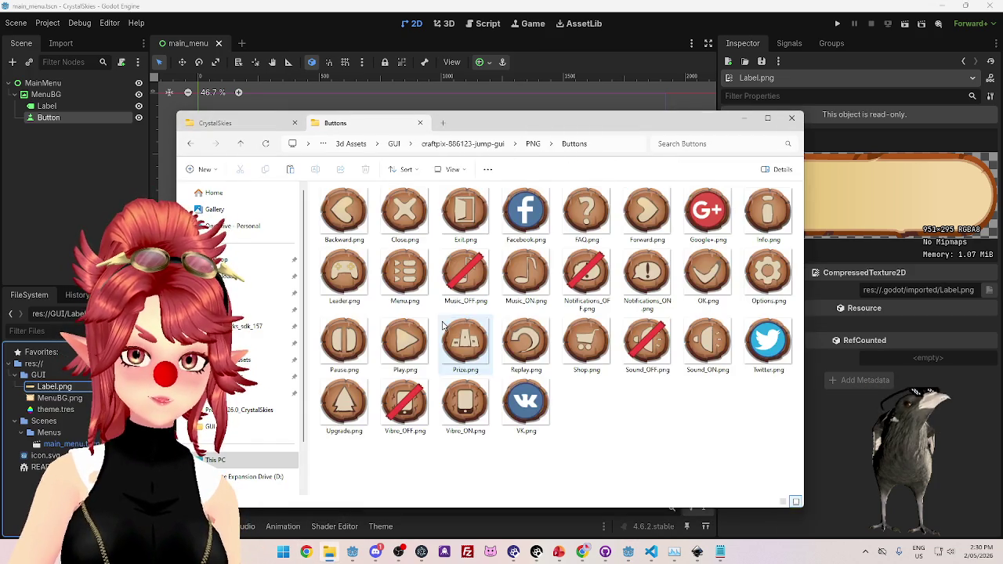
click(533, 143)
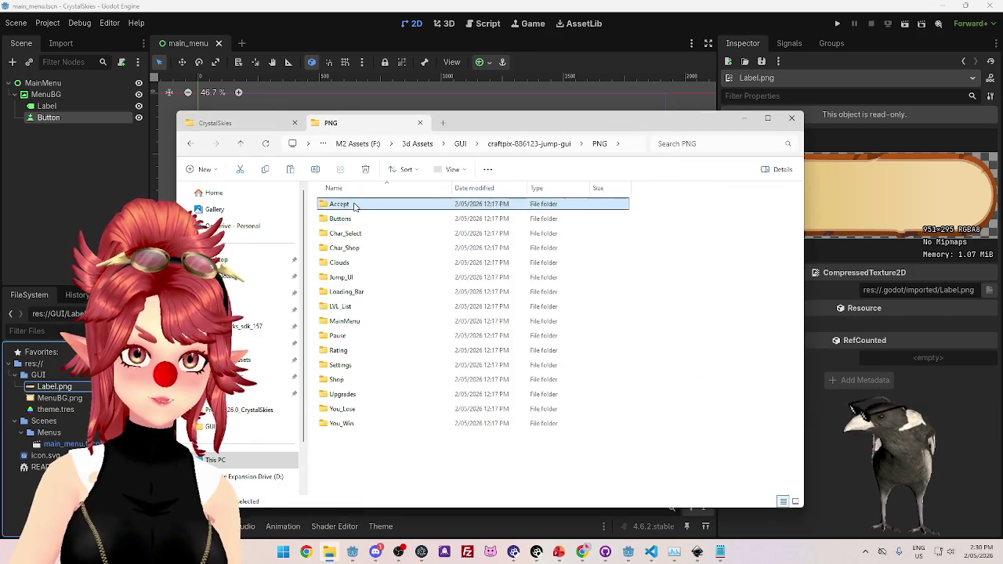
double_click(363, 206)
click(535, 144)
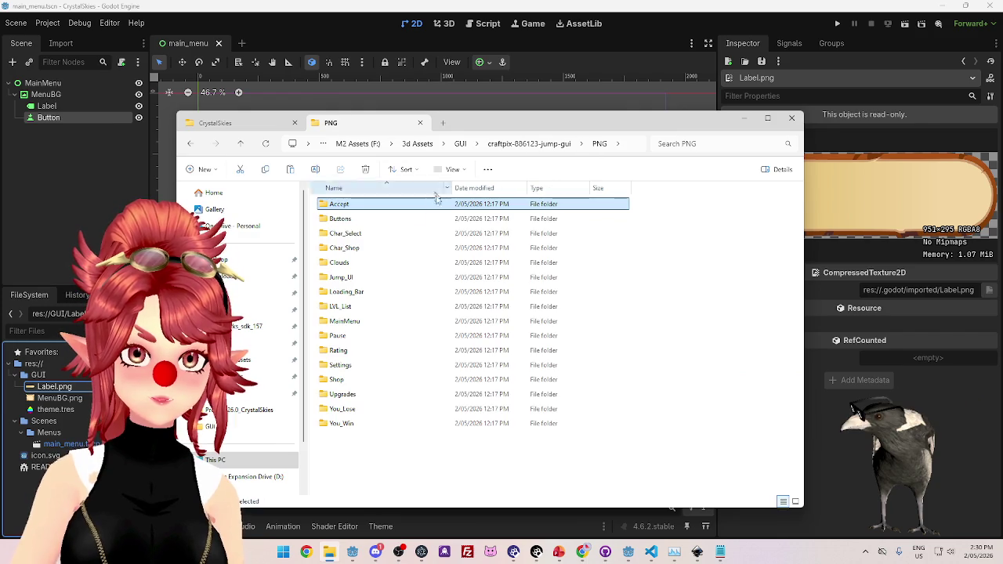
double_click(394, 206)
click(405, 223)
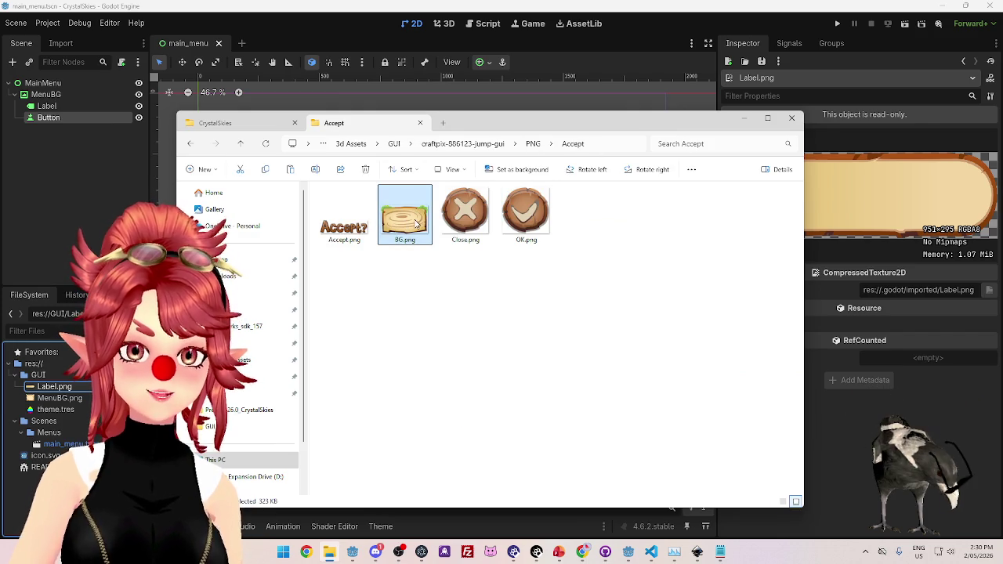
double_click(415, 223)
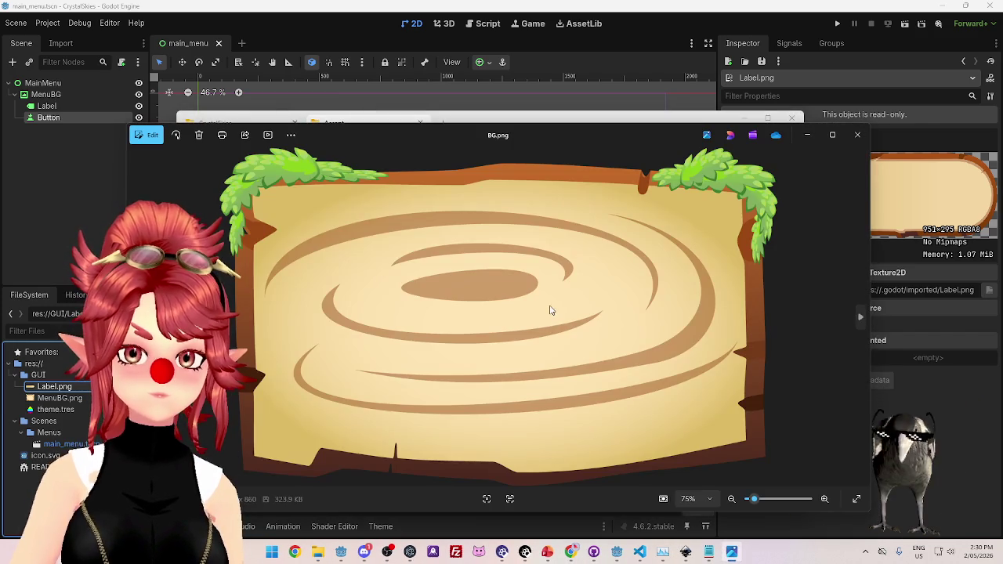
Check the UI – Main Menu design slide, then return to the Godot editor.
mouse_move(572, 553)
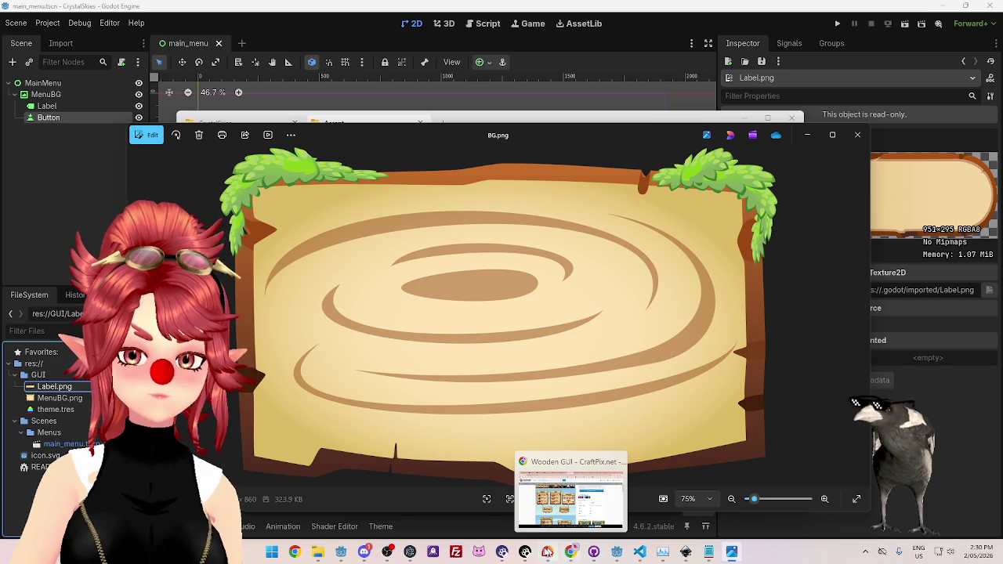
click(548, 551)
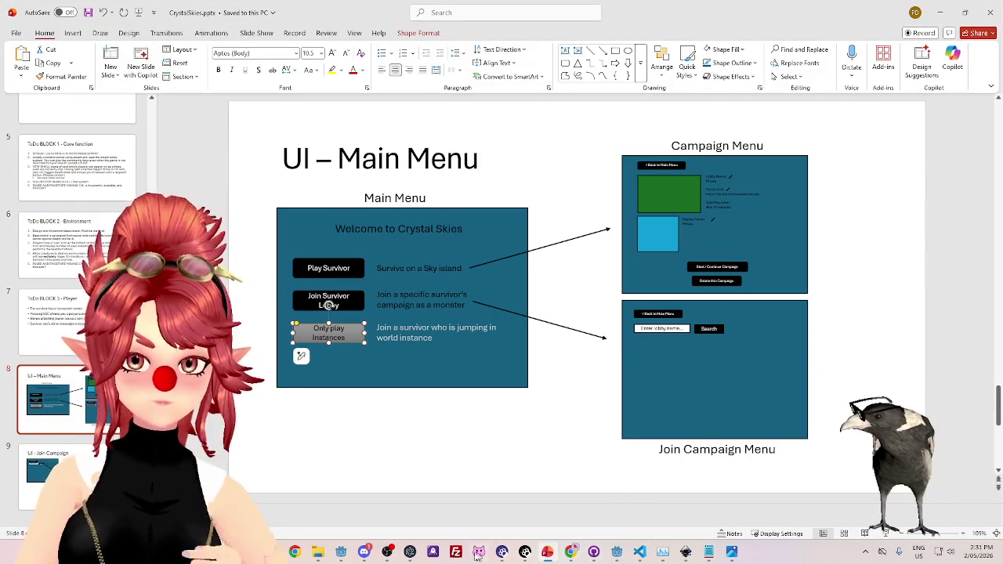
click(616, 552)
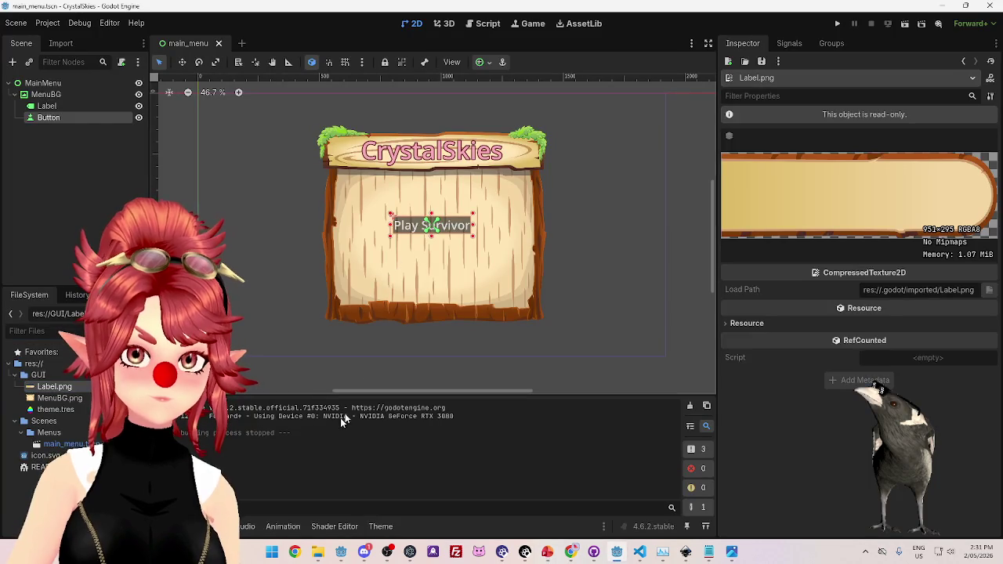
Delete Label.png and copy BG.png from the Accept folder into res://GUI instead.
click(54, 387)
key(Delete)
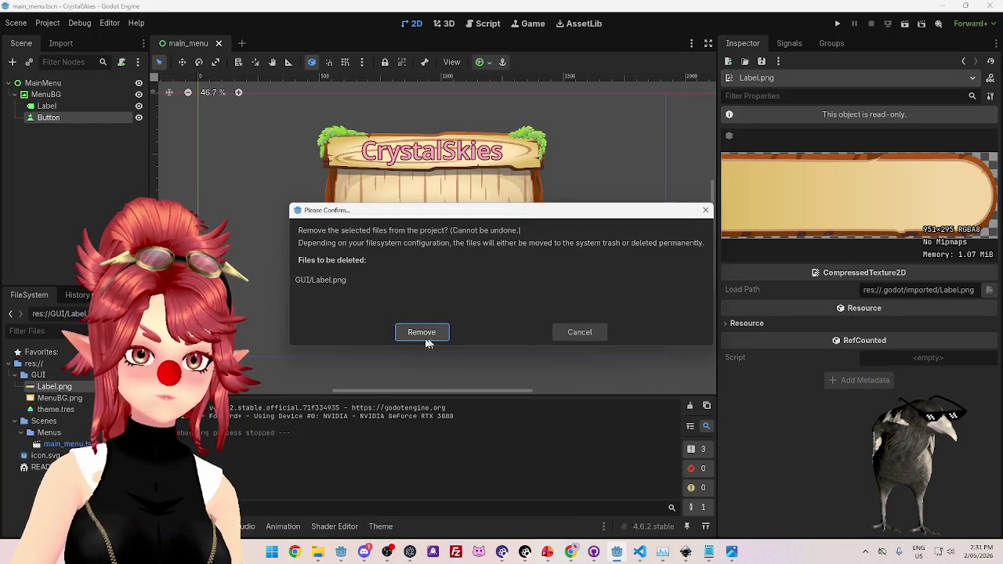
click(431, 339)
click(316, 553)
mouse_move(404, 218)
mouse_down()
mouse_move(416, 244)
mouse_move(57, 368)
mouse_move(40, 395)
mouse_up()
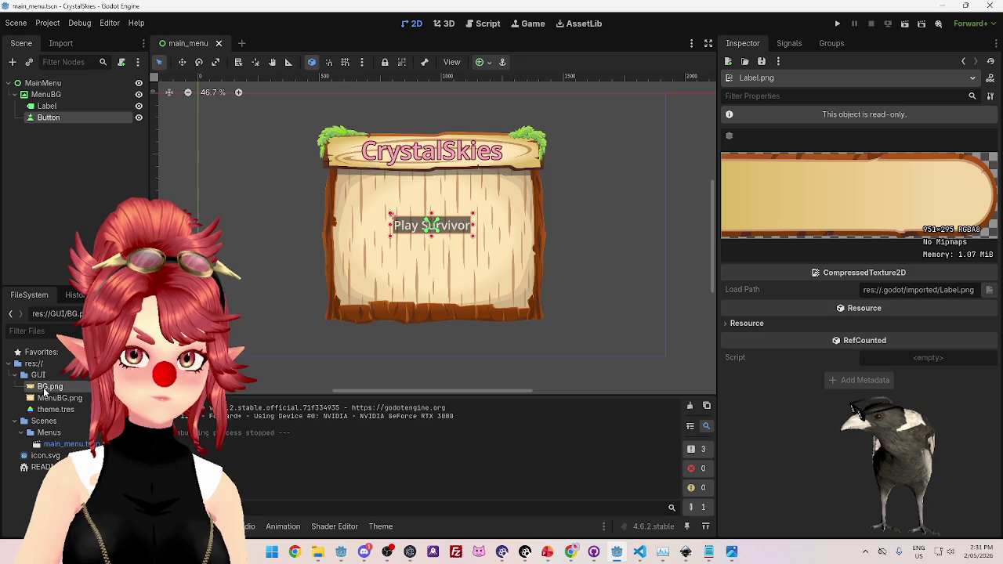
click(47, 387)
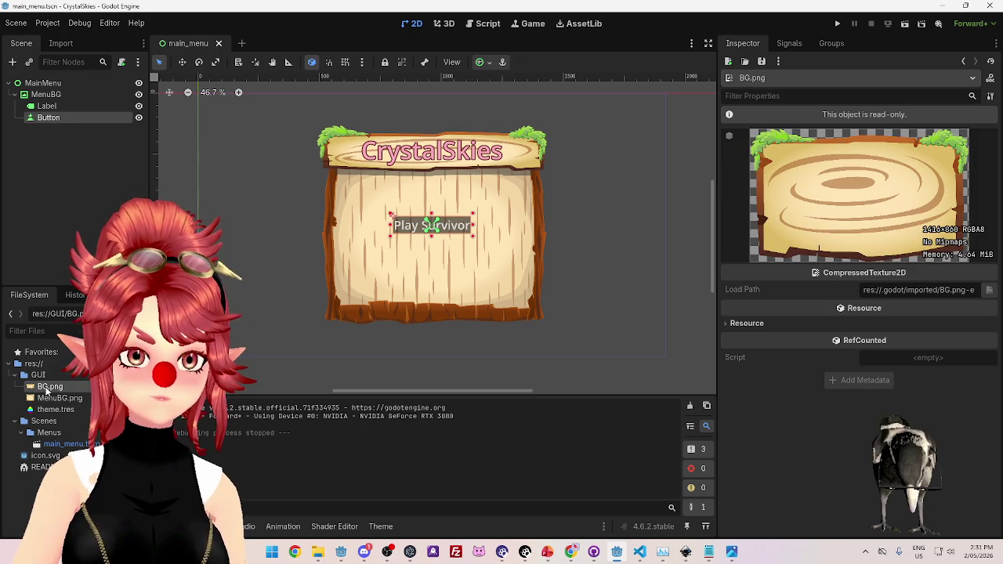
Rename the imported BG.png to Board1.png and select it.
click(49, 387)
text(utton)
key(Return)
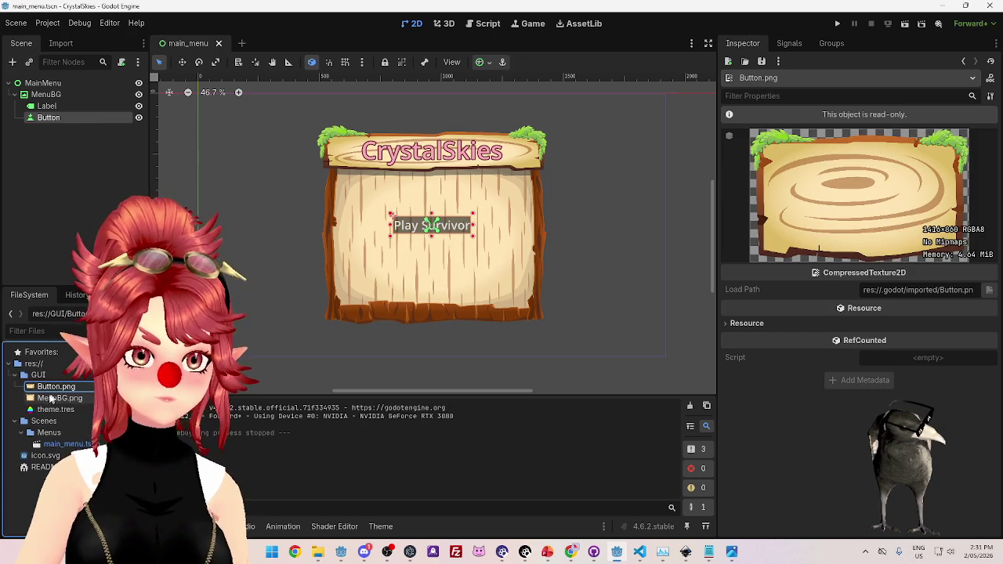
click(49, 387)
text(Board)
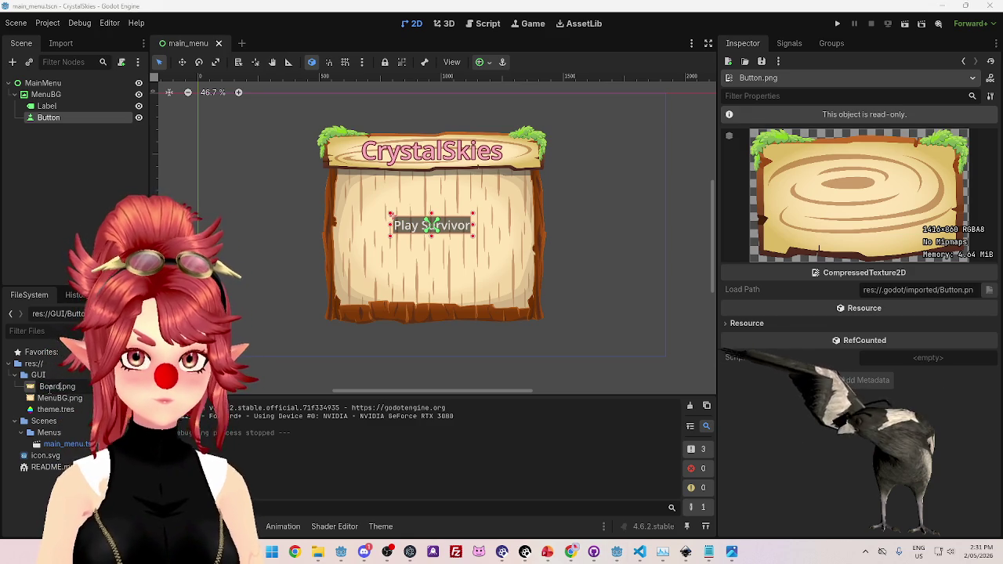
text(2)
key(Return)
drag(49, 387, 61, 390)
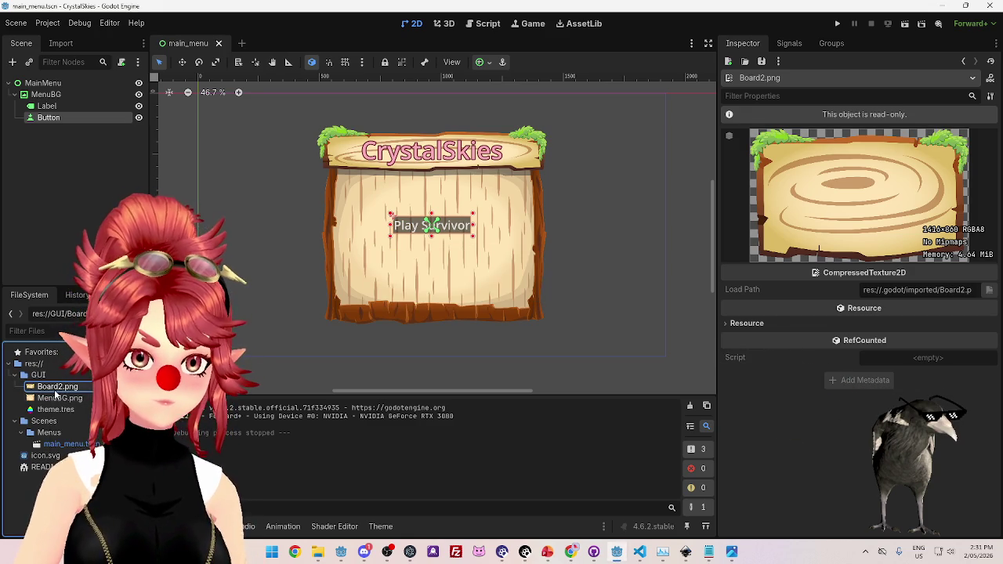
key(F2)
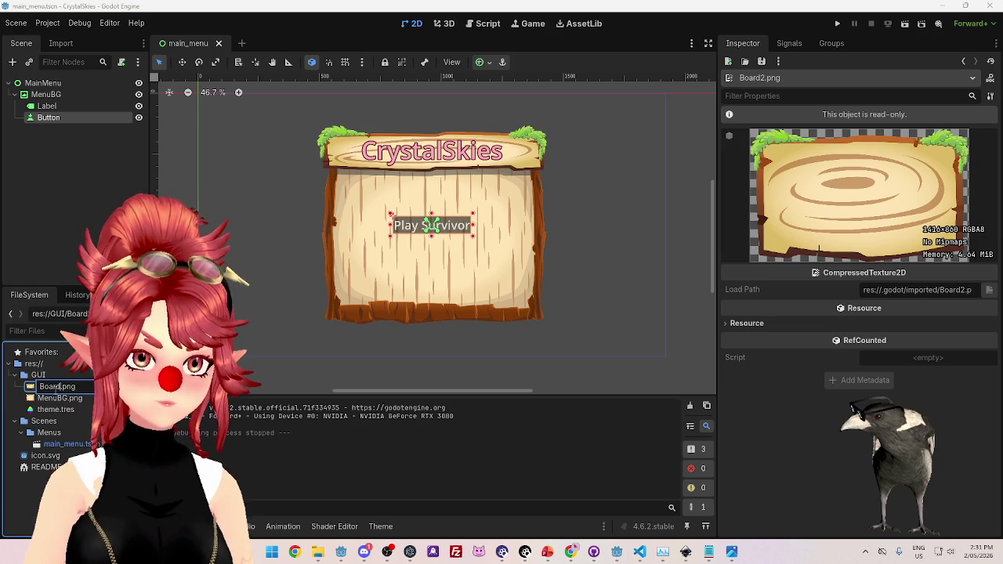
key(BackSpace)
text(1)
key(Return)
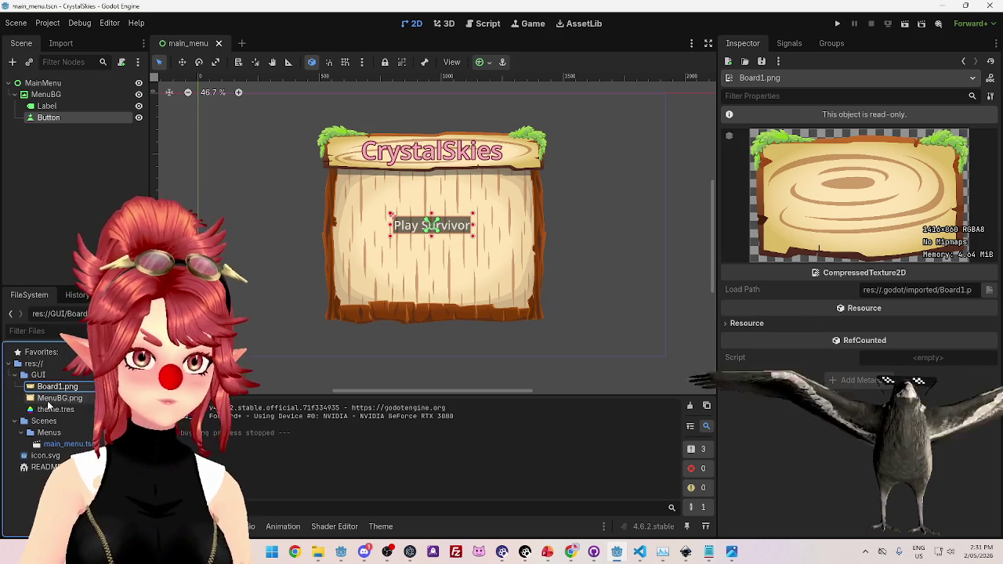
drag(54, 390, 48, 383)
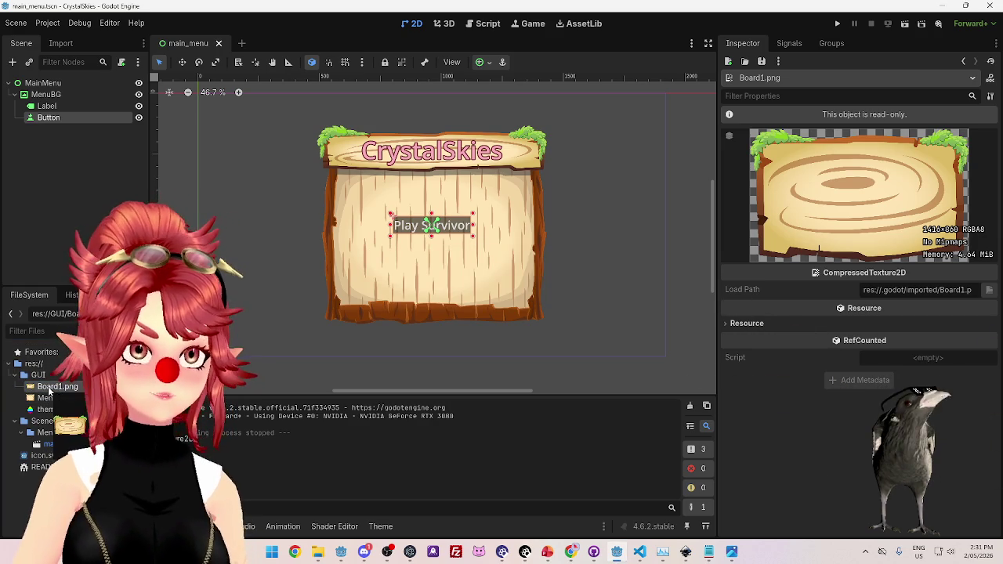
click(49, 383)
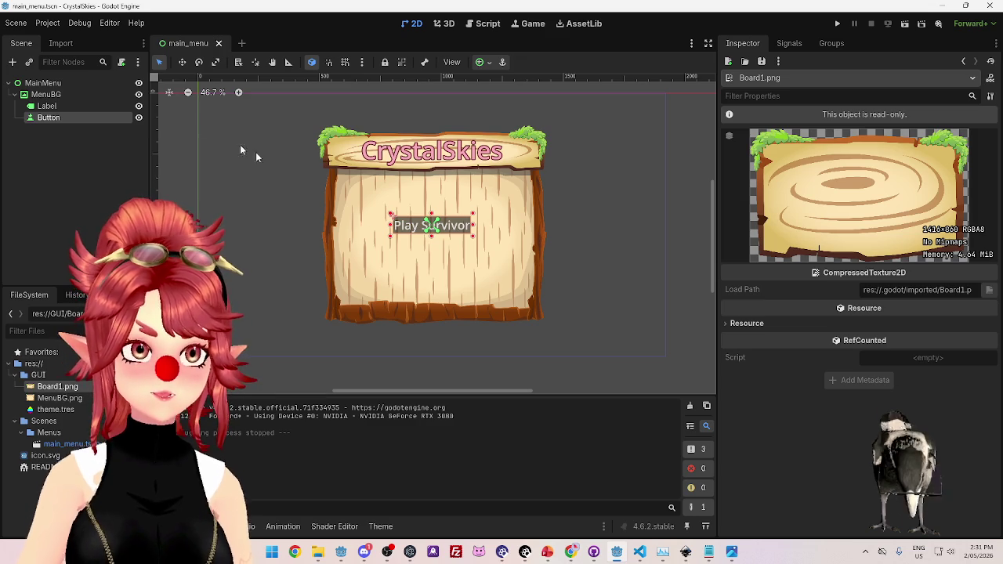
Select the Play Survivor button and expand its Texture and Material properties, leaving the filter unchanged.
click(331, 350)
click(431, 225)
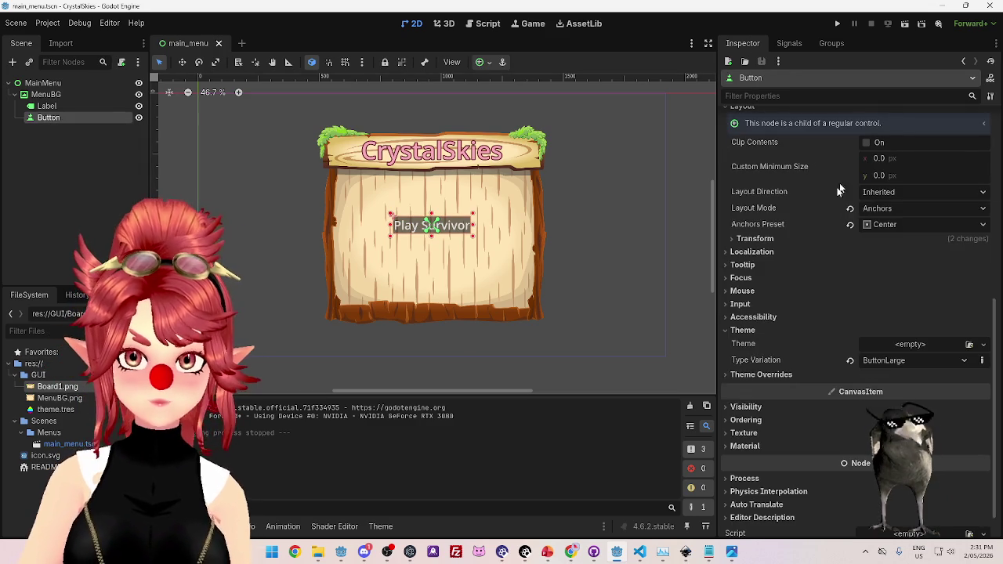
scroll(772, 298, down, 1)
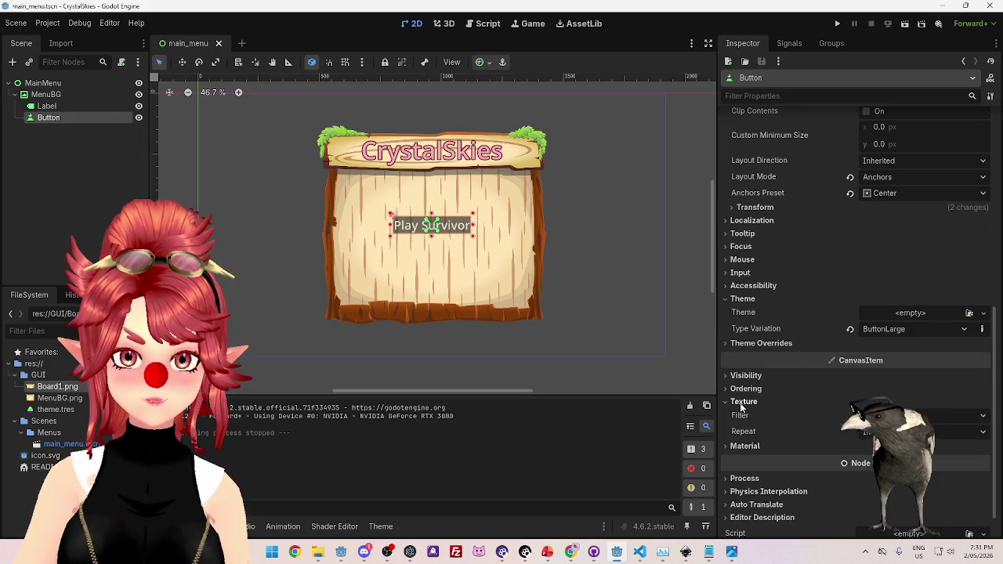
click(741, 402)
scroll(817, 362, down, 1)
click(745, 415)
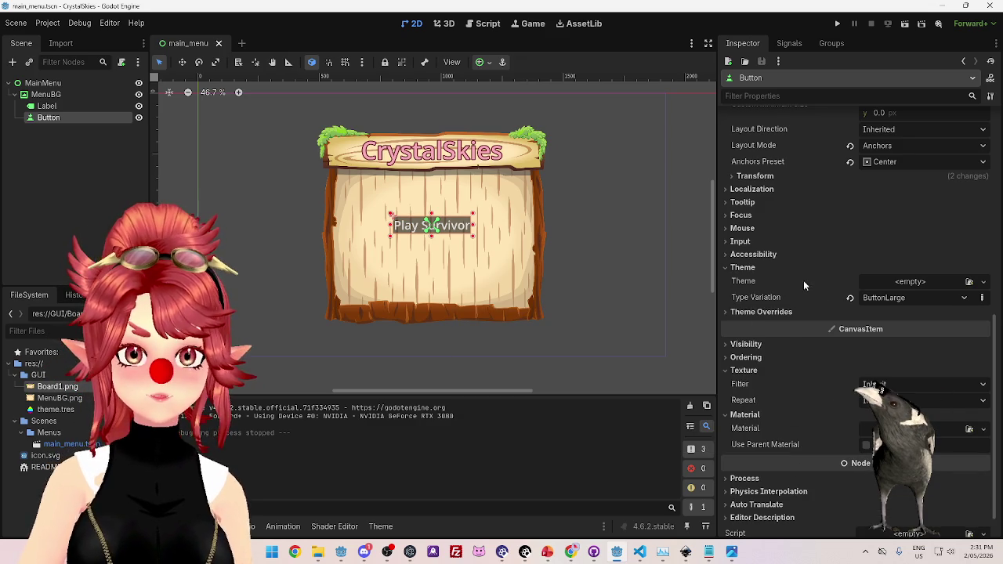
scroll(791, 314, down, 1)
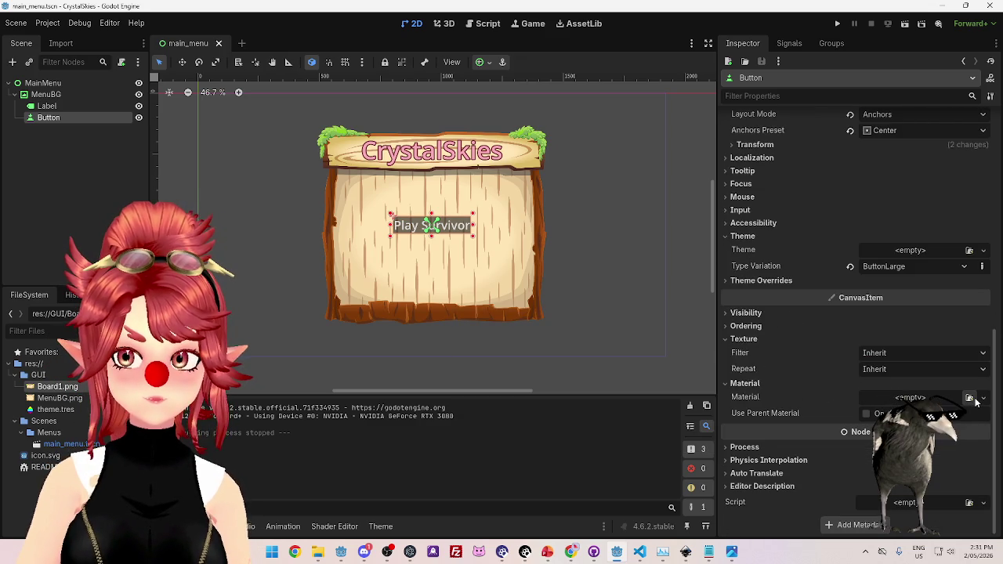
click(889, 358)
click(932, 416)
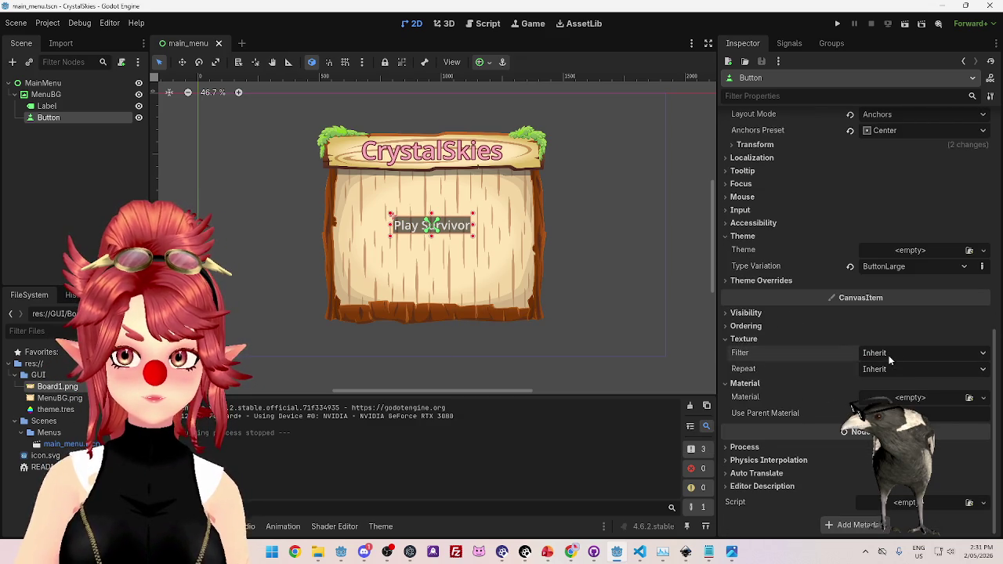
Try a new CanvasItemMaterial on the button, then clear the Material back to empty.
click(921, 400)
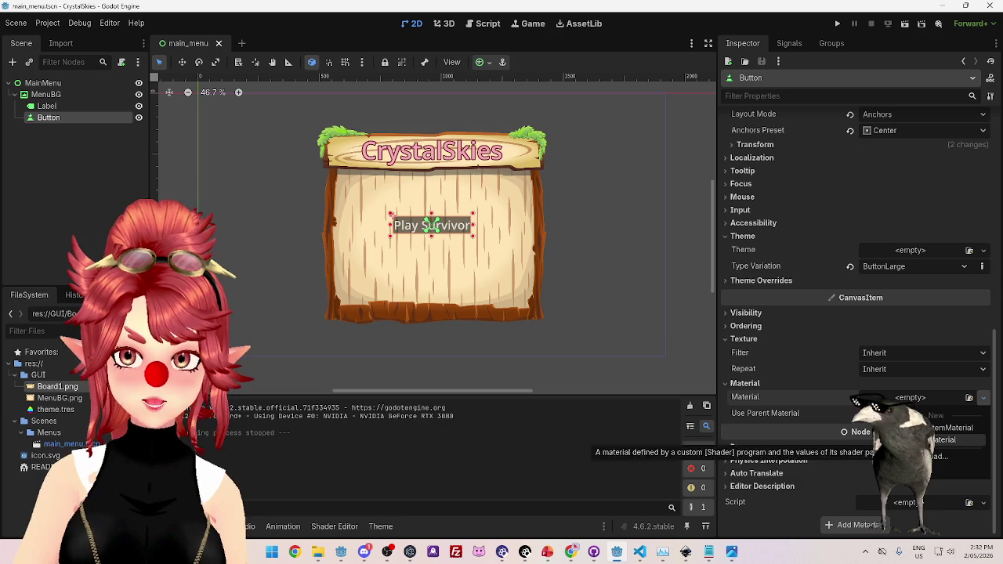
click(932, 428)
click(909, 401)
scroll(808, 372, down, 3)
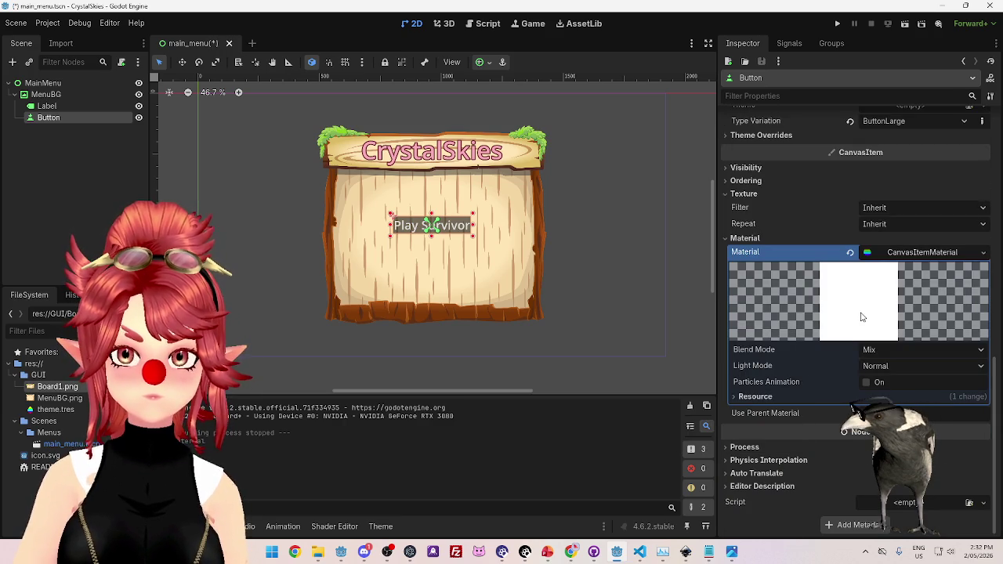
click(908, 252)
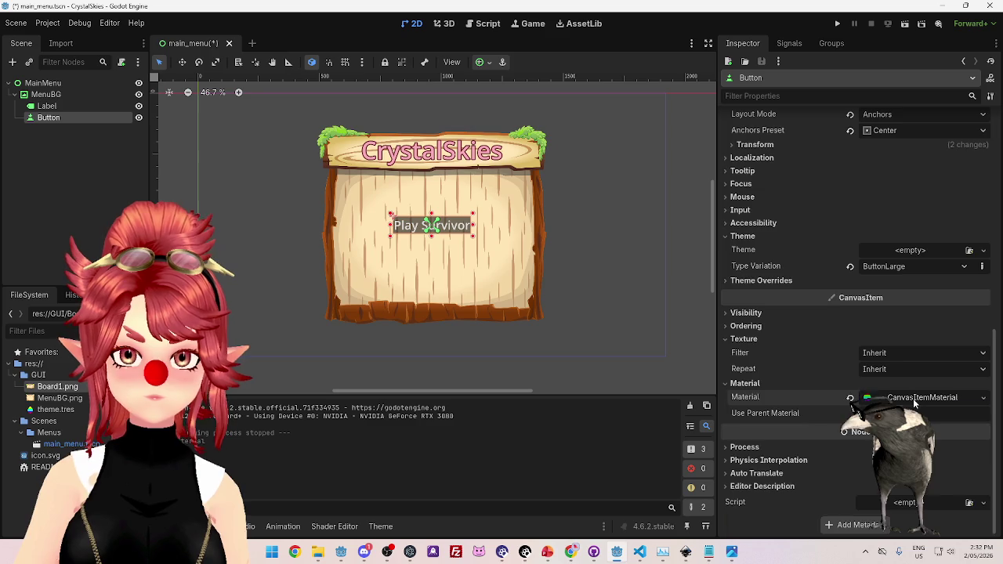
click(914, 401)
click(846, 292)
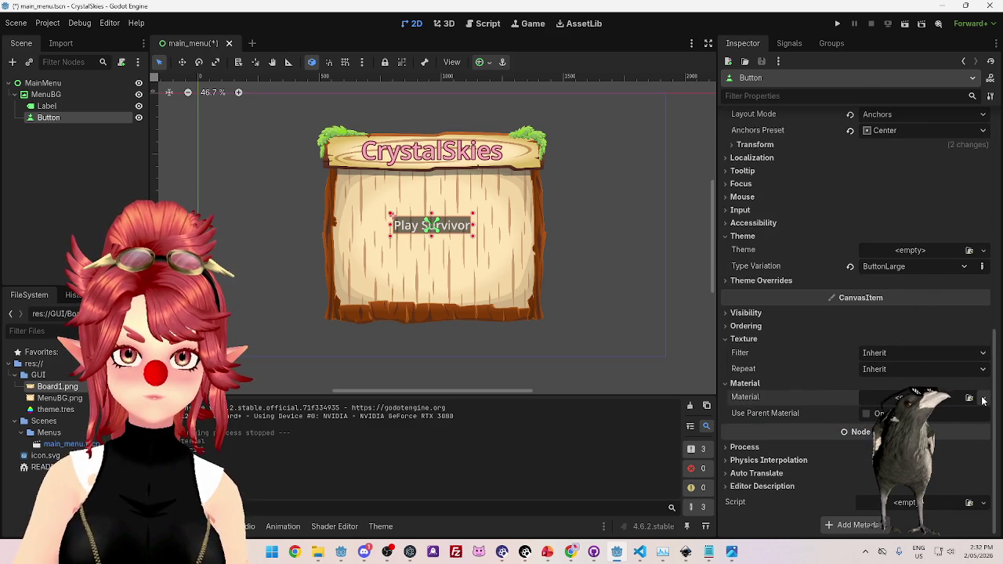
Review the Icon Behavior settings and MenuBG.png, then give the button a new ShaderMaterial.
scroll(940, 391, up, 2)
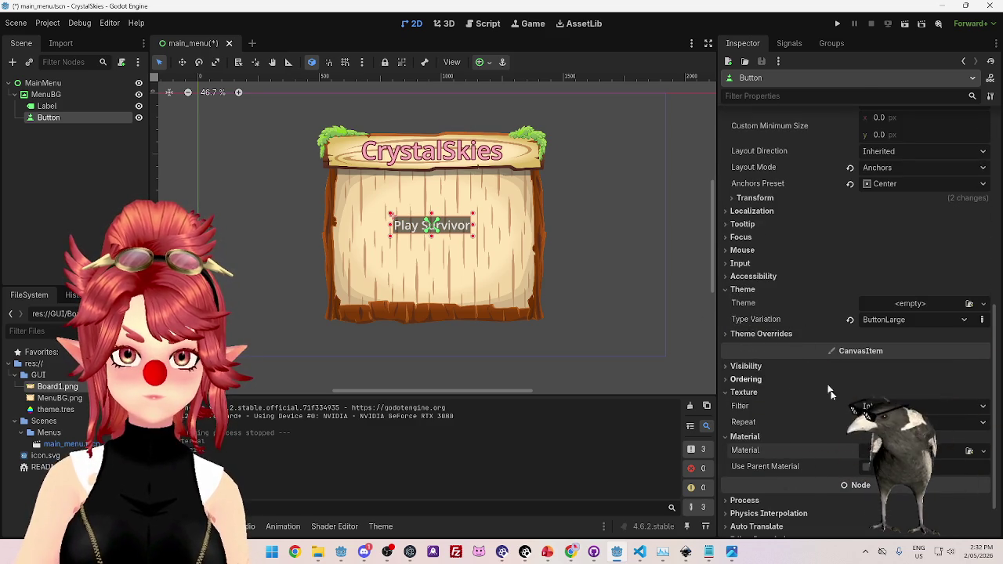
scroll(850, 431, up, 10)
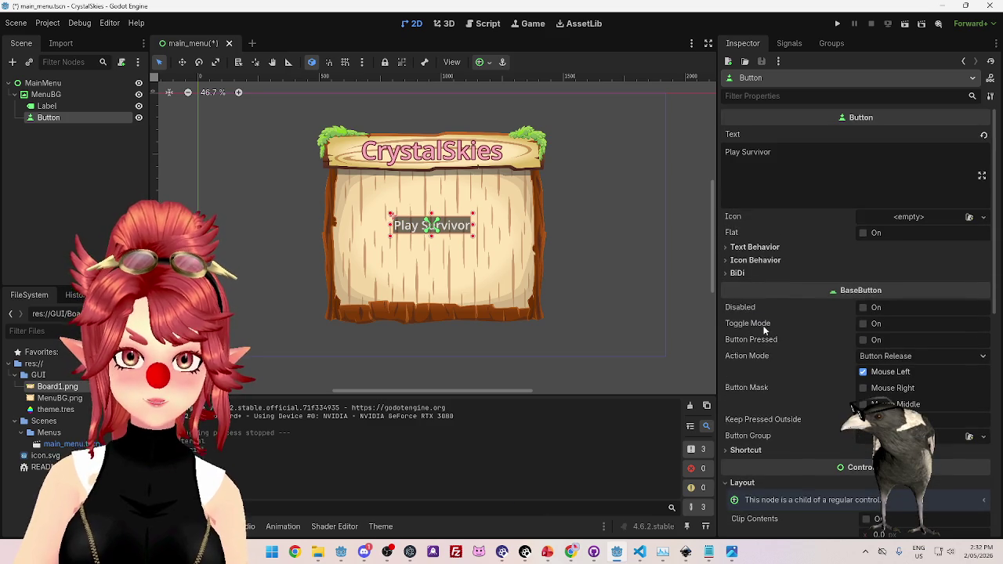
scroll(832, 344, down, 8)
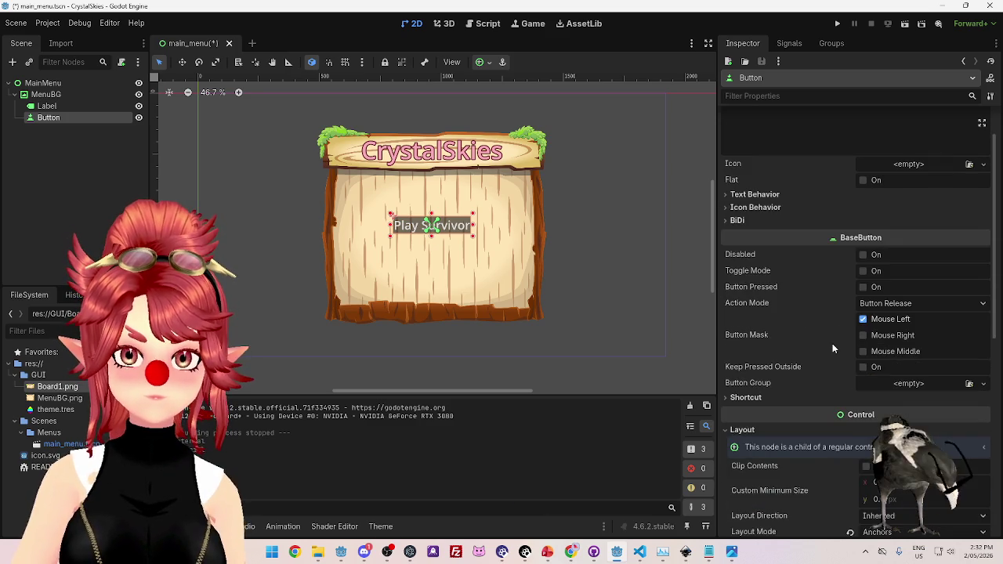
scroll(833, 356, up, 8)
click(729, 260)
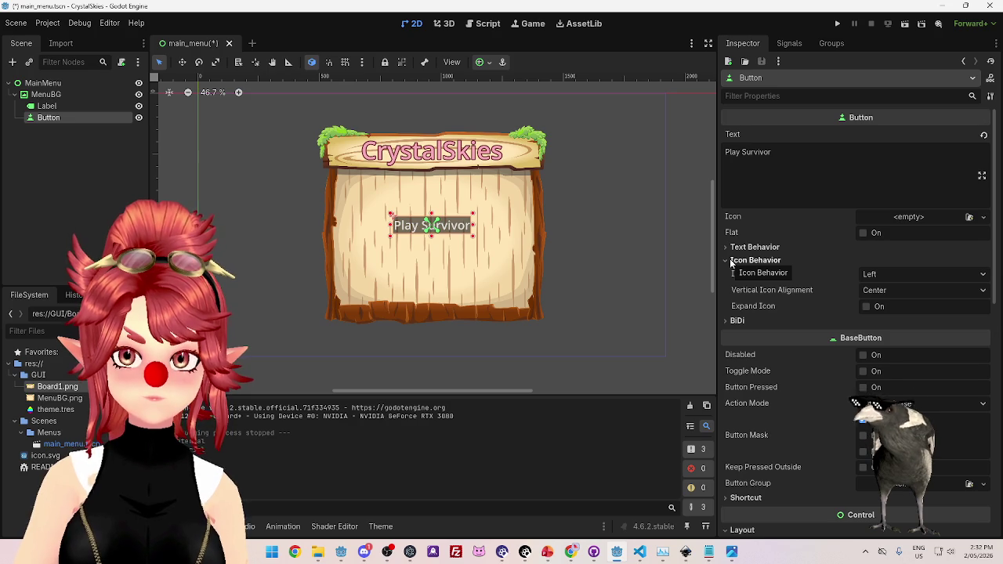
click(730, 261)
scroll(796, 367, down, 5)
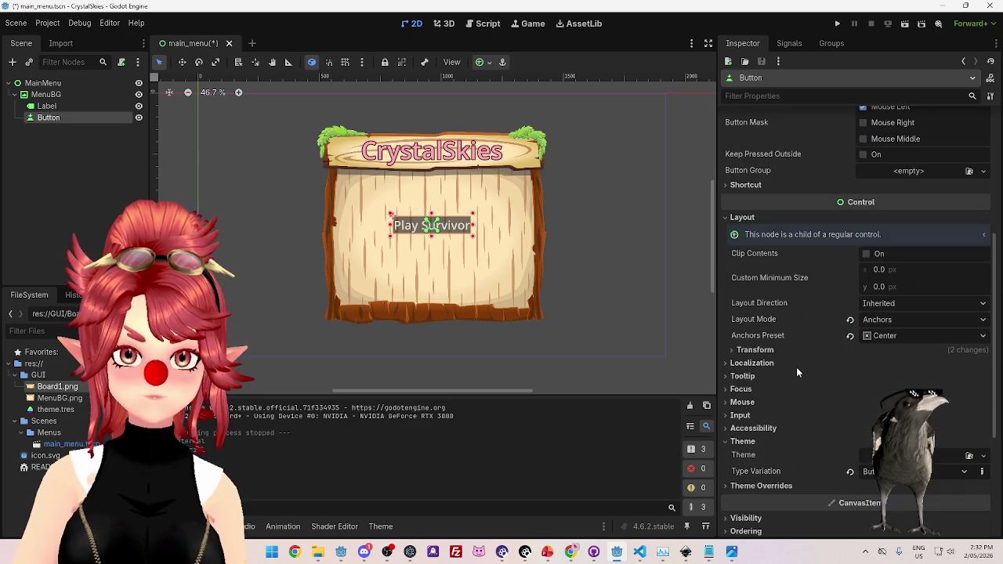
click(62, 399)
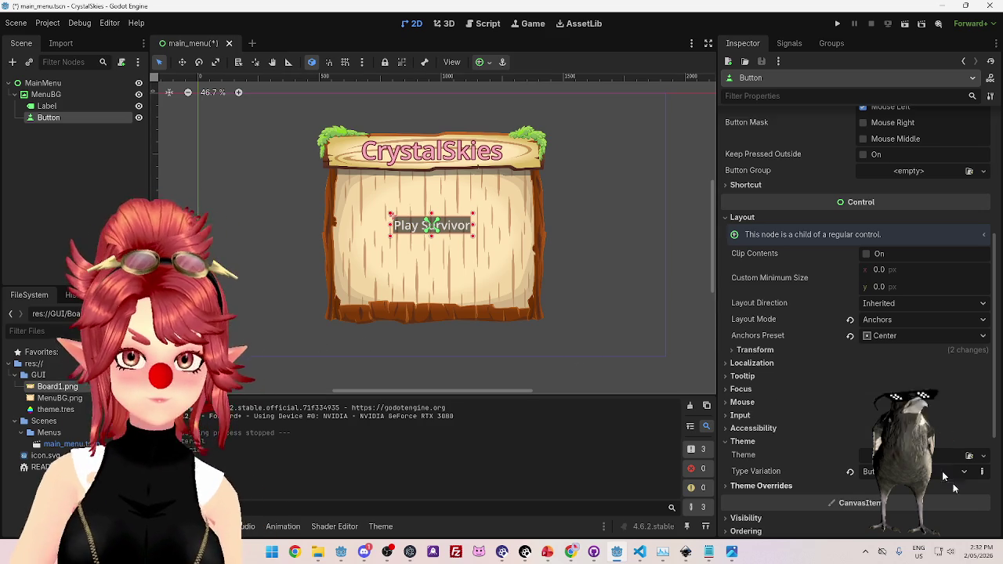
scroll(811, 379, down, 3)
scroll(754, 353, down, 3)
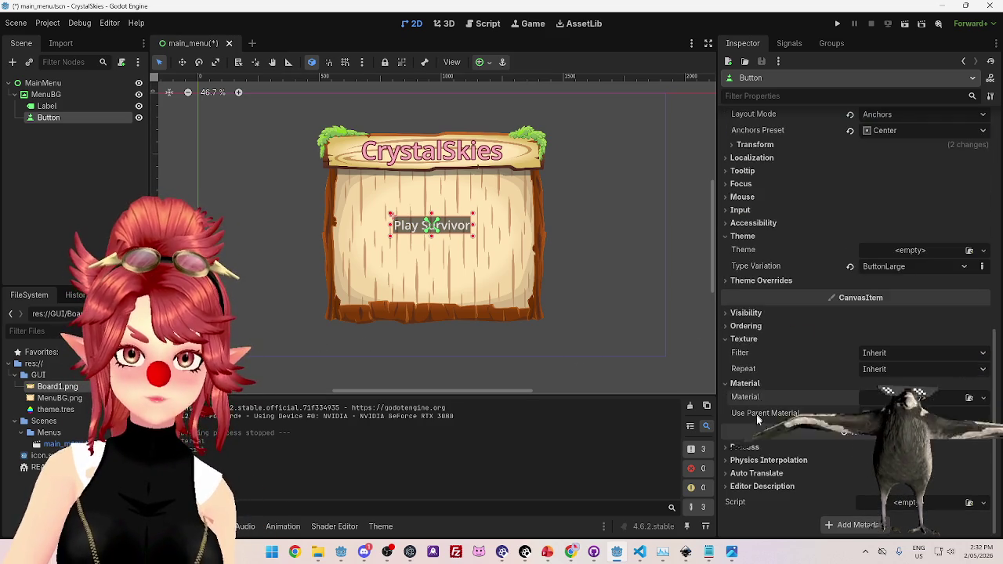
click(880, 397)
Create a new shader saved as res://GUI/Button1.gdshader for the button's ShaderMaterial.
scroll(862, 391, down, 4)
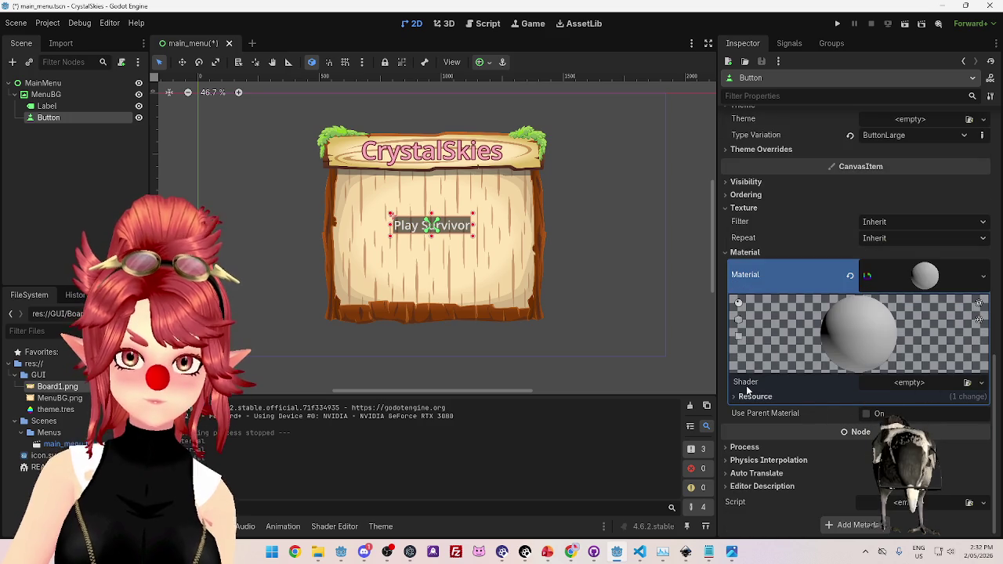
click(907, 384)
click(944, 400)
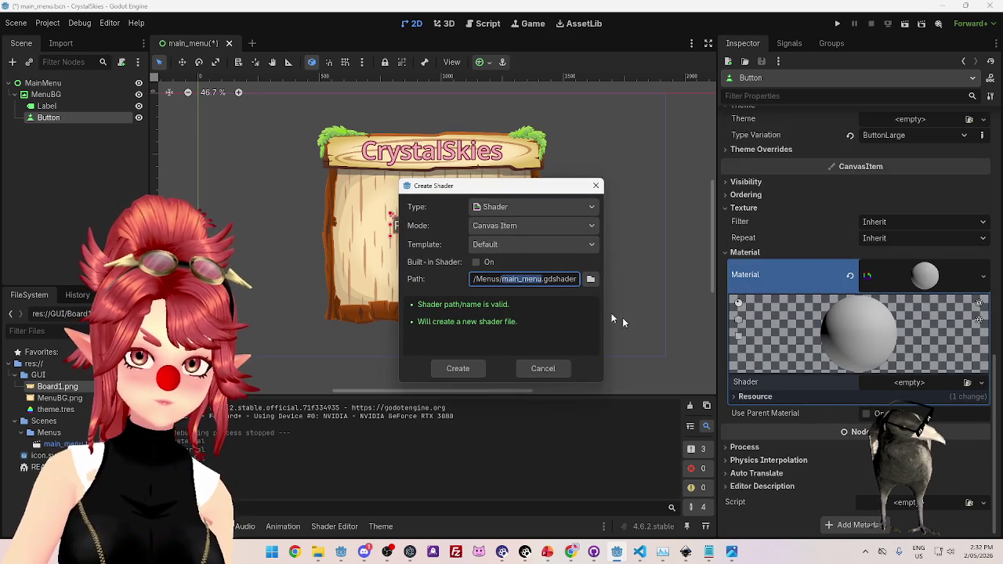
click(589, 281)
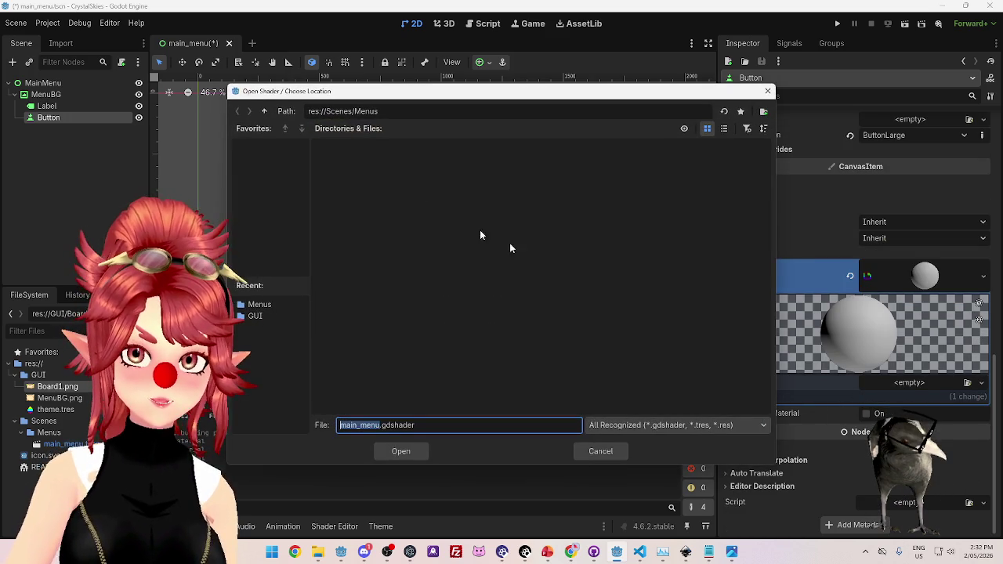
click(264, 110)
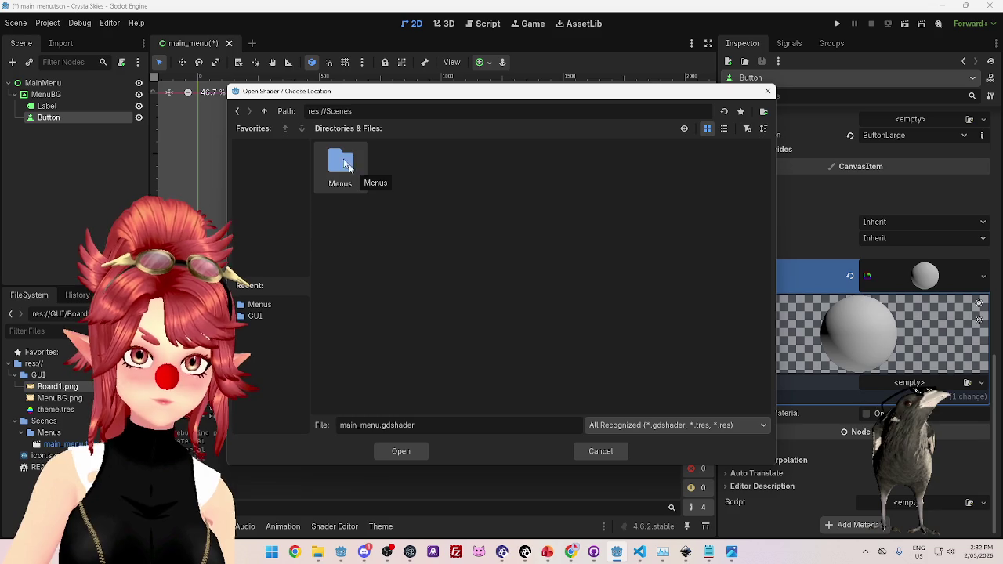
click(264, 111)
double_click(345, 165)
text(B)
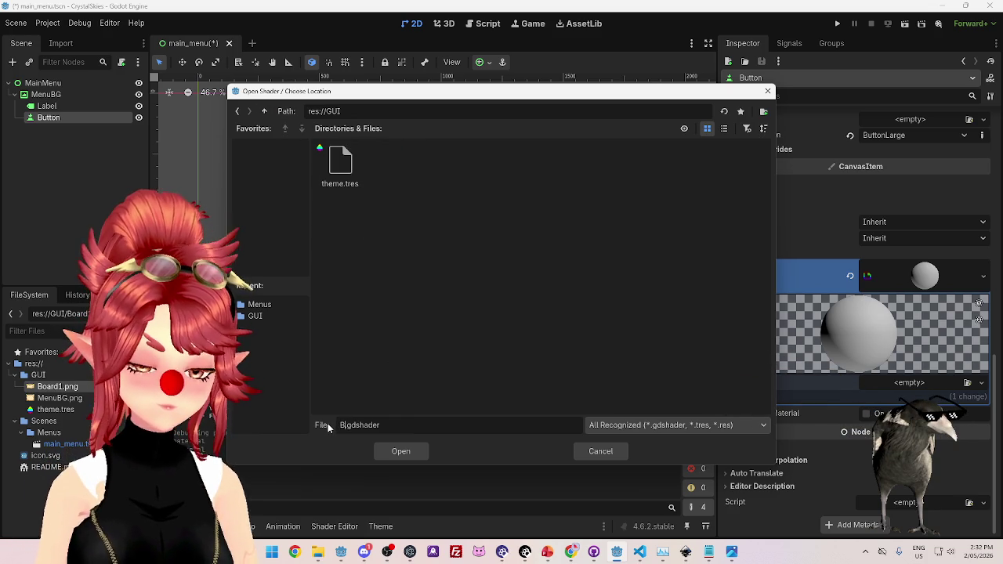
text(utton1)
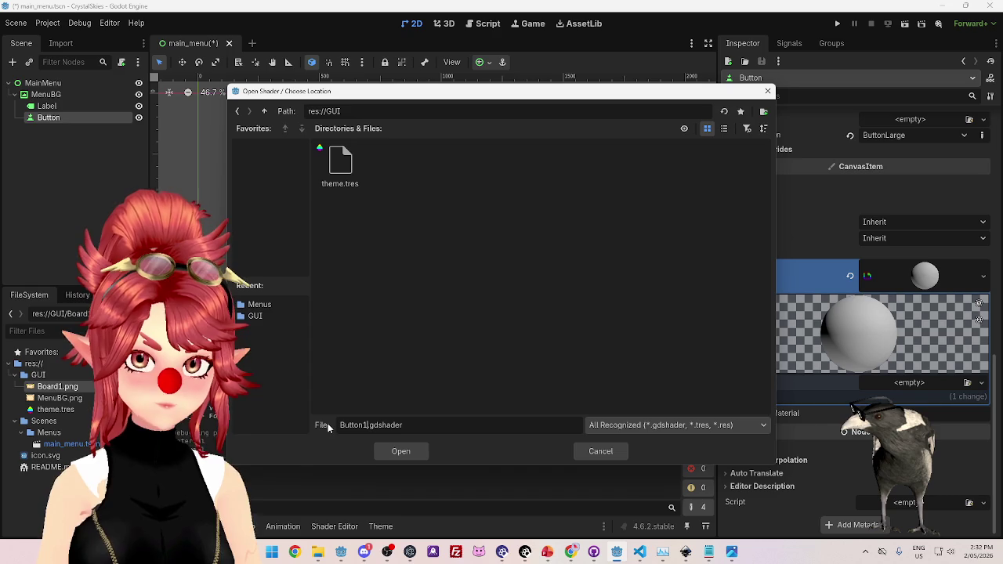
click(403, 449)
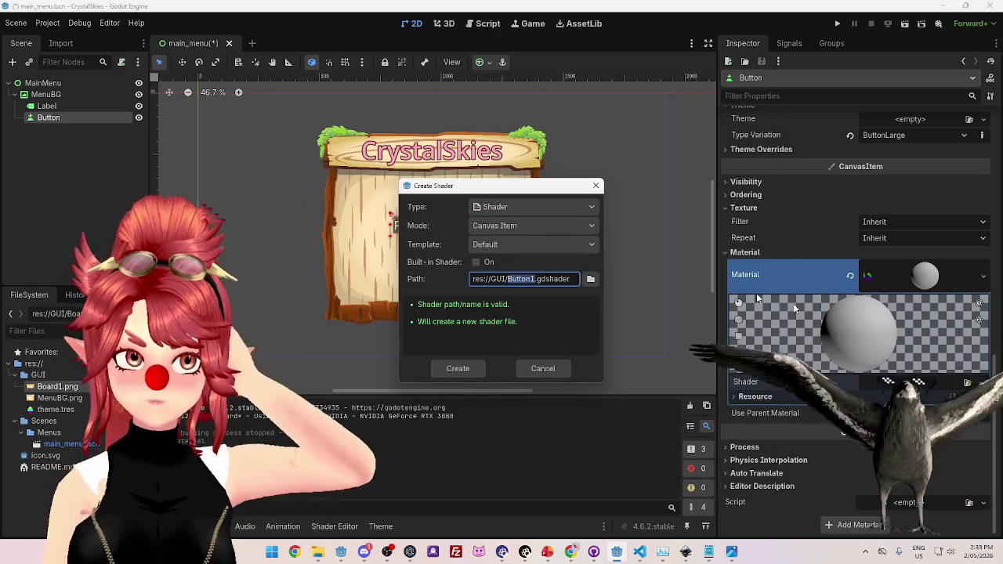
click(468, 374)
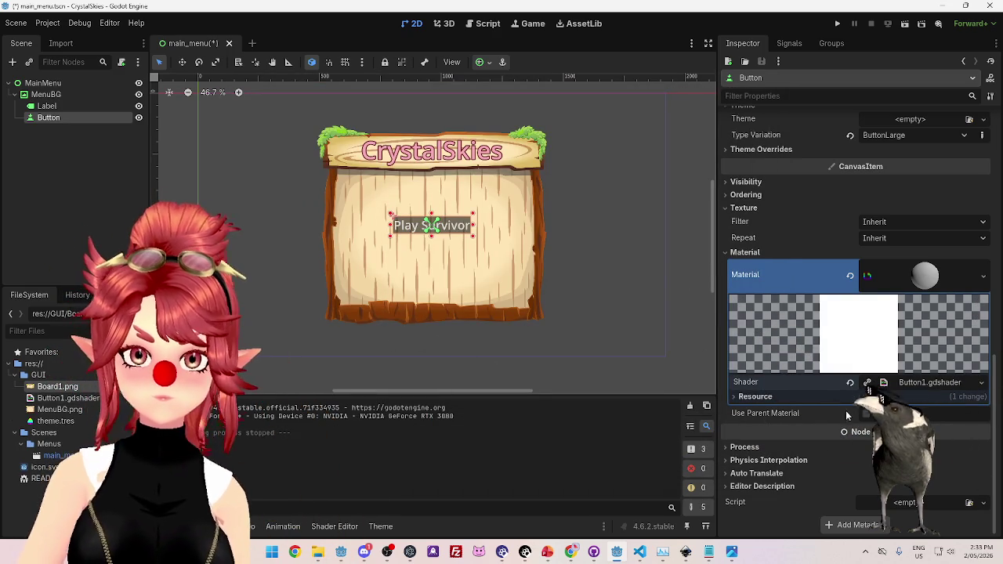
Inspect the ShaderMaterial's shader details, including its resource path and name.
click(917, 383)
click(838, 399)
click(839, 399)
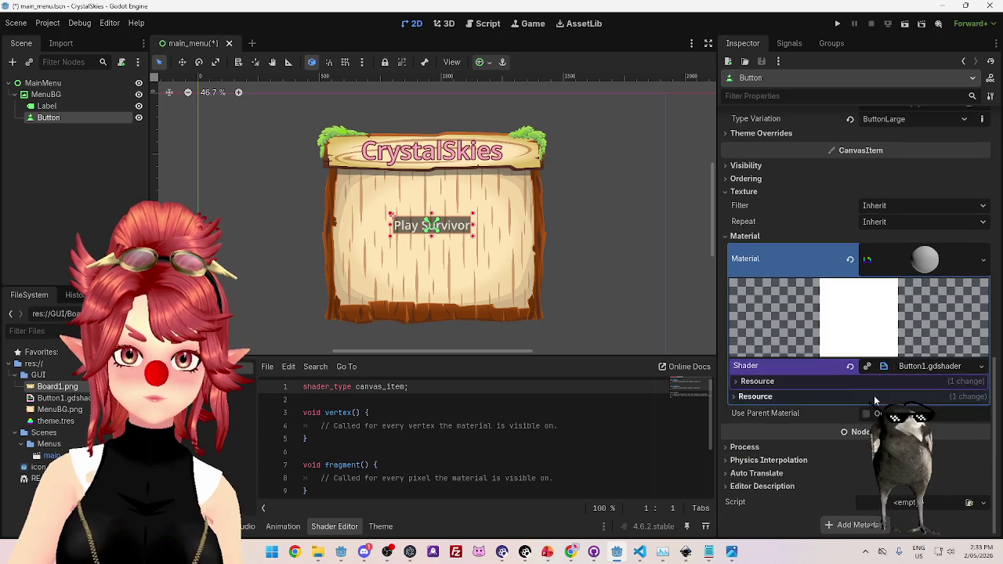
scroll(901, 396, up, 3)
scroll(900, 408, down, 2)
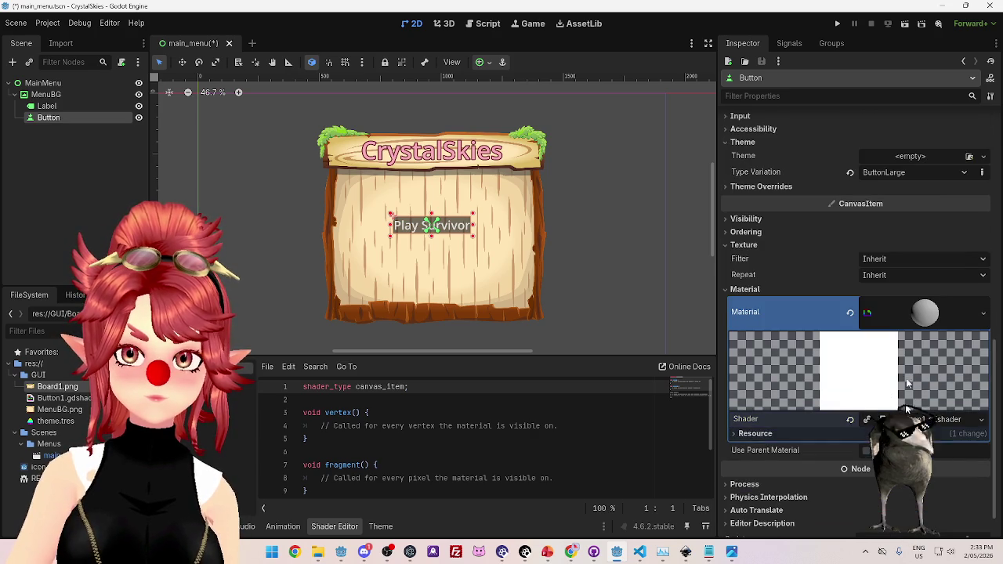
click(924, 312)
click(916, 397)
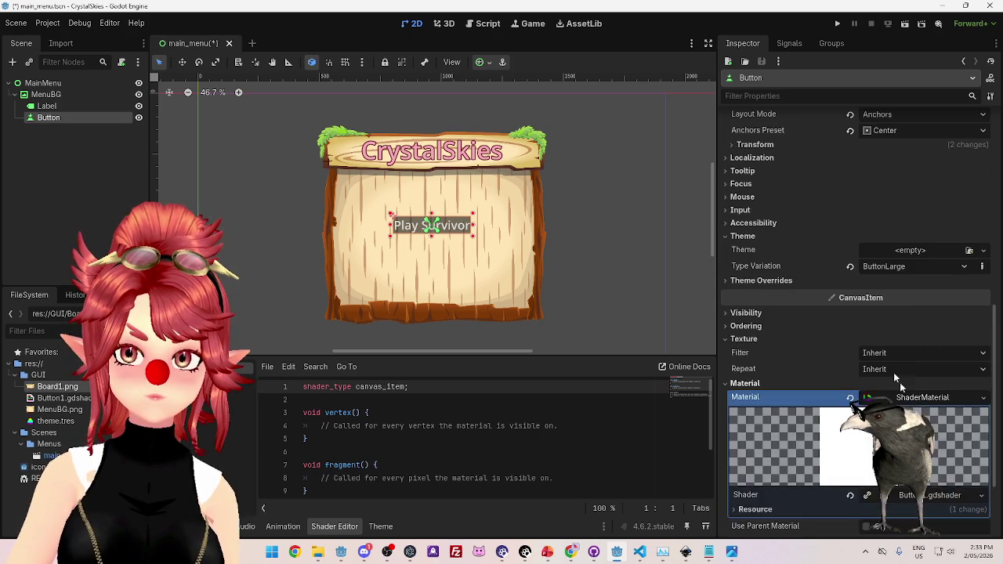
scroll(893, 392, down, 3)
click(922, 381)
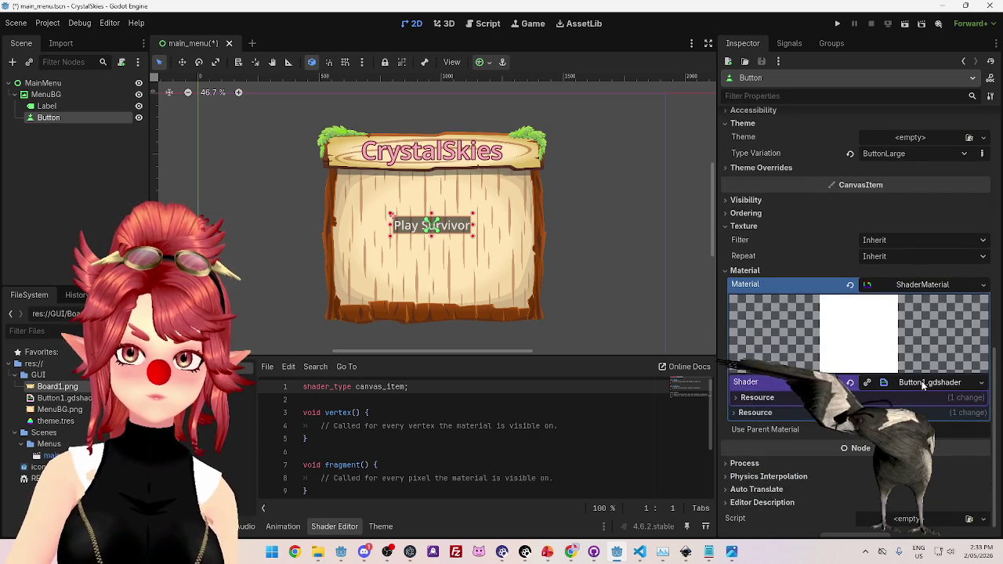
click(740, 412)
click(736, 398)
click(734, 394)
click(739, 413)
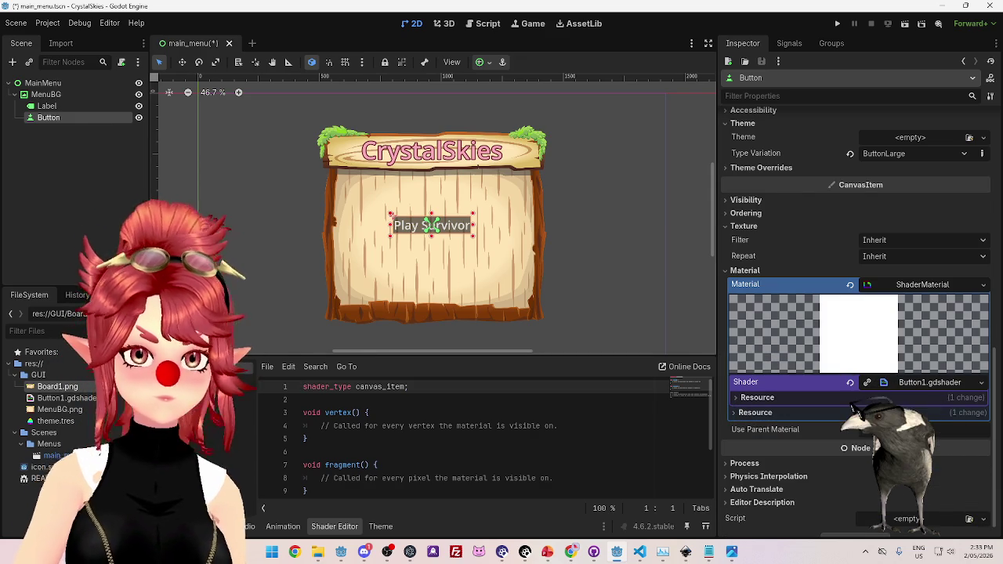
Delete Button1.gdshader from the res://GUI folder and confirm the removal.
click(67, 399)
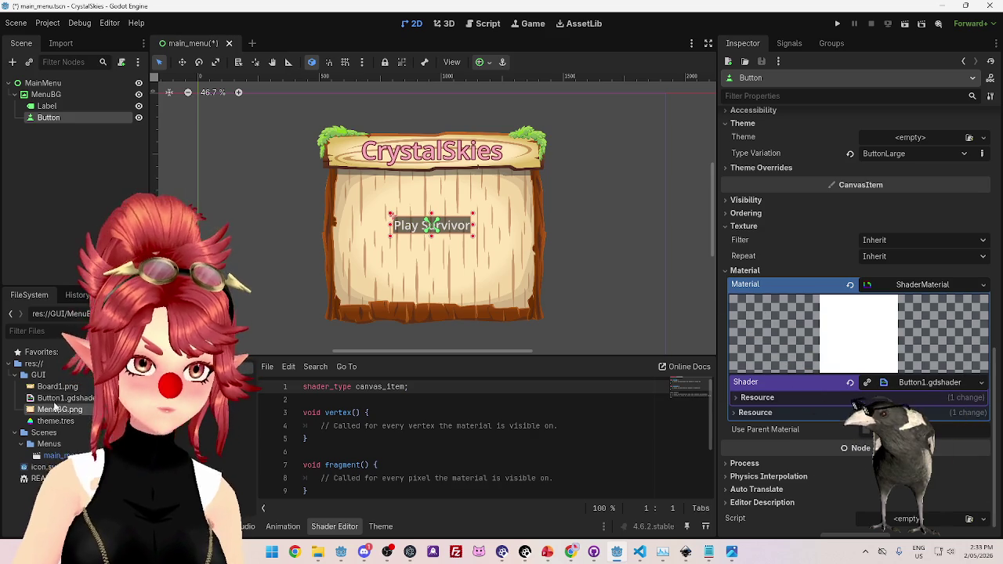
right_click(55, 400)
click(67, 423)
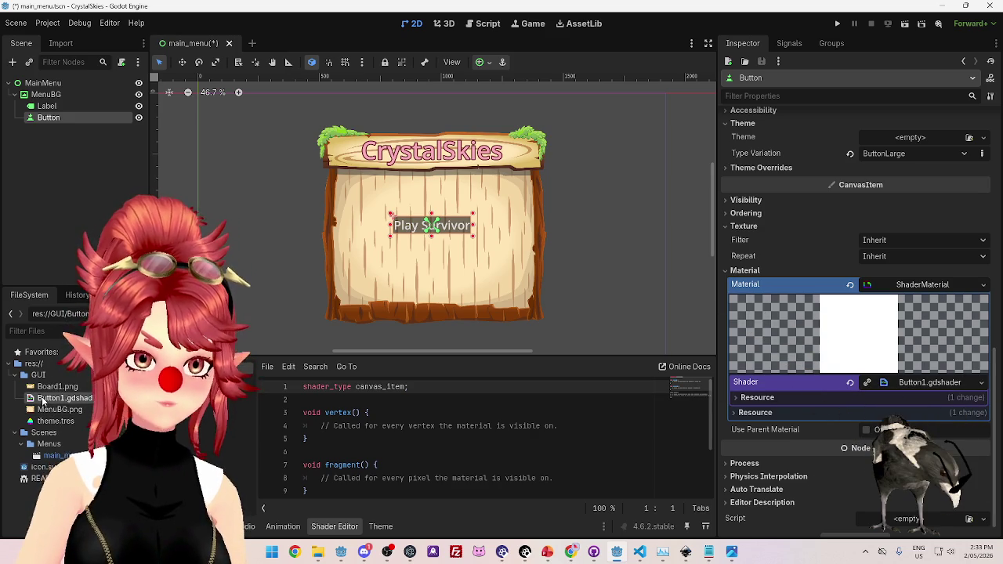
key(Delete)
click(422, 332)
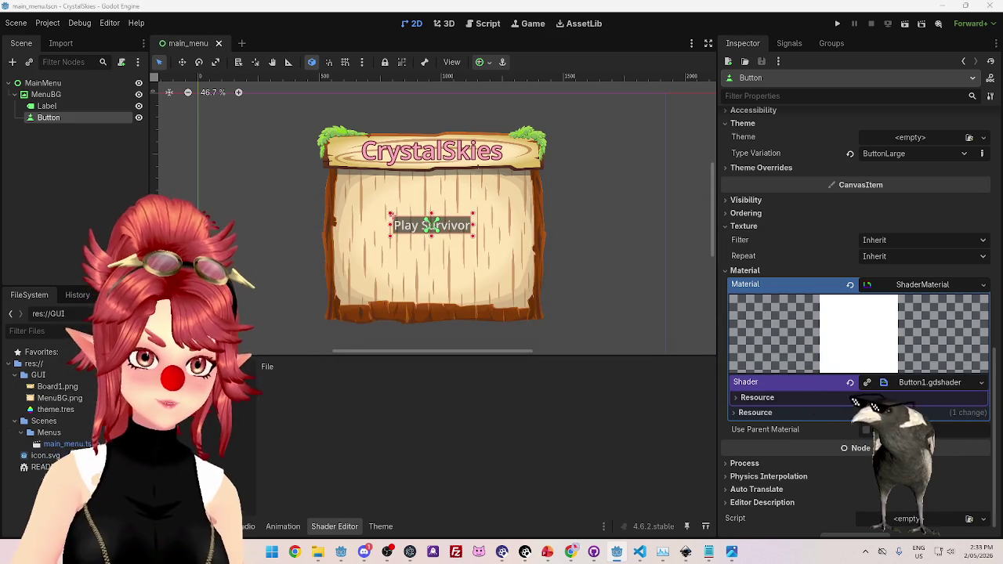
Revert the button's Material to empty and expand its Theme Overrides properties.
click(850, 284)
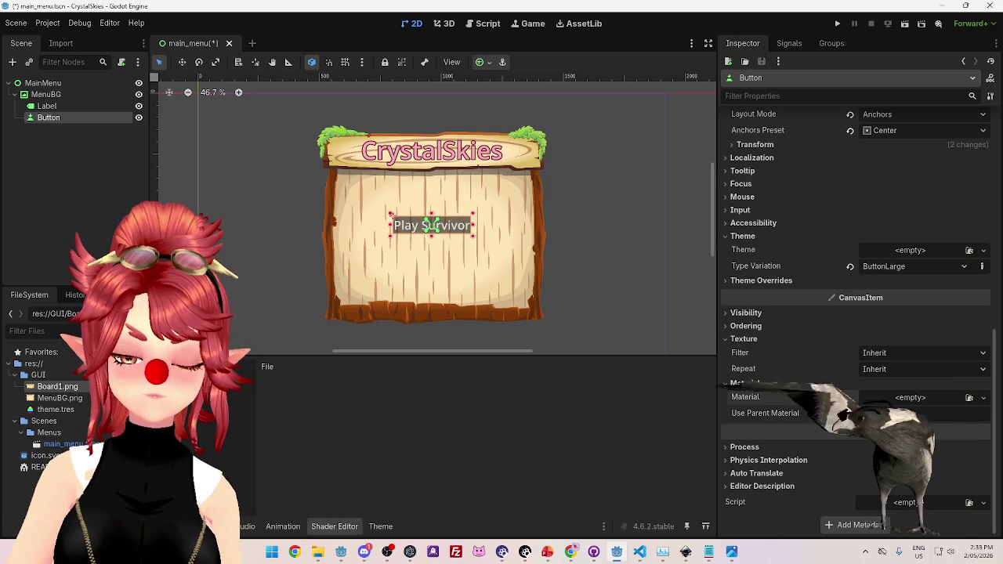
click(730, 338)
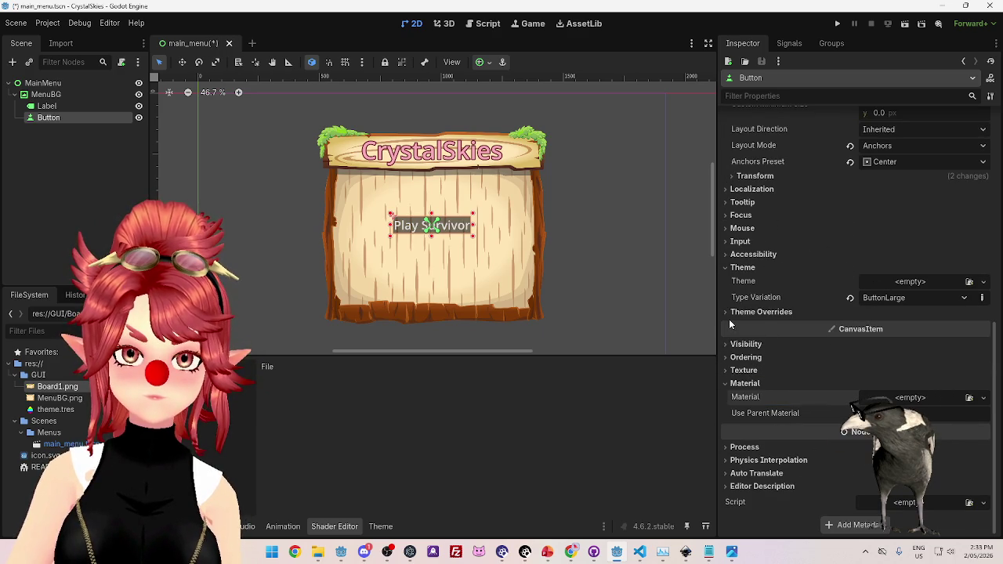
click(727, 268)
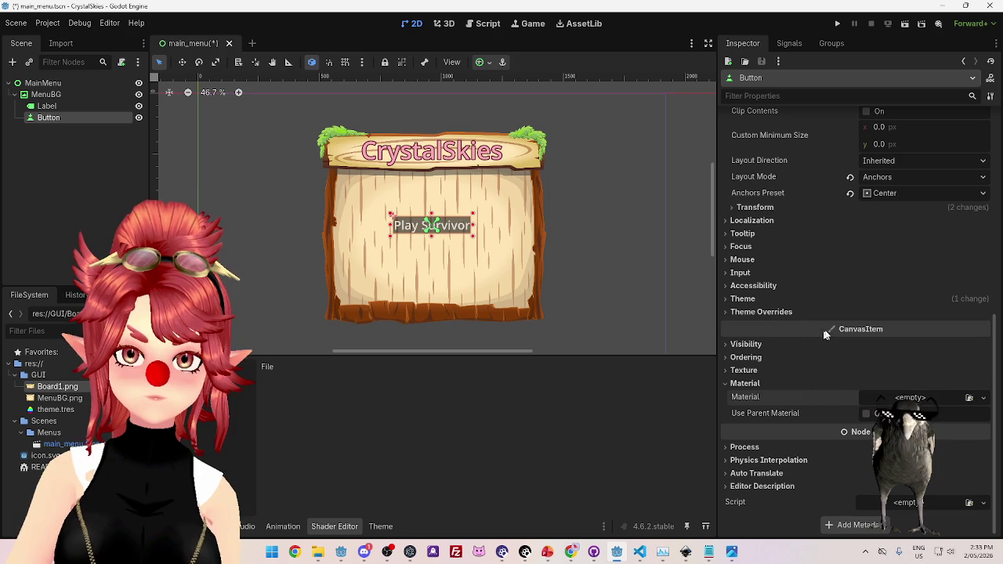
click(728, 312)
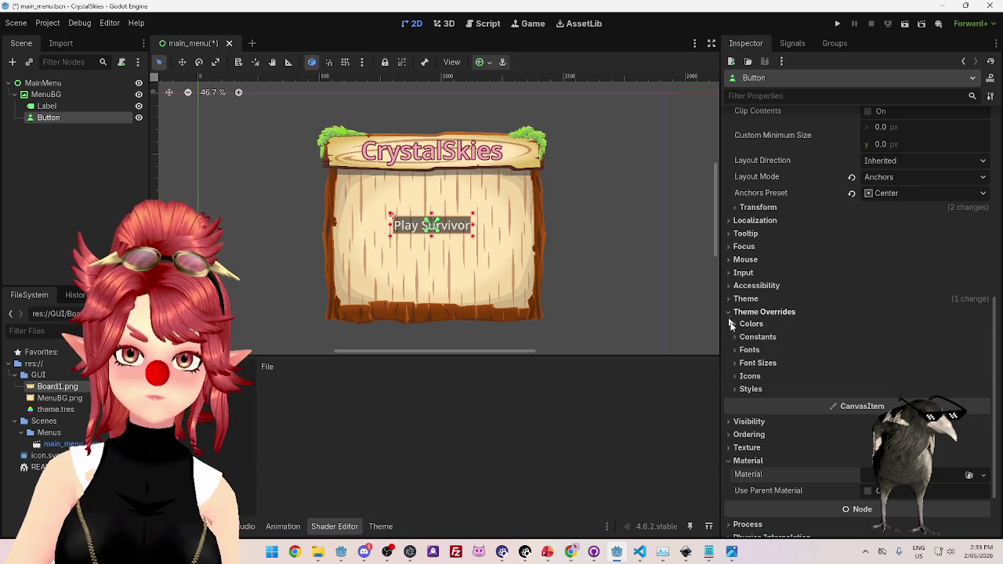
Expand the Theme properties and keep the button's type variation as ButtonLarge.
mouse_move(59, 392)
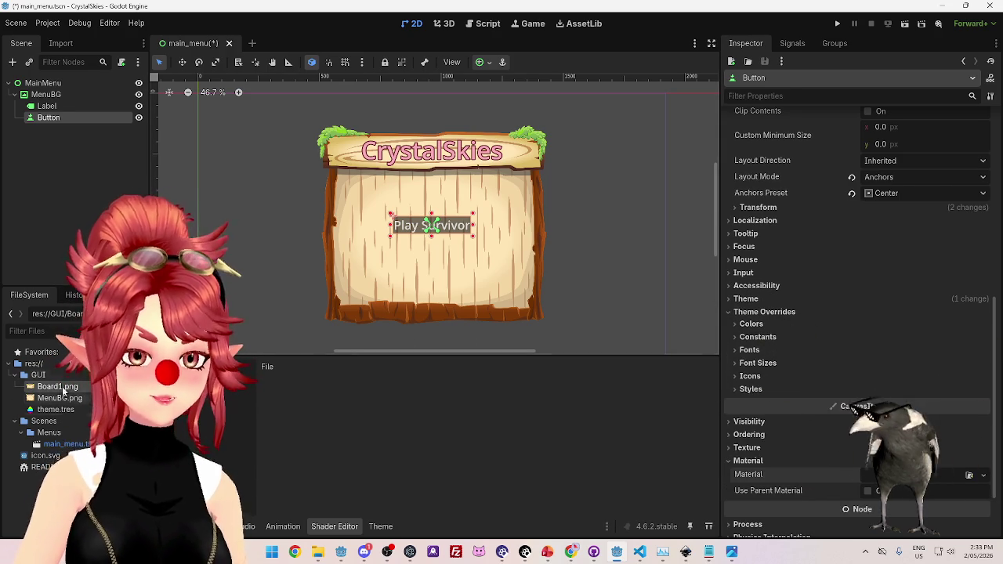
click(46, 106)
click(48, 118)
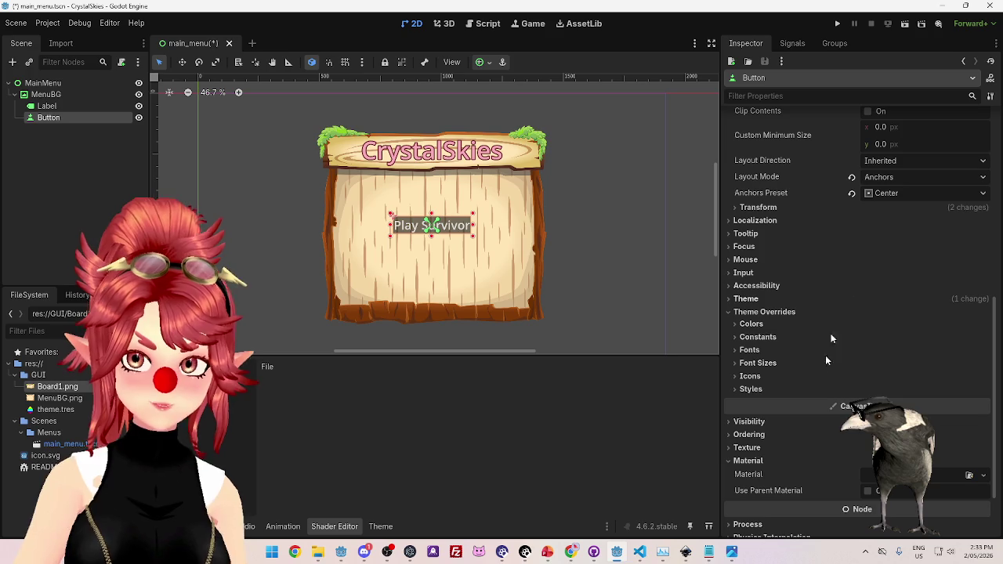
click(773, 299)
click(896, 330)
click(893, 356)
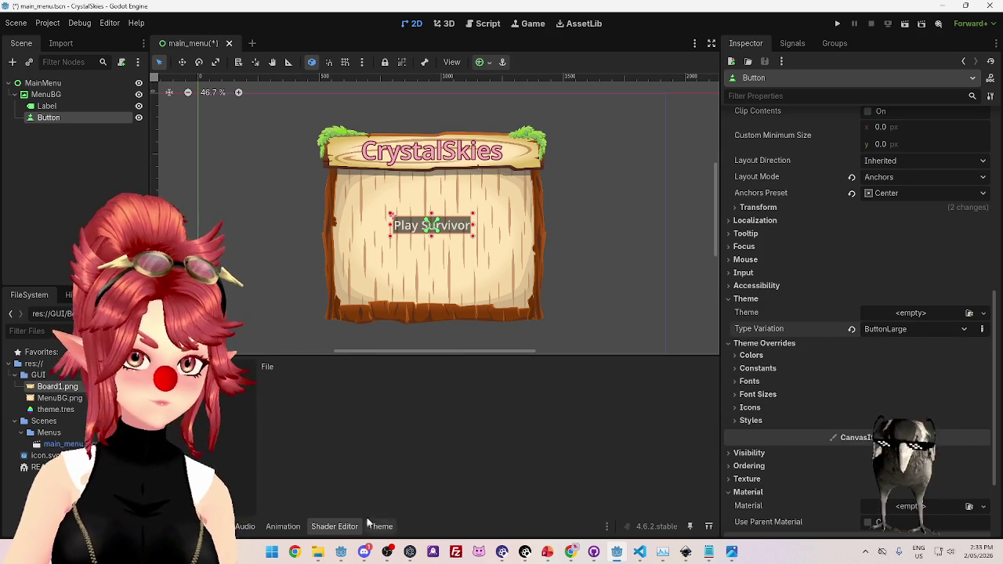
In the theme editor, set the Button type's icon to Board1.png.
click(368, 526)
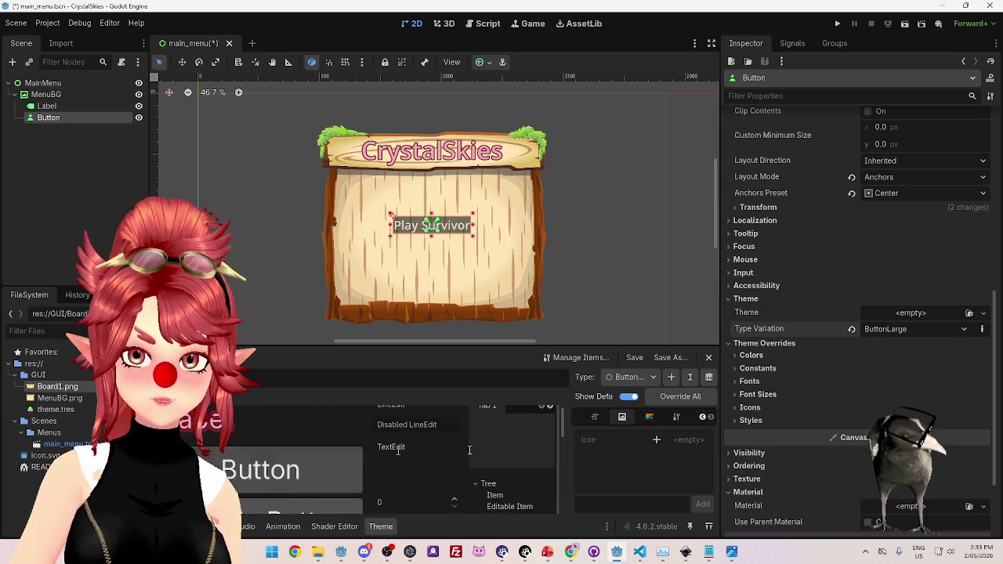
click(255, 474)
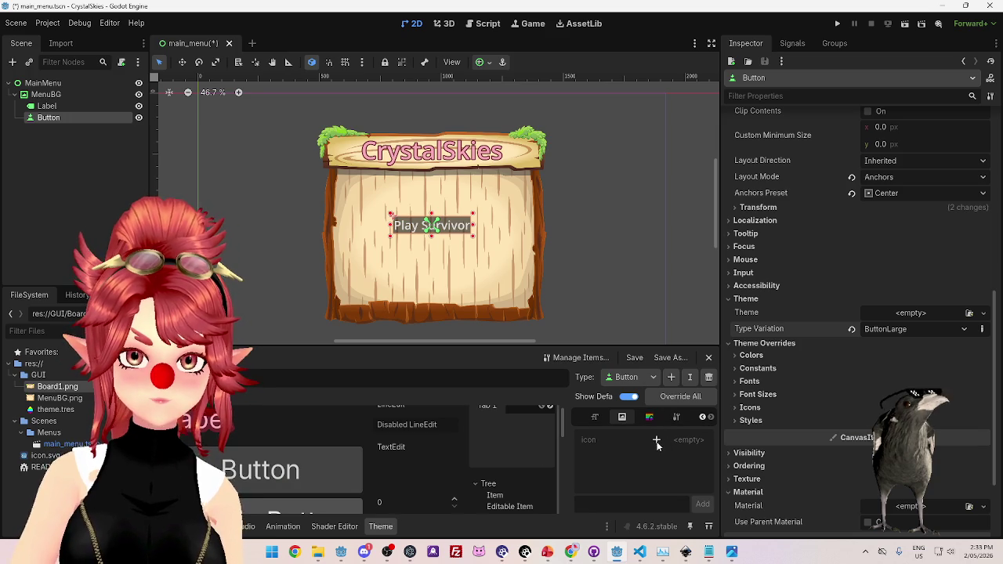
click(658, 442)
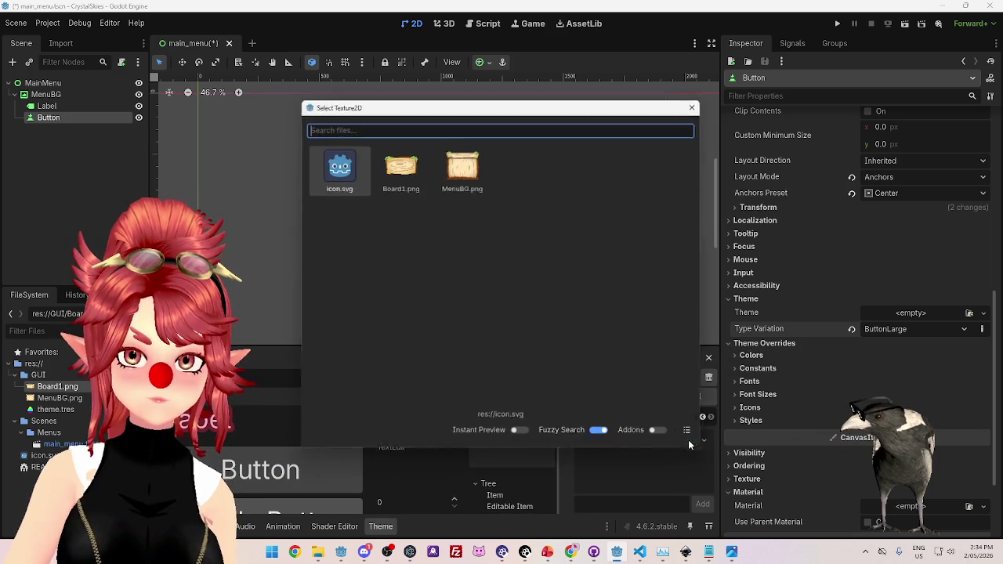
double_click(399, 164)
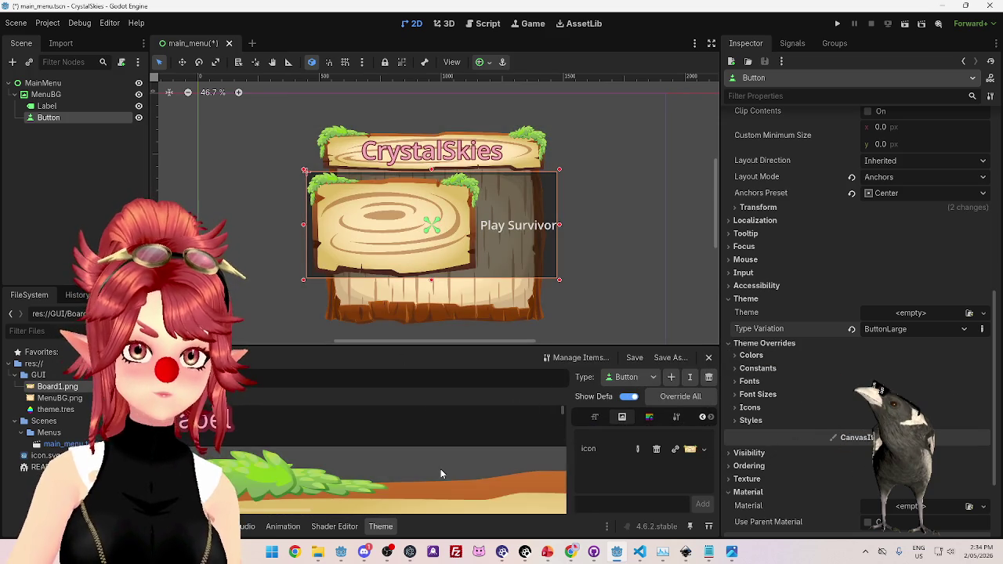
scroll(435, 463, down, 2)
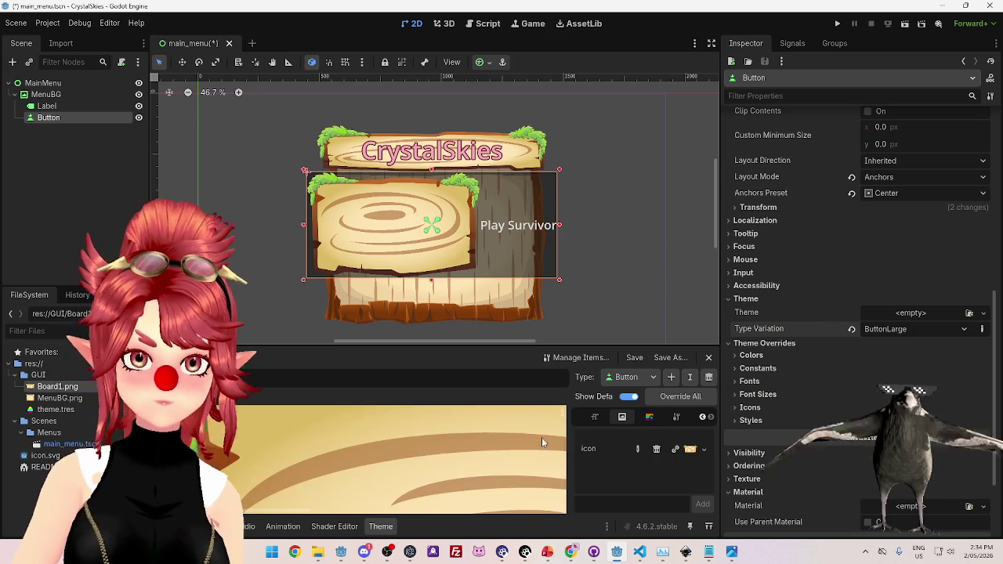
scroll(501, 454, up, 2)
scroll(492, 461, up, 3)
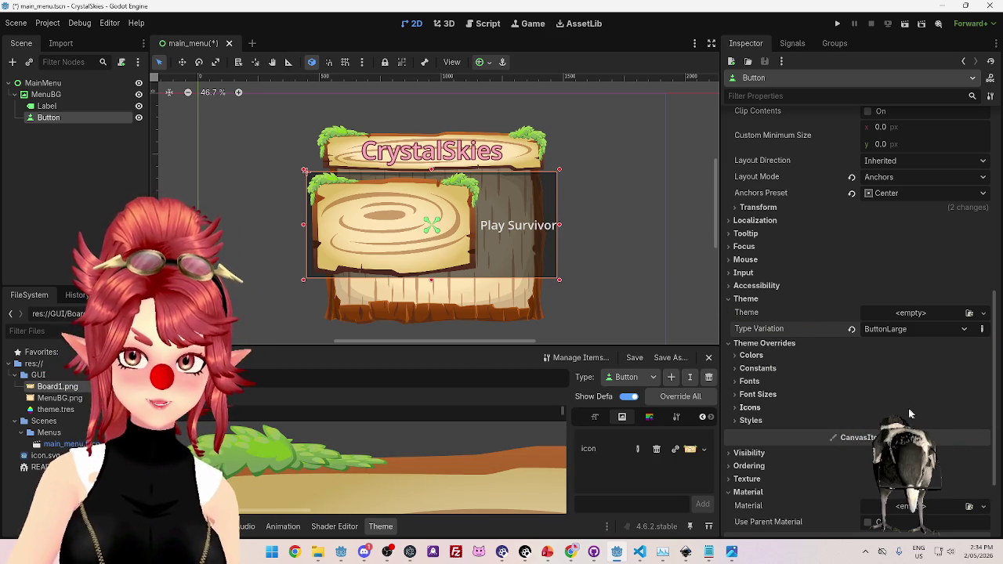
scroll(930, 411, up, 5)
scroll(830, 352, down, 4)
scroll(816, 350, down, 4)
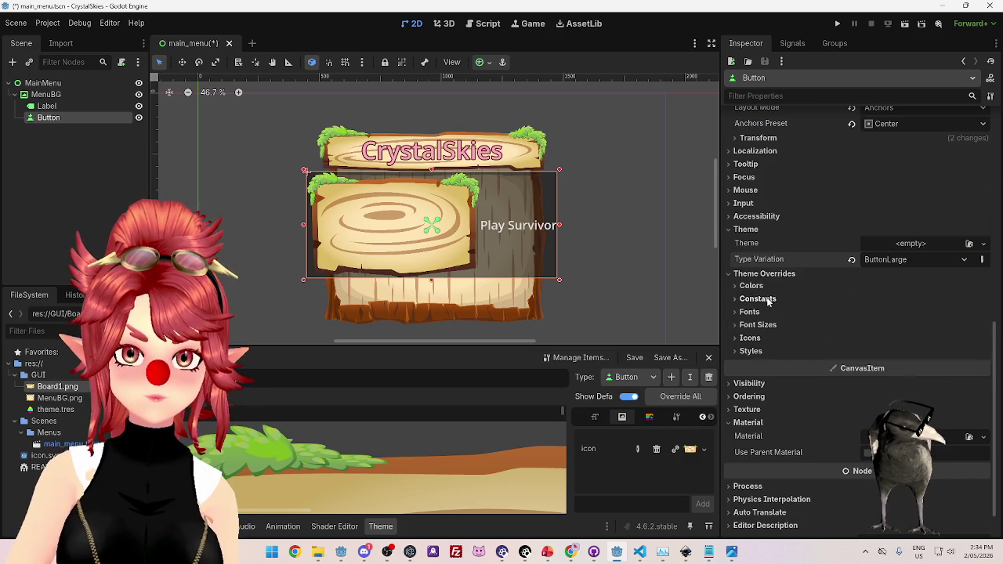
Collapse the Theme and Theme Overrides sections and expand the button's Layout > Transform properties.
click(745, 229)
click(750, 243)
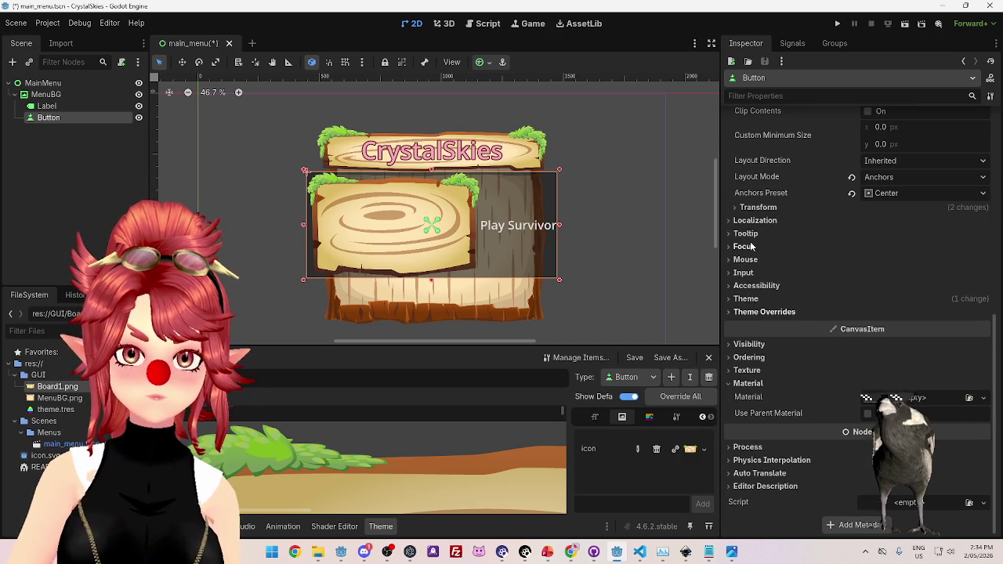
scroll(760, 353, up, 3)
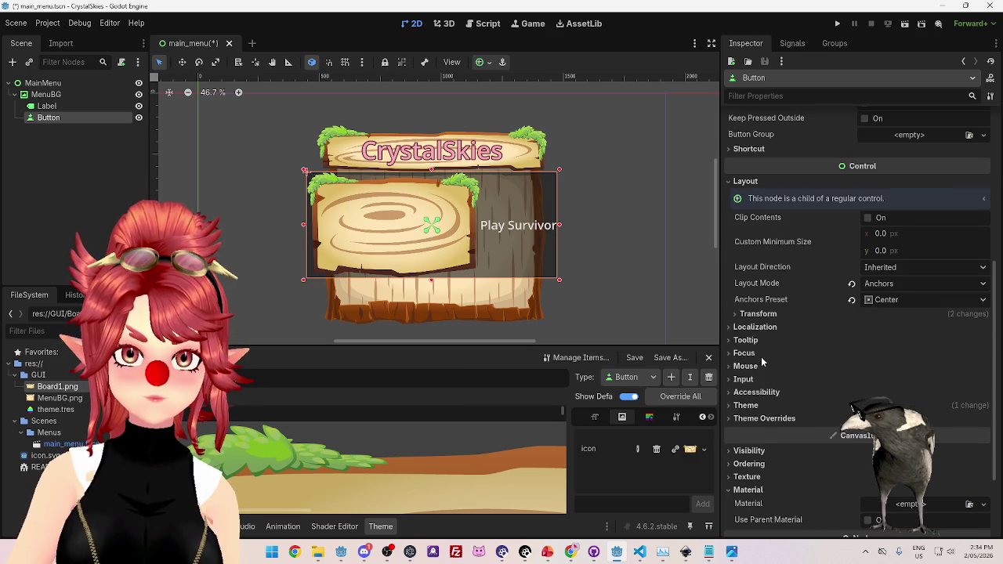
click(756, 313)
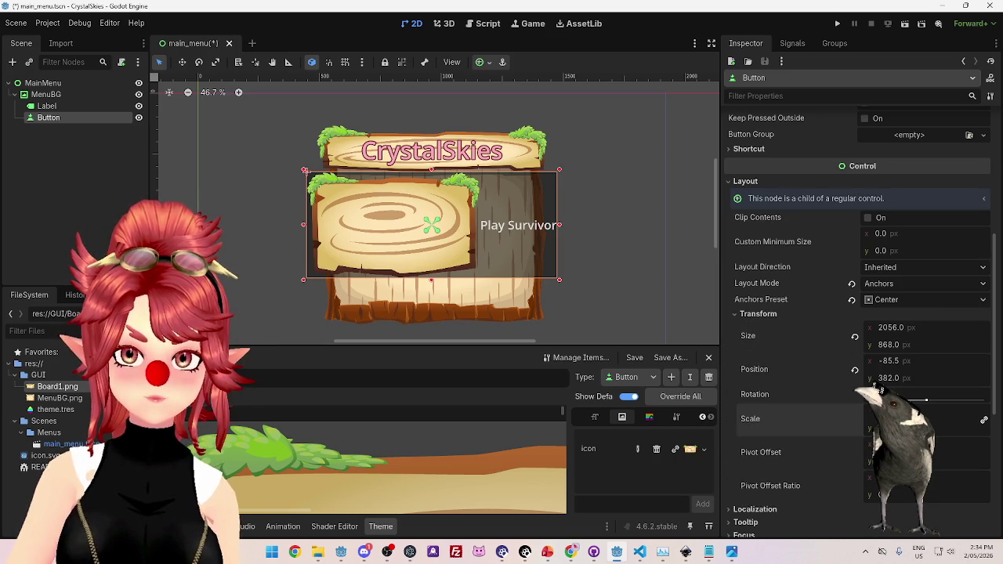
Scale the Play Survivor button down to 0.2, undoing a trial scale of 4.
key(Tab)
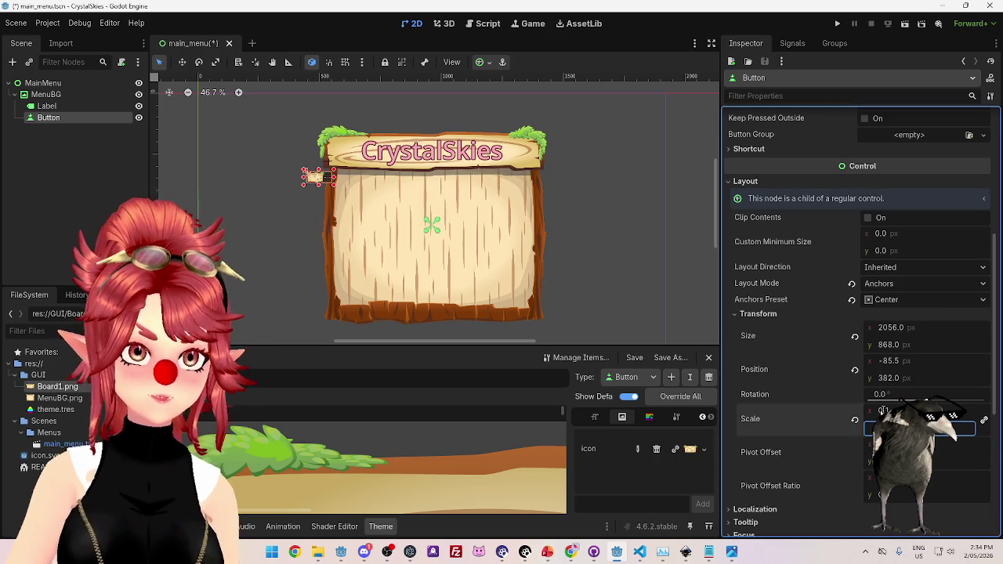
text(0.2)
key(Return)
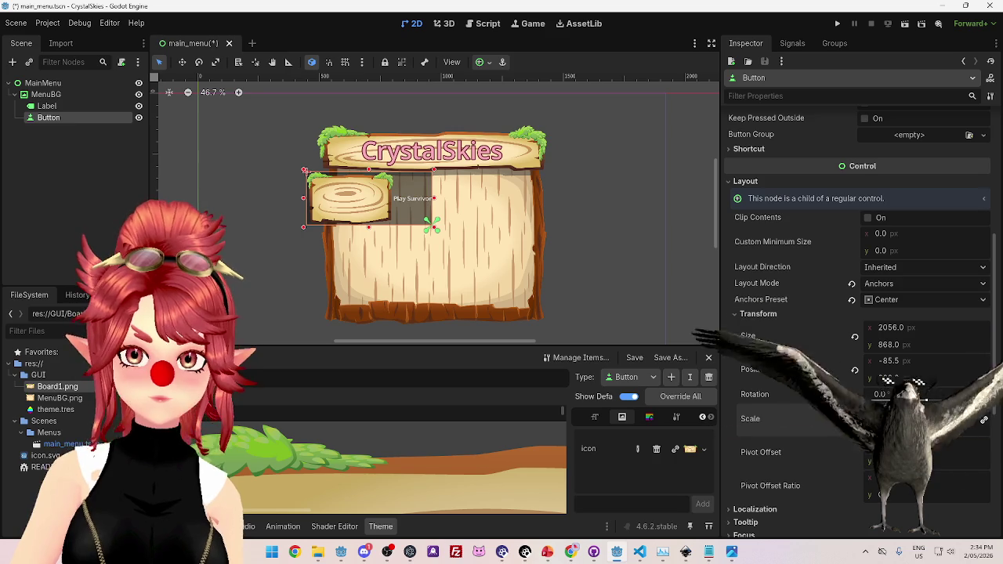
key(ctrl+z)
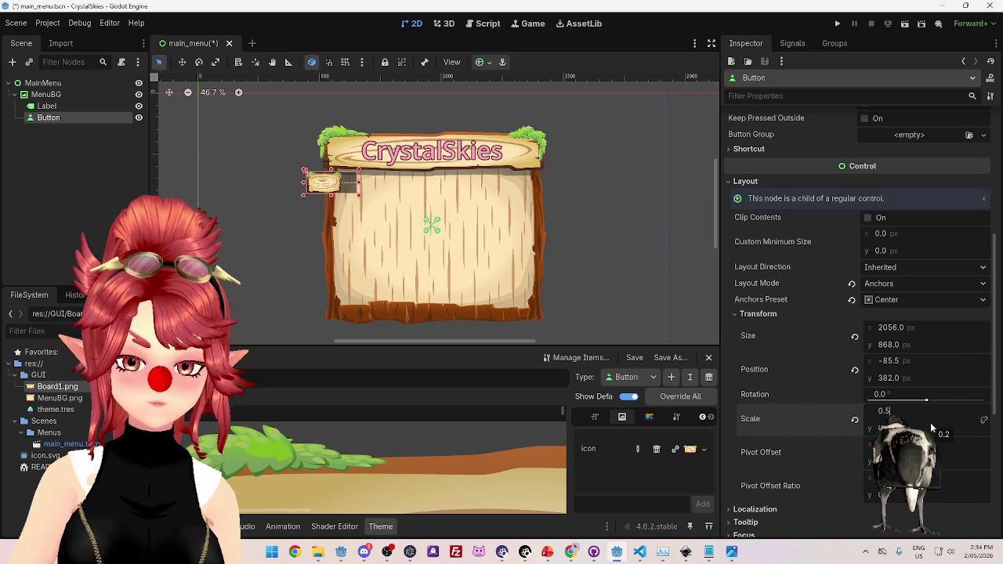
text(4)
key(Return)
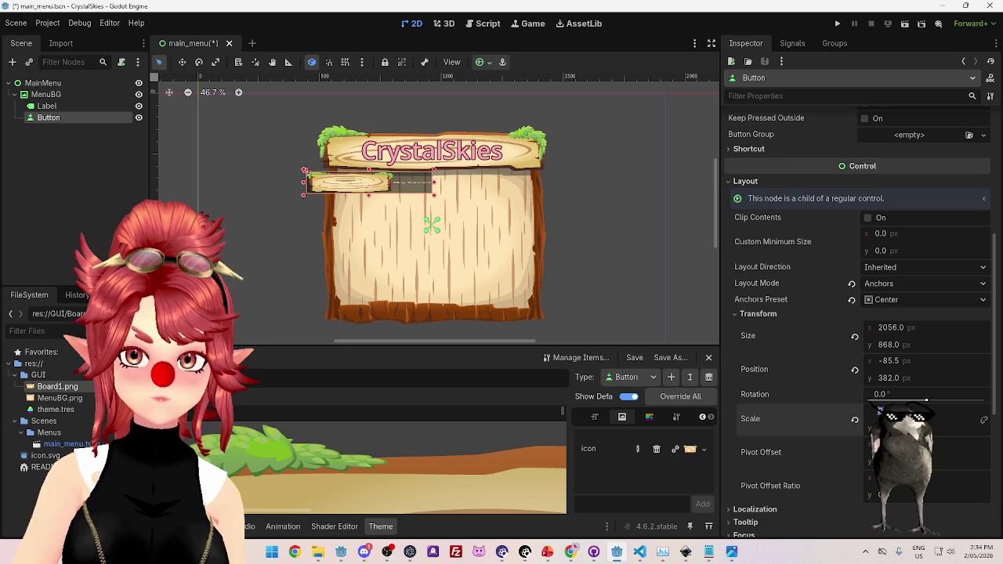
key(ctrl+z)
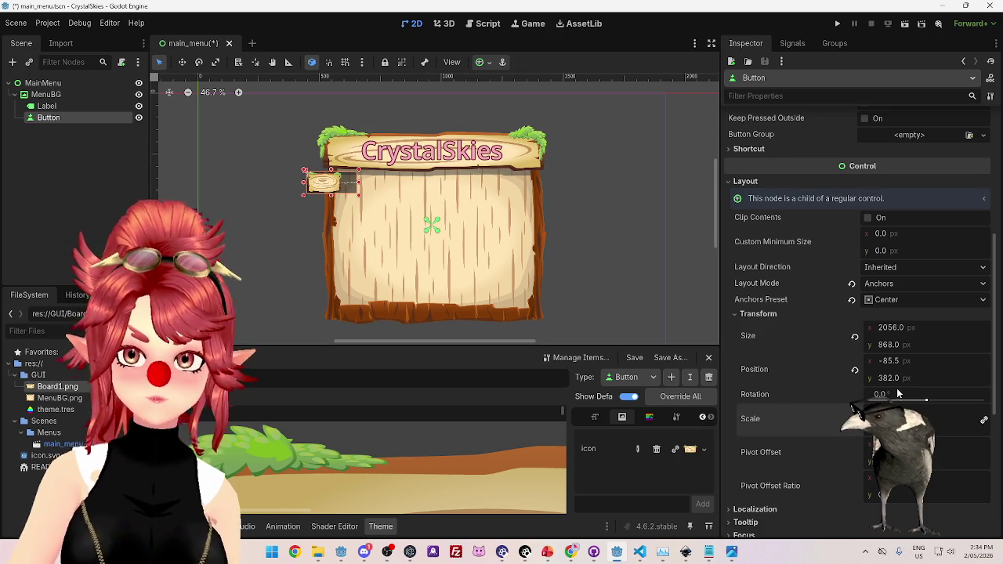
Return to the top of the Inspector and select the button's 'Play Survivor' text field.
scroll(459, 458, up, 1)
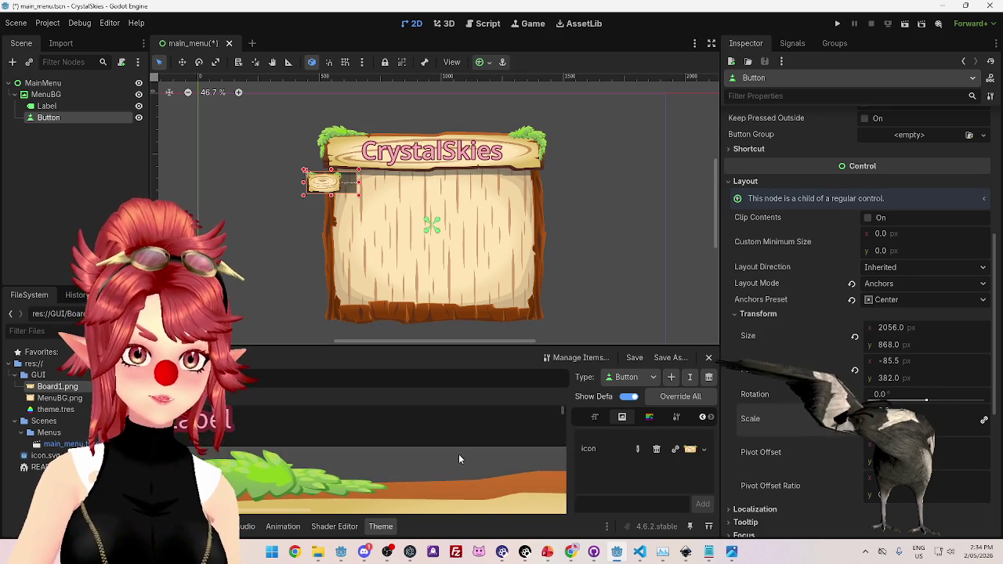
scroll(459, 459, up, 1)
scroll(776, 180, up, 5)
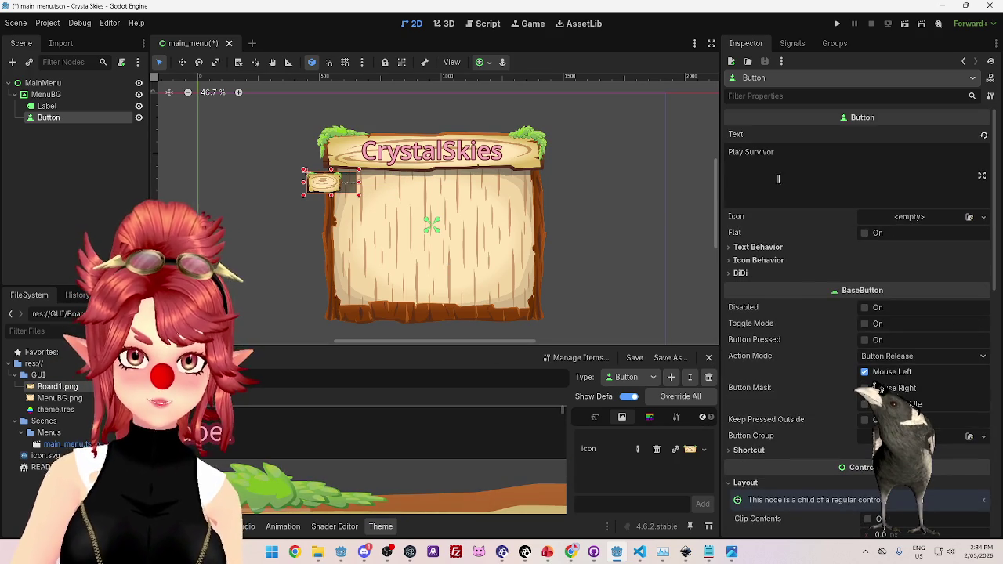
click(776, 180)
scroll(350, 188, up, 5)
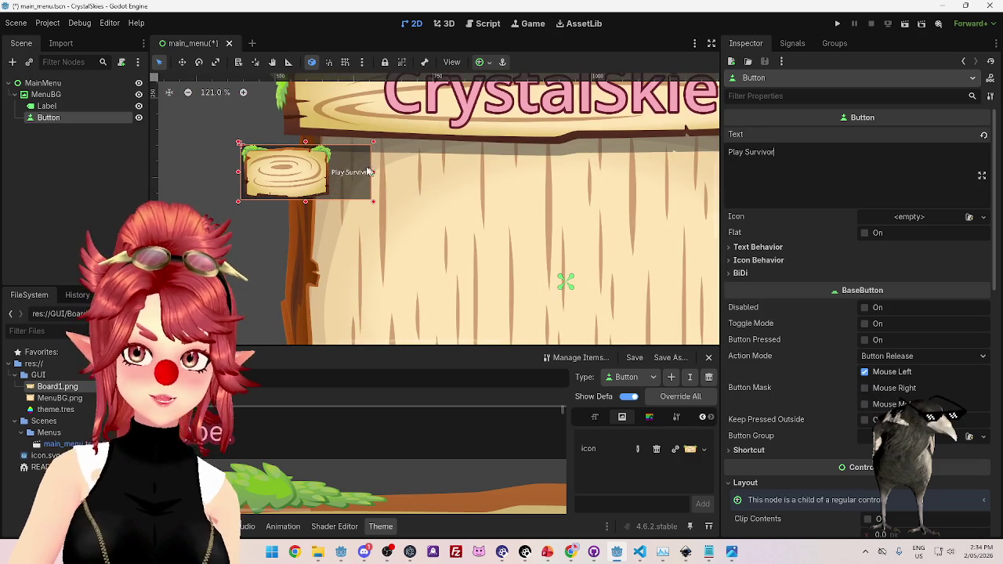
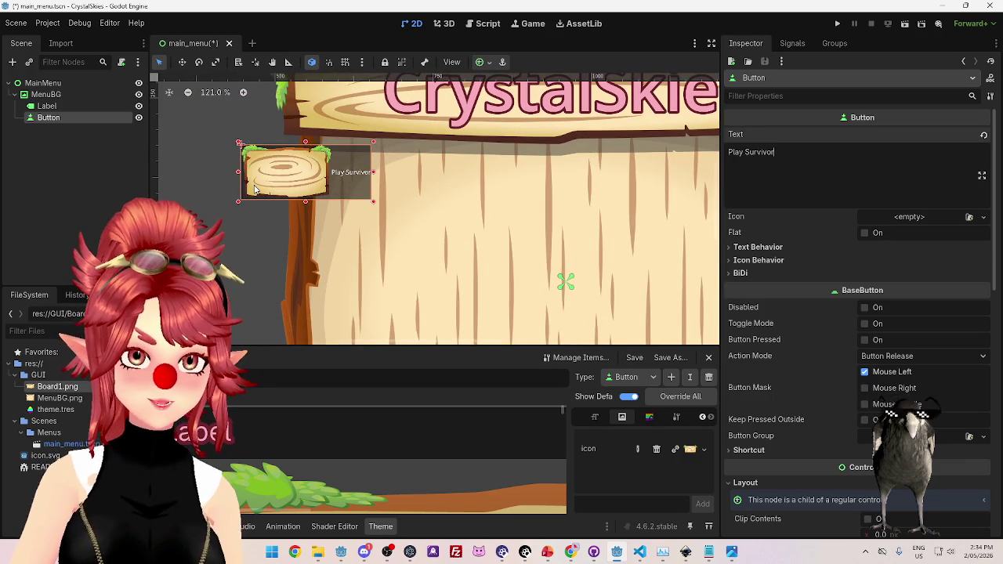
Toggle the button's Flat style on and off, leaving it with its background.
click(864, 233)
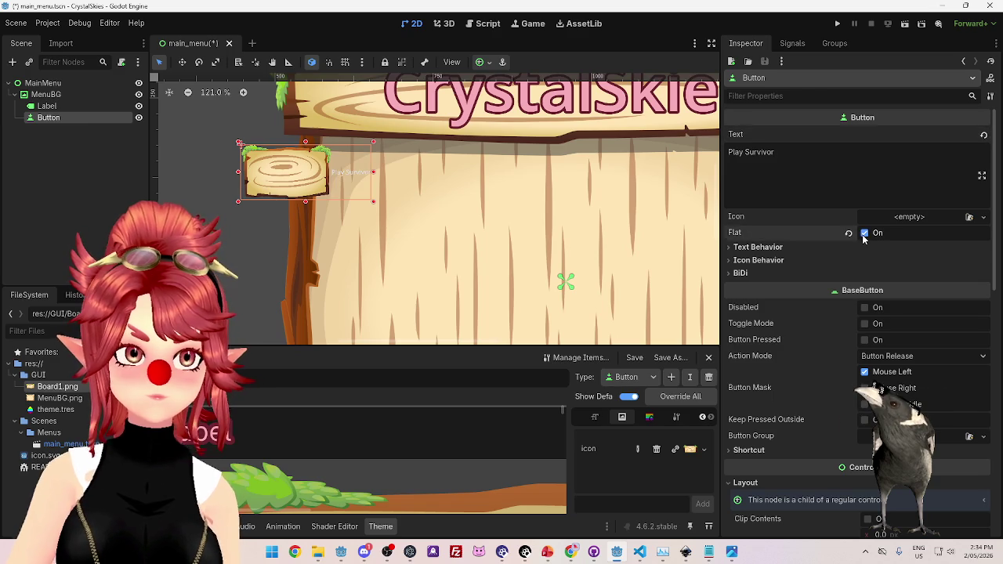
click(864, 235)
click(864, 233)
click(864, 234)
click(864, 233)
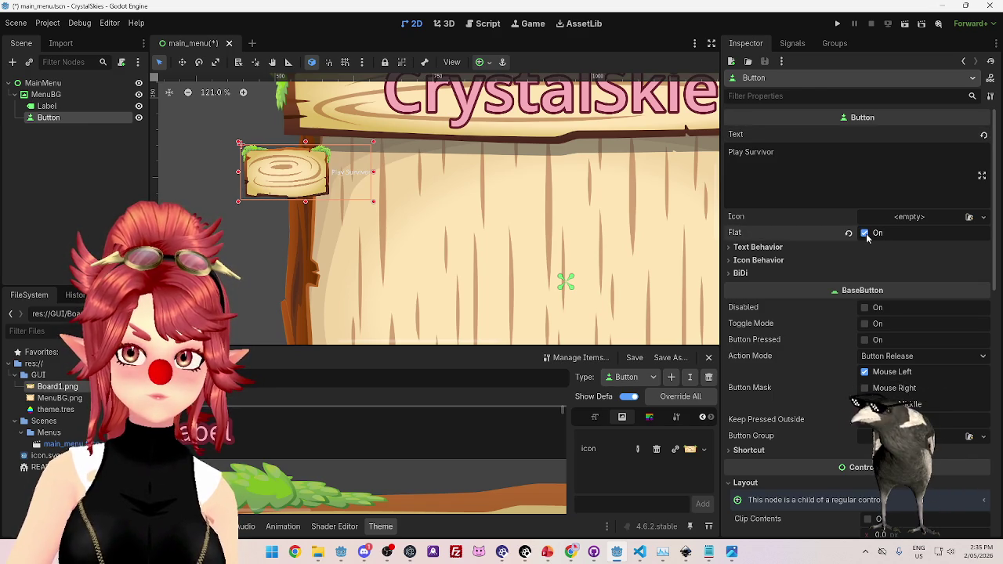
click(864, 234)
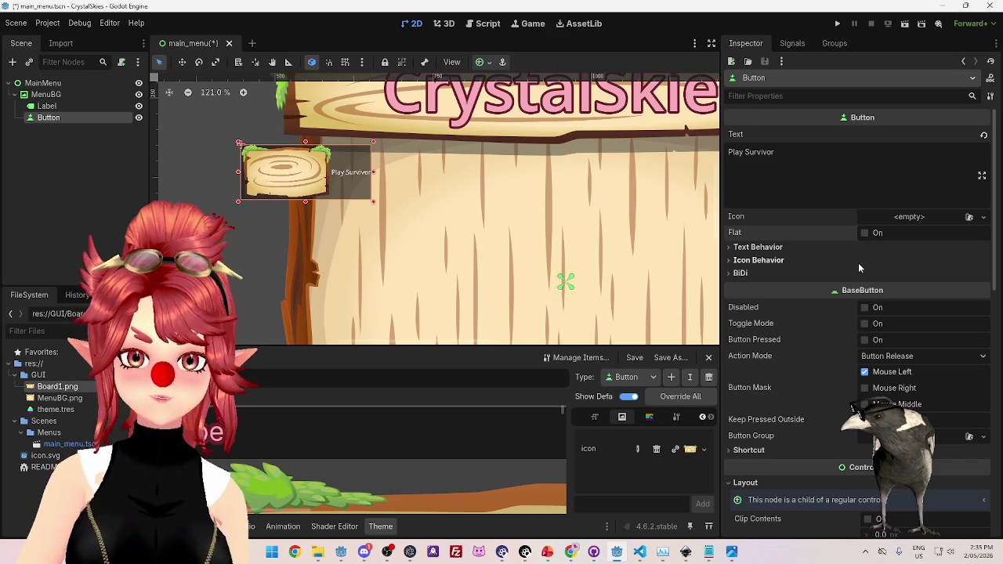
Set the Play Survivor button's Icon Alignment to Center under Icon Behavior.
click(760, 261)
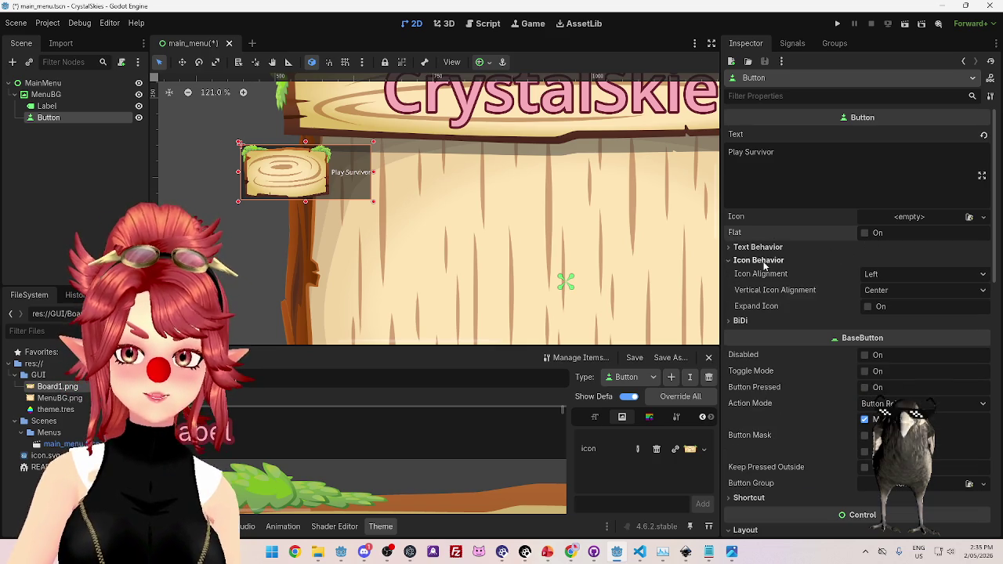
click(899, 275)
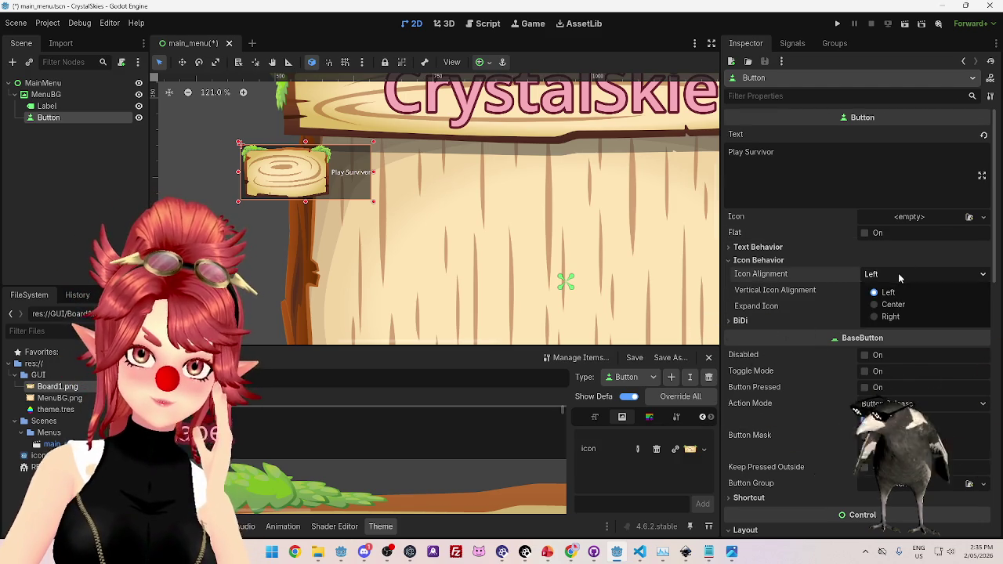
click(892, 304)
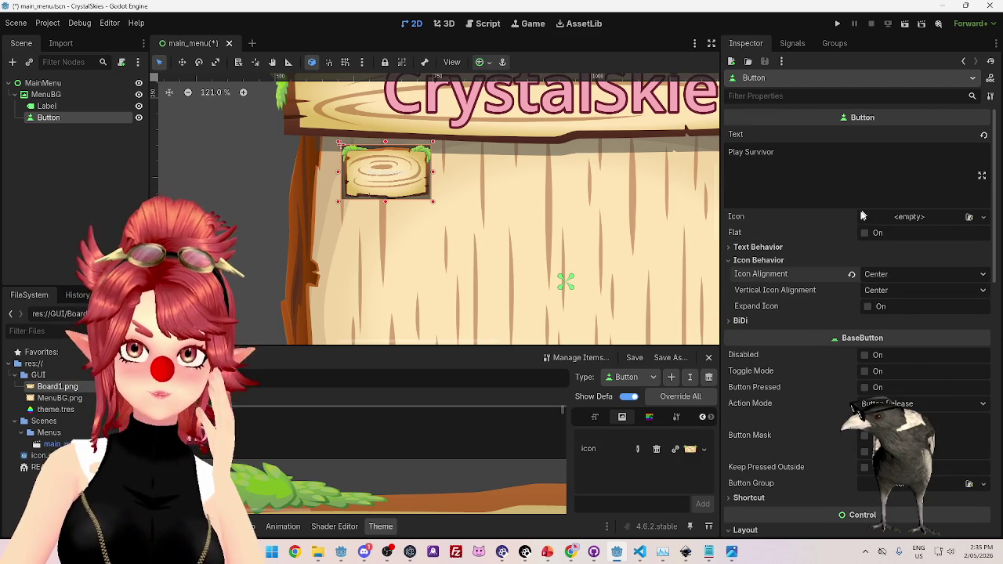
click(819, 162)
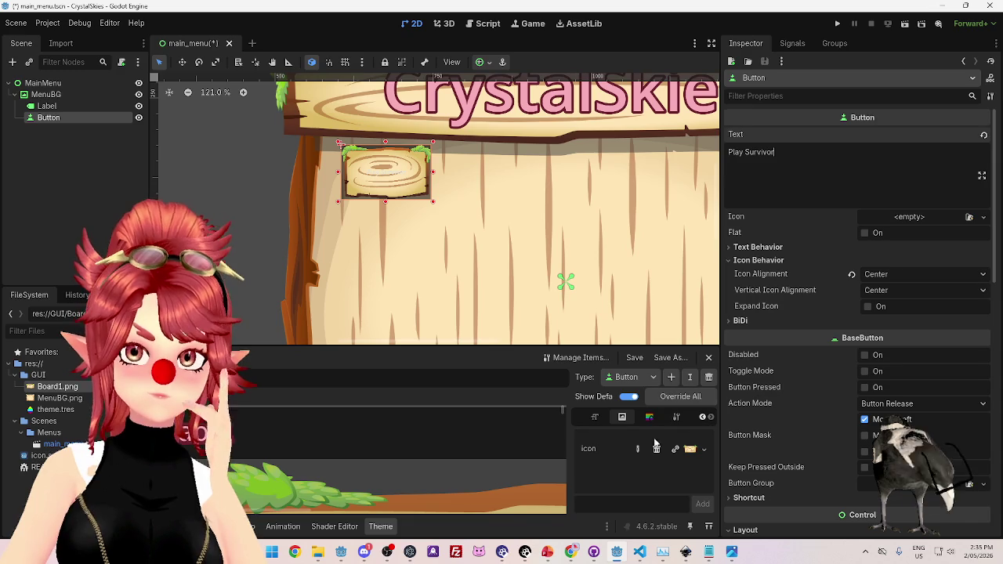
Show the theme's Color entries and override font_color for editing.
click(599, 420)
click(702, 417)
click(593, 418)
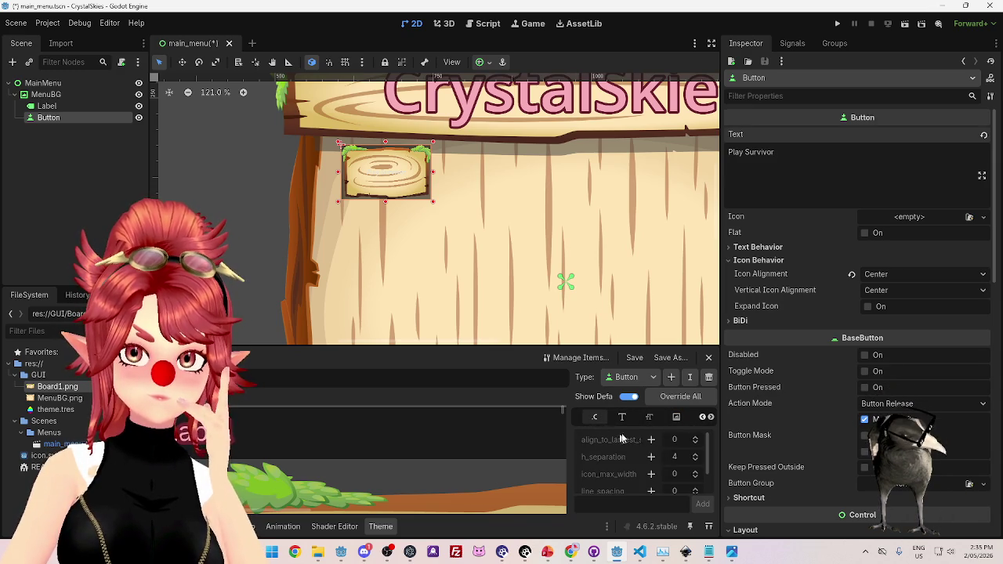
click(702, 416)
click(595, 417)
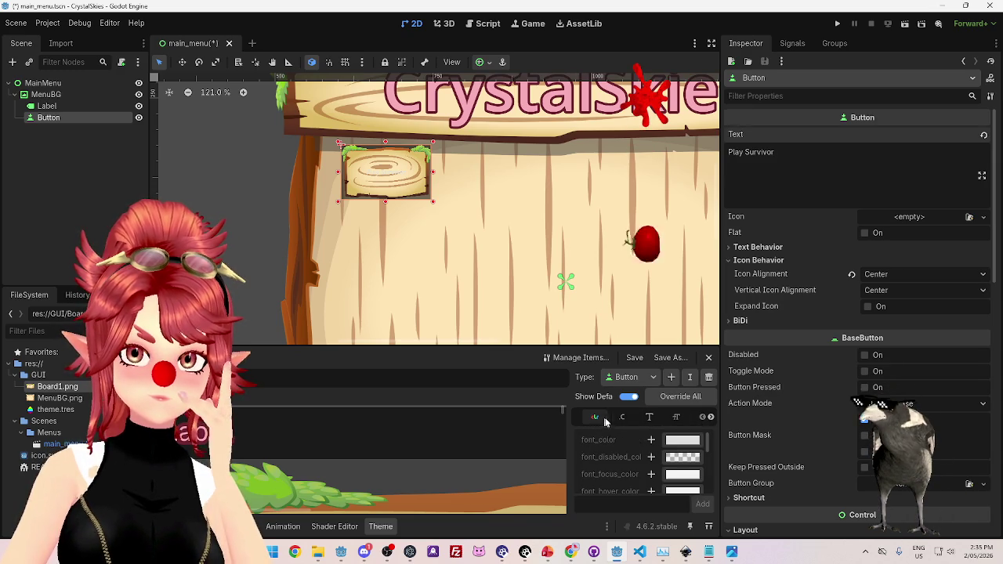
click(684, 442)
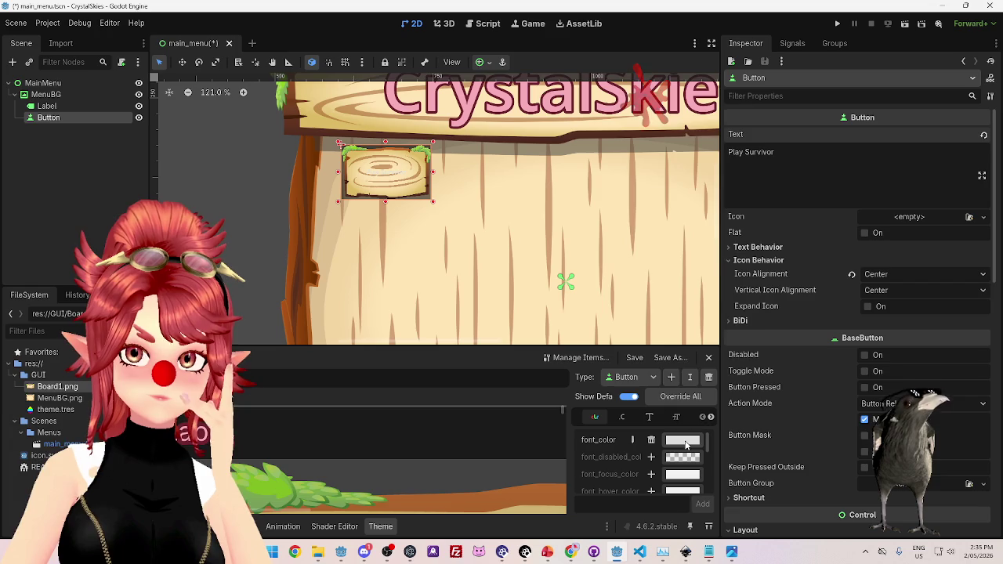
Set the button's font_color to black (000000) and close the colour picker.
drag(755, 230, 752, 257)
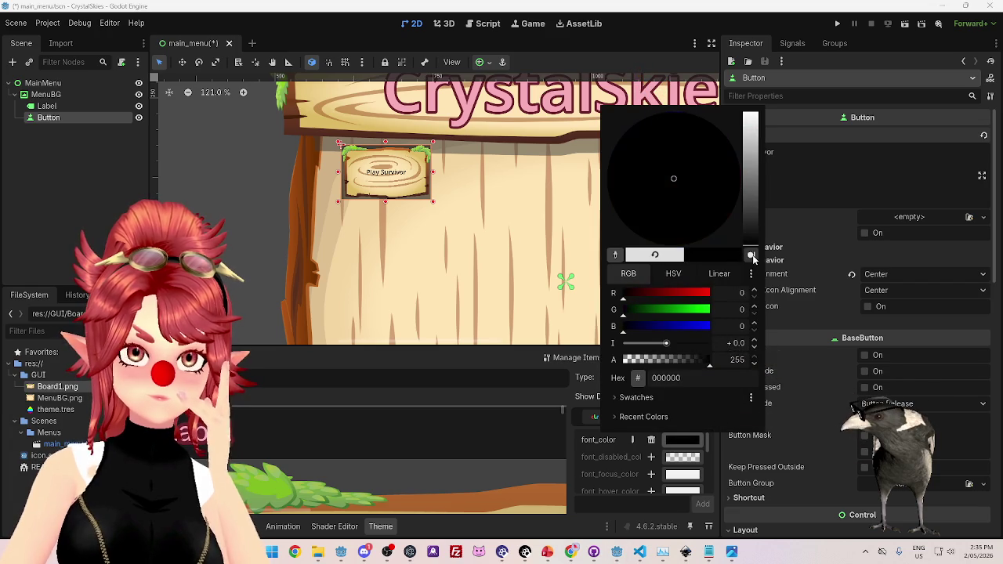
click(589, 112)
scroll(501, 206, down, 8)
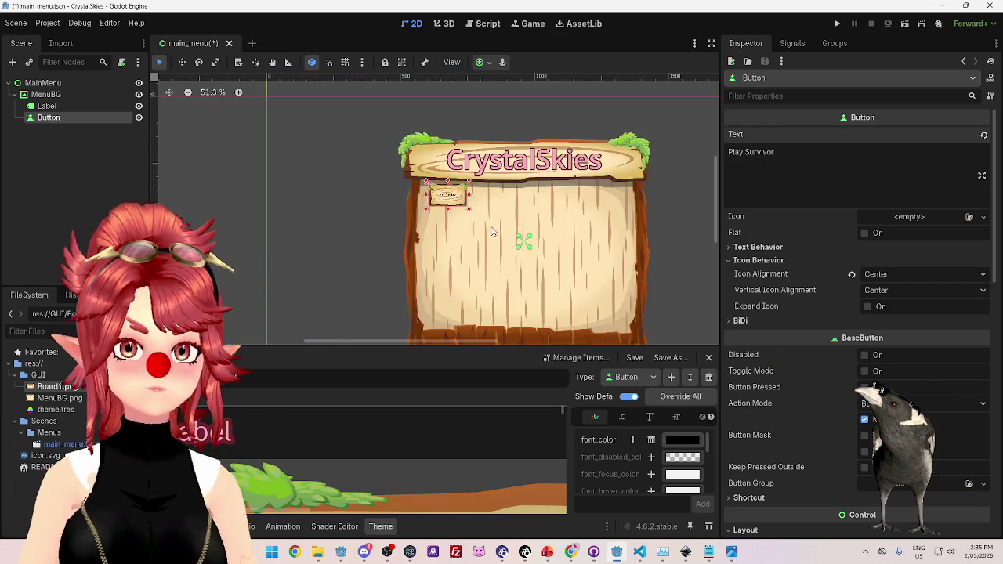
scroll(494, 209, up, 5)
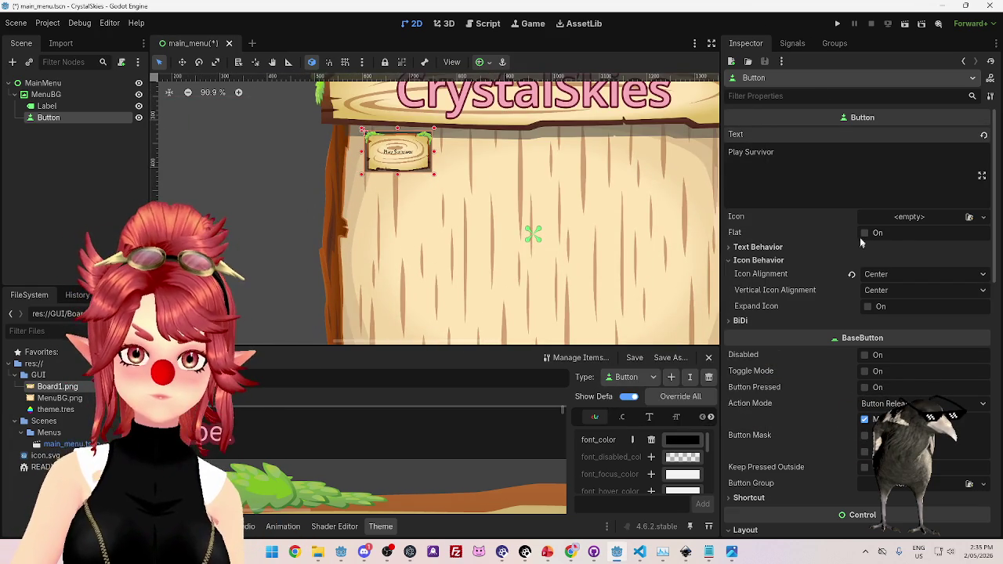
Make the button flat, leaving Expand Icon unchecked after testing it.
click(864, 233)
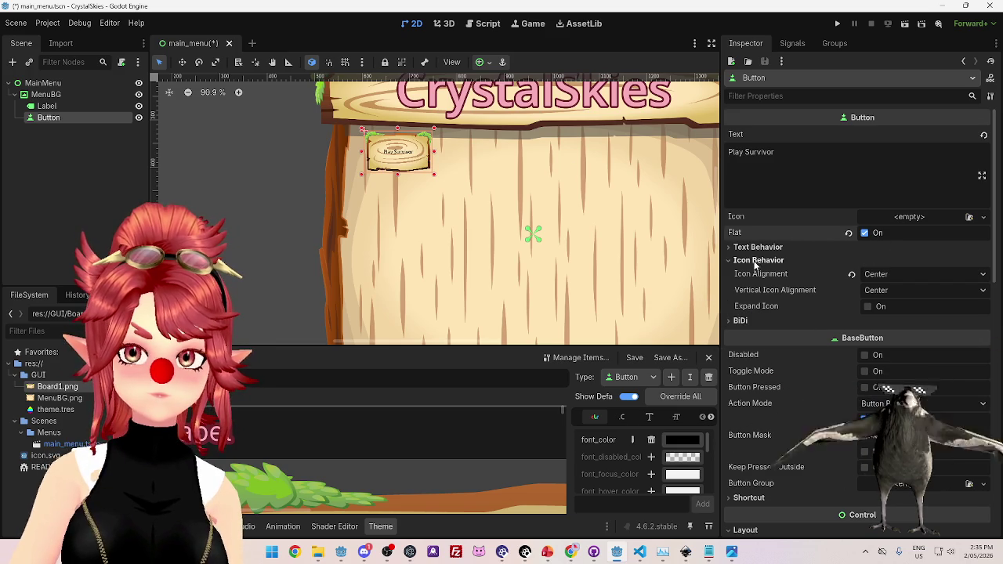
click(868, 306)
click(867, 307)
click(867, 306)
click(867, 307)
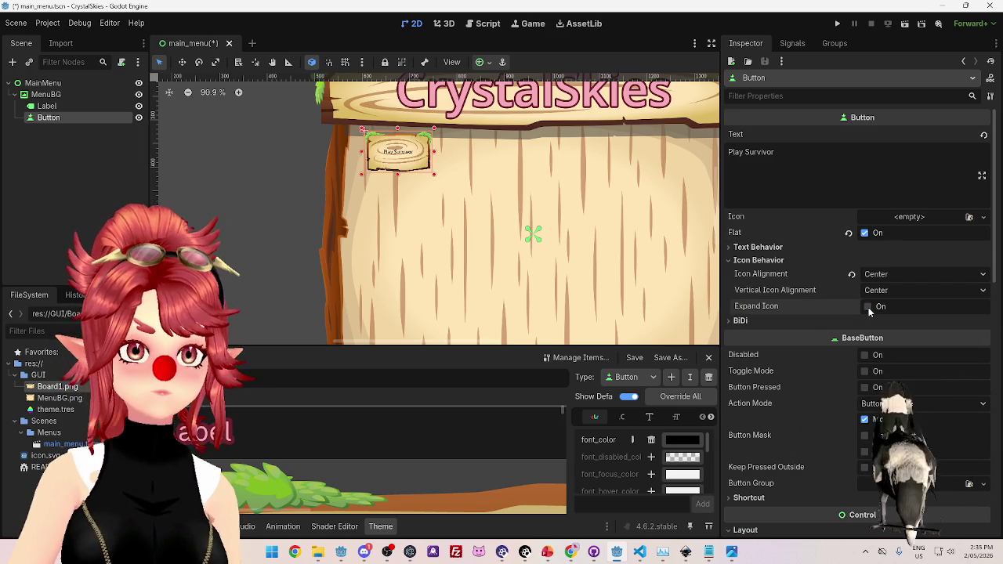
scroll(548, 259, down, 3)
scroll(569, 274, up, 1)
scroll(569, 275, up, 1)
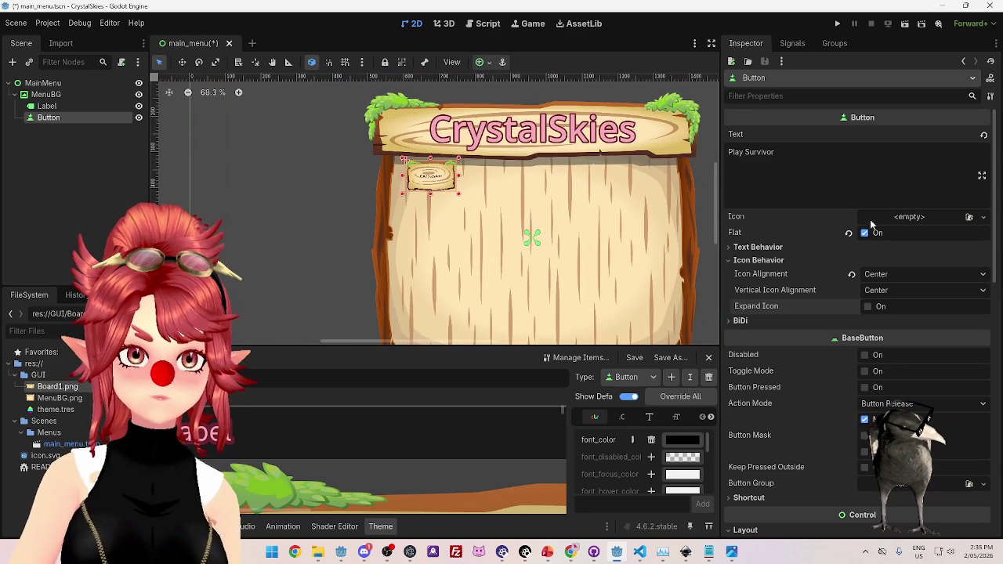
Drag the button down and right on the board, undoing an accidental resize.
scroll(815, 325, down, 3)
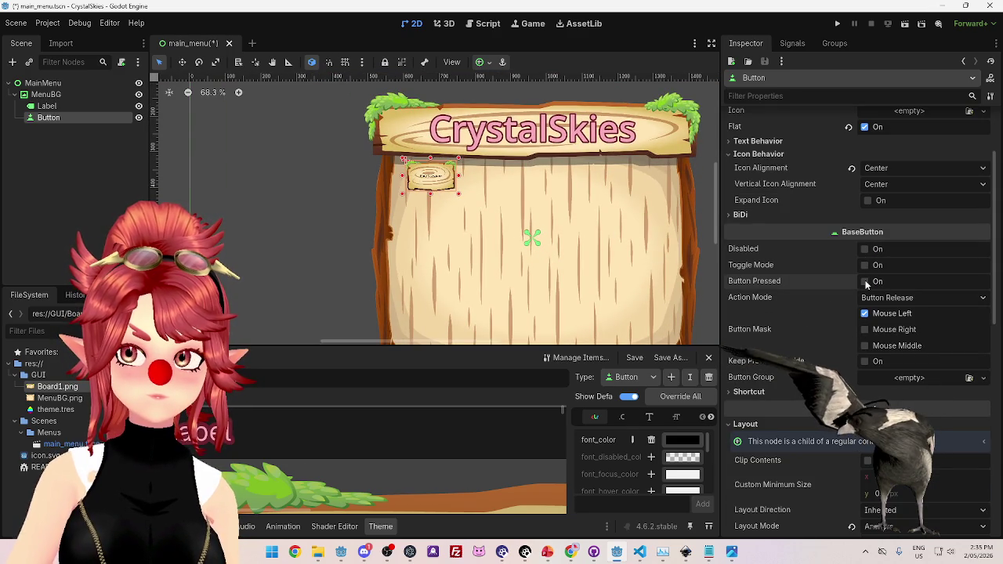
scroll(789, 268, down, 5)
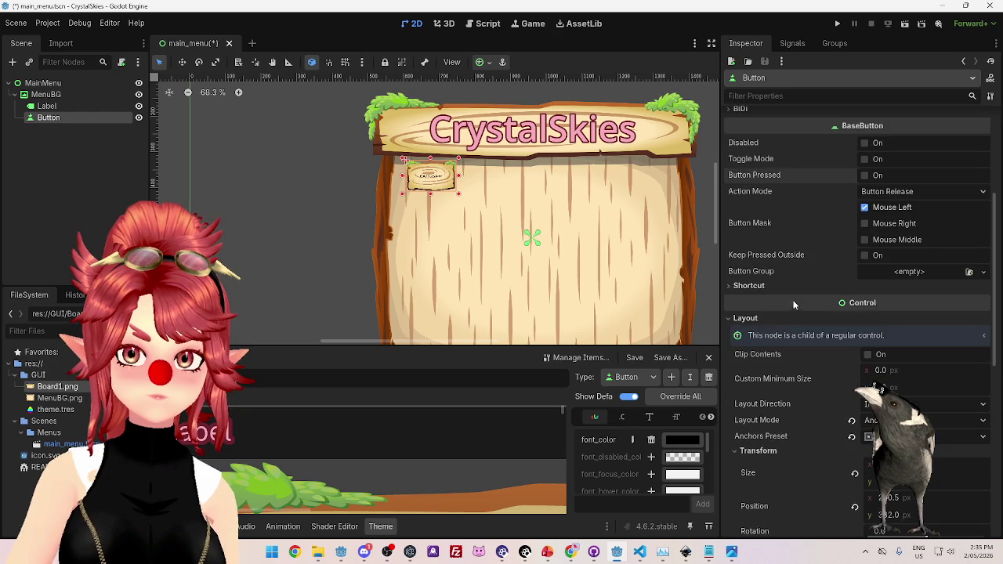
scroll(799, 301, down, 8)
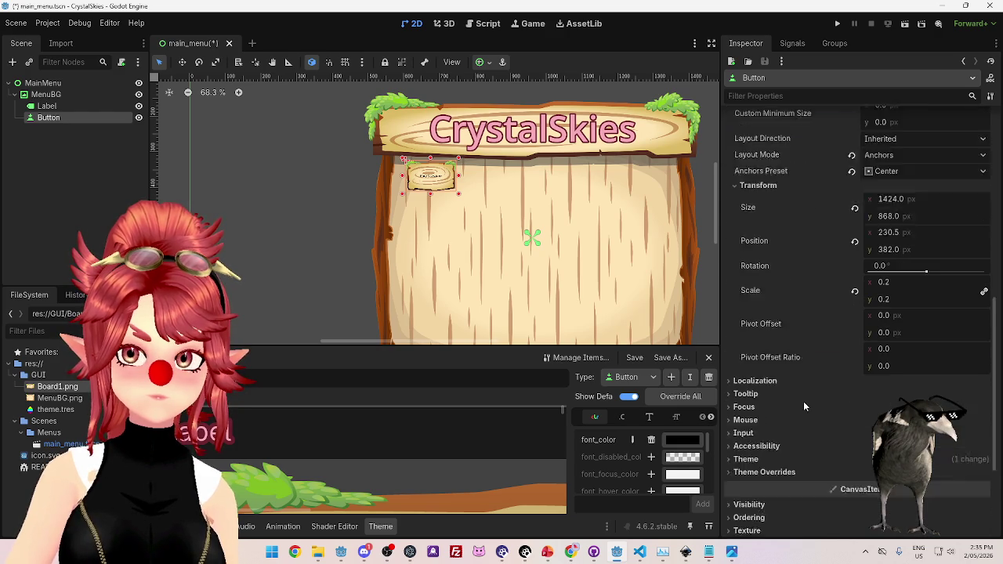
scroll(444, 215, up, 3)
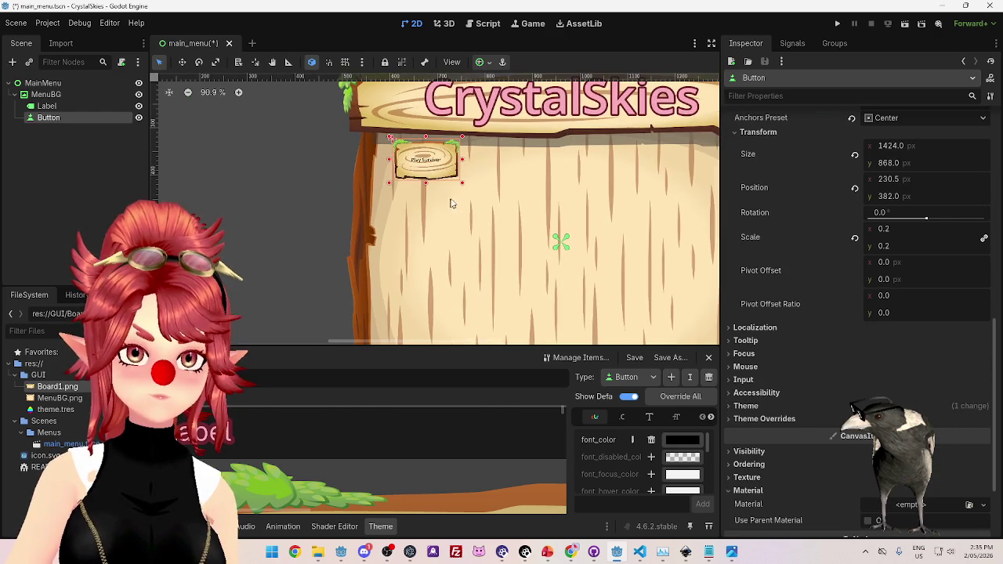
mouse_move(425, 161)
mouse_down()
mouse_move(475, 201)
mouse_move(453, 193)
mouse_up()
scroll(502, 242, down, 4)
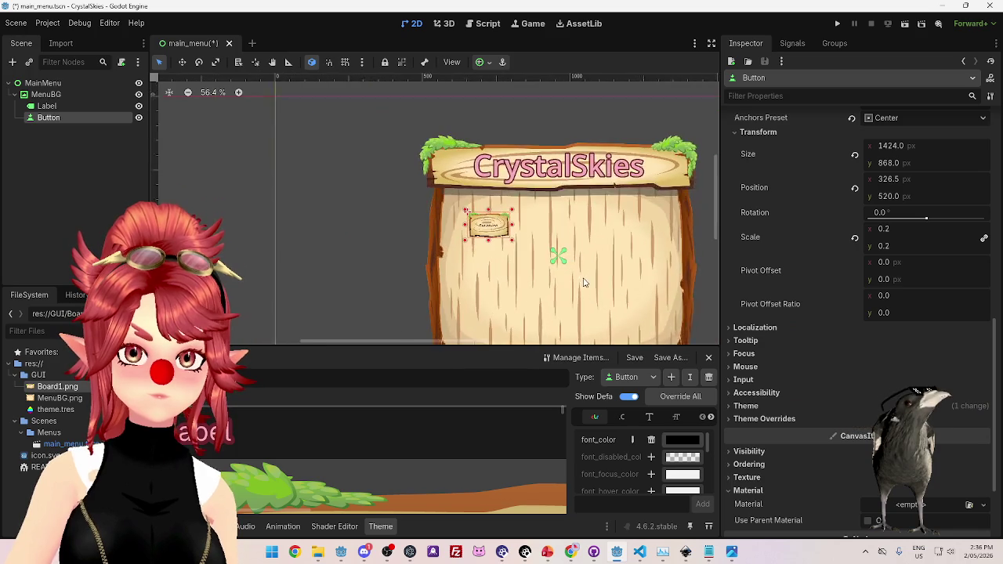
mouse_move(505, 239)
mouse_down()
mouse_move(550, 267)
mouse_move(523, 240)
mouse_up()
key(ctrl+z)
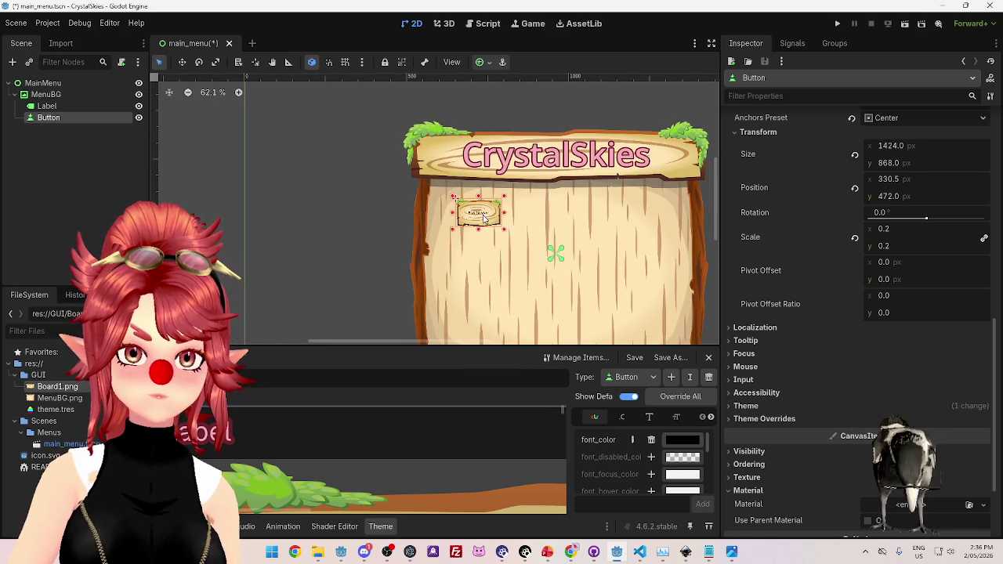
scroll(858, 364, up, 2)
Set the button's scale to 0.4 and move it to 226.5, 424.0.
click(888, 281)
text(0.4)
key(Return)
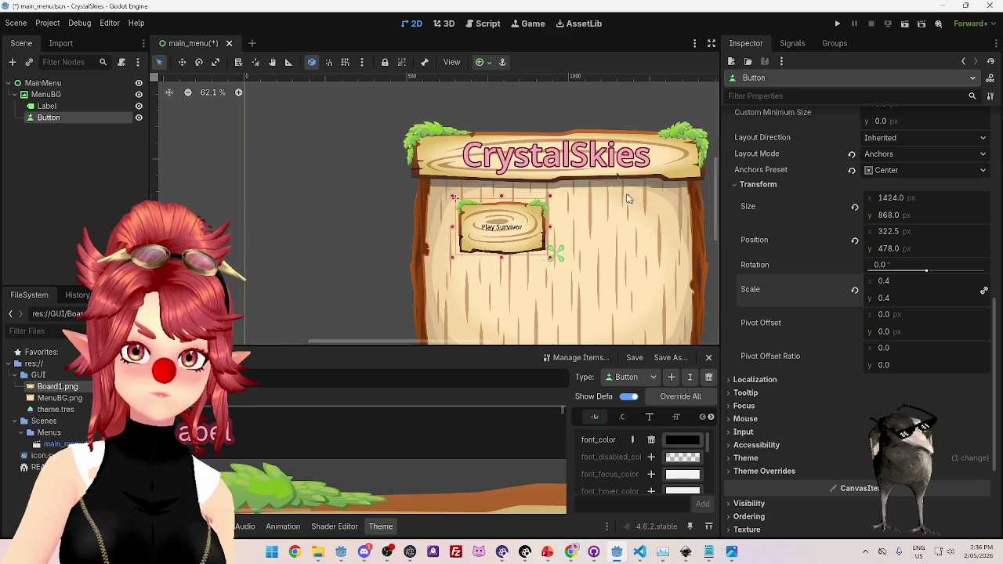
scroll(531, 221, down, 1)
drag(531, 221, 525, 218)
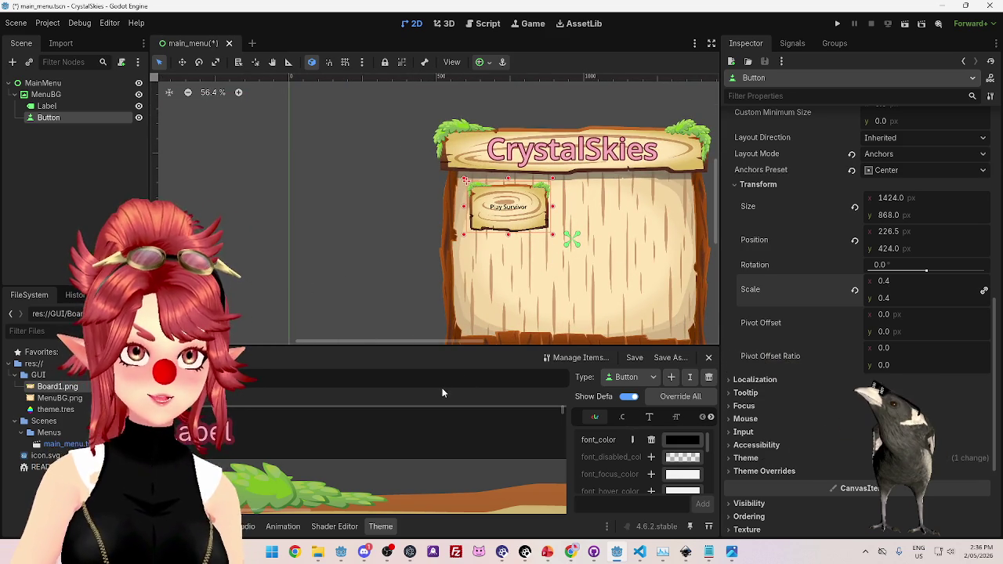
Locate Table.png in the Char_Select asset folder in File Explorer.
click(317, 552)
click(533, 144)
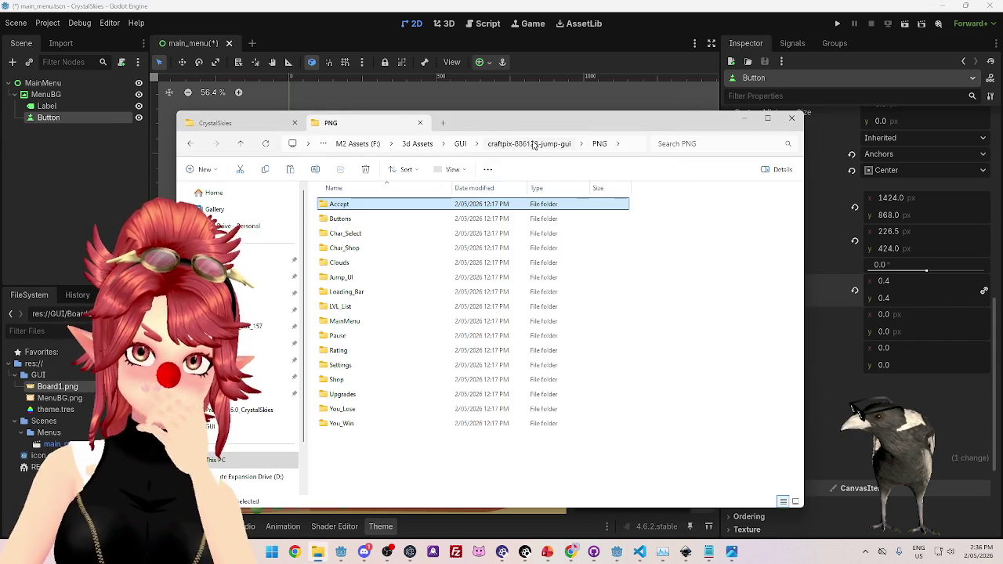
double_click(345, 234)
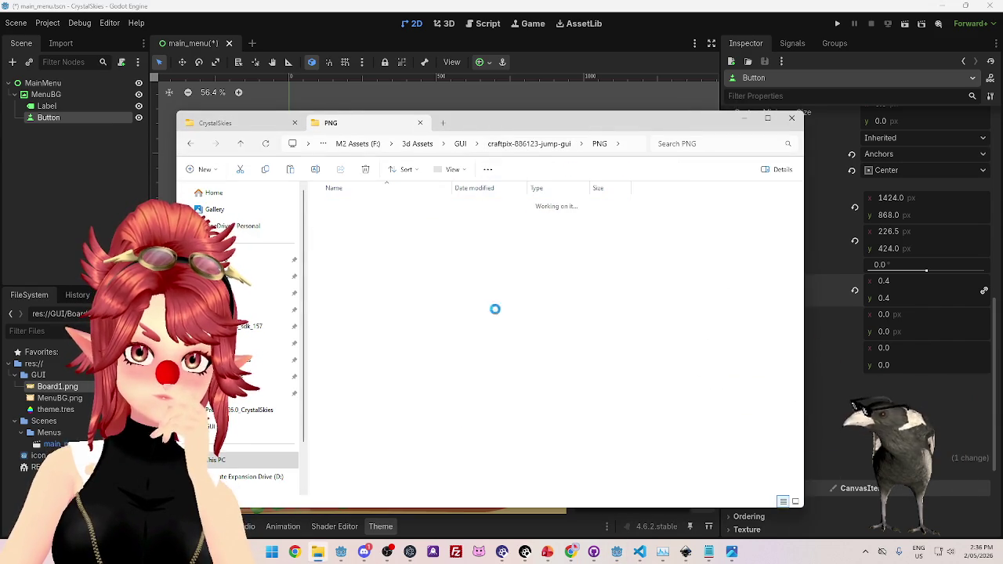
click(591, 294)
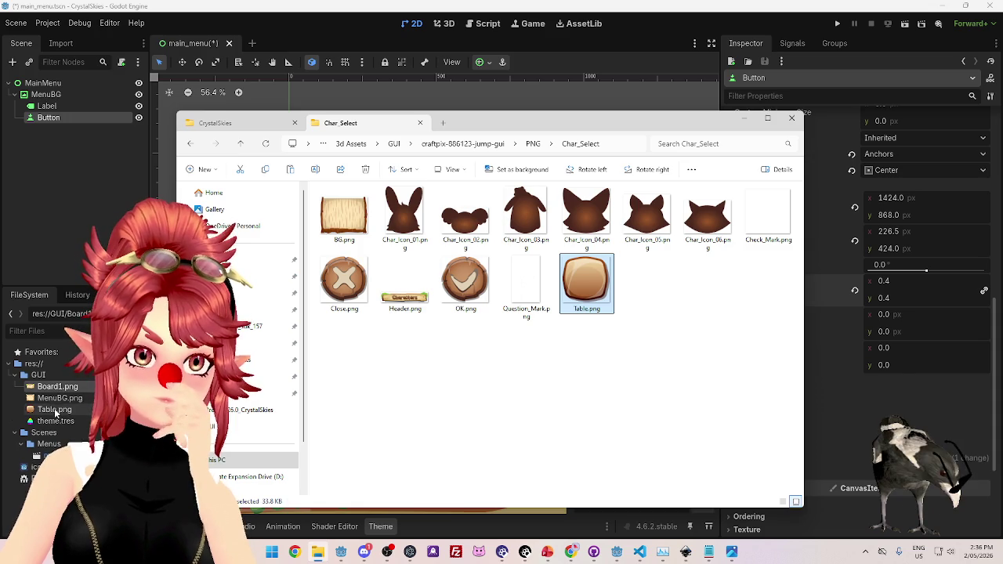
Keep the project asset named Table.png and delete Board1.png from the project.
click(52, 409)
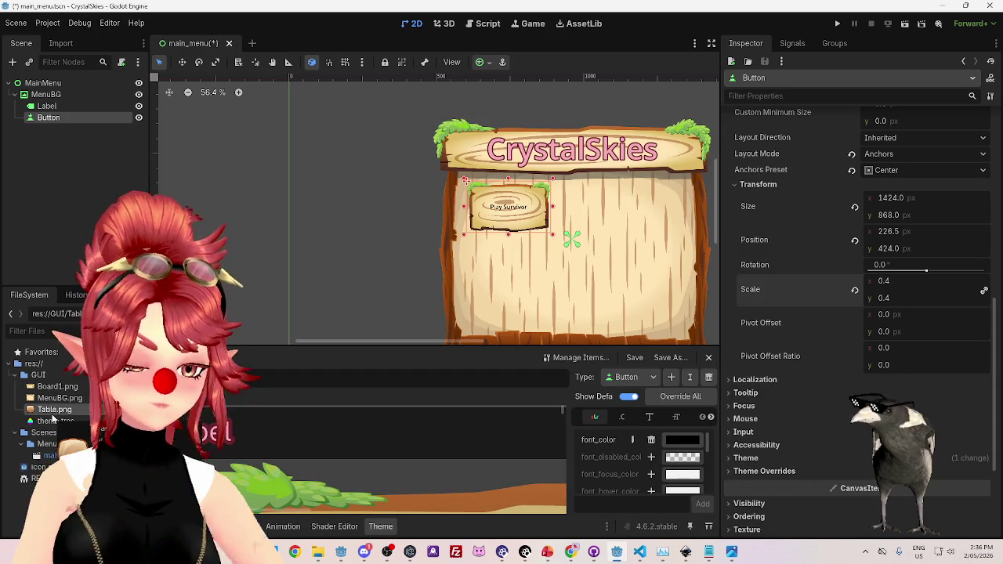
key(F2)
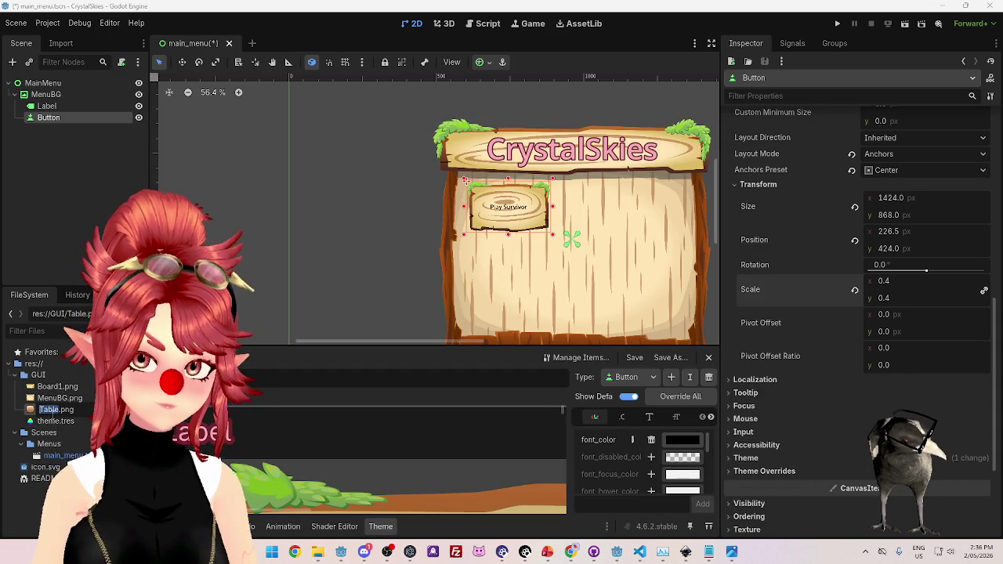
key(Escape)
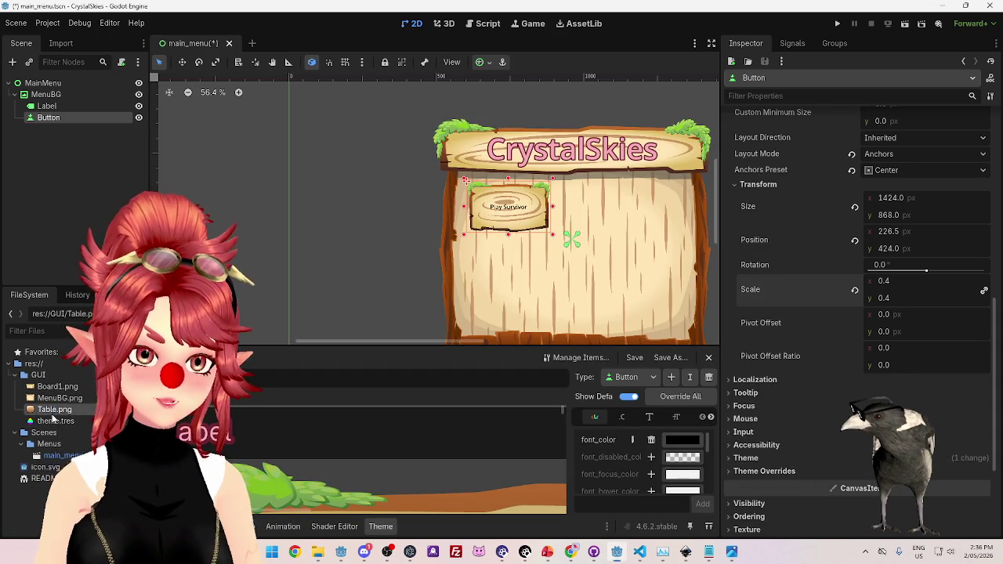
key(Delete)
click(425, 332)
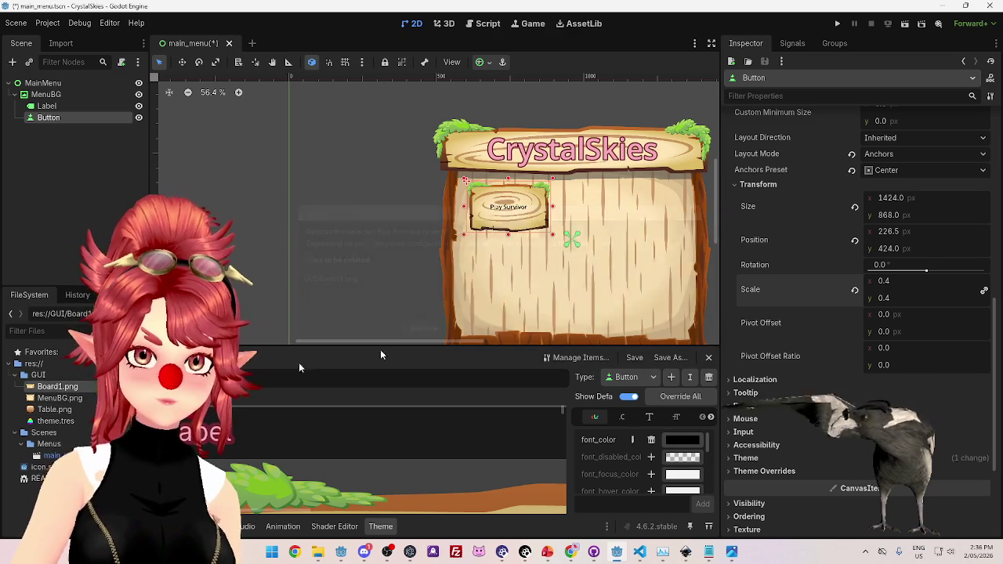
click(67, 399)
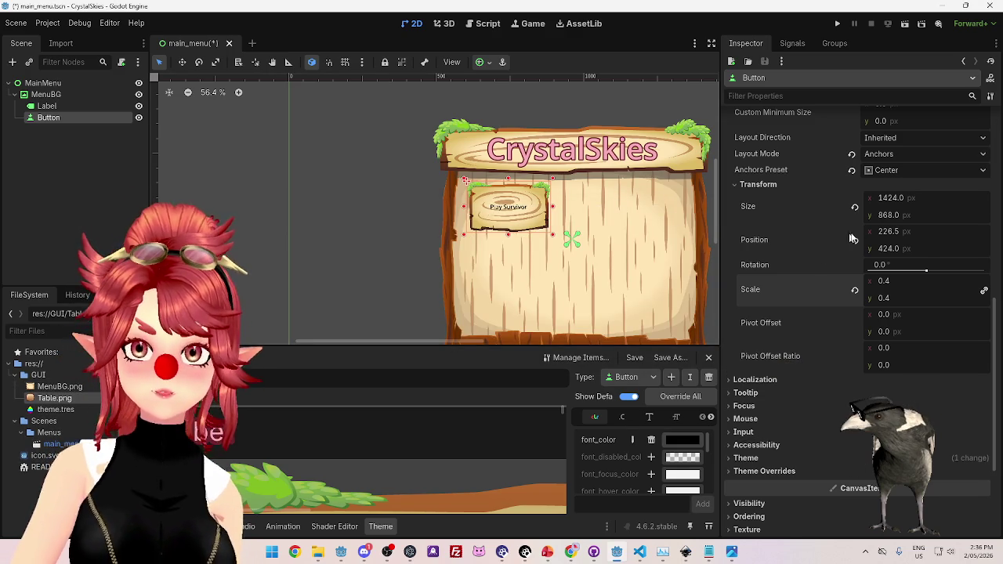
scroll(846, 290, up, 2)
scroll(877, 325, down, 5)
scroll(877, 325, up, 10)
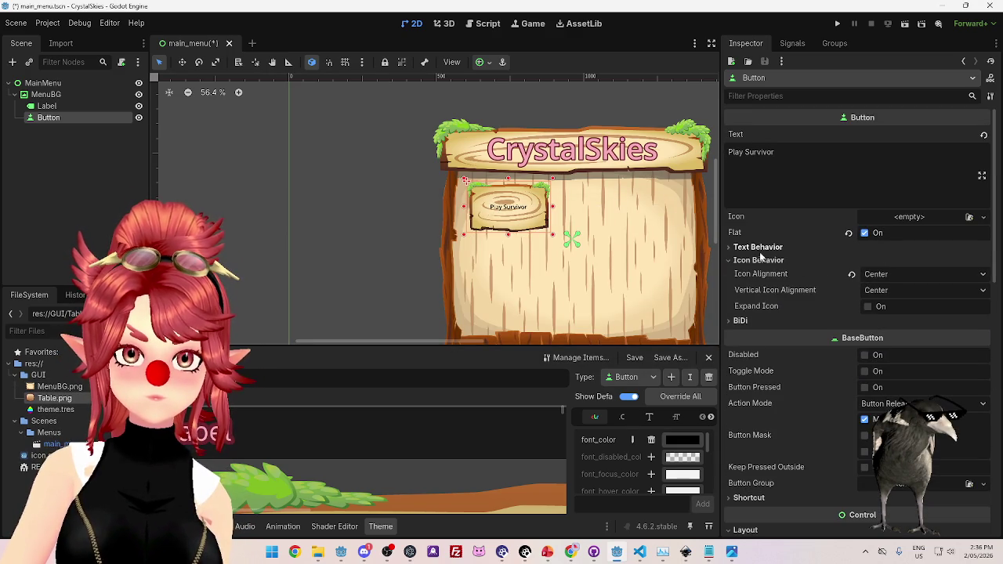
Set the button's horizontal Icon Alignment to Left.
click(865, 234)
click(865, 234)
click(897, 275)
click(897, 288)
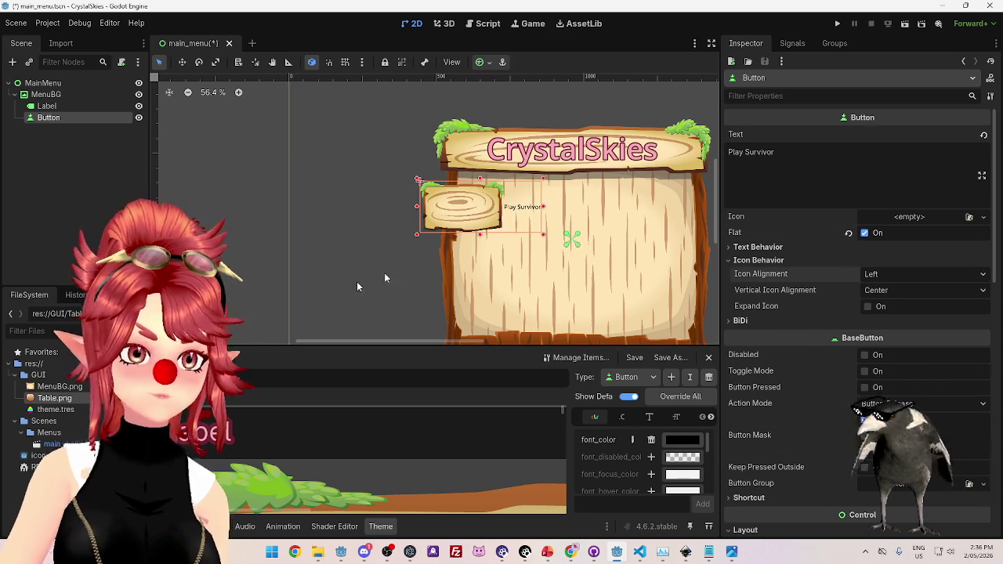
scroll(619, 464, down, 1)
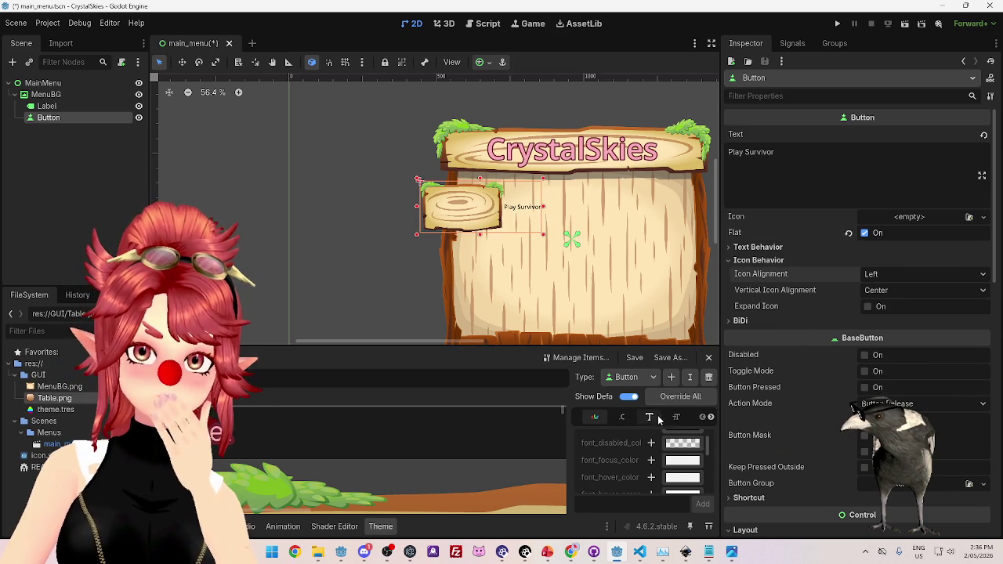
Replace the theme's Button icon with Table.png.
click(707, 417)
click(708, 417)
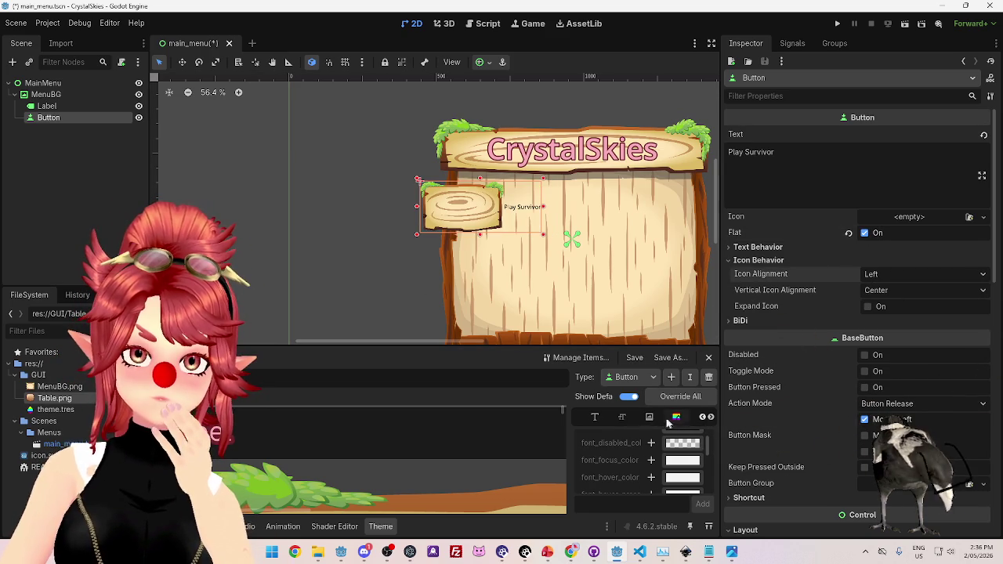
click(649, 417)
click(657, 450)
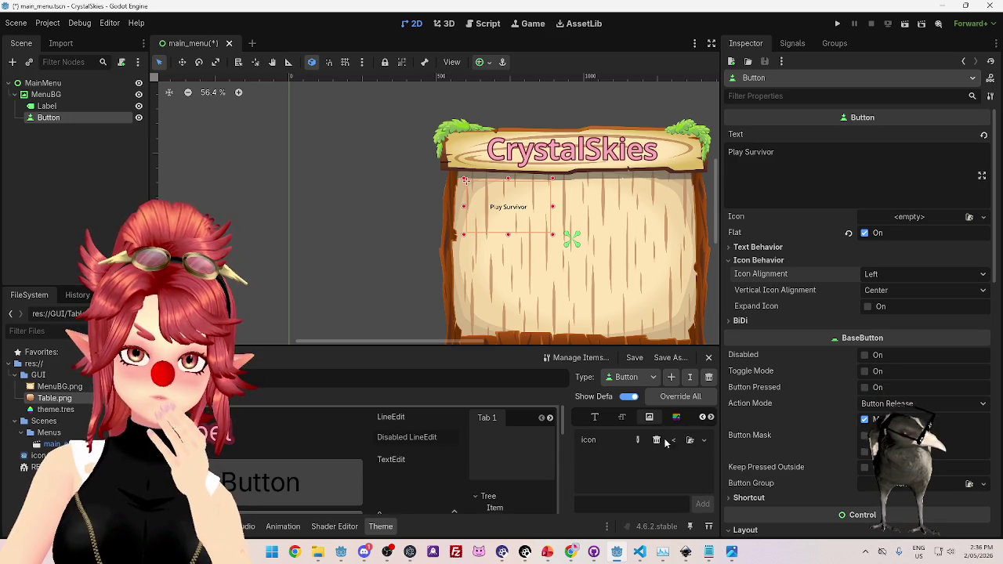
click(690, 440)
double_click(463, 168)
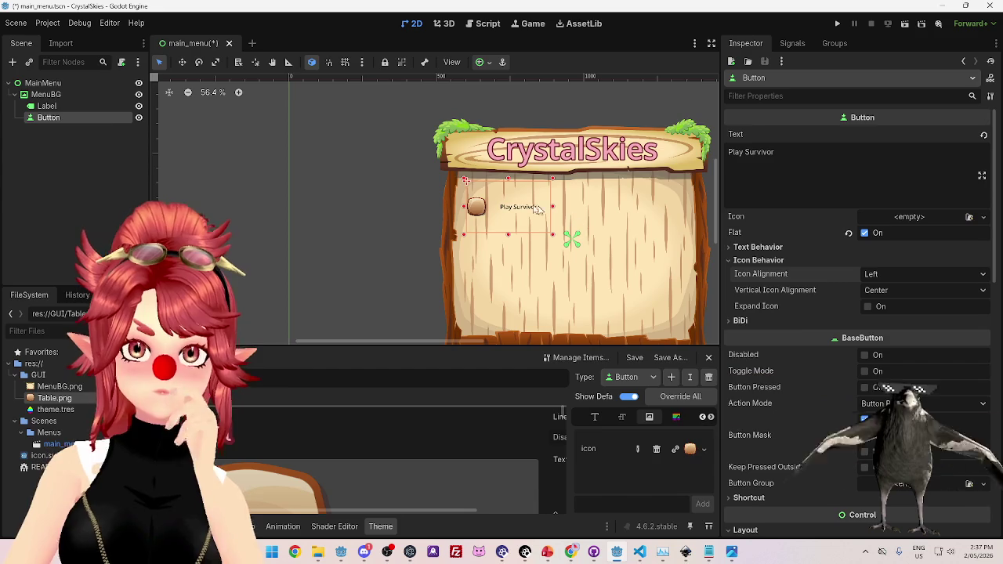
Compare with the original Table.png artwork and test Expand Icon, leaving it off.
click(318, 552)
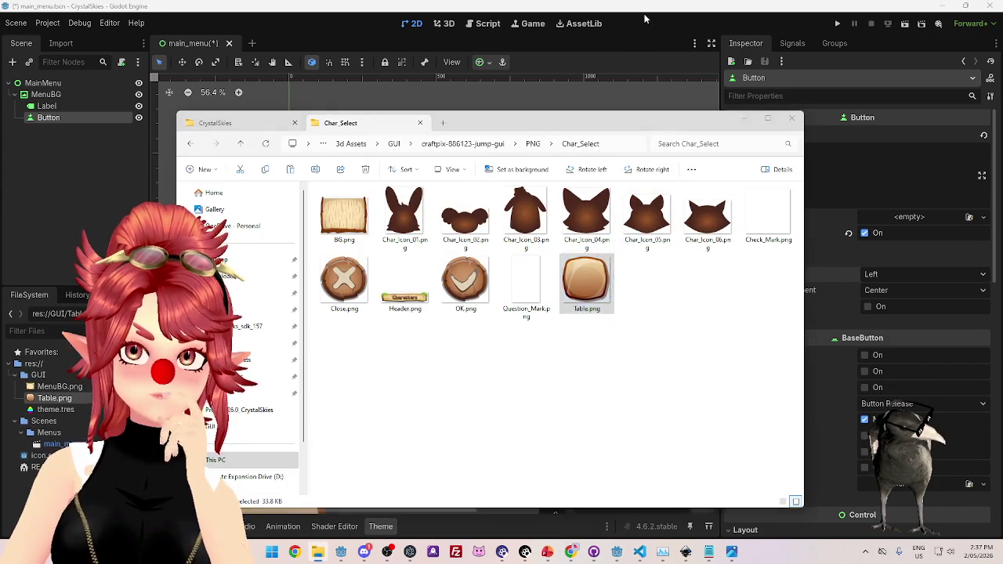
click(843, 354)
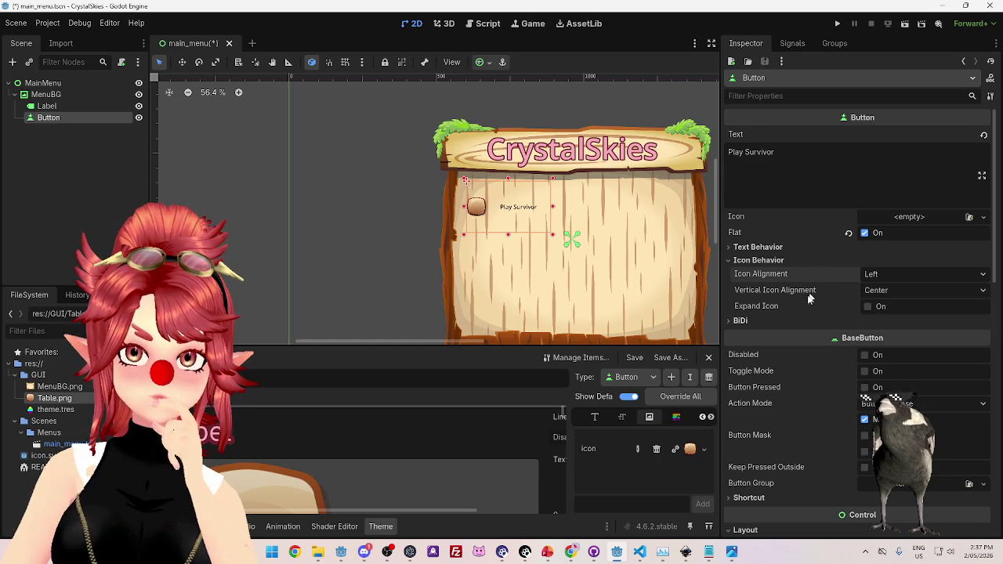
click(868, 307)
click(868, 307)
click(868, 307)
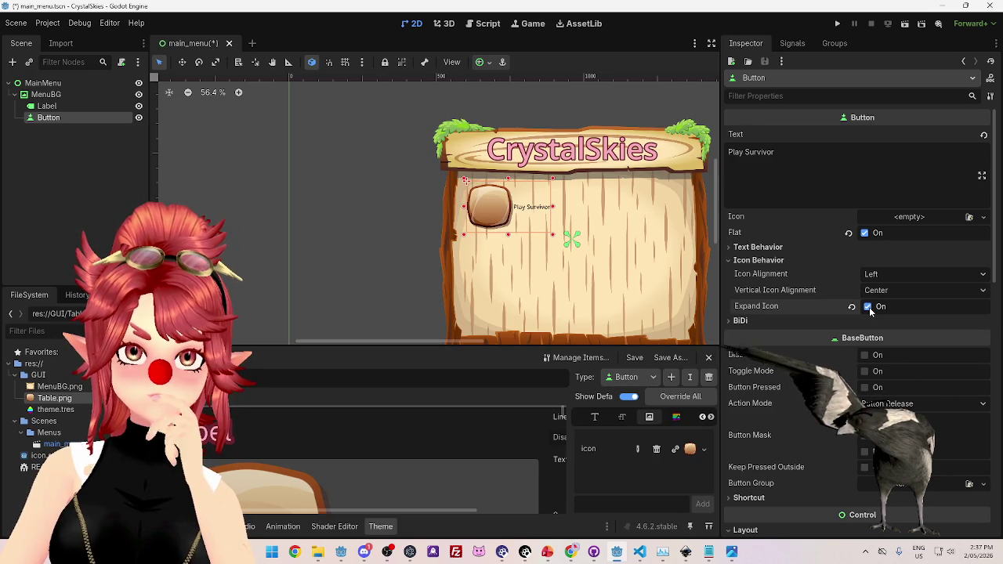
click(868, 307)
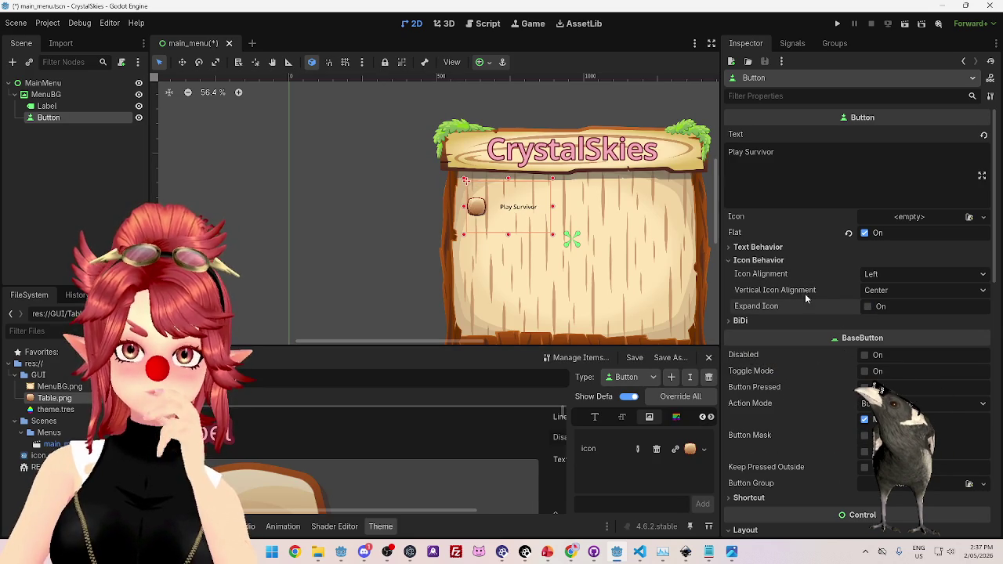
Try Top vertical icon alignment, then restore it to Center.
scroll(815, 288, down, 1)
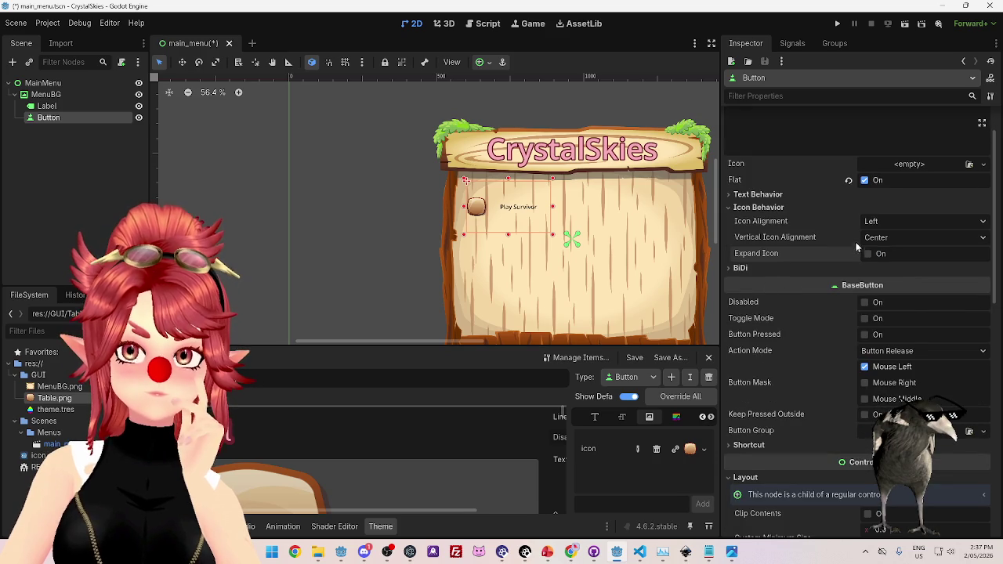
click(874, 240)
click(879, 256)
click(883, 238)
click(877, 268)
scroll(761, 247, down, 3)
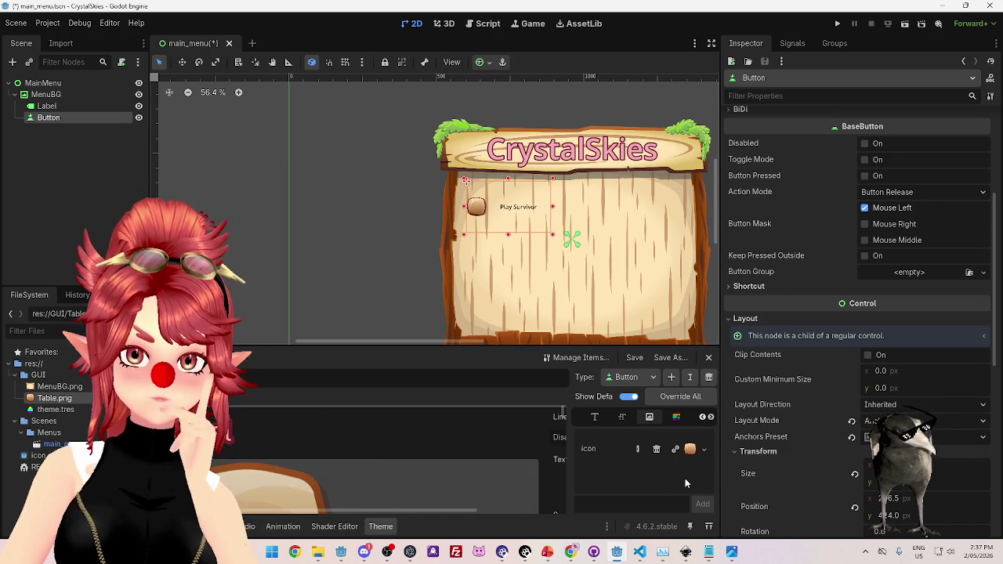
scroll(854, 409, down, 10)
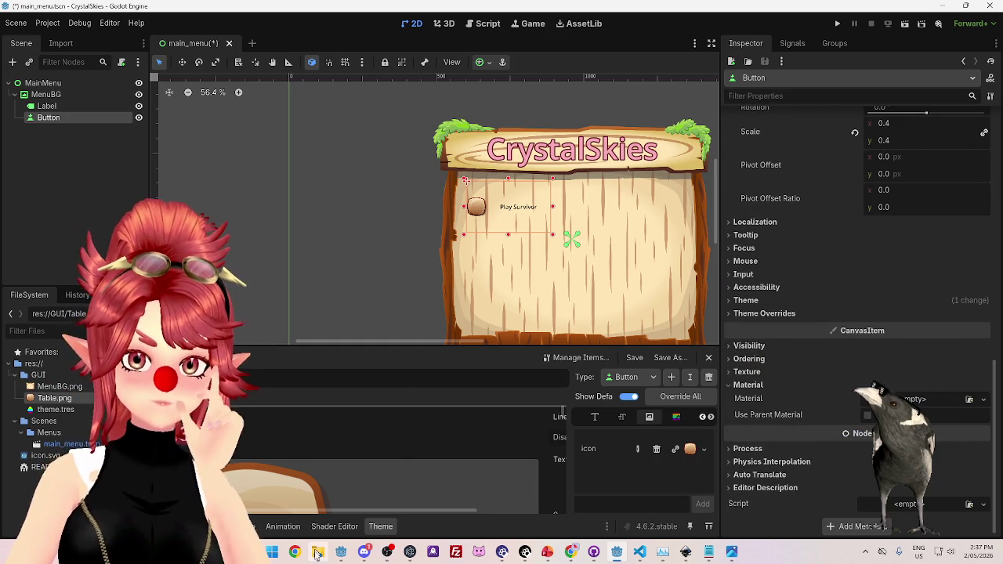
Import the MainMenu Table.png plank into the project's GUI folder.
mouse_move(317, 551)
click(323, 501)
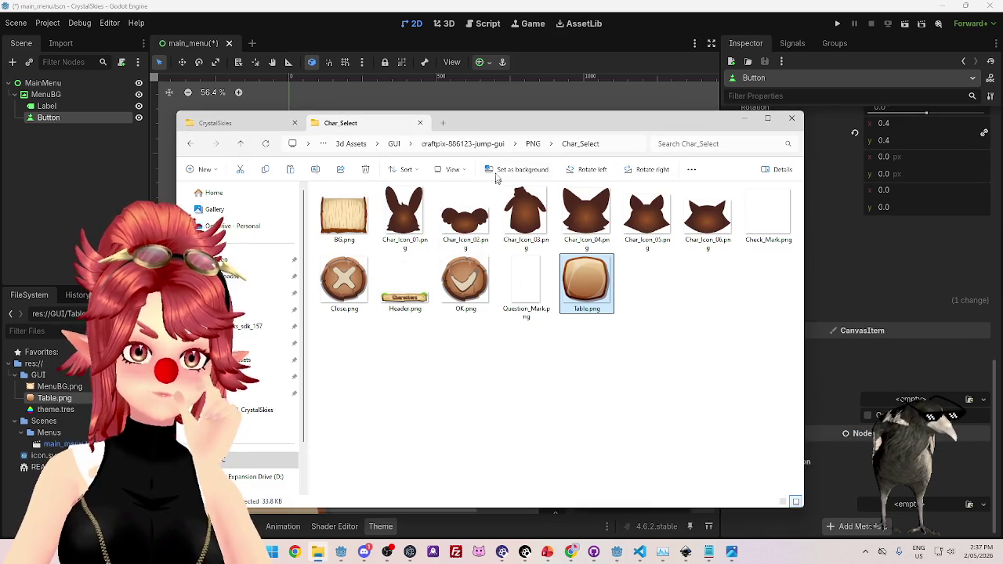
click(533, 144)
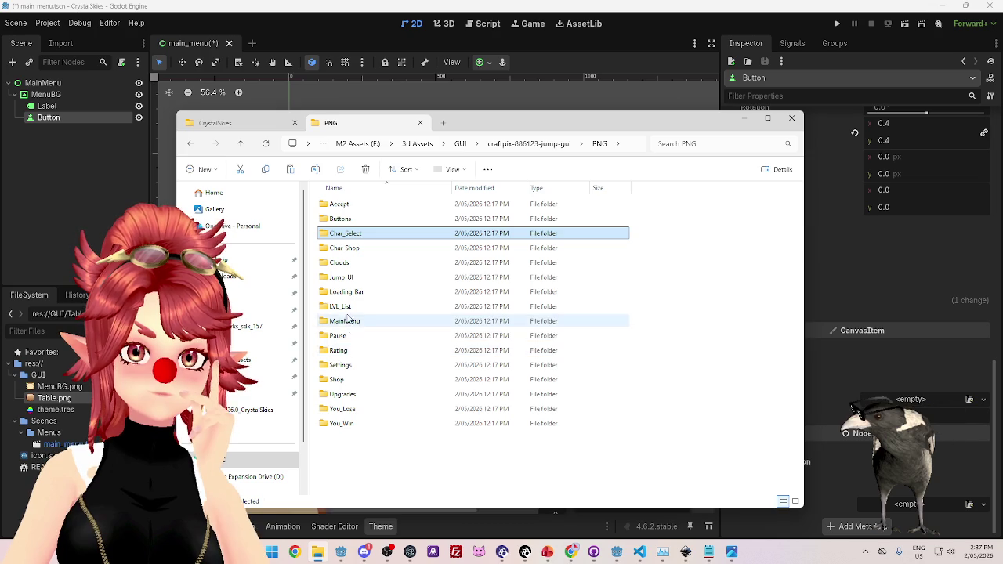
click(352, 366)
double_click(352, 366)
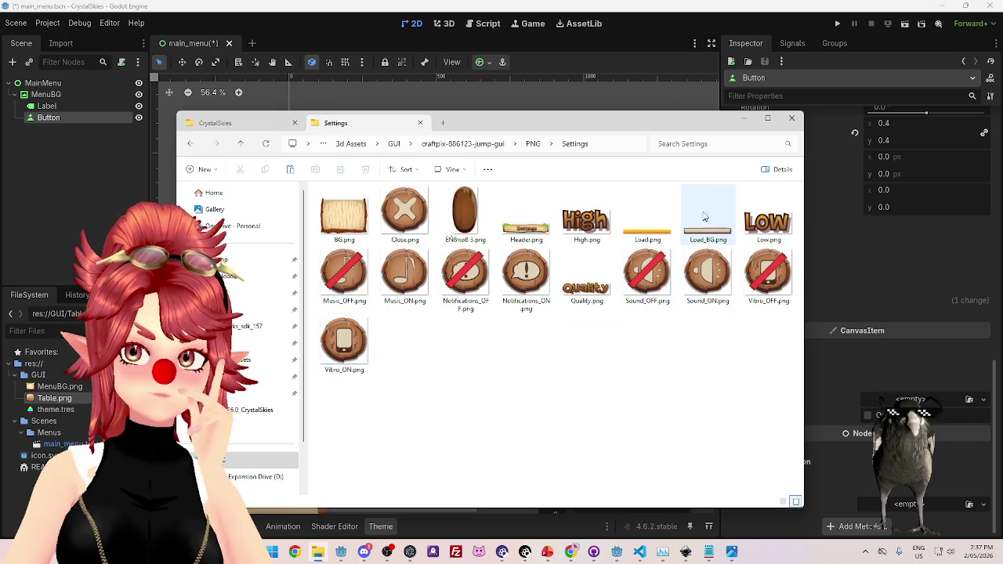
click(533, 144)
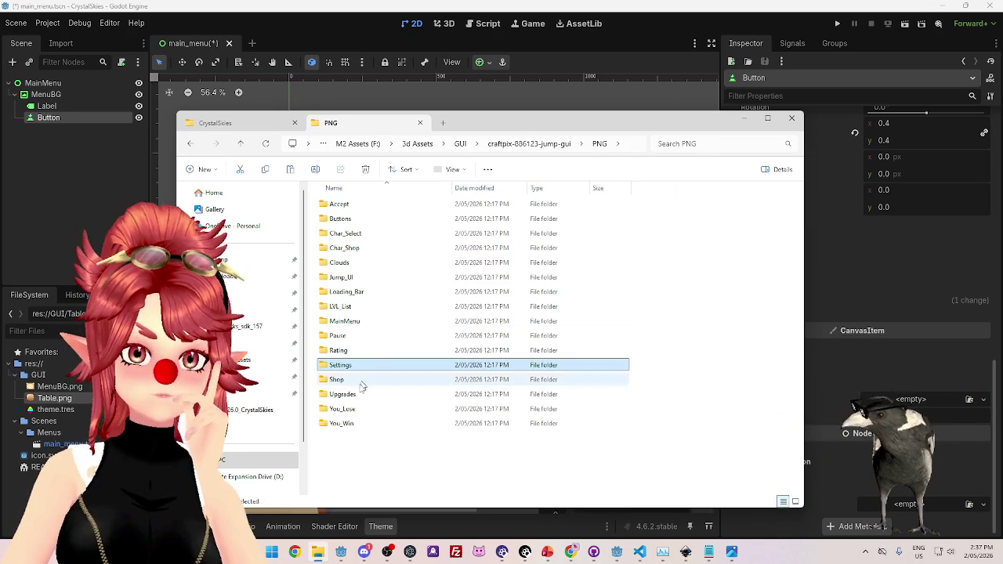
double_click(344, 321)
mouse_move(466, 274)
mouse_down()
mouse_move(263, 389)
mouse_move(79, 410)
mouse_up()
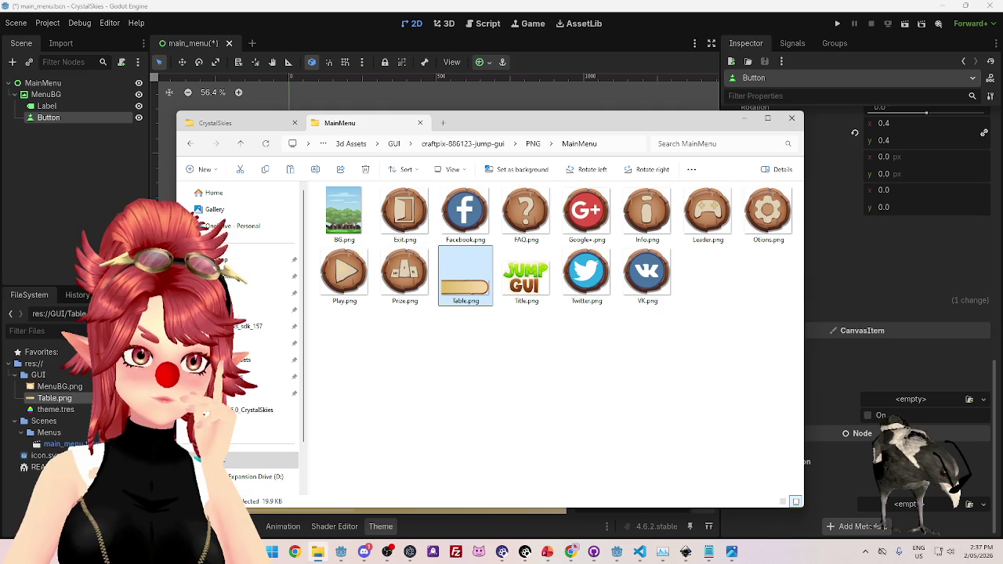
click(52, 407)
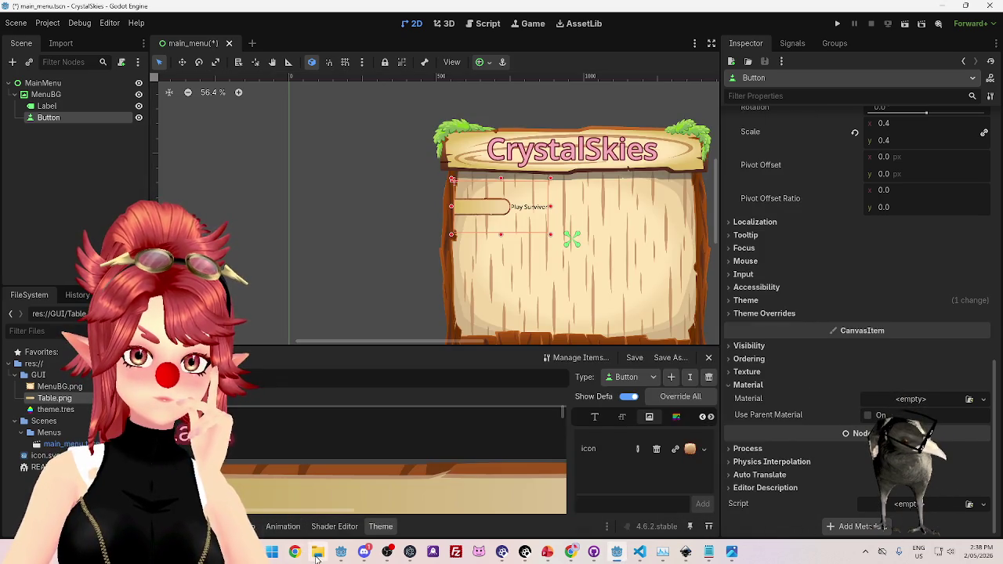
Check the round Char_Select Table.png, then rename the project's Table.png to Button1.png.
click(317, 551)
click(536, 143)
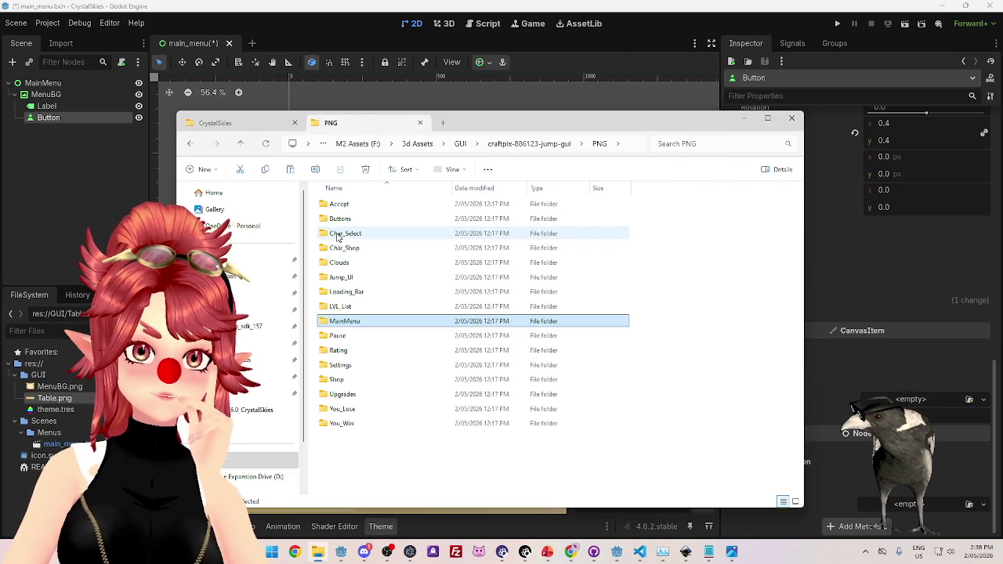
double_click(340, 234)
click(586, 282)
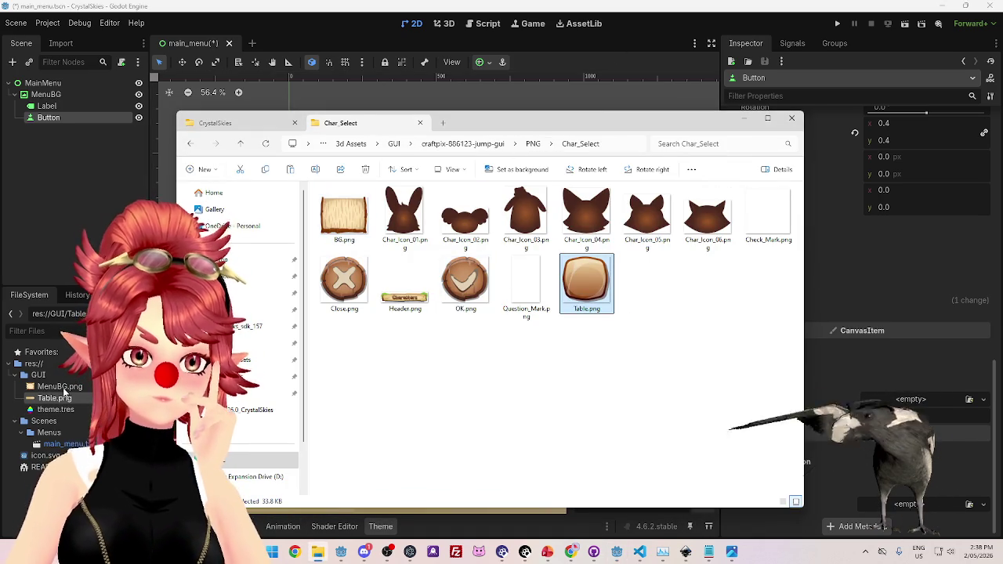
click(532, 144)
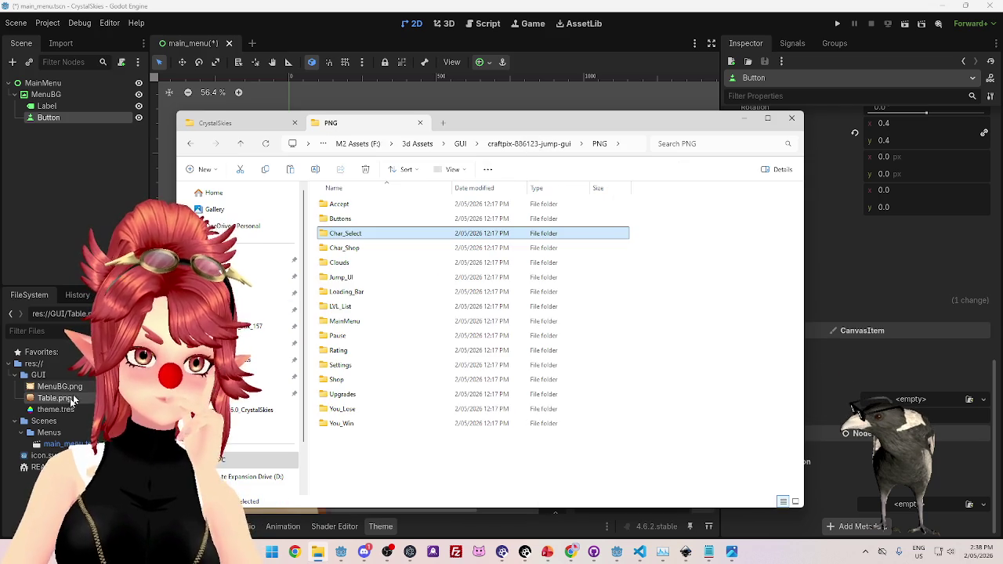
click(55, 407)
click(54, 398)
key(F2)
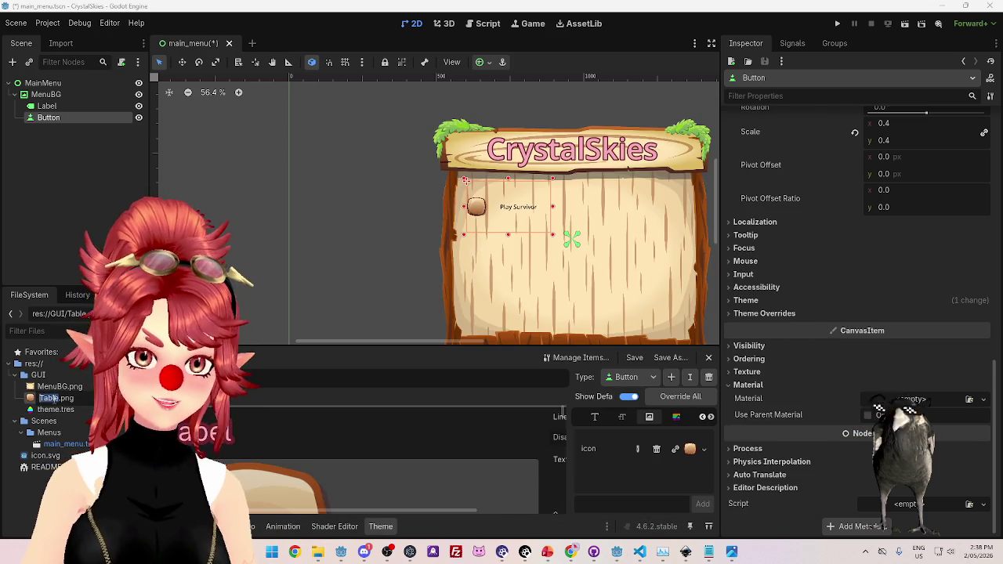
text(Button)
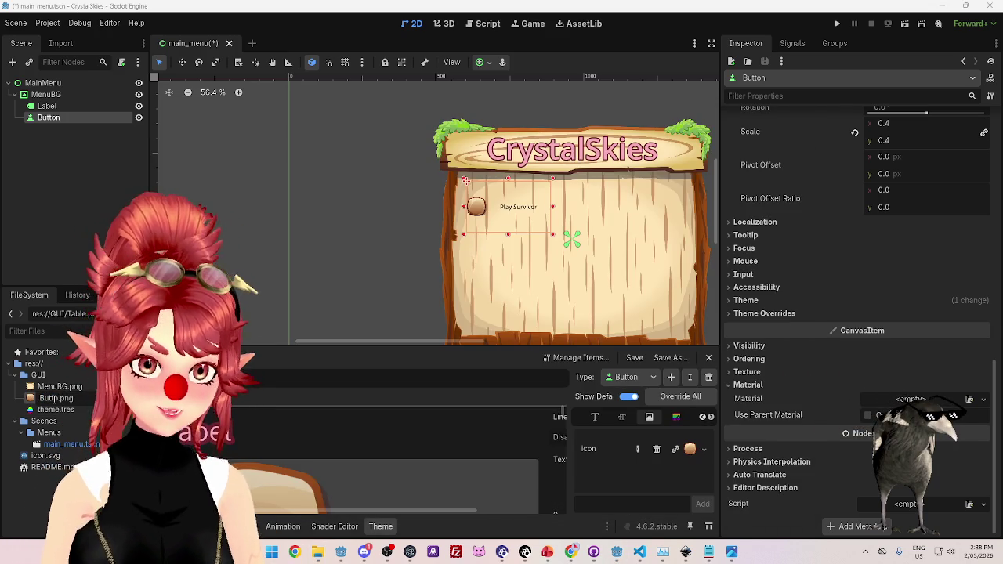
text(1)
key(Return)
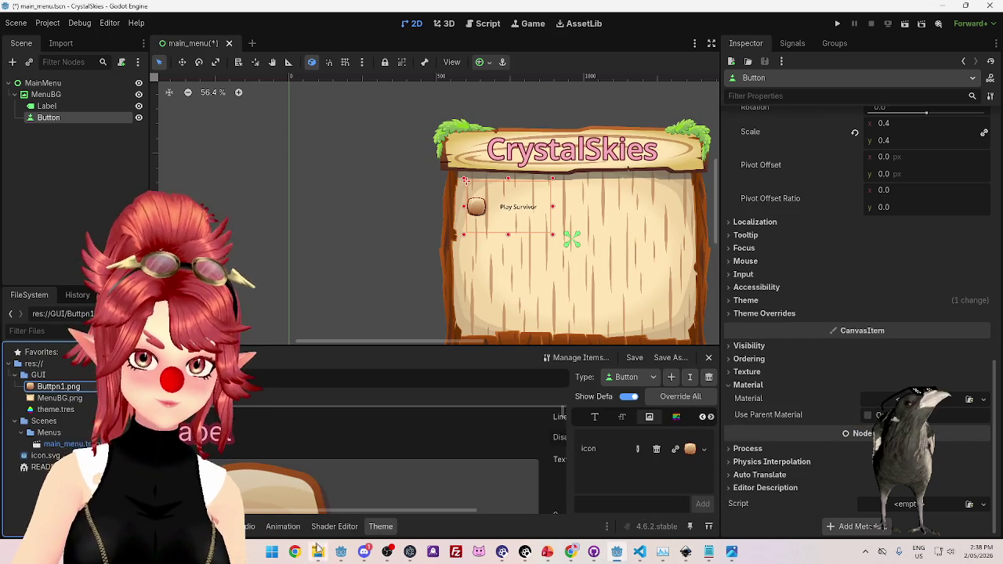
Look through the Settings folder, then open the Shop image folder.
click(317, 551)
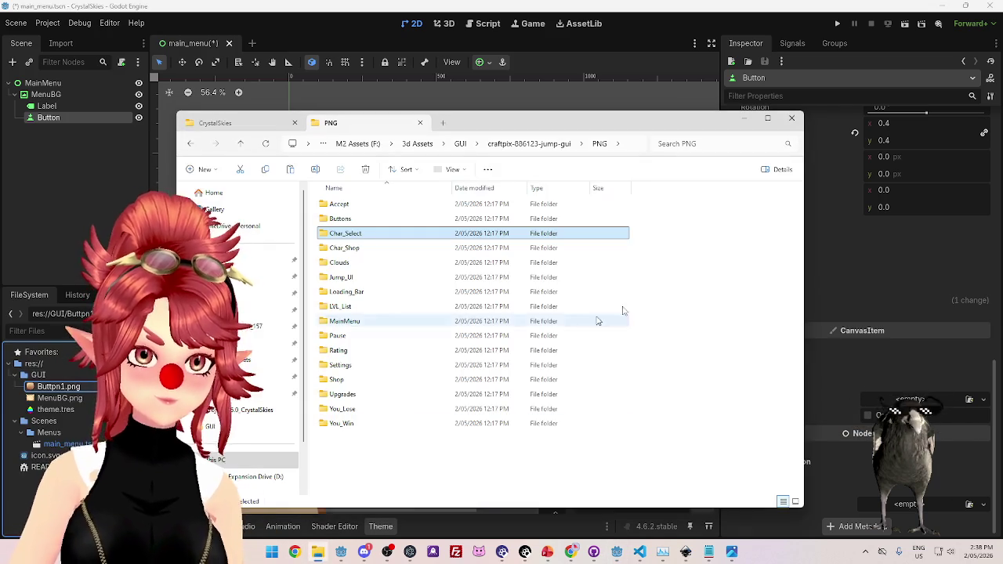
click(345, 369)
double_click(345, 369)
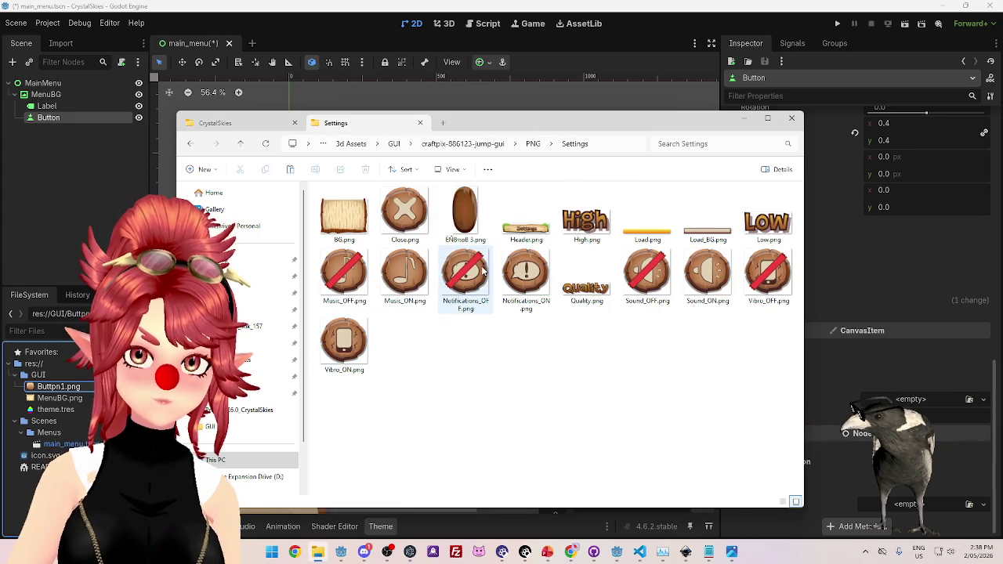
click(533, 144)
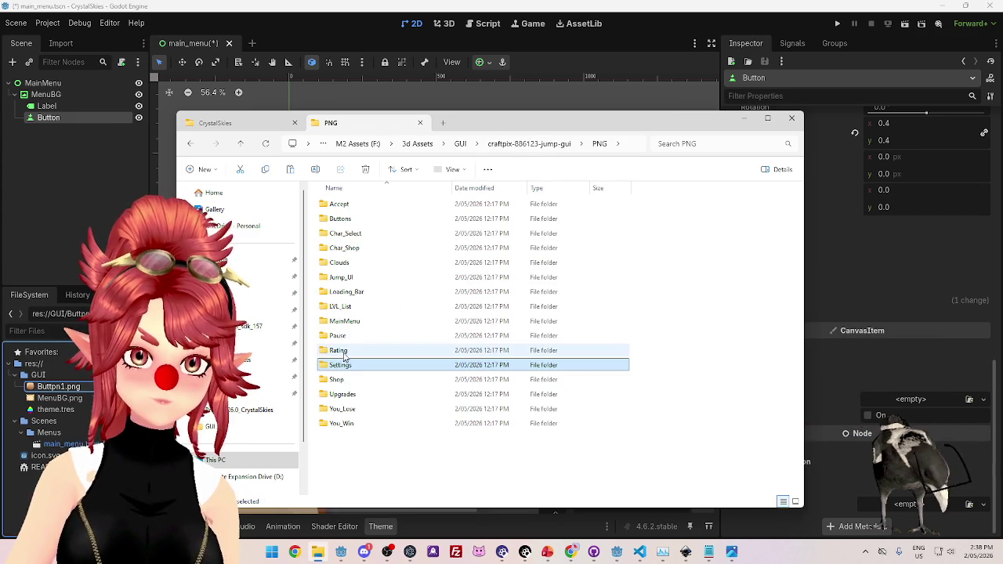
double_click(343, 382)
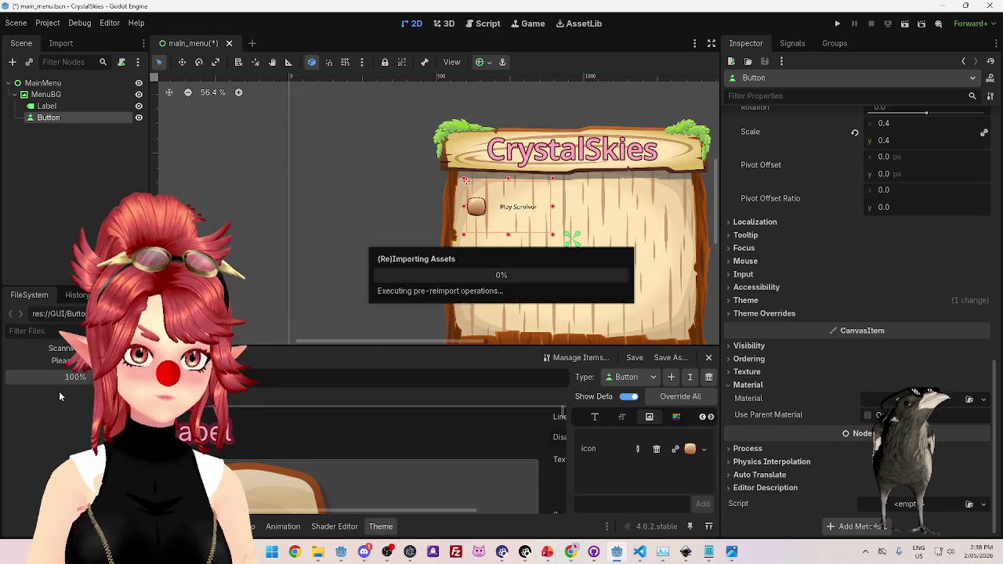
Rename the imported Table_02.png to Label.png.
click(61, 409)
key(F2)
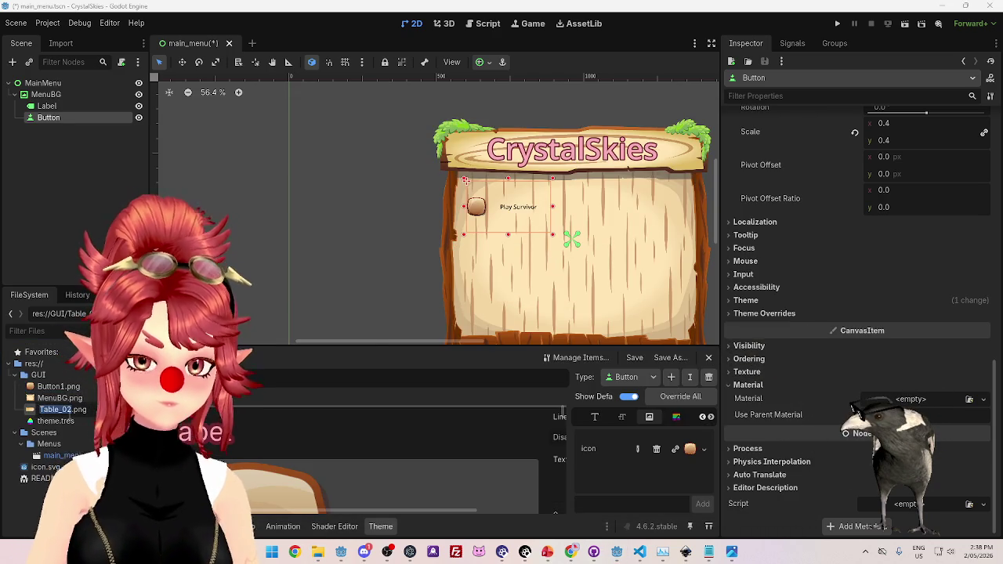
text(el)
key(Return)
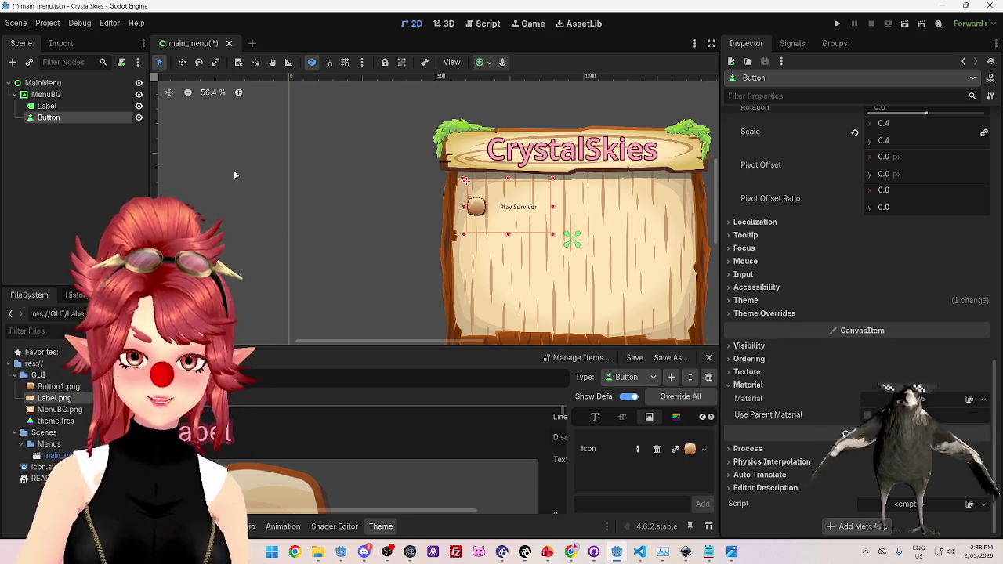
Select the Button node and delete its Play Survivor text.
click(49, 106)
click(55, 119)
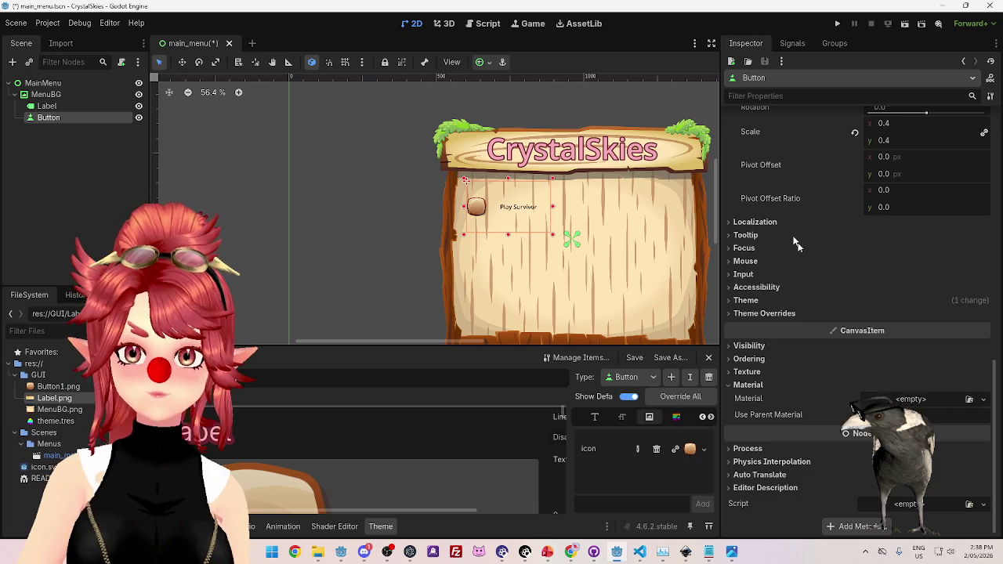
click(786, 199)
key(BackSpace)
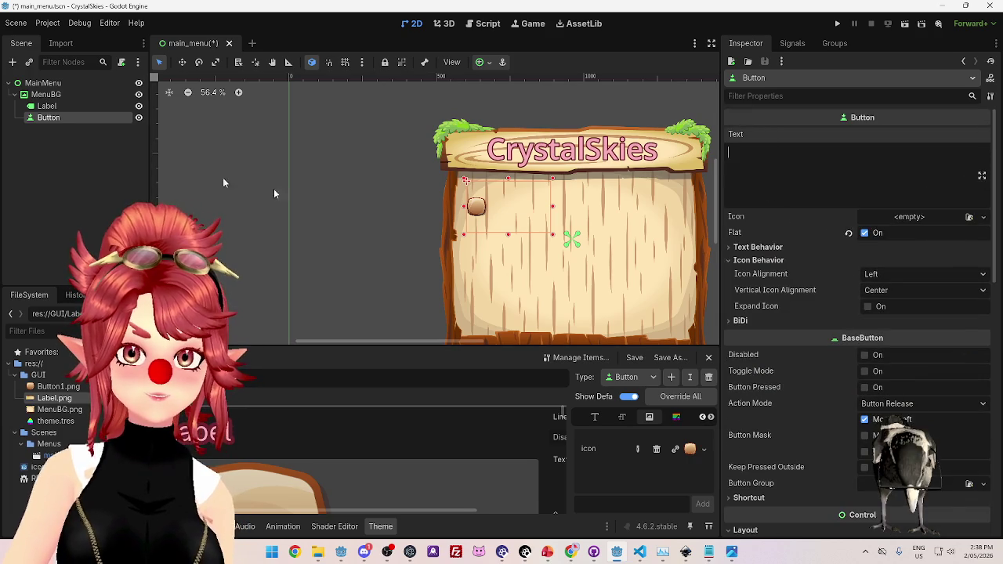
Confirm the Button's empty text and centre its icon.
click(47, 106)
click(49, 117)
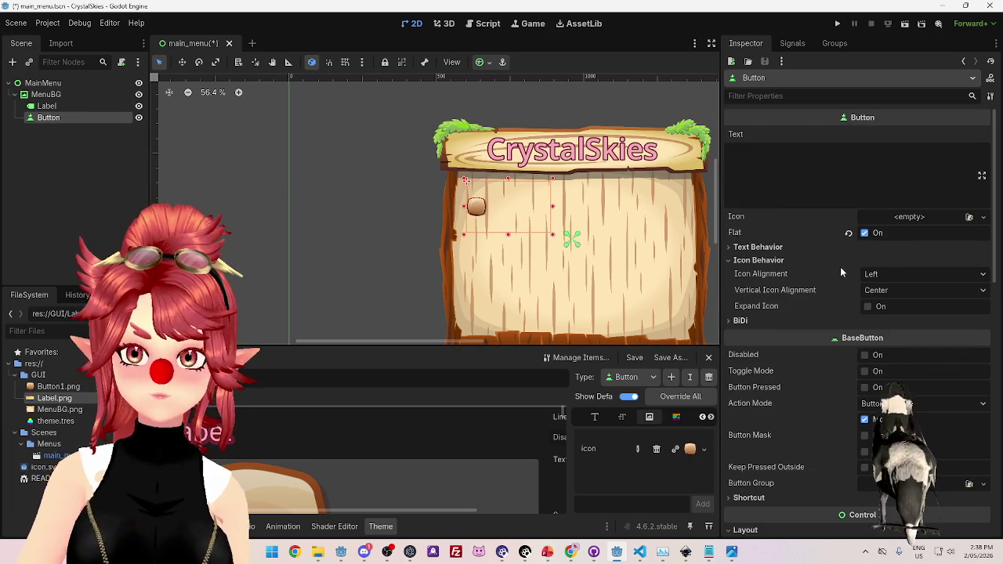
click(897, 275)
click(893, 290)
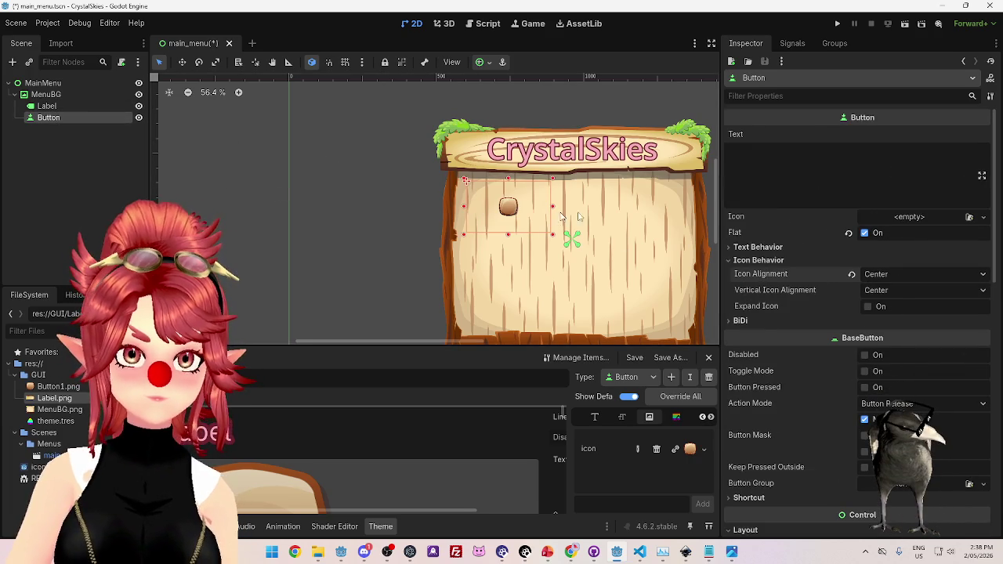
Reset the Button's size to 341×334 and scale it up to 0.62.
scroll(896, 314, down, 6)
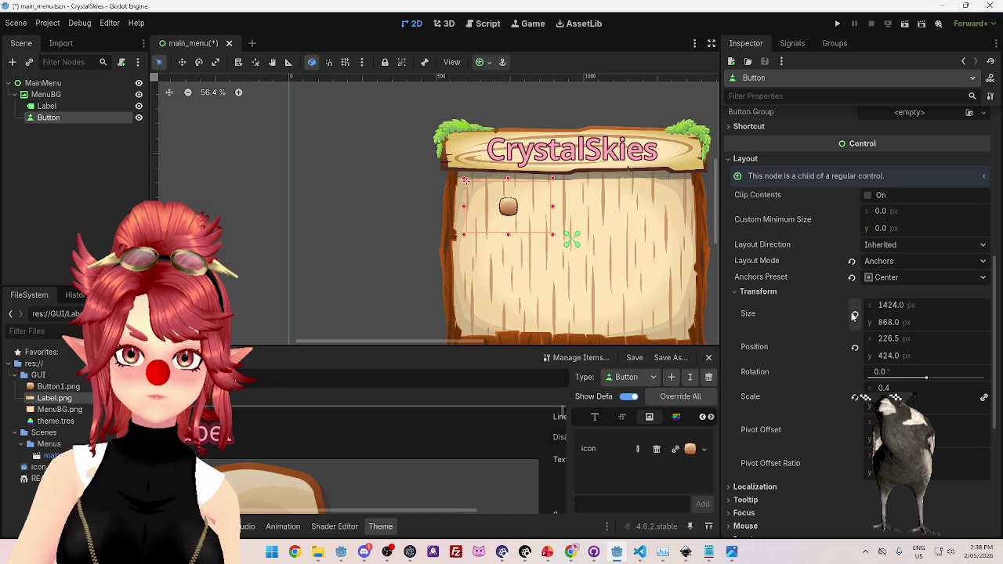
click(855, 314)
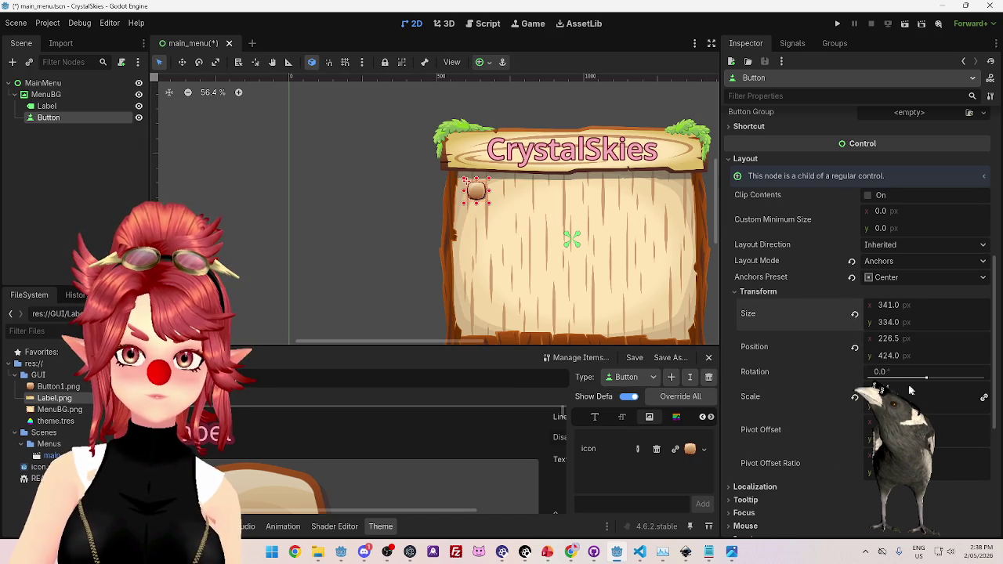
mouse_move(913, 390)
mouse_down()
mouse_move(944, 389)
mouse_move(894, 389)
mouse_move(910, 389)
mouse_up()
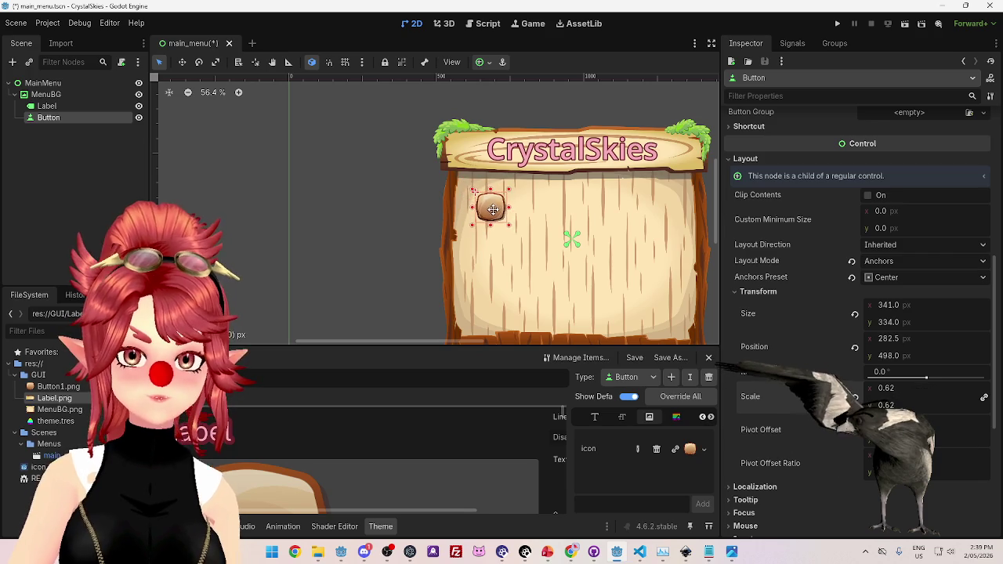
scroll(456, 328, down, 2)
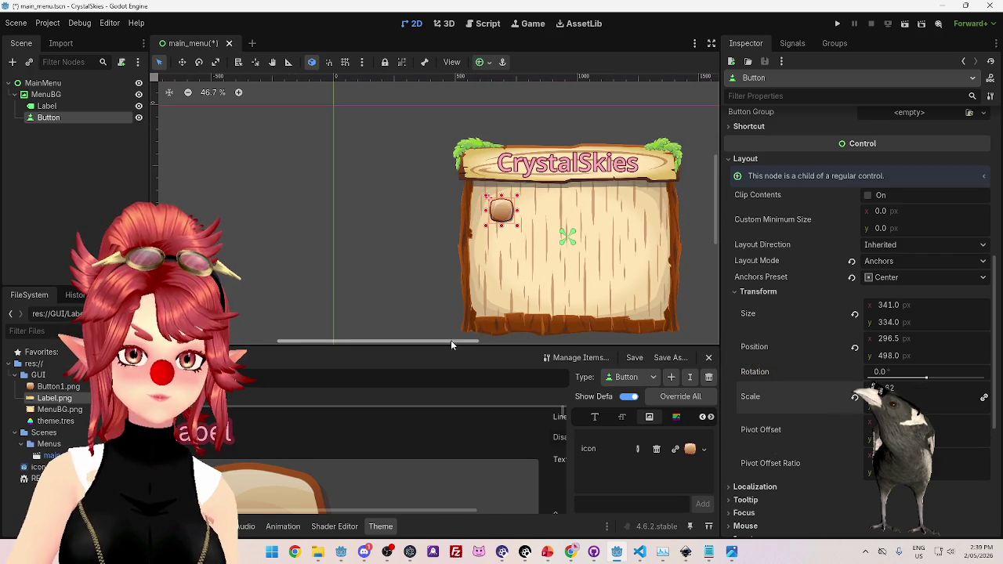
drag(450, 343, 501, 345)
click(547, 551)
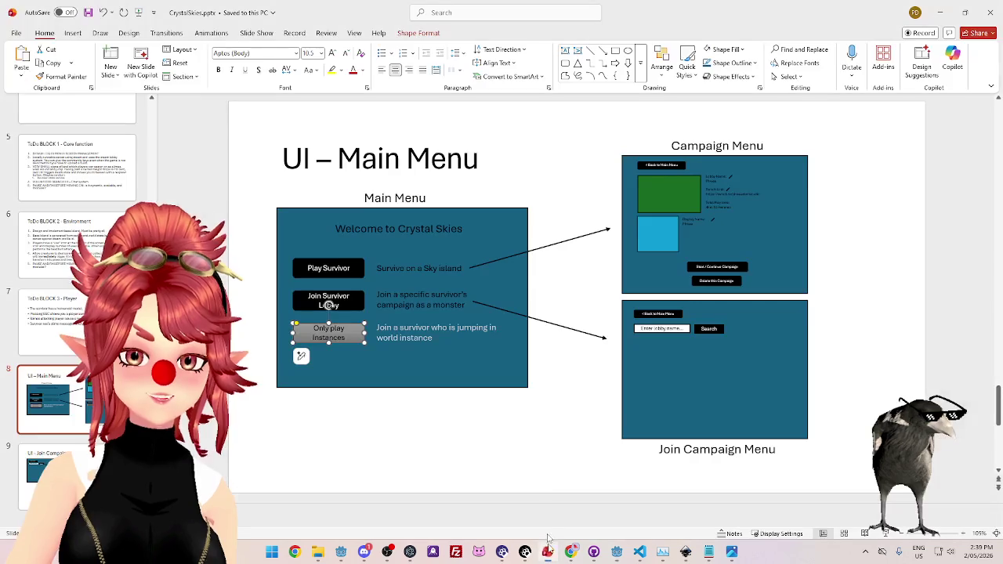
click(60, 454)
click(60, 415)
click(59, 455)
click(78, 387)
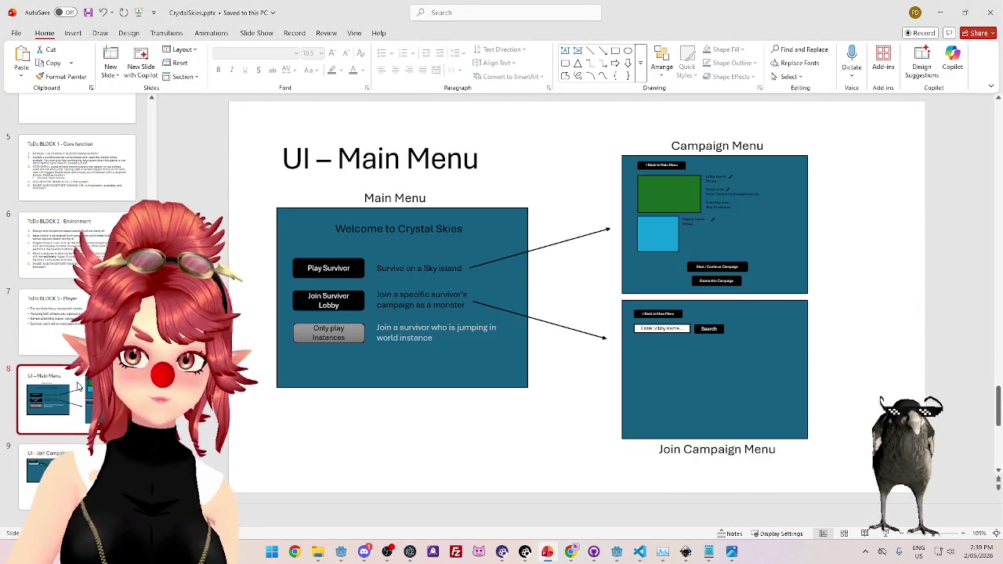
click(79, 455)
click(79, 427)
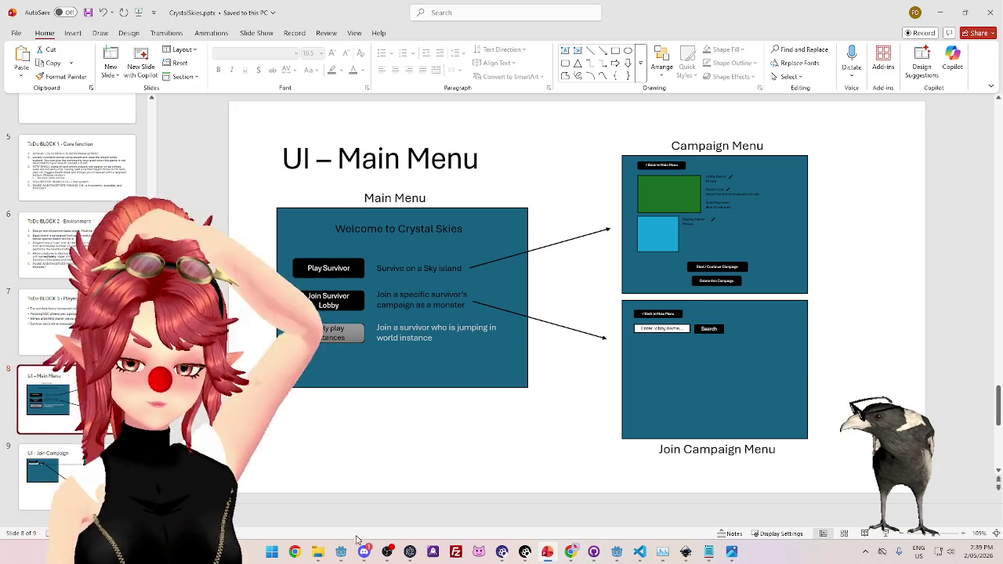
click(317, 552)
click(532, 145)
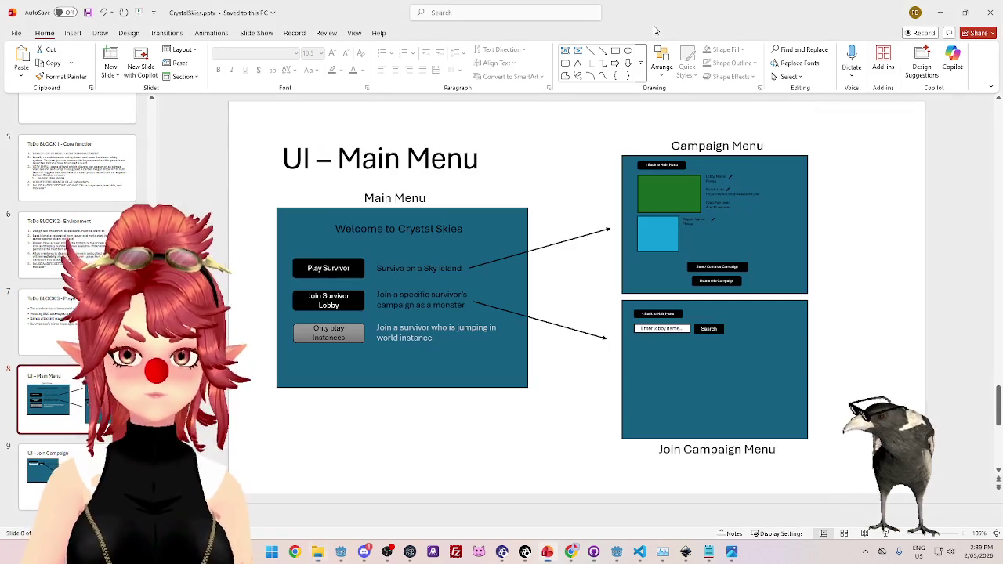
click(656, 35)
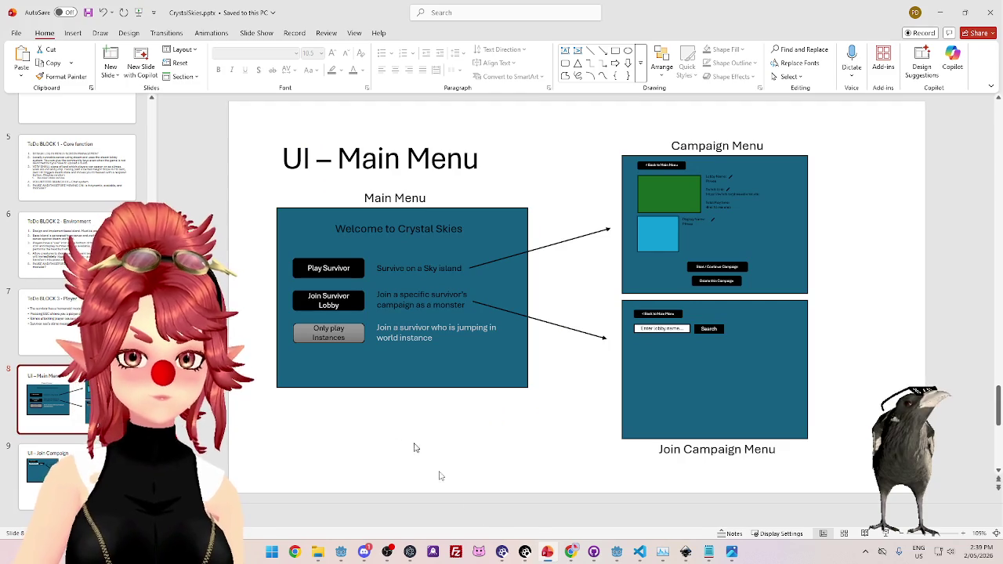
click(618, 554)
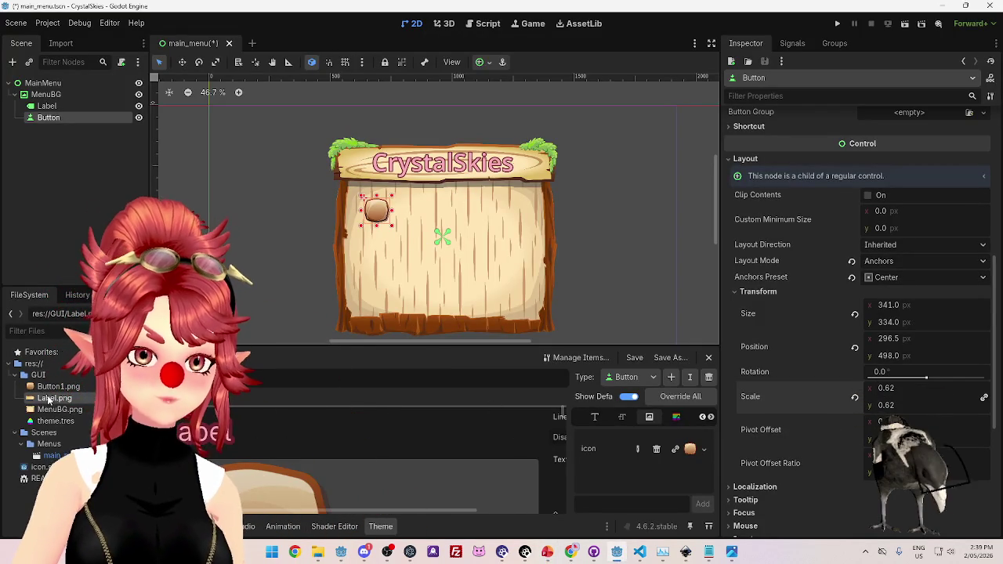
mouse_move(48, 400)
mouse_down()
mouse_move(63, 127)
mouse_move(63, 156)
mouse_up()
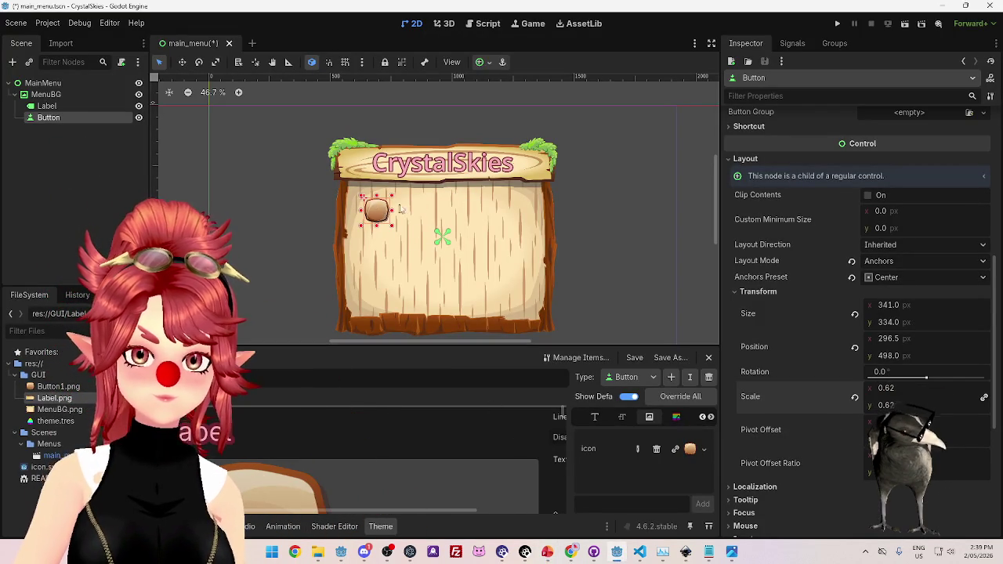
click(60, 409)
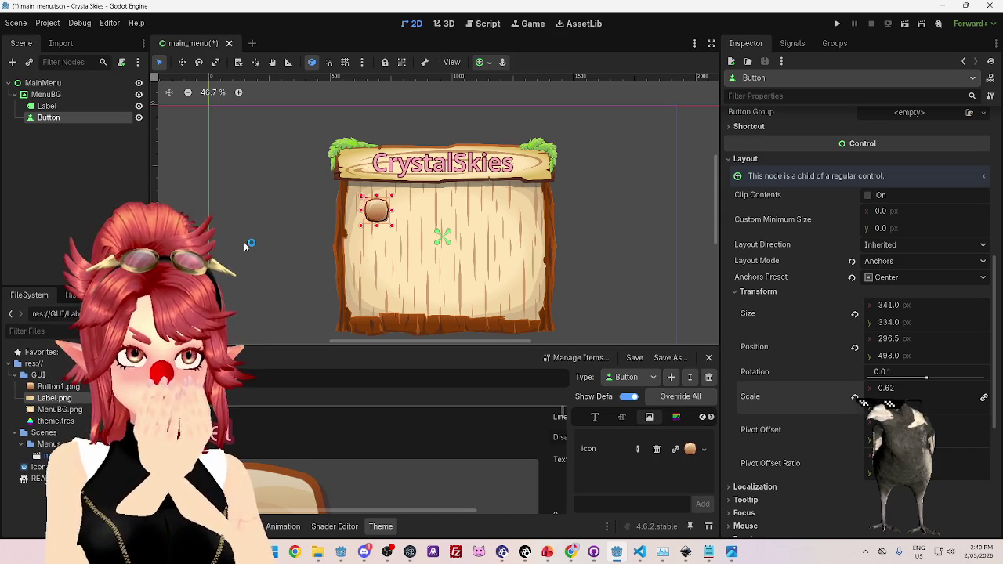
click(574, 553)
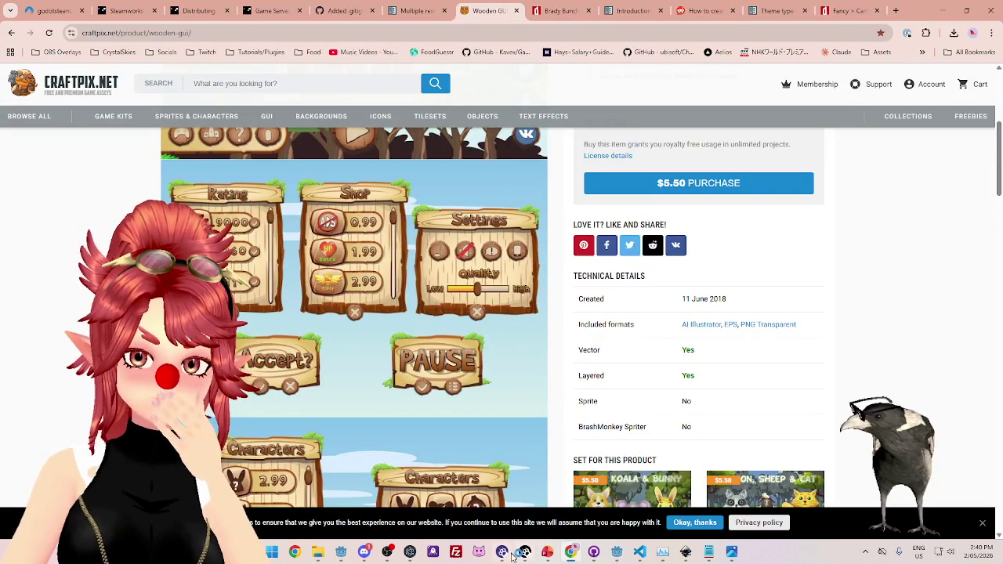
click(546, 554)
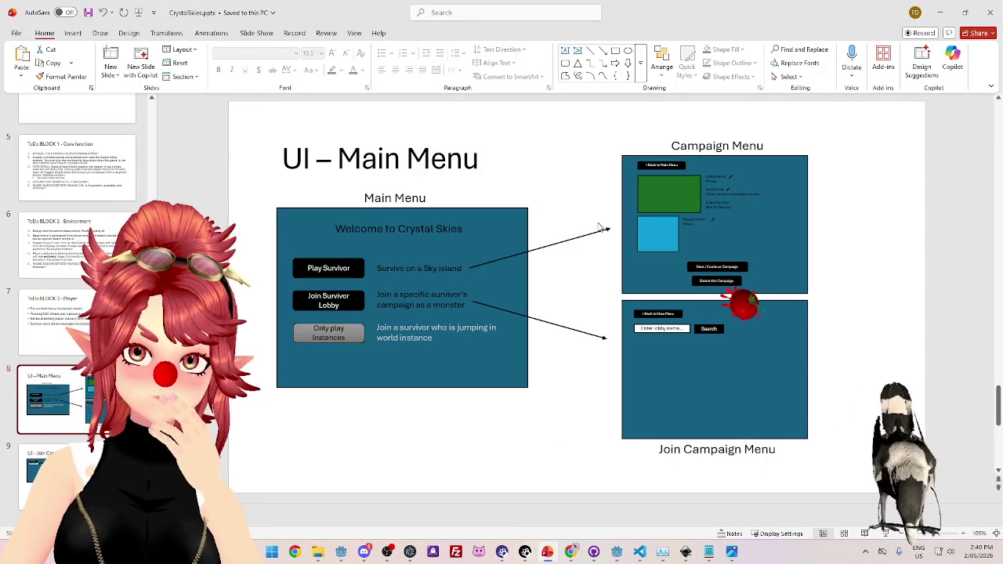
key(Page_Down)
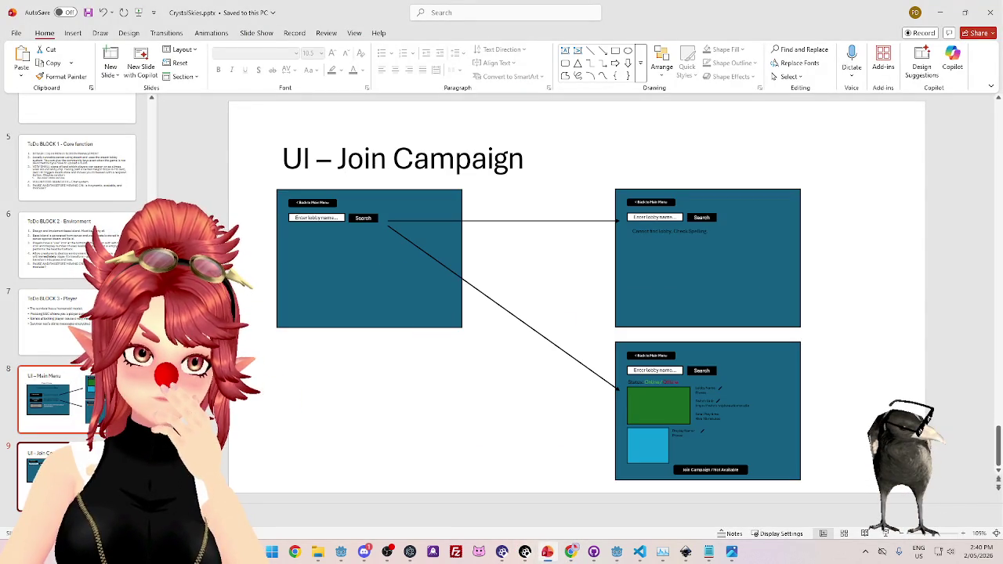
key(Page_Up)
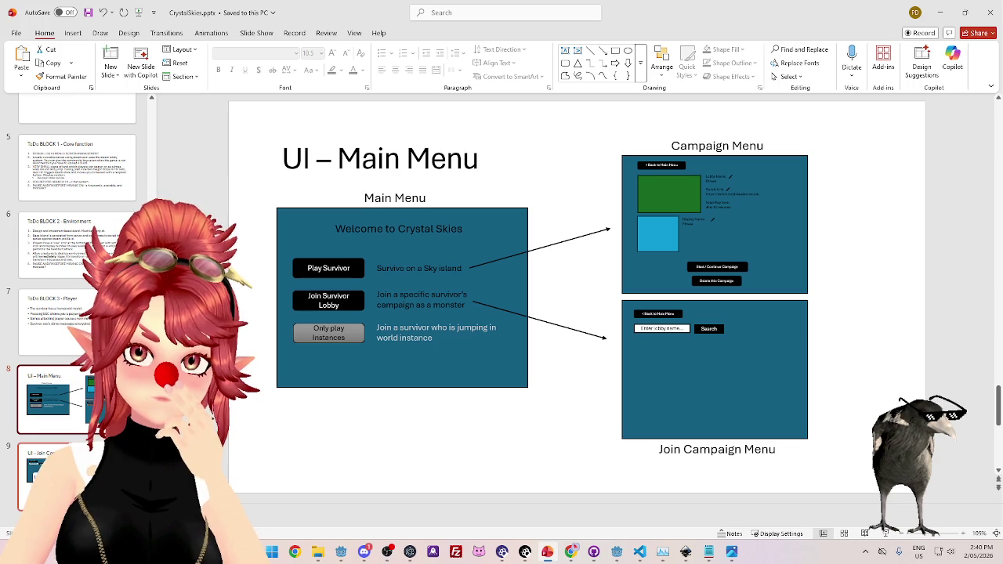
key(Page_Down)
key(Page_Up)
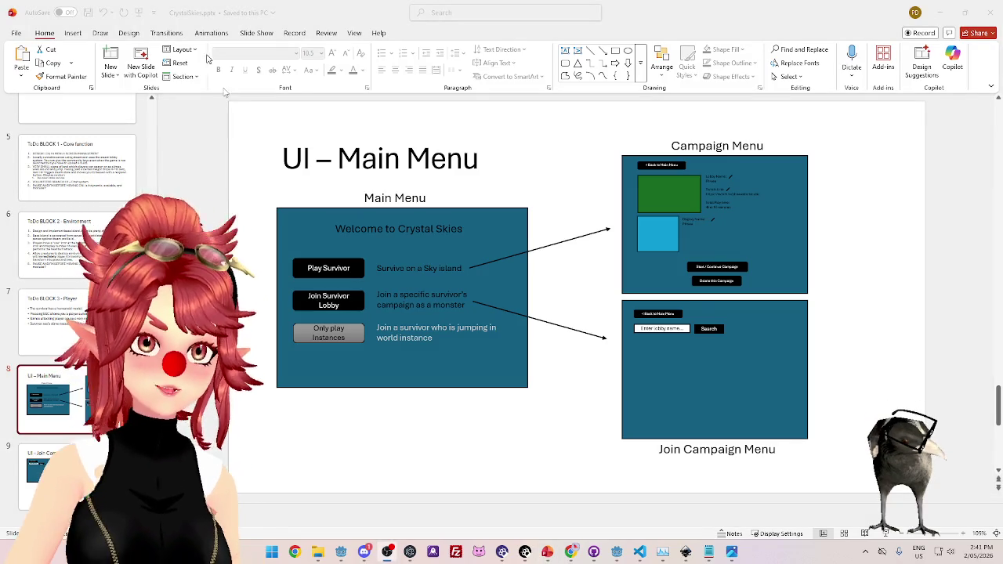
click(616, 552)
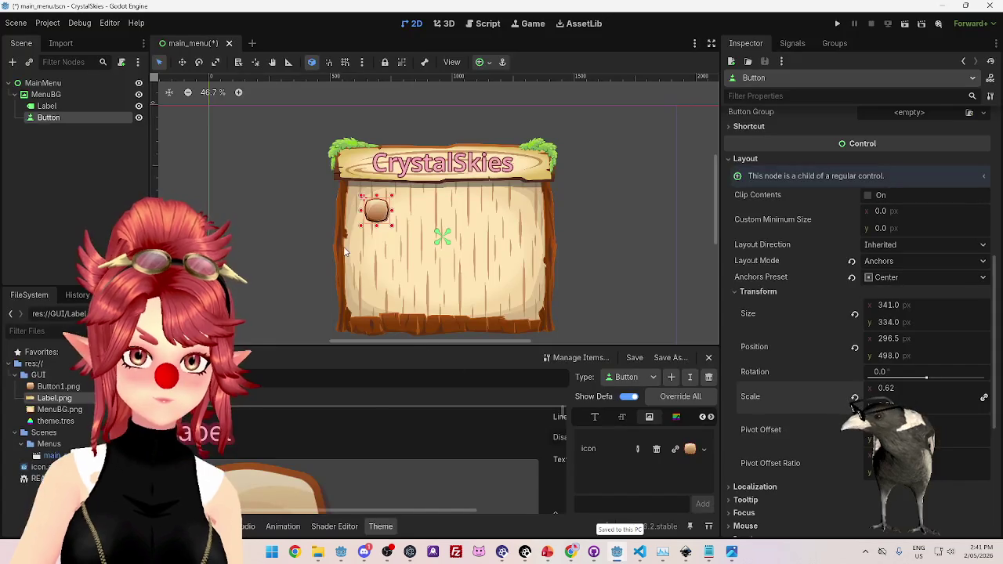
drag(392, 229, 405, 240)
Undo the resize and set the Button's scale to 1.0, then 0.7.
key(ctrl+z)
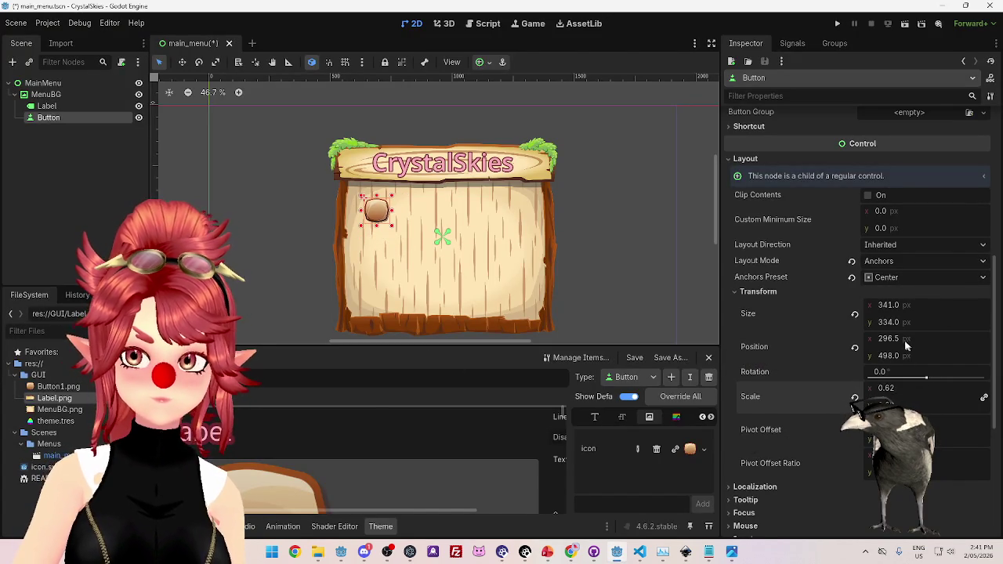
drag(862, 397, 875, 387)
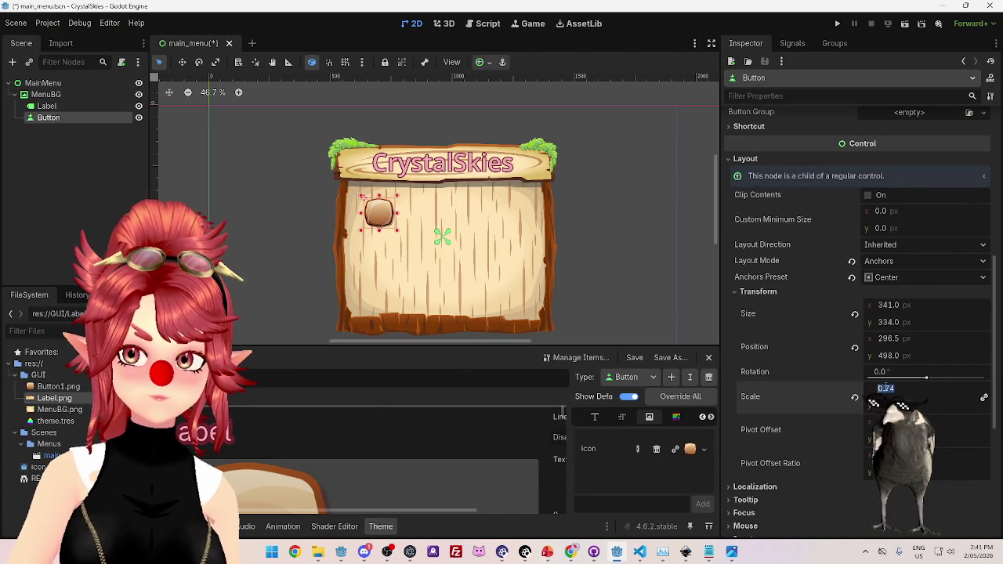
text(1)
key(Return)
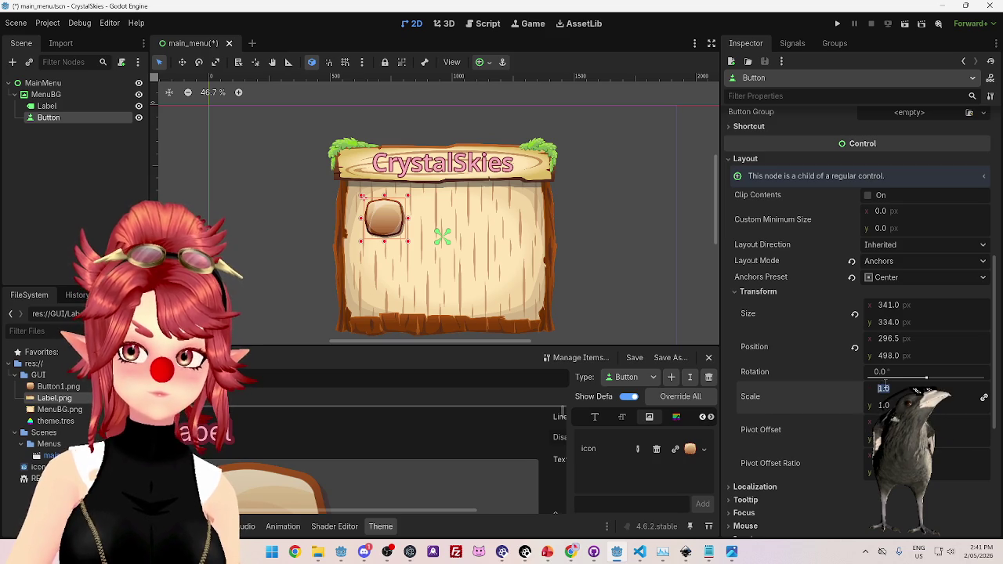
text(.7)
key(Return)
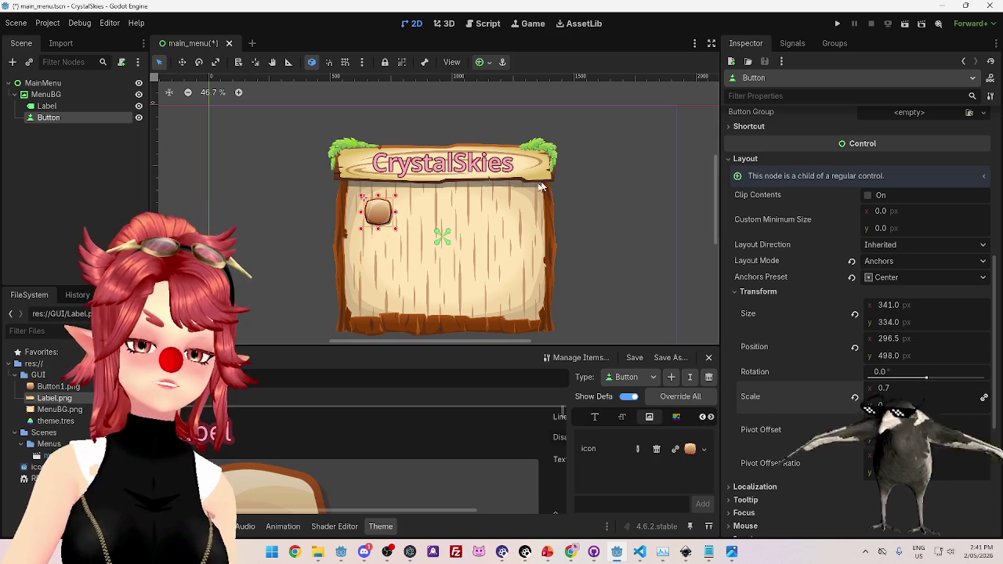
Drag the Button toward the panel's upper-left, ending at 398.5, 538.
mouse_move(378, 211)
mouse_down()
mouse_move(391, 219)
mouse_move(378, 223)
mouse_move(388, 214)
mouse_up()
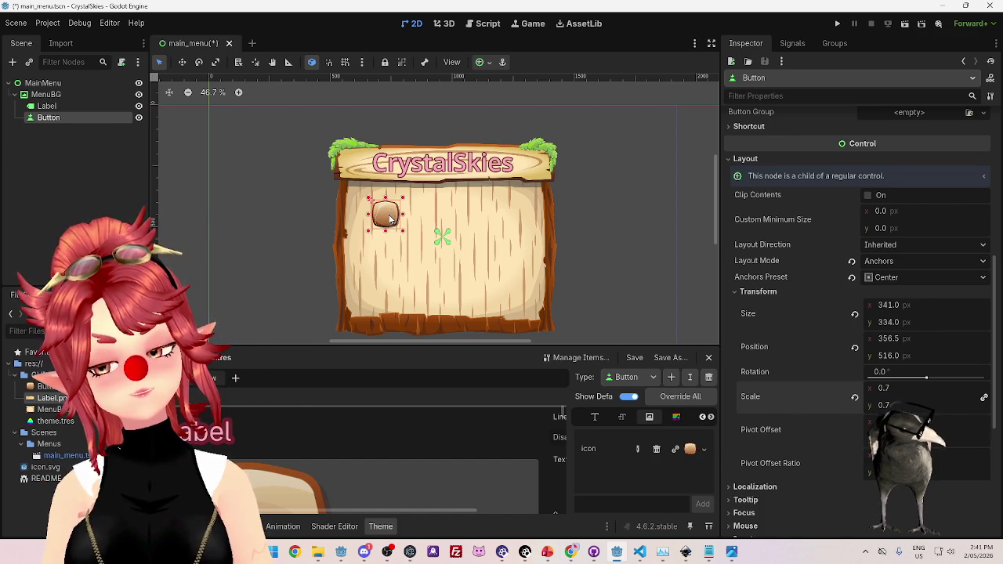
drag(391, 221, 395, 218)
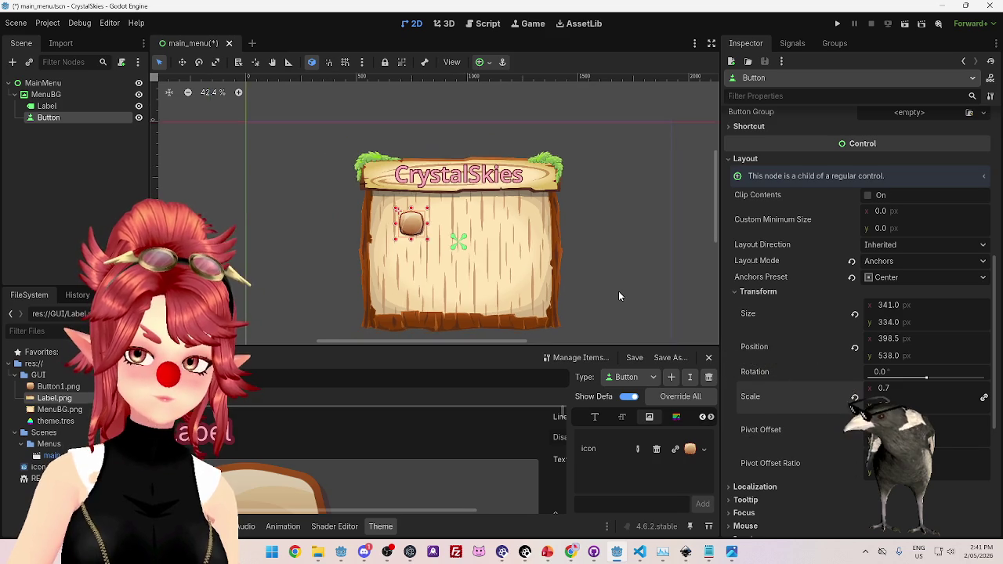
drag(716, 210, 710, 225)
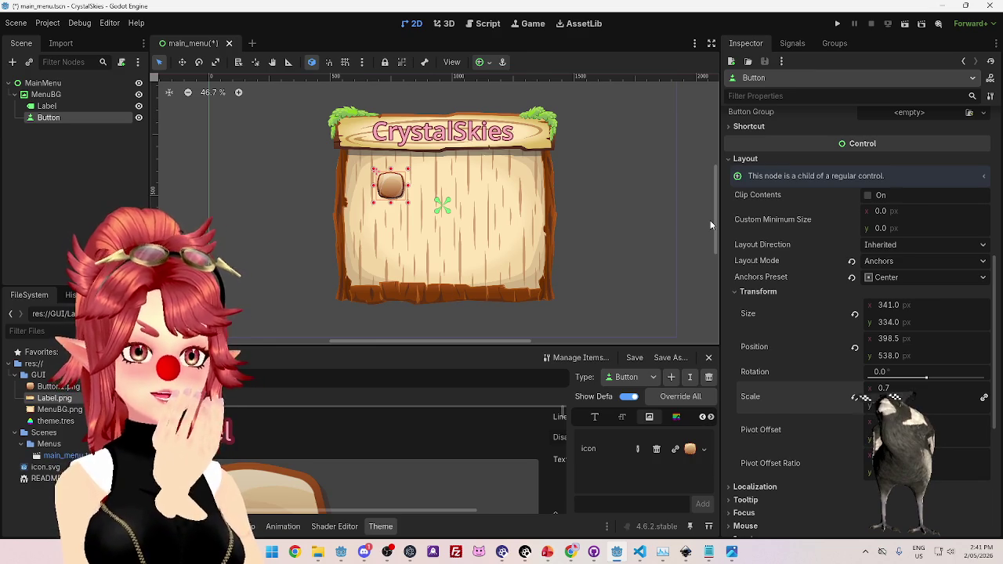
Open the jump GUI pack's AI folder and select MainMenu.ai, Pause.ai and Rating.ai.
click(317, 551)
click(501, 146)
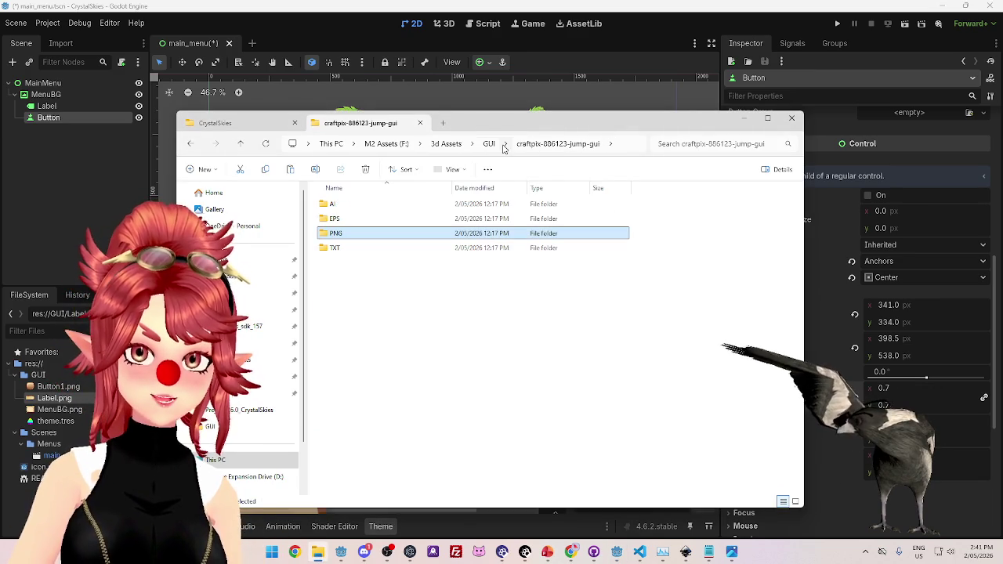
double_click(356, 204)
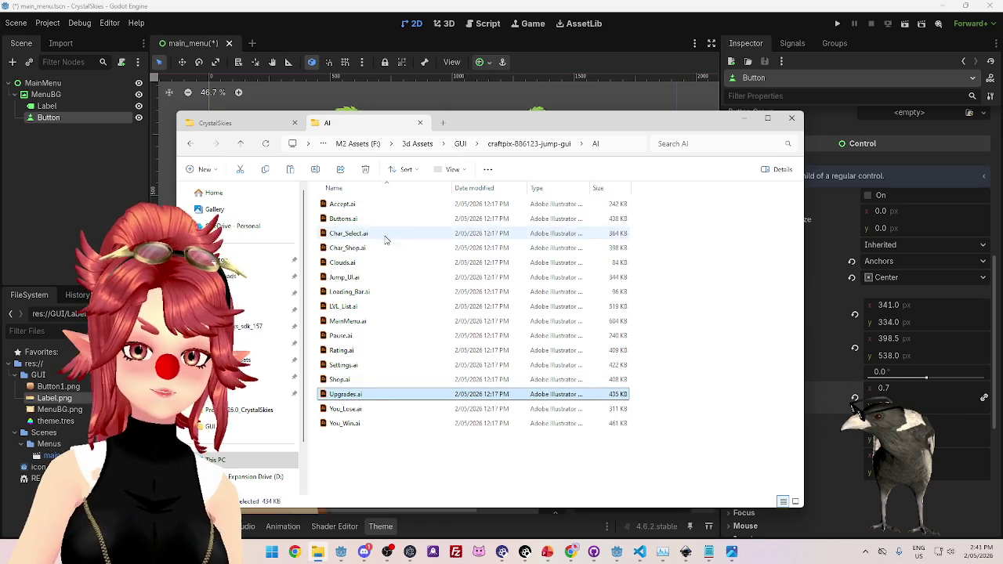
click(362, 321)
click(364, 337)
click(364, 351)
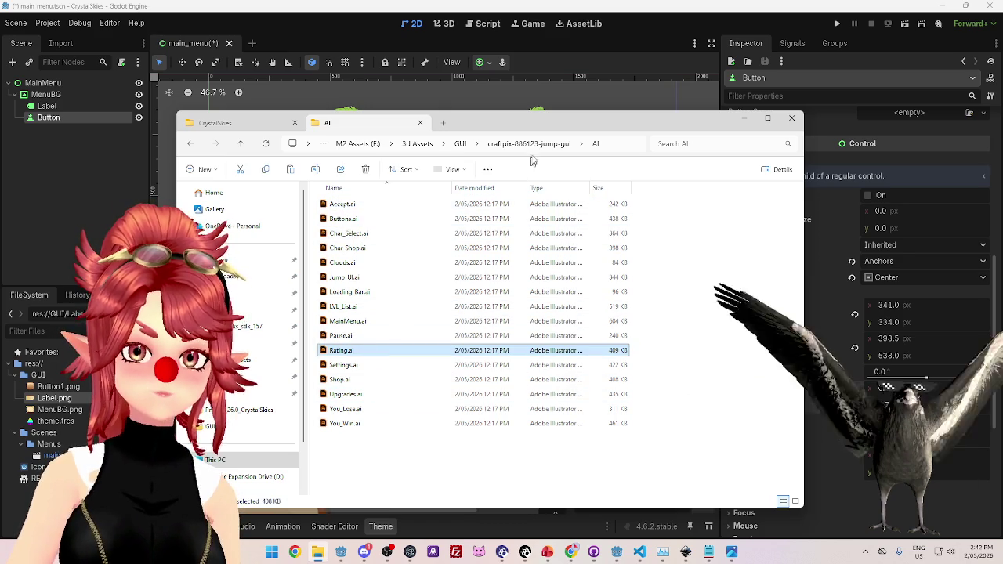
click(644, 9)
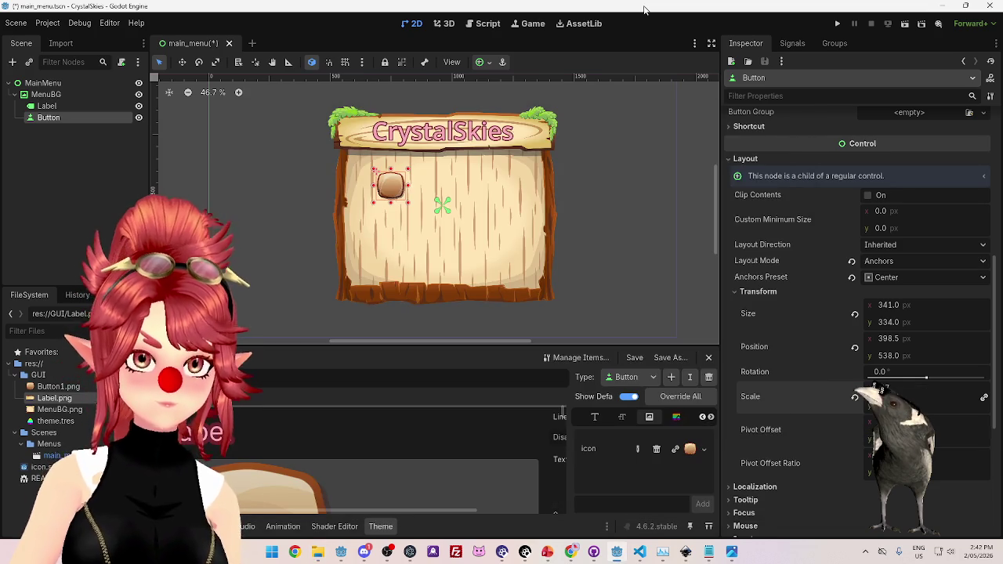
Delete the Button node from the main menu scene.
drag(399, 202, 404, 206)
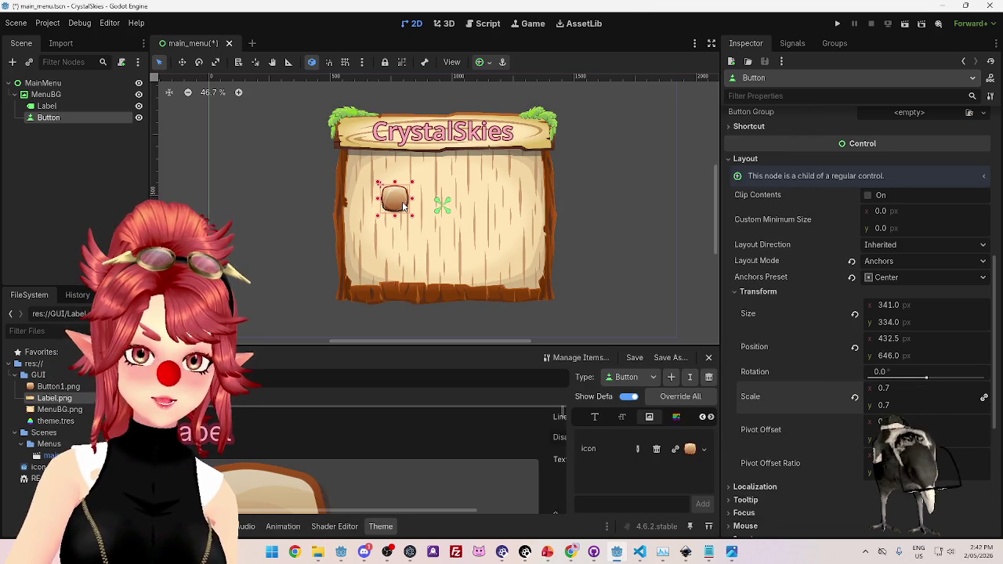
key(Delete)
click(483, 291)
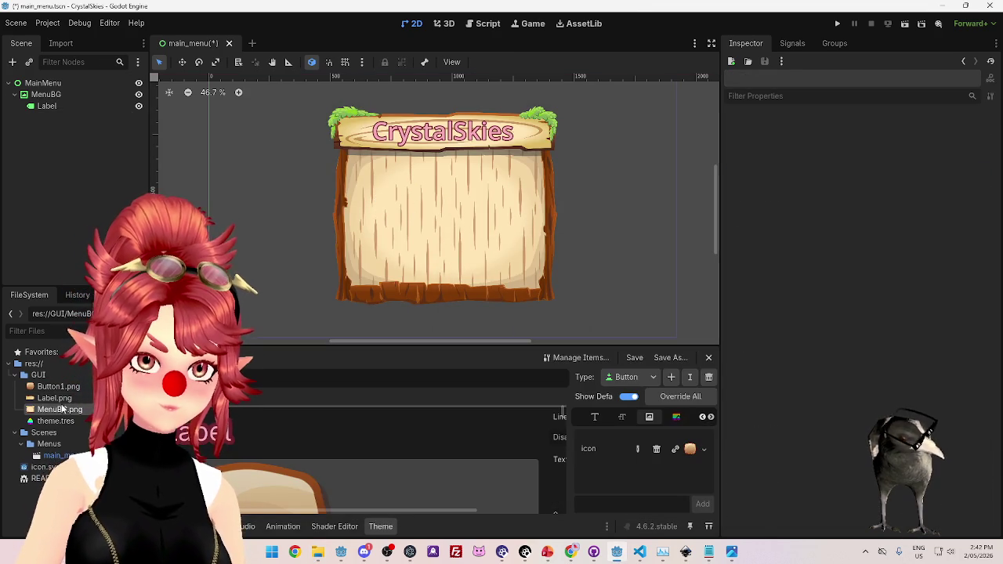
Remove Label.png and Button1.png from the project's GUI folder.
key(Delete)
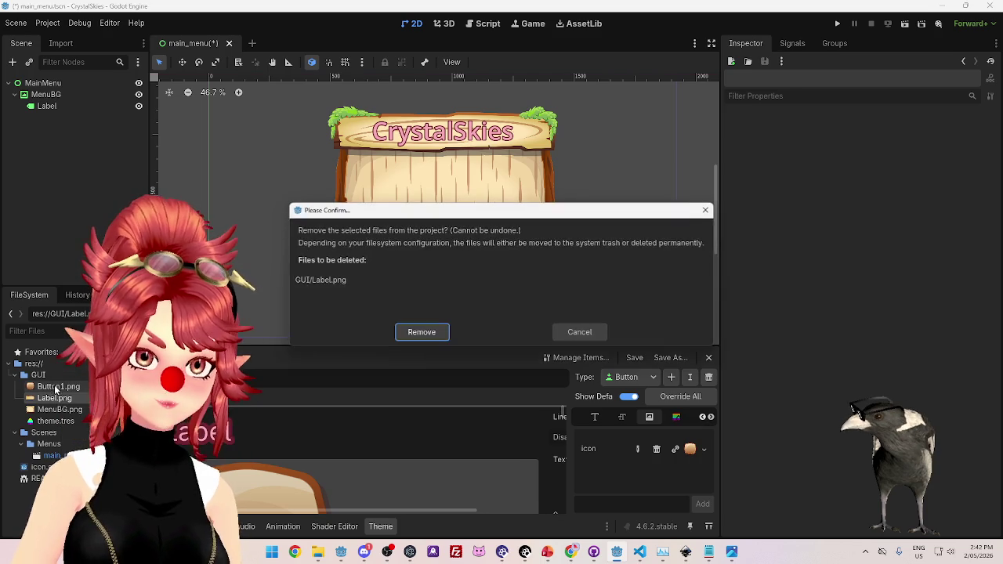
key(Return)
click(69, 386)
key(Delete)
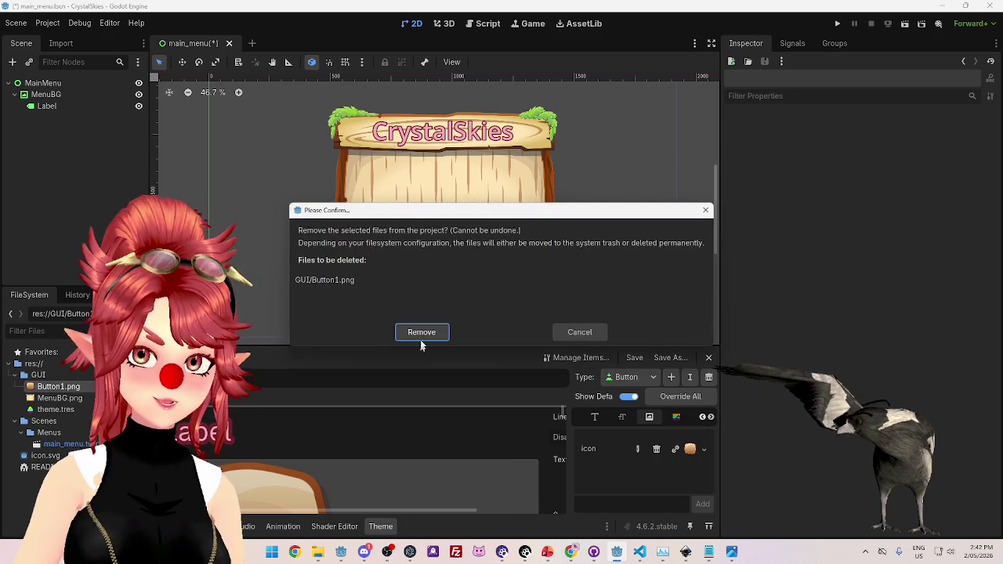
click(416, 336)
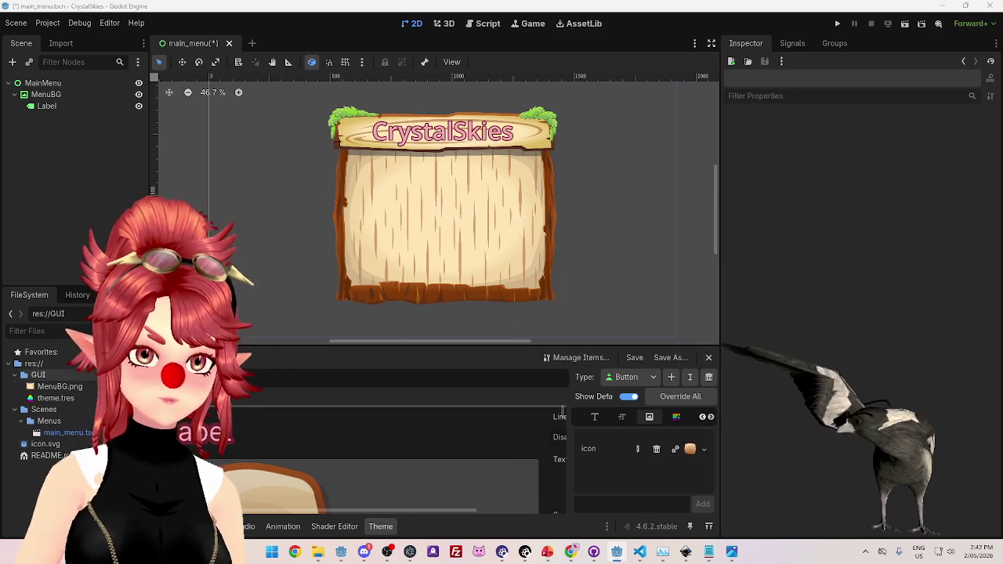
Save the main menu scene and switch to the PowerPoint design slides.
click(16, 23)
click(34, 104)
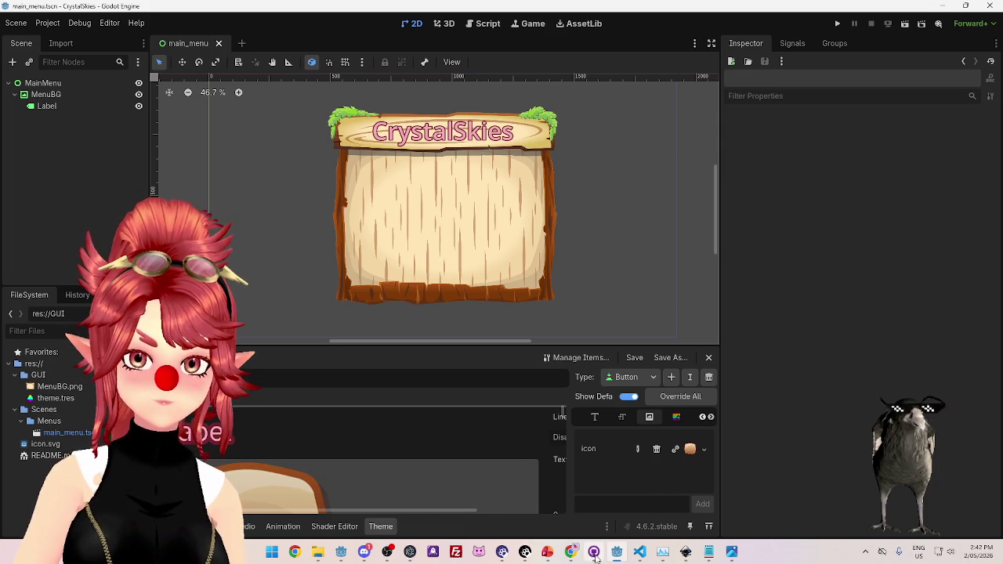
mouse_move(593, 552)
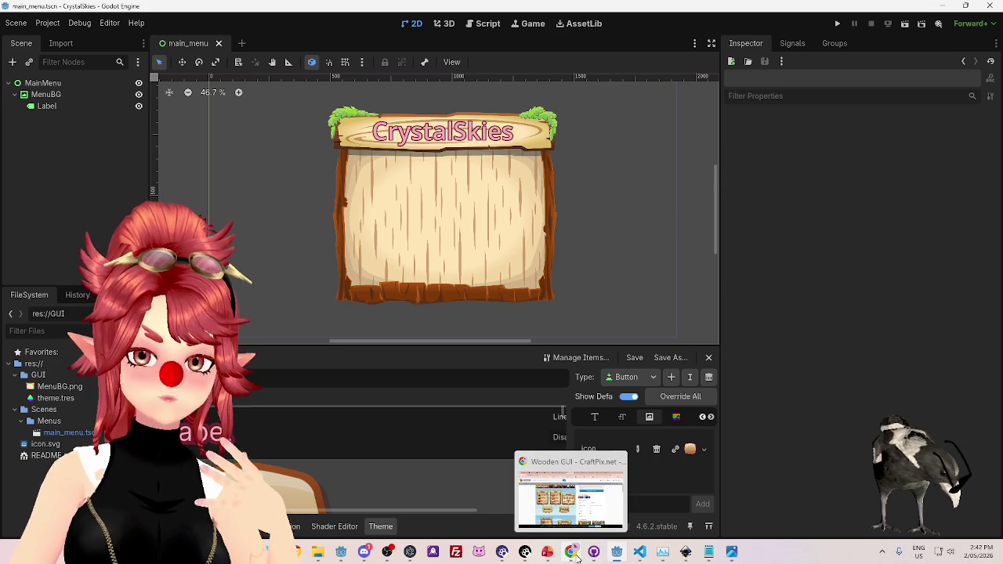
click(547, 551)
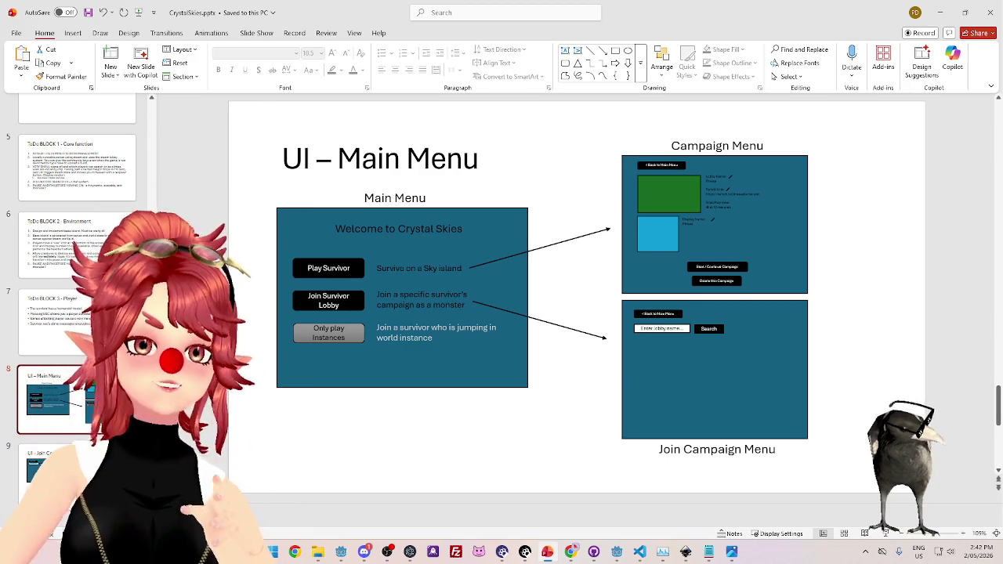
click(616, 552)
click(22, 25)
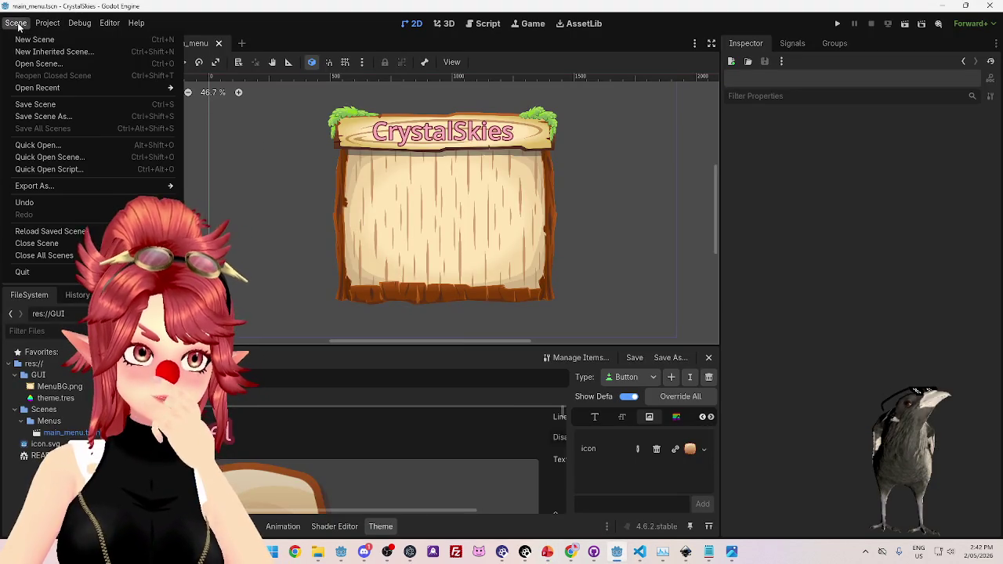
click(41, 22)
mouse_move(15, 23)
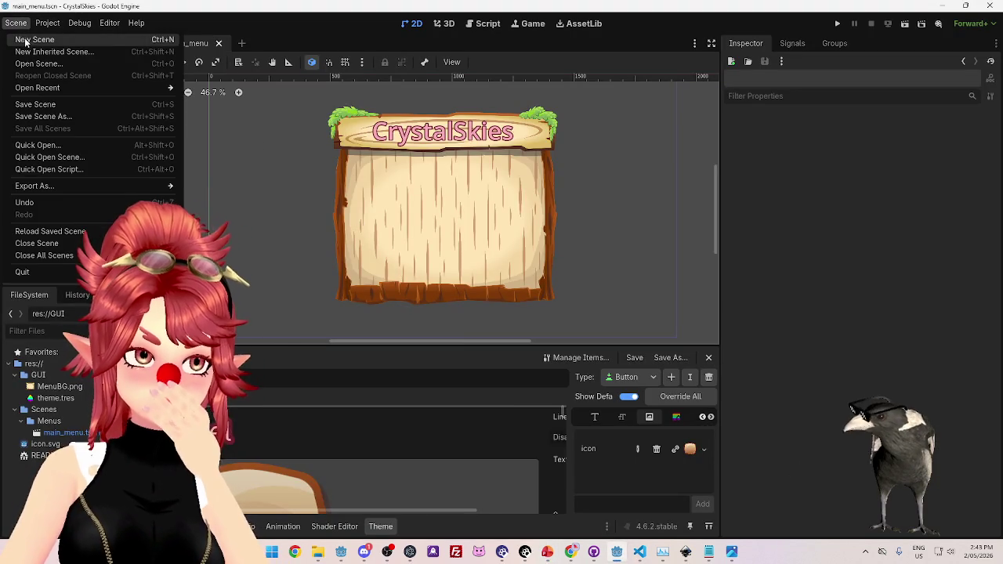
click(29, 107)
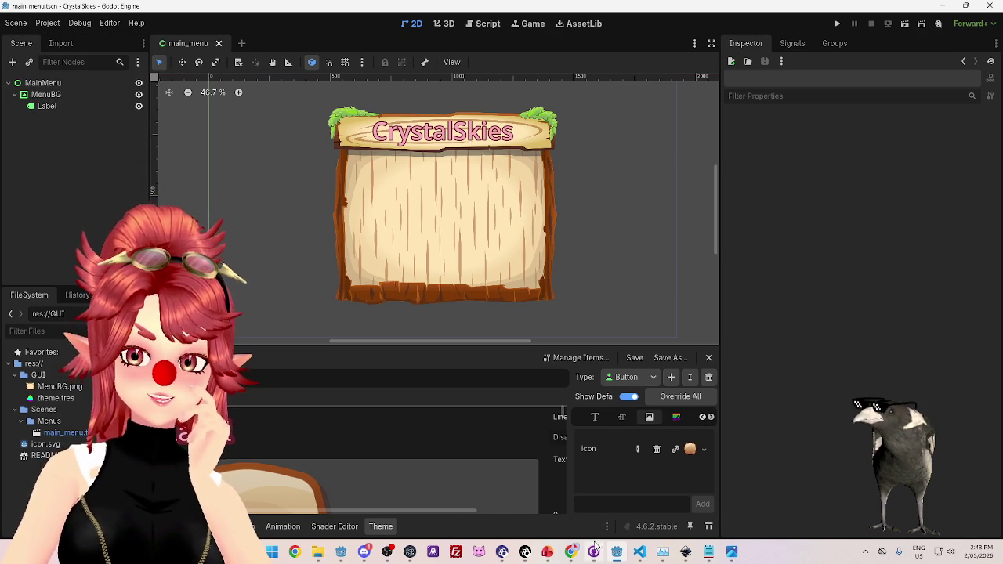
click(547, 552)
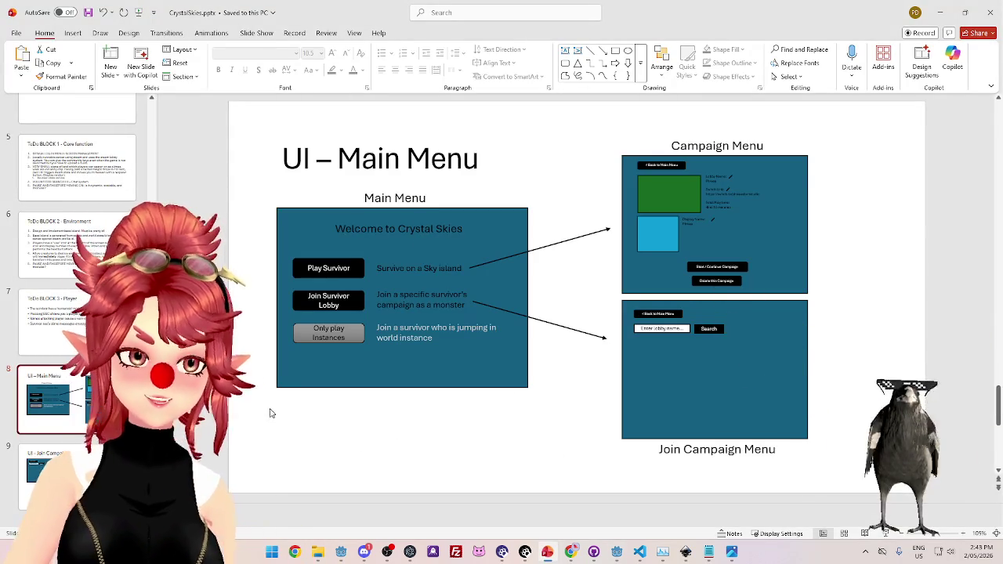
Flip between the UI – Main Menu and UI – Join Campaign slides, ending on Main Menu.
click(79, 468)
click(82, 411)
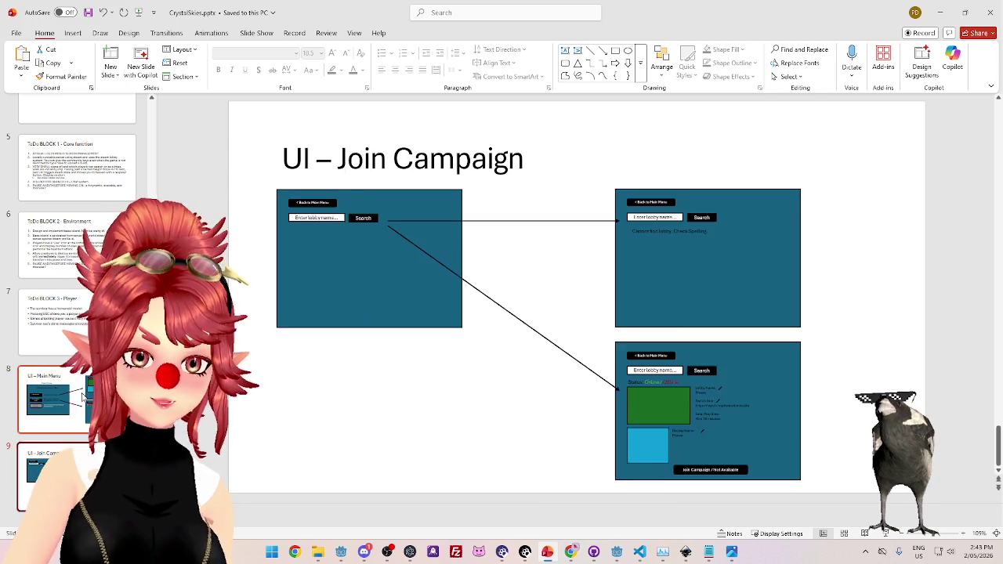
click(76, 478)
key(Up)
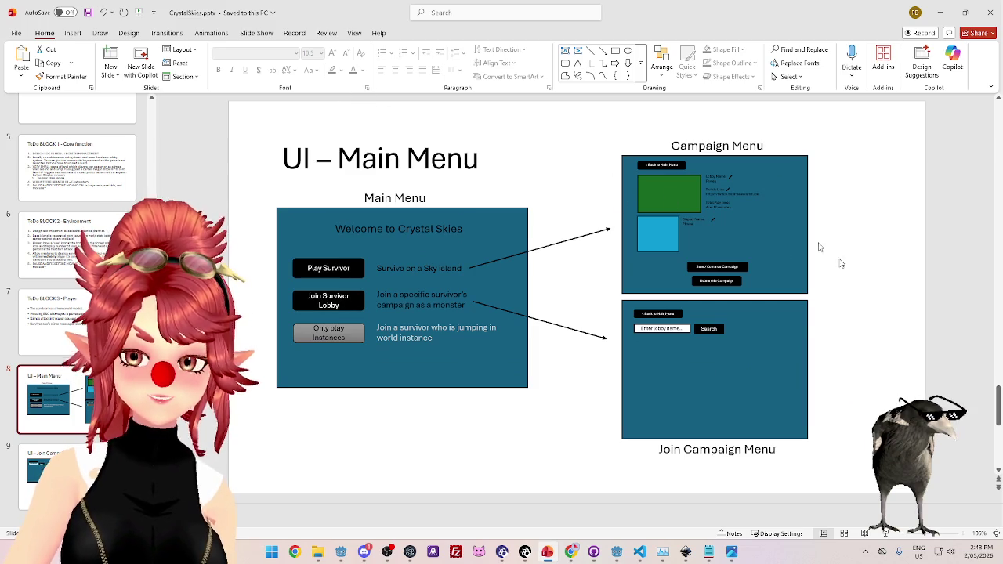
scroll(998, 418, down, 1)
scroll(998, 418, up, 1)
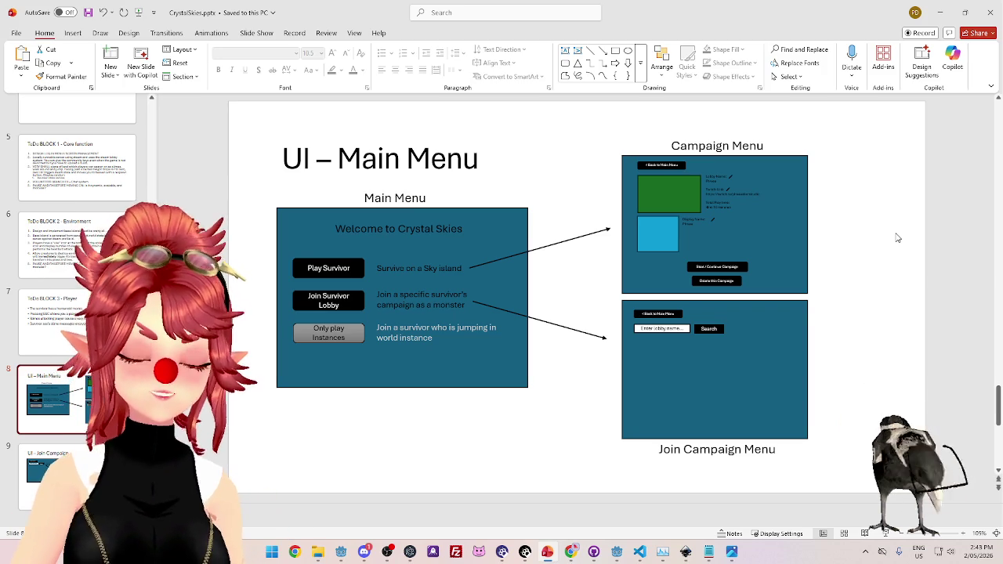
key(Down)
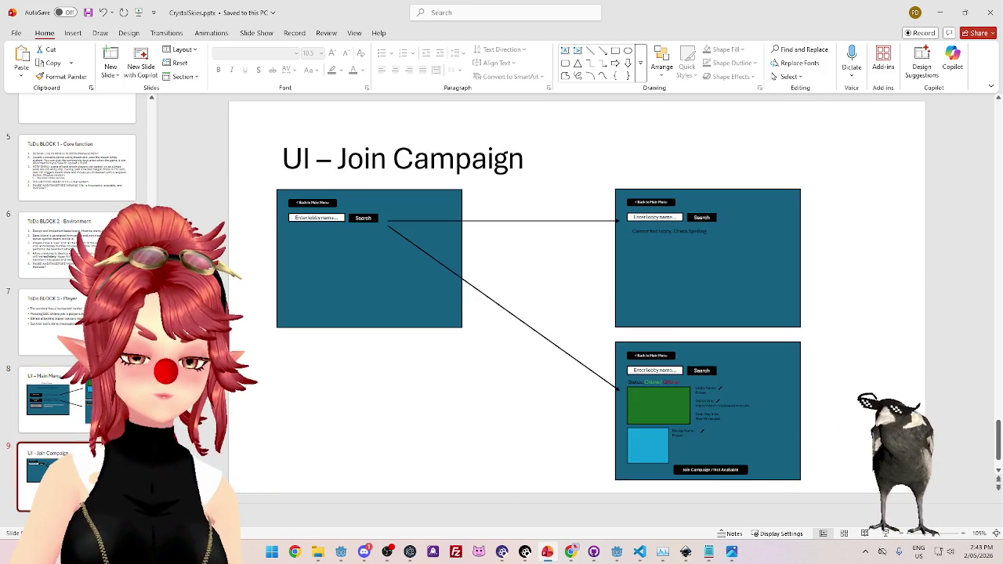
key(Up)
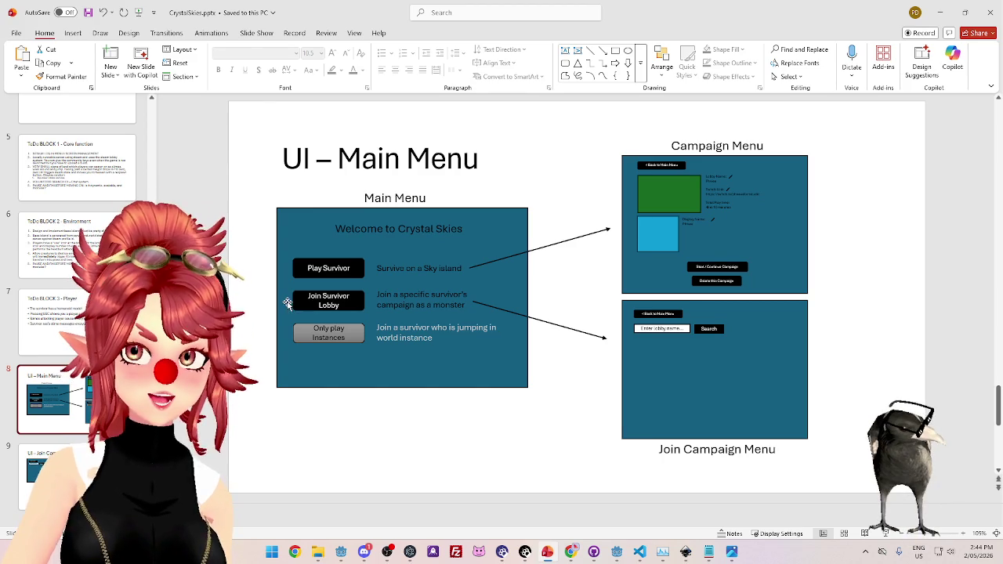
Capture the Main Menu slide and save it as GUI_Guide1.png in CrystalSkies\GUI.
mouse_move(246, 116)
mouse_down()
mouse_move(380, 152)
mouse_move(906, 437)
mouse_move(873, 465)
mouse_up()
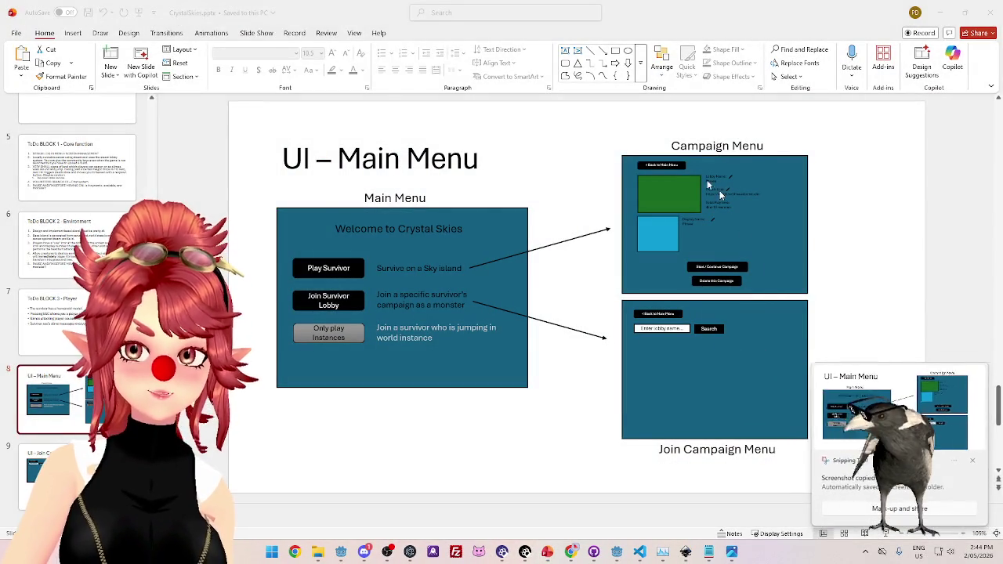
click(872, 466)
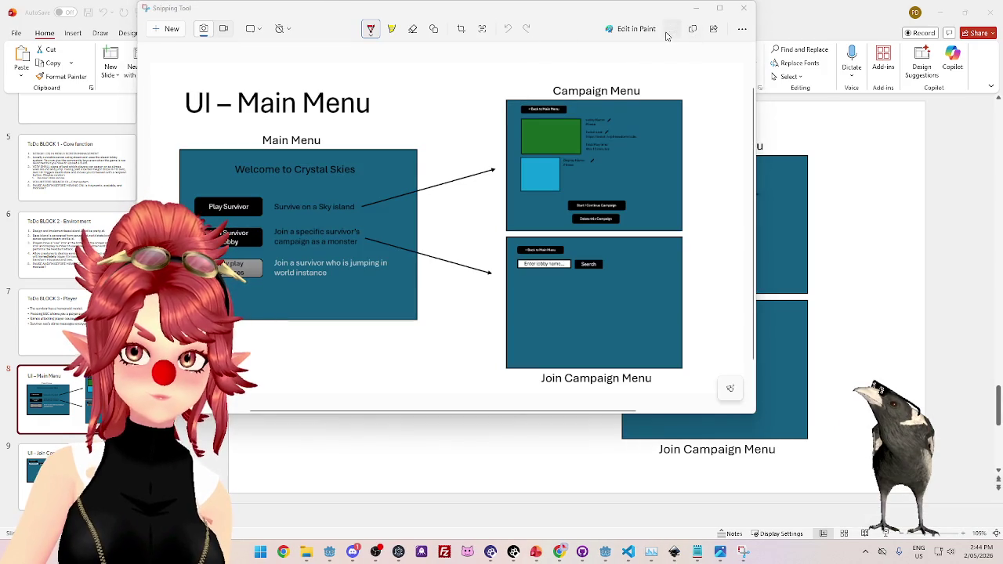
click(671, 29)
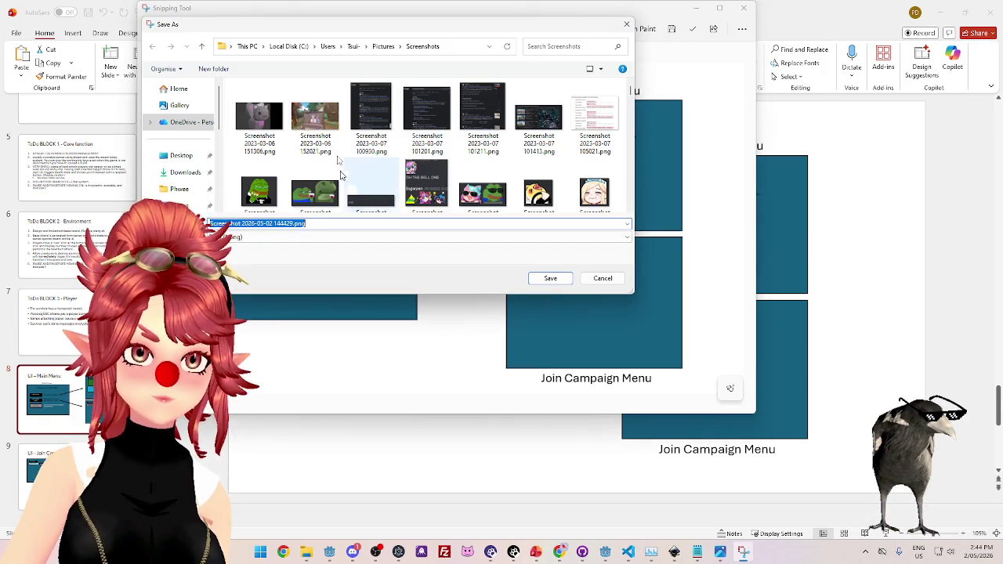
scroll(194, 186, down, 3)
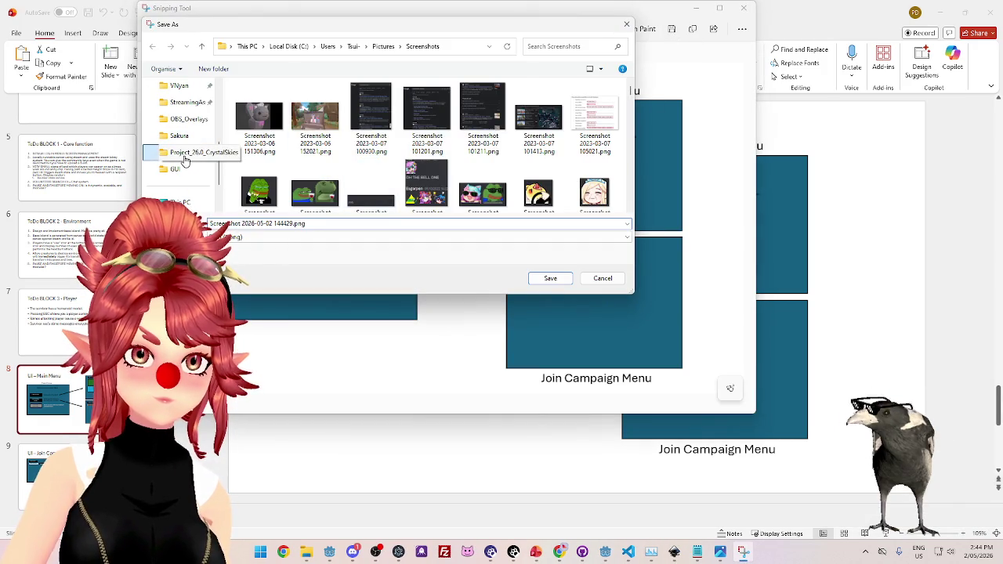
click(185, 158)
double_click(284, 114)
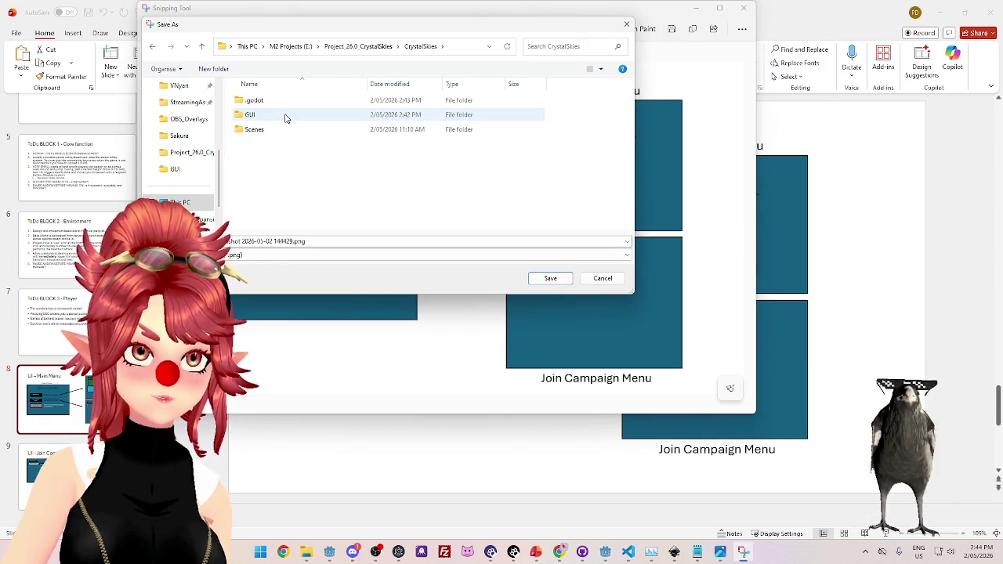
click(265, 118)
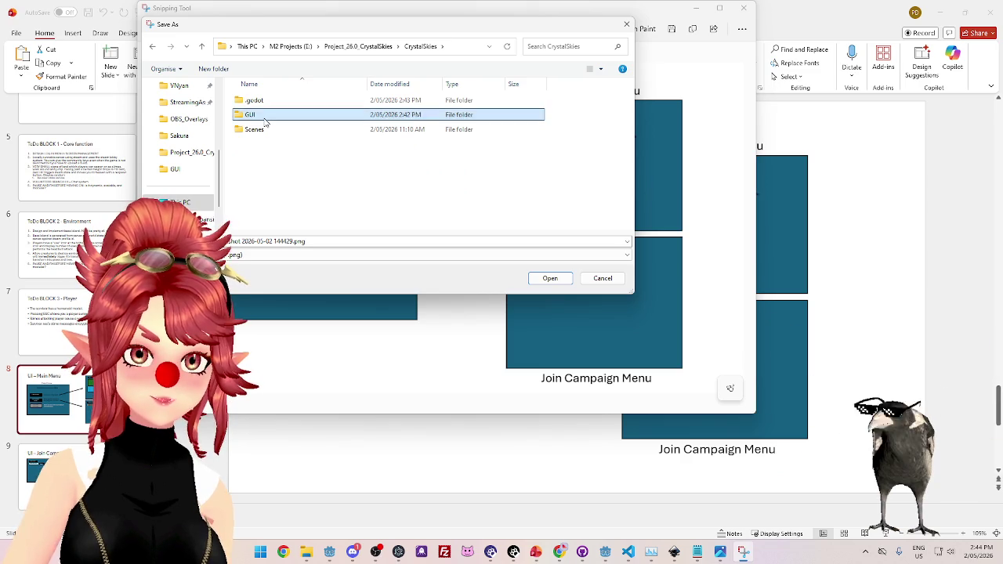
double_click(265, 118)
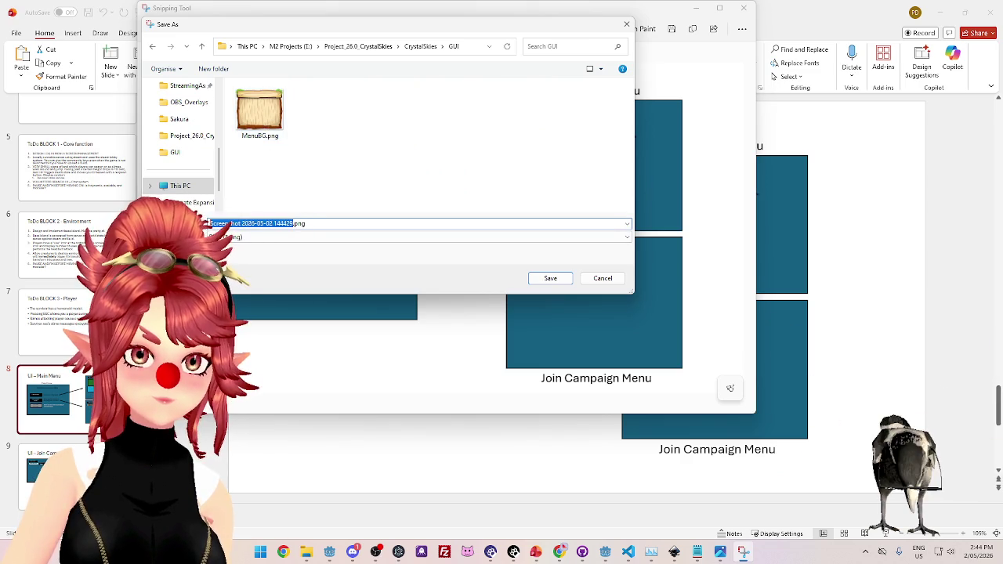
text(GUI_Guide)
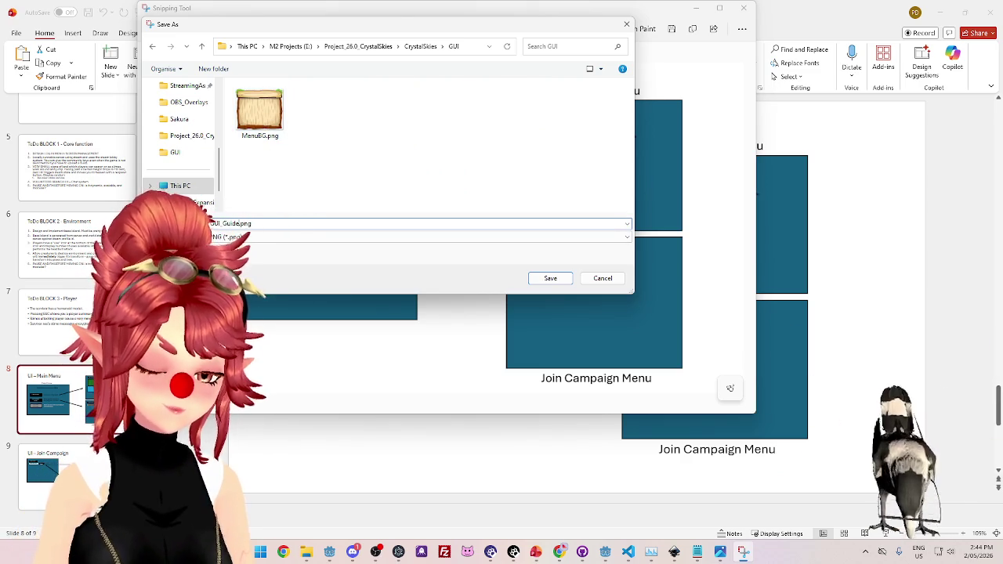
key(Return)
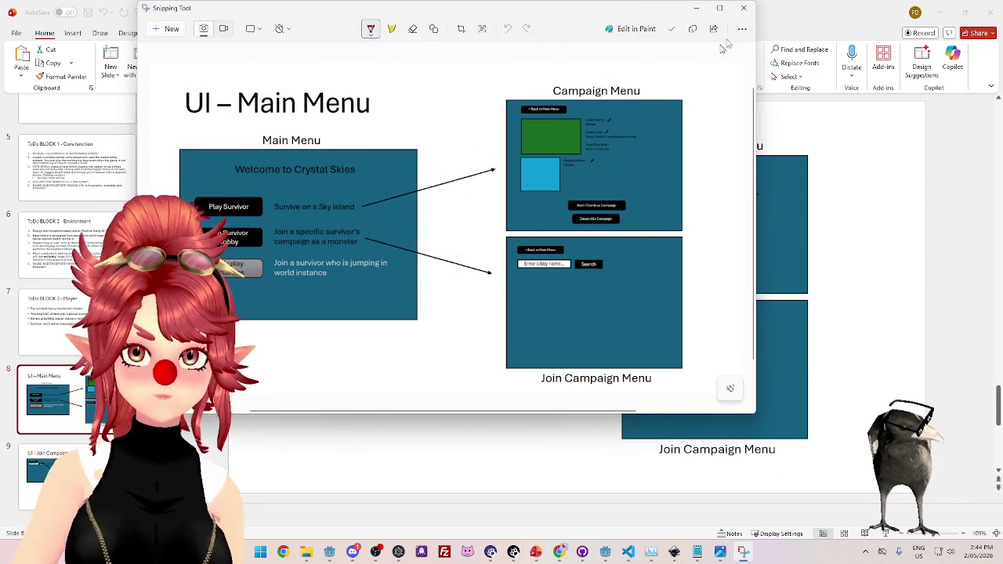
click(744, 10)
Snip the Join Campaign slide and save it as GUI_Guide2.png in the same GUI folder.
scroll(313, 204, down, 1)
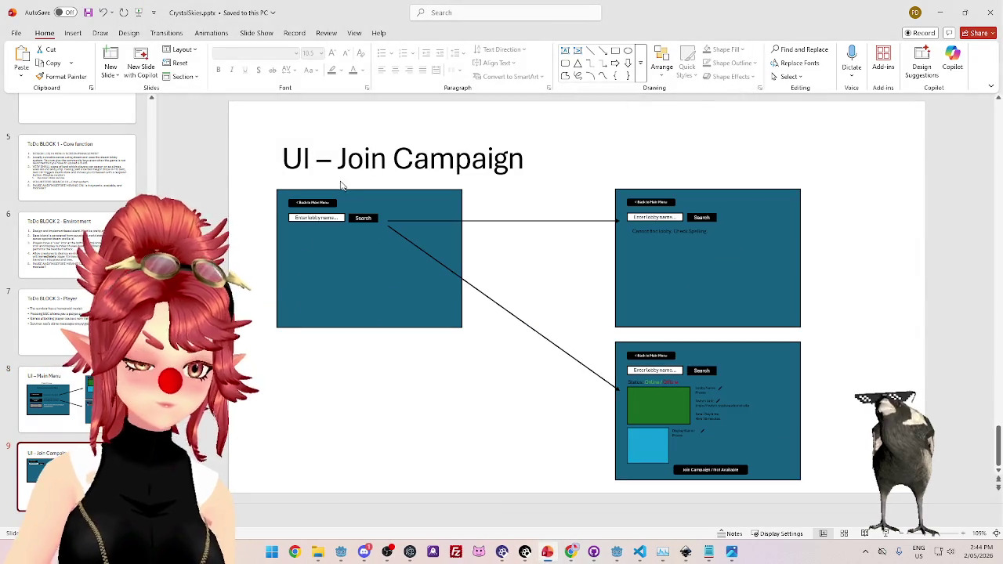
key(super+shift+s)
mouse_move(261, 130)
mouse_down()
mouse_move(408, 210)
mouse_move(821, 492)
mouse_up()
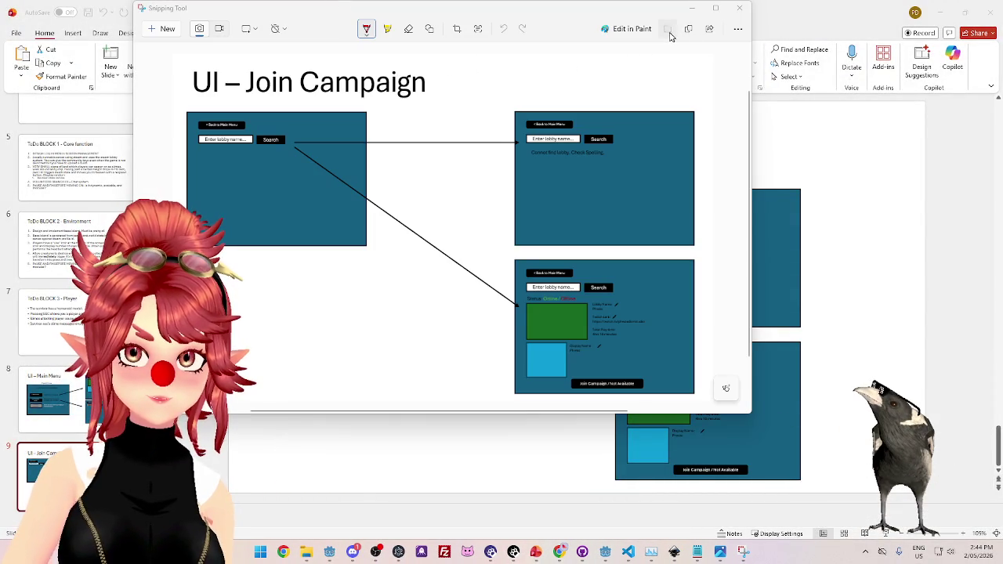
click(668, 32)
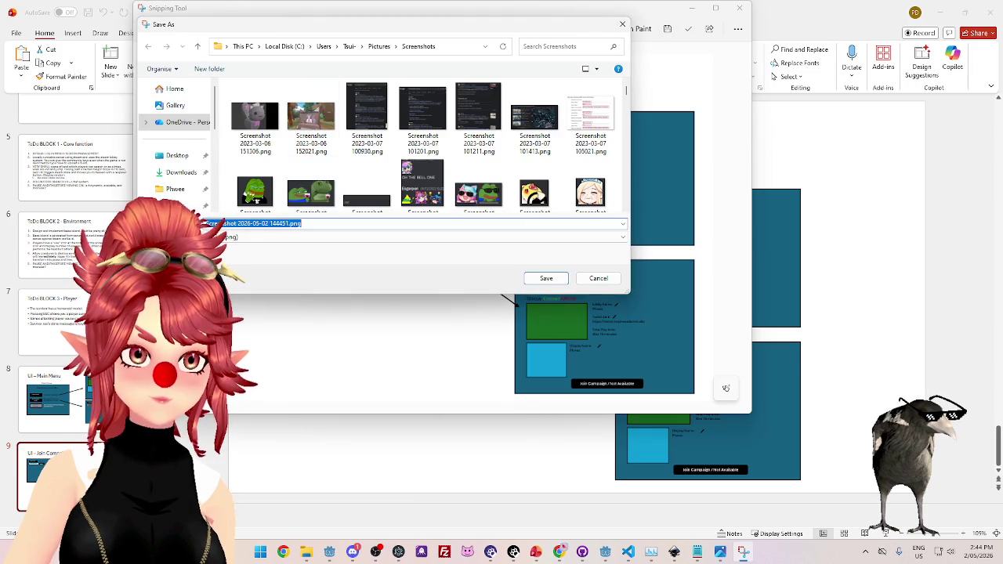
scroll(170, 194, down, 2)
click(184, 202)
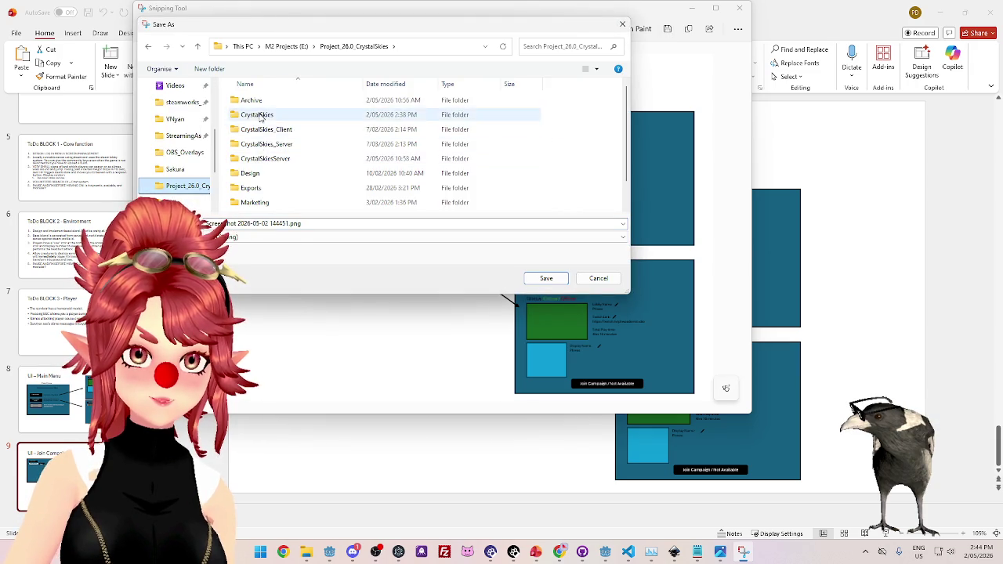
double_click(262, 117)
double_click(262, 116)
click(257, 116)
click(233, 224)
key(BackSpace)
text(2)
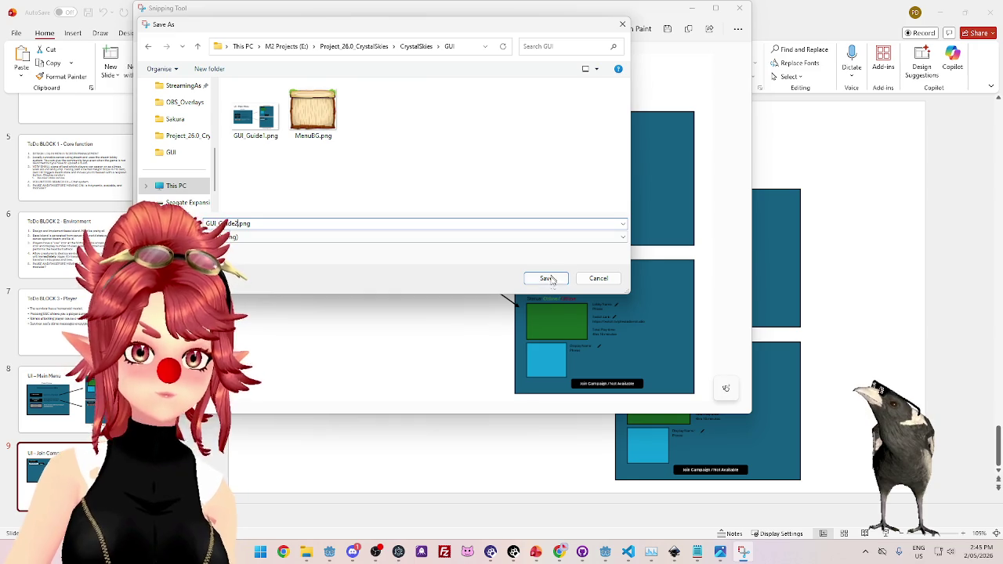
click(548, 278)
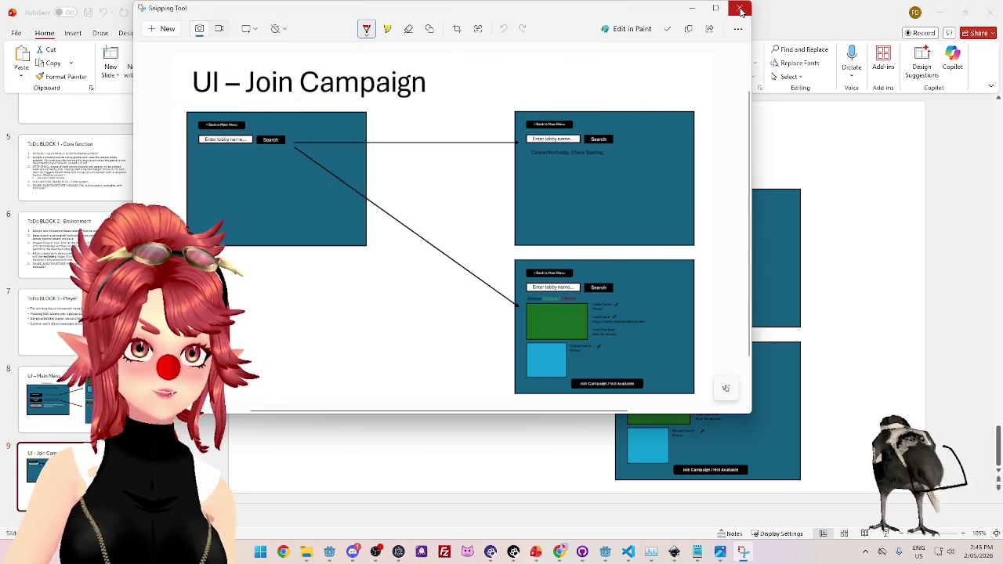
click(741, 11)
click(317, 552)
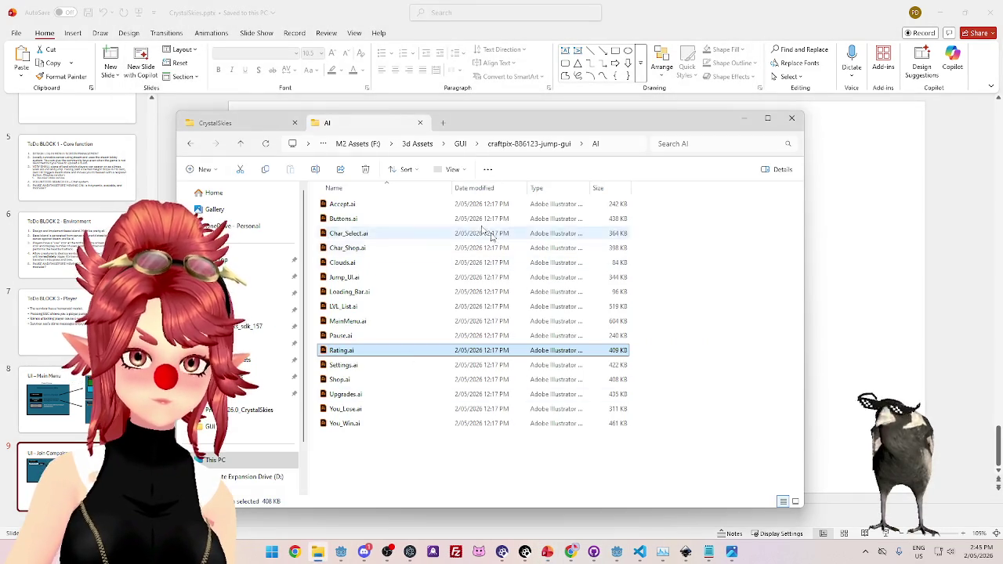
Copy the craftpix-886123-jump-gui folder into the CrystalSkies project's GUI folder.
click(462, 144)
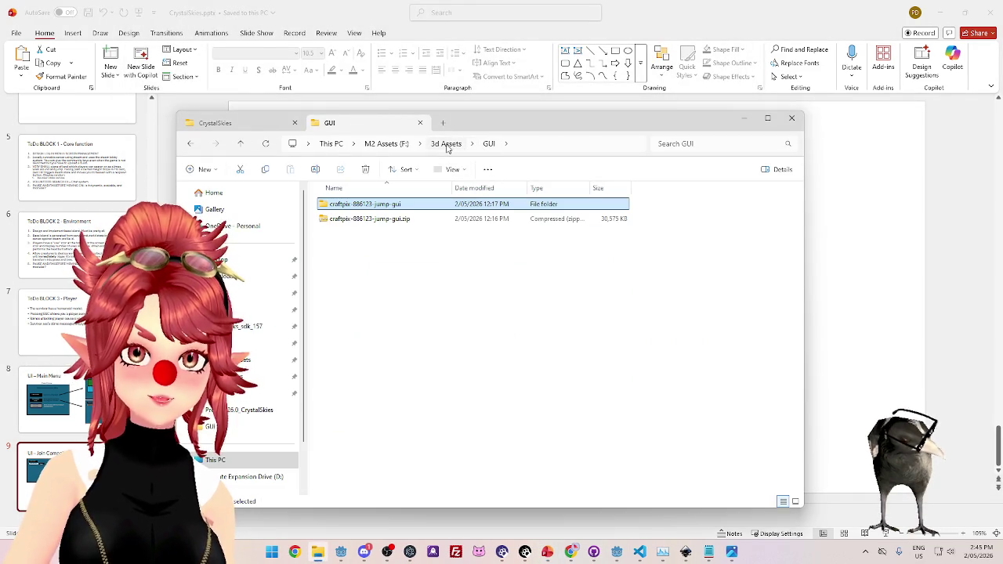
click(414, 320)
drag(509, 123, 585, 120)
click(302, 120)
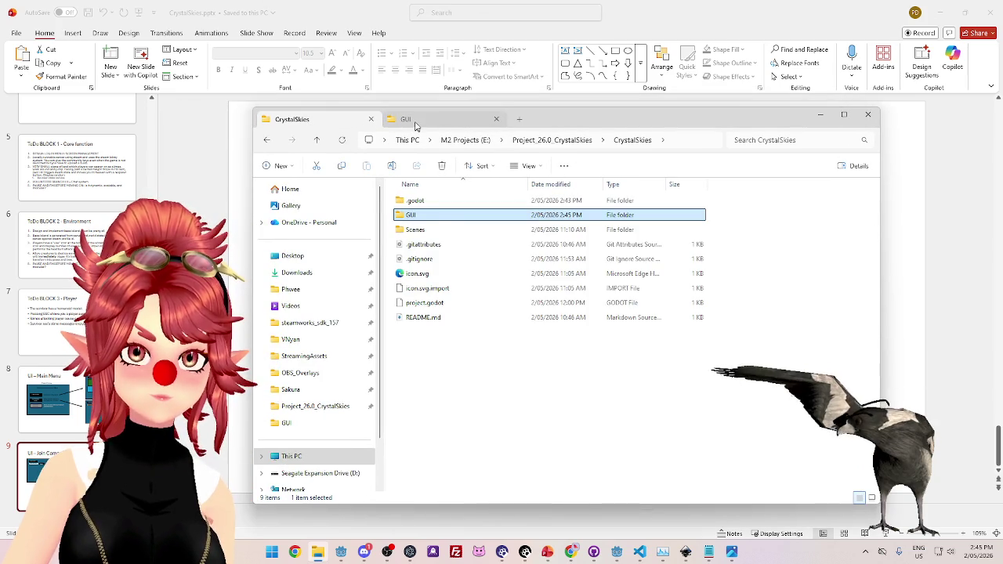
double_click(427, 215)
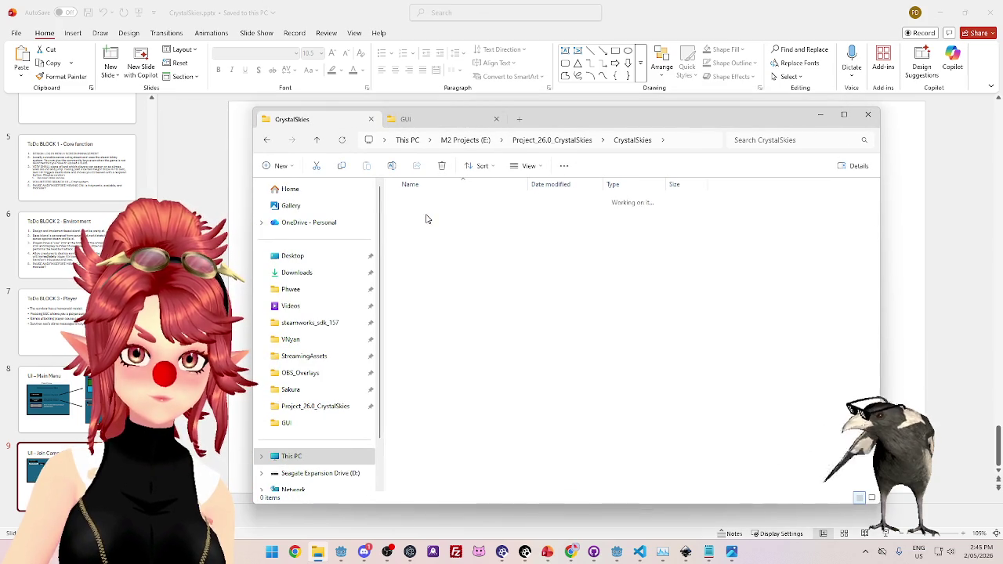
click(418, 121)
click(418, 121)
click(429, 203)
mouse_move(431, 205)
mouse_down()
mouse_move(316, 119)
mouse_move(501, 281)
mouse_move(487, 292)
mouse_up()
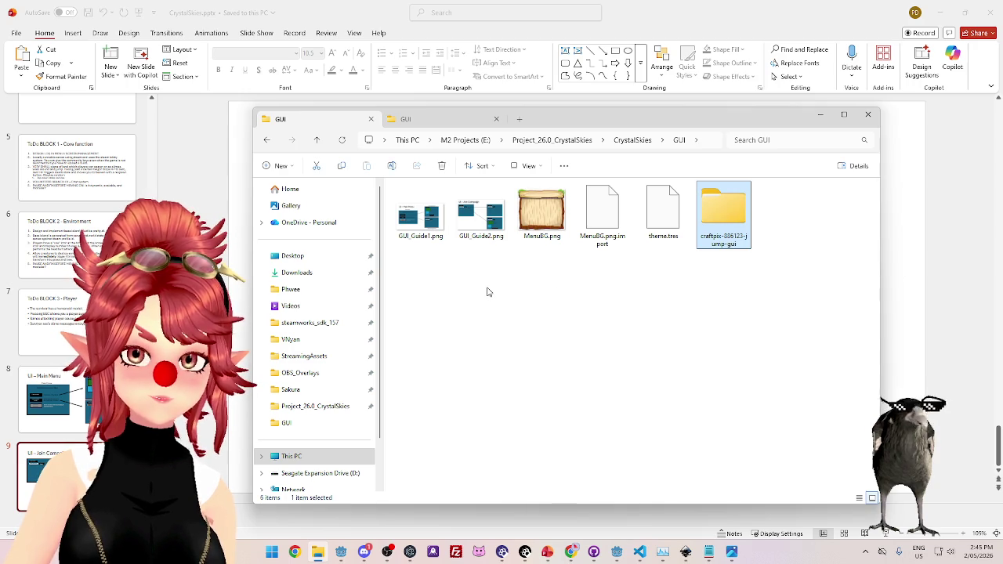
Browse the copied craftpix folder's PNG assets, then return to the GUI folder and MenuBG.png.
click(537, 218)
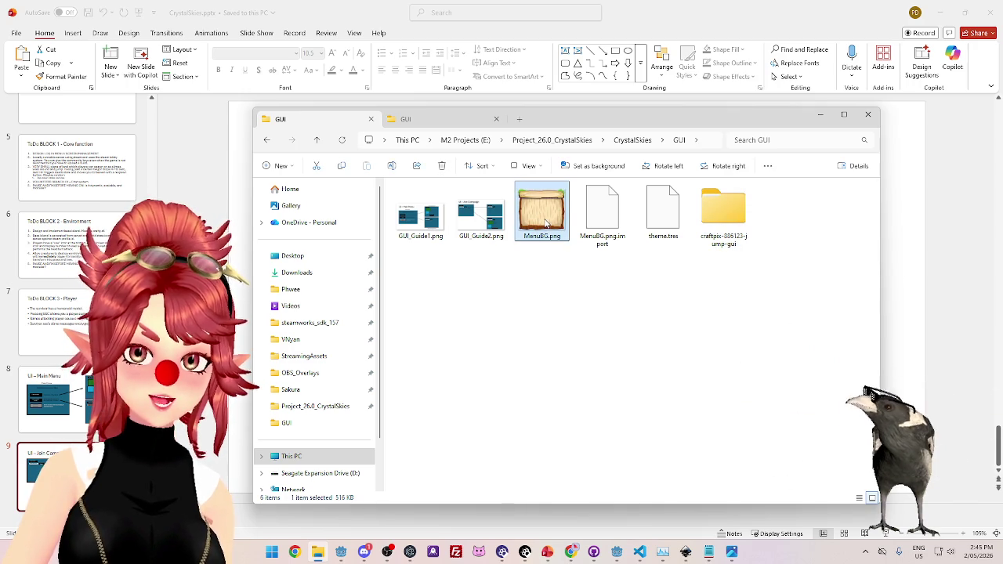
double_click(724, 210)
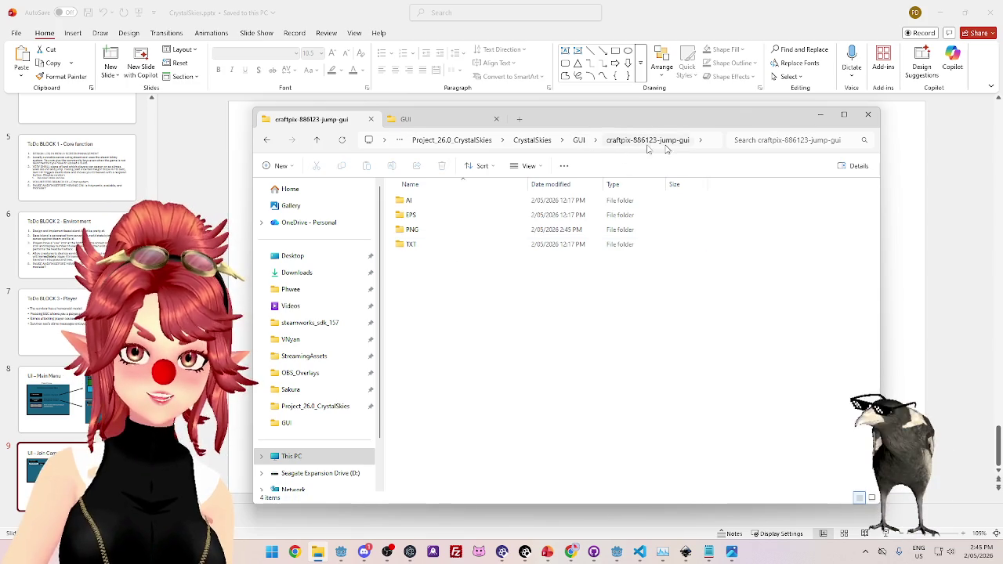
double_click(410, 230)
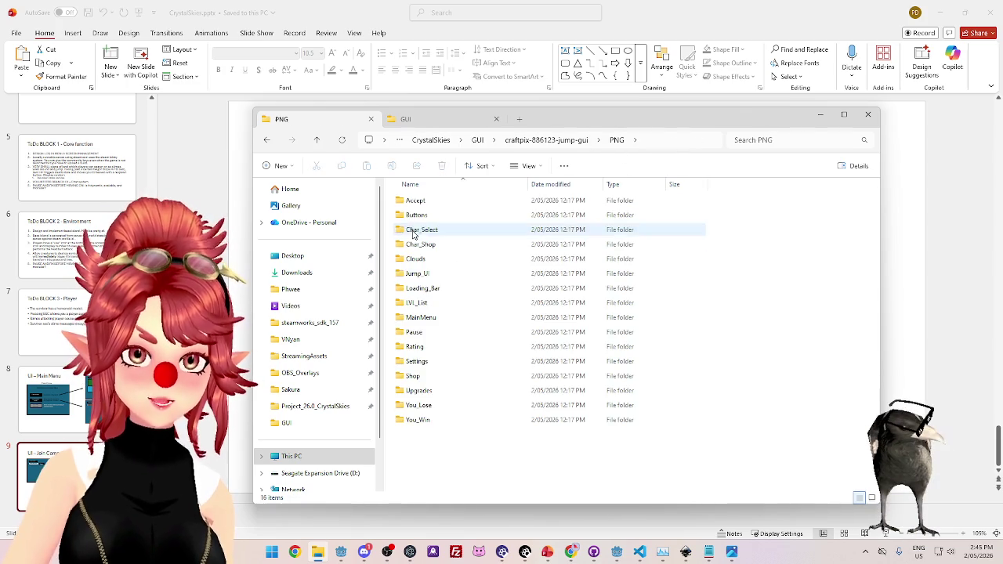
click(546, 140)
click(579, 139)
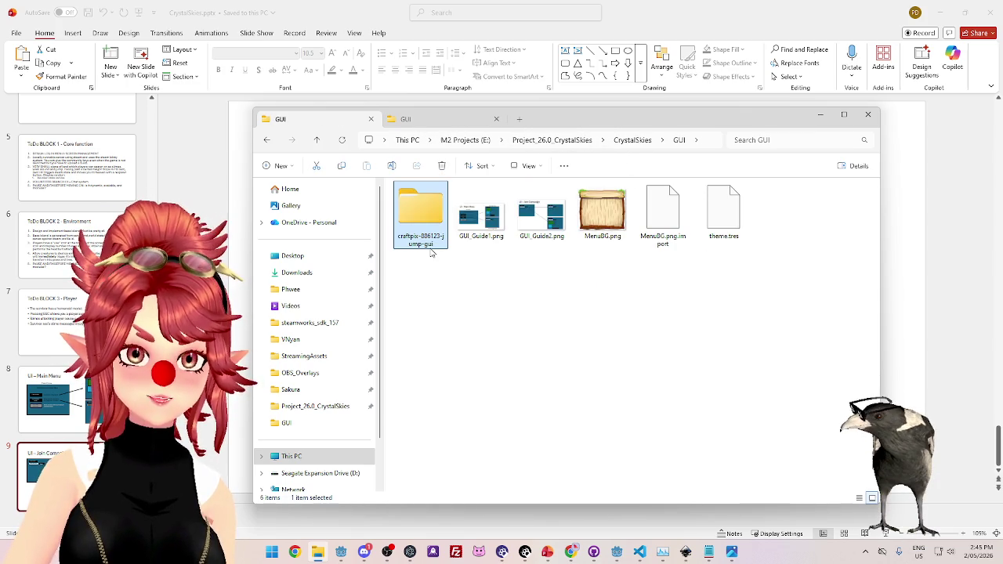
click(608, 226)
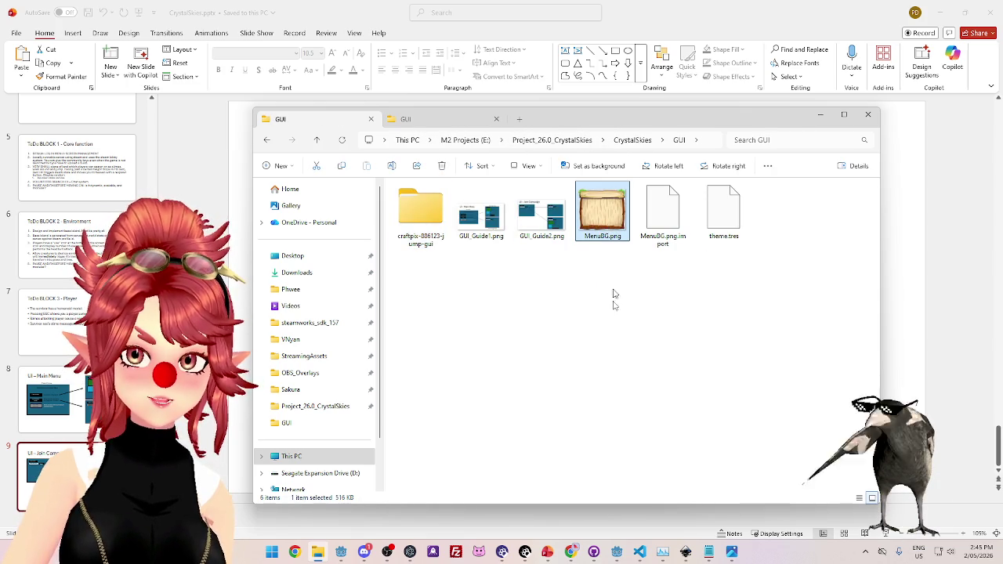
key(alt+Tab)
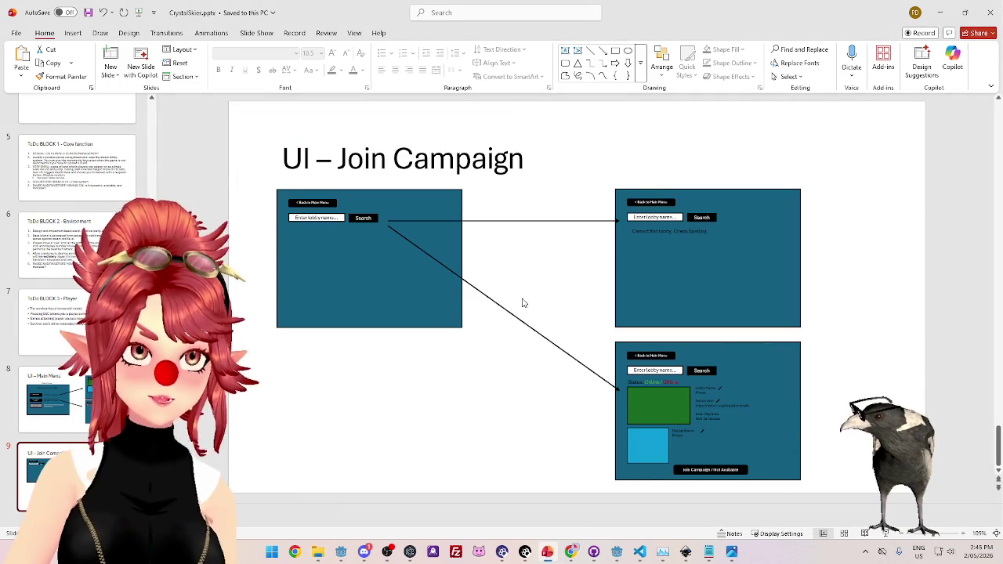
Let Godot import the new GUI assets, save main_menu, and switch to GitHub Desktop.
mouse_move(593, 551)
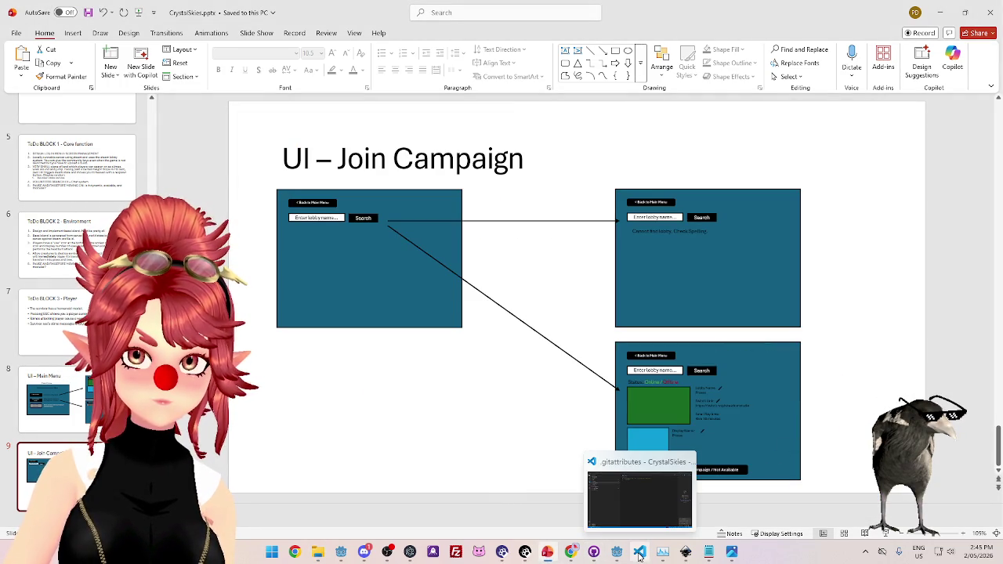
click(617, 552)
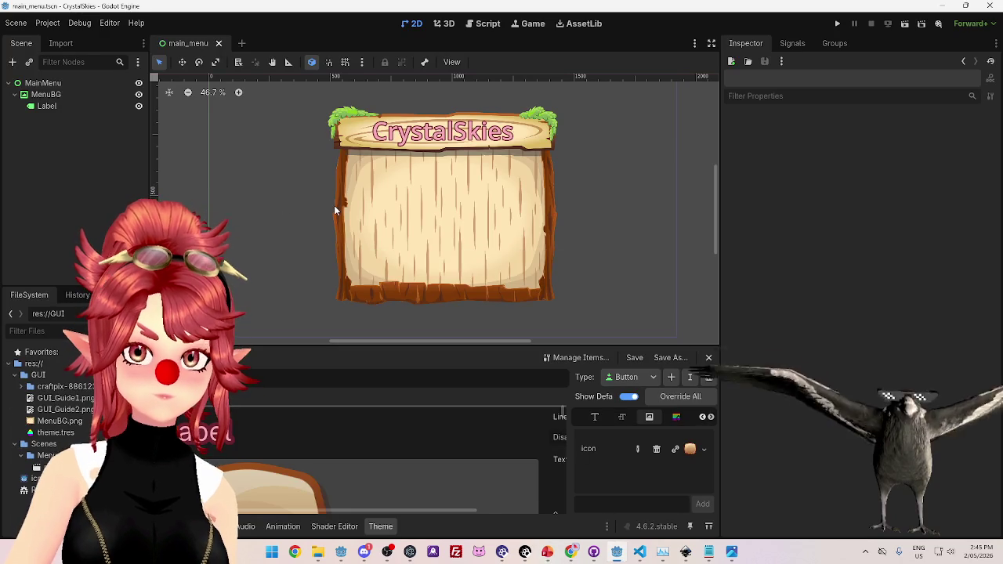
click(15, 23)
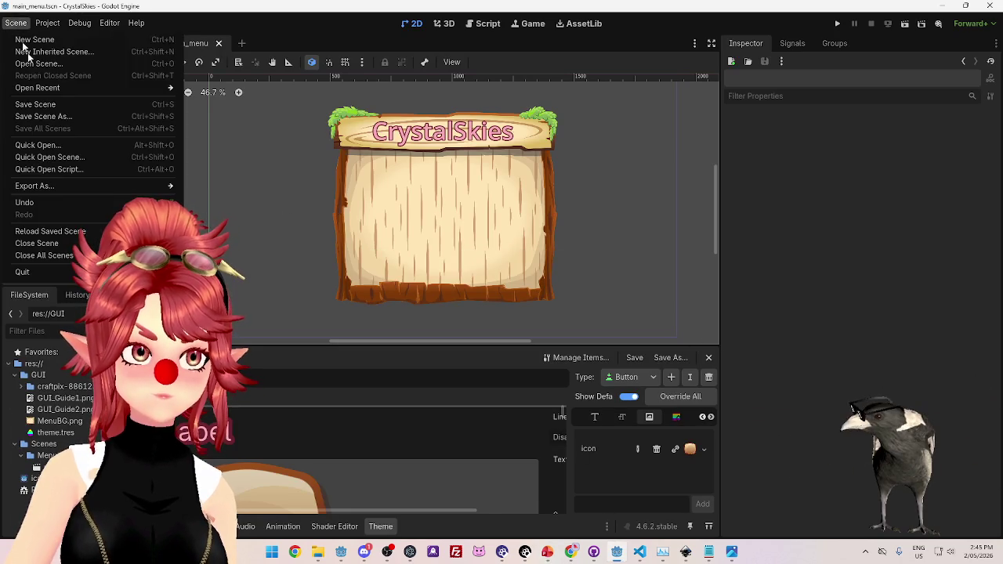
click(41, 104)
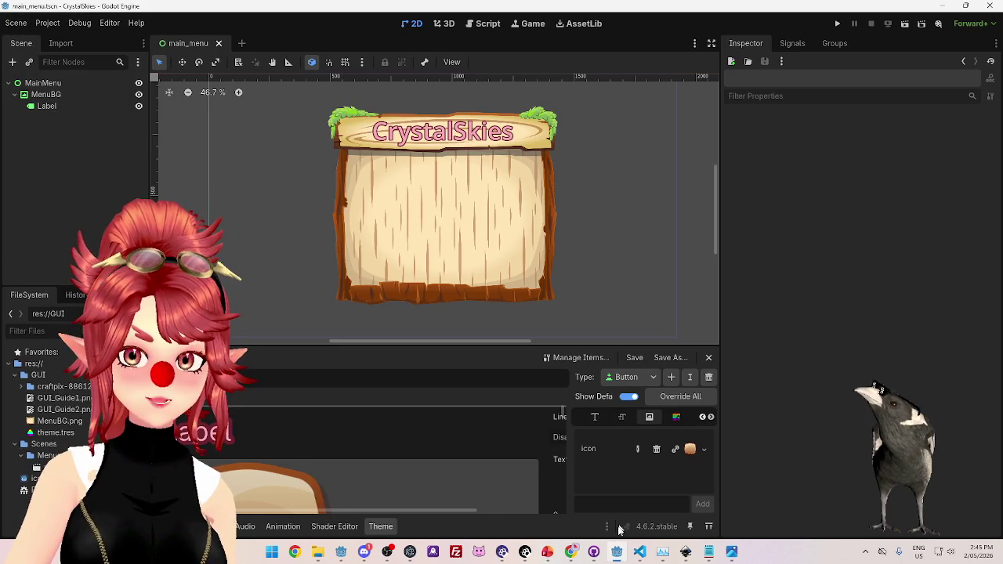
click(593, 552)
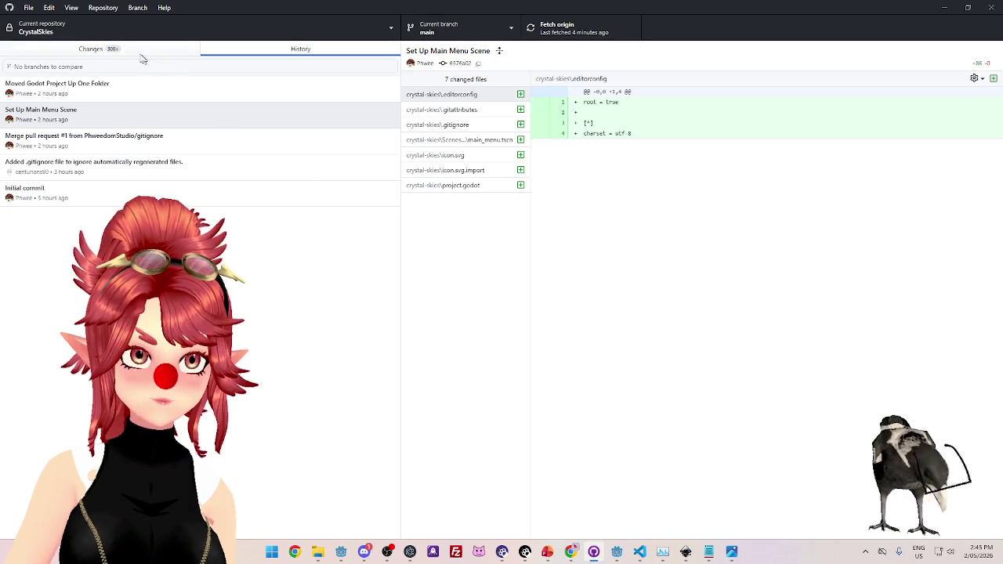
Commit the changes as "Added GUI Assets and started GUI" and push to origin.
click(141, 50)
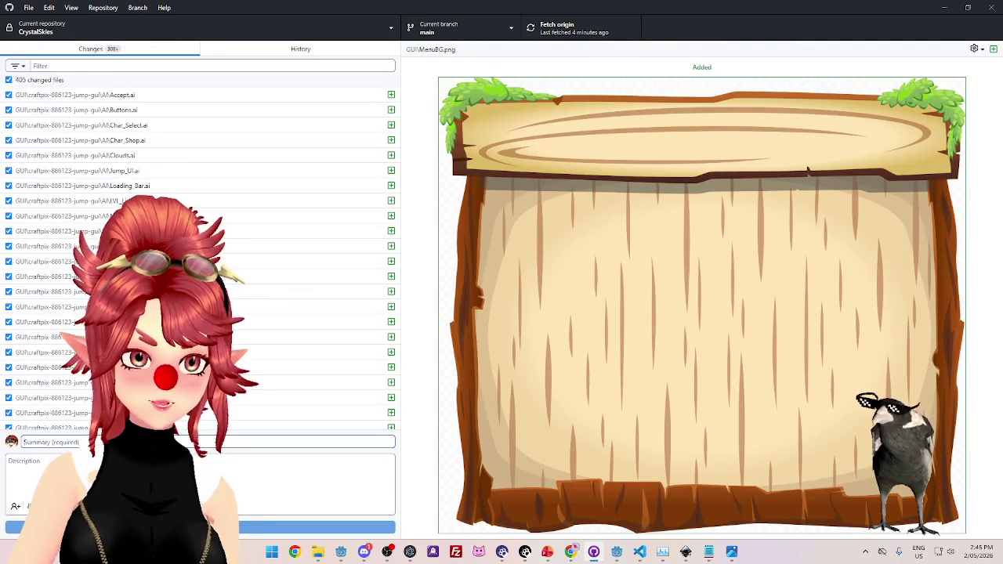
text(Added GUI)
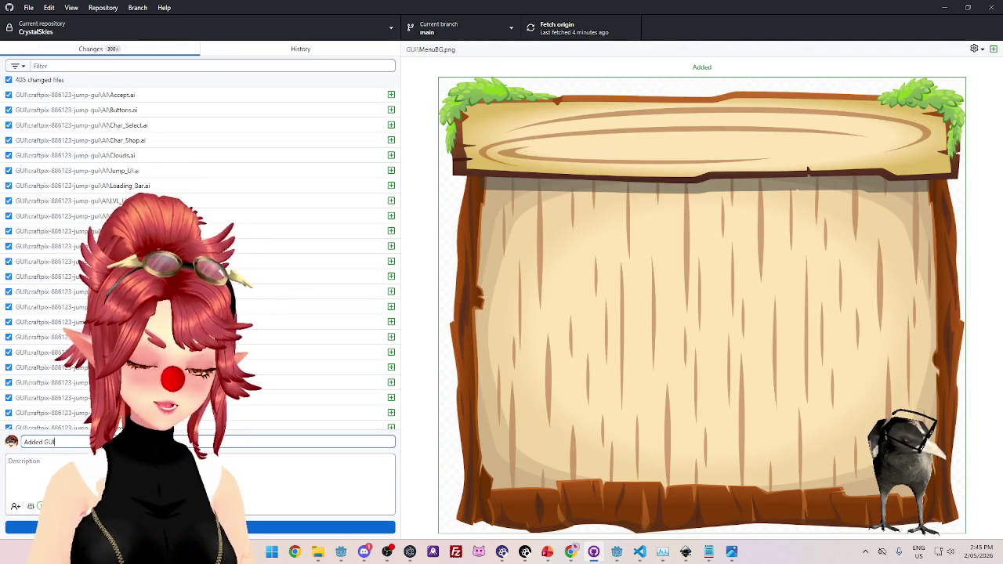
text( A)
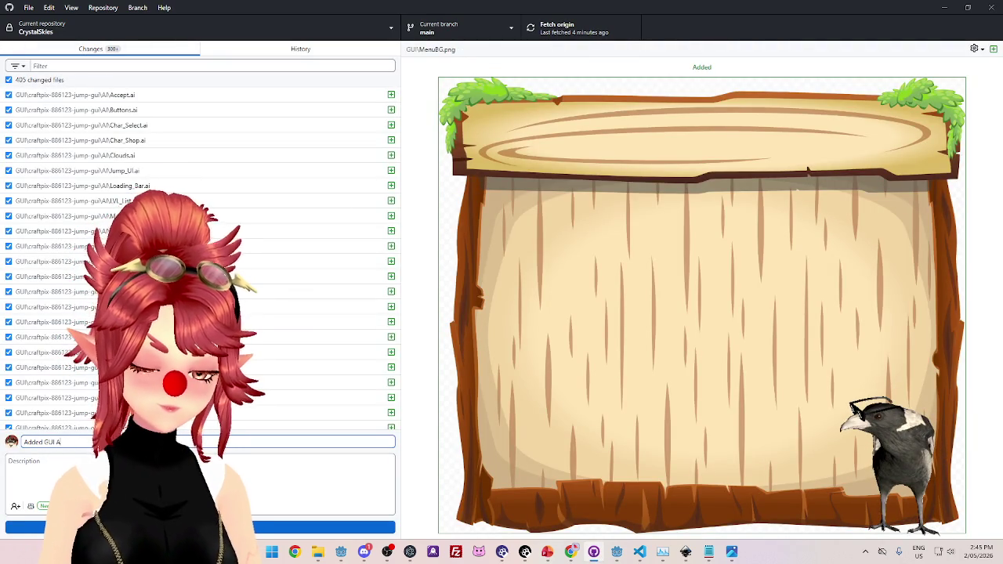
text(ssets and st)
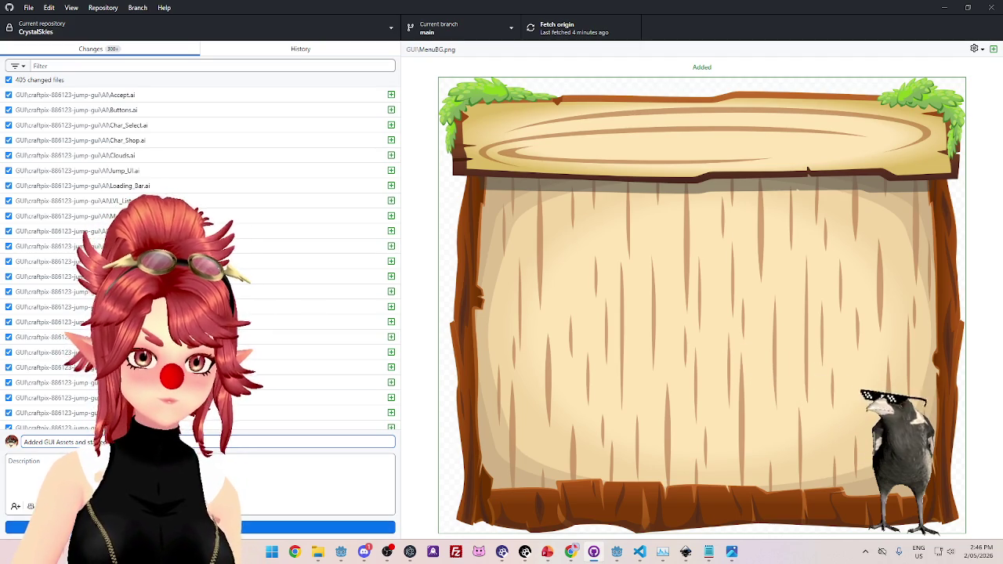
key(ctrl+Return)
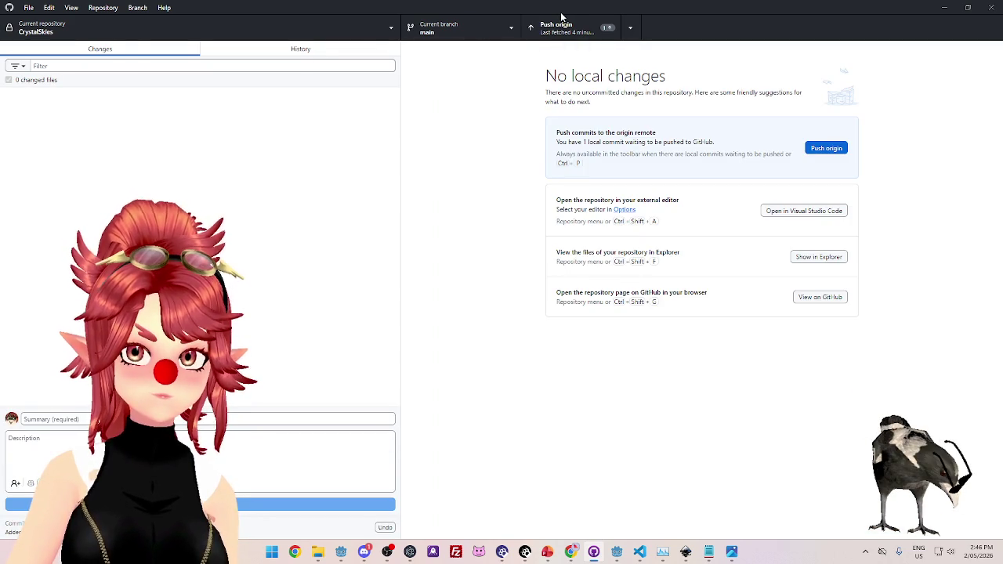
click(561, 22)
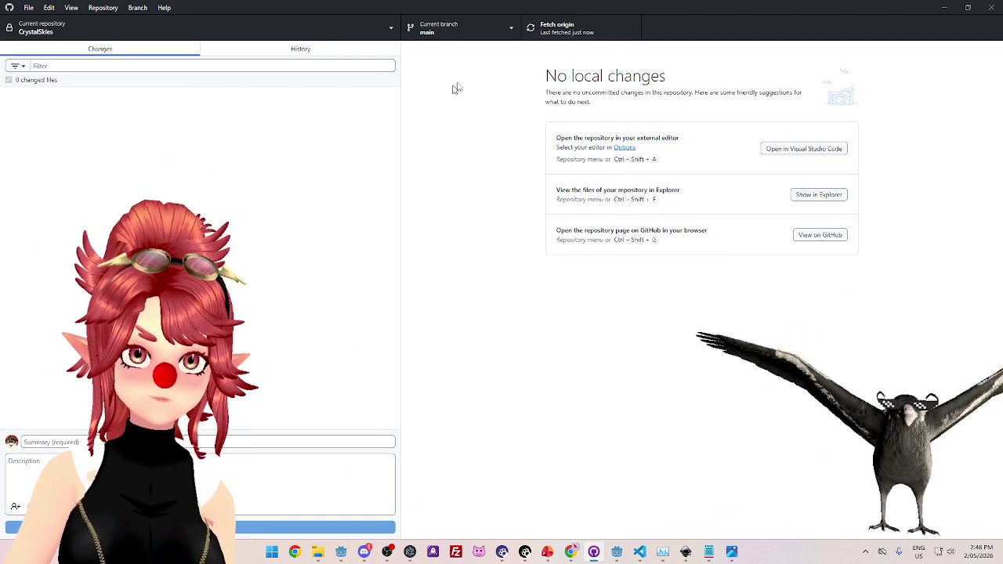
Review the latest commits in History, then return to Changes and back to Godot.
click(324, 50)
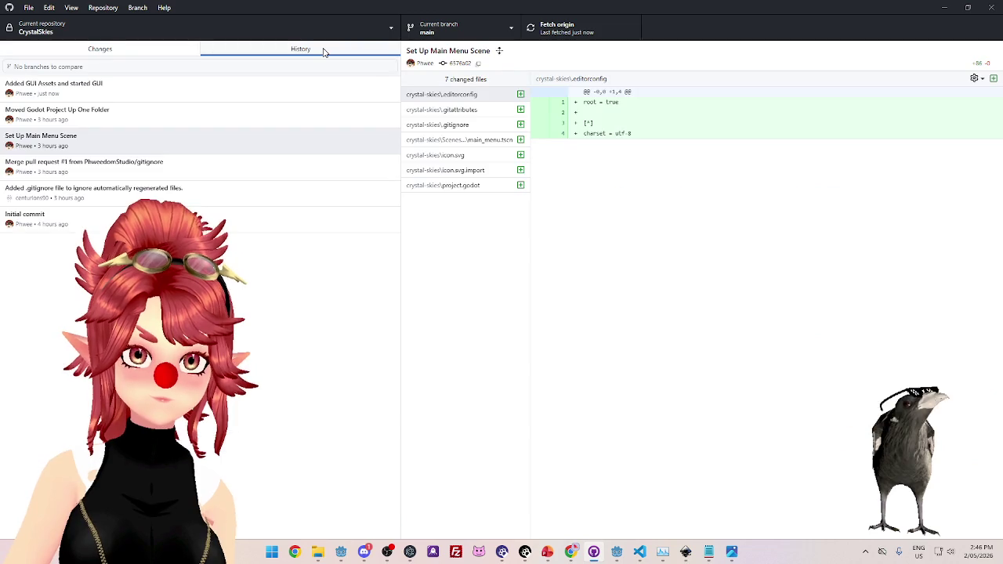
click(218, 98)
click(217, 131)
click(195, 97)
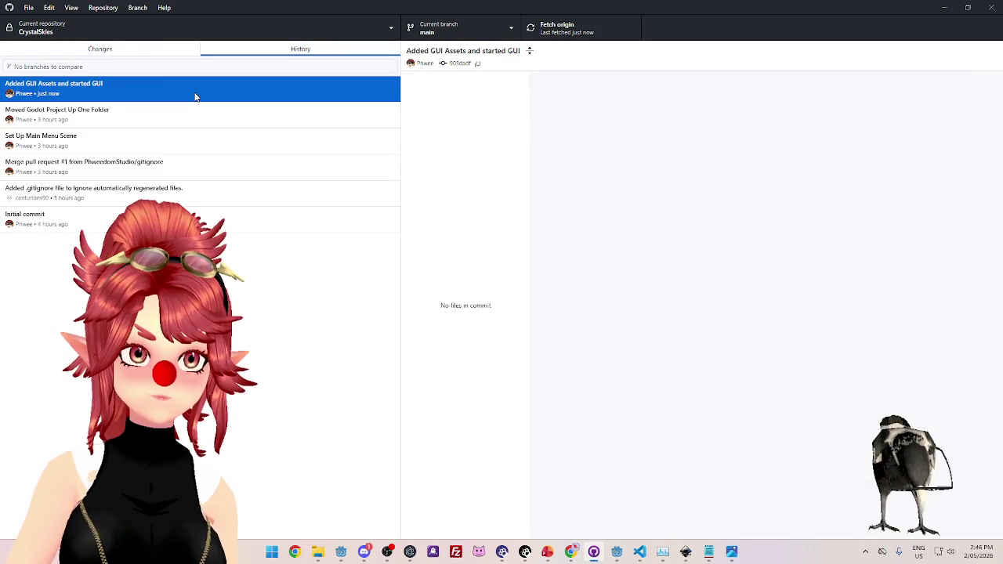
click(128, 48)
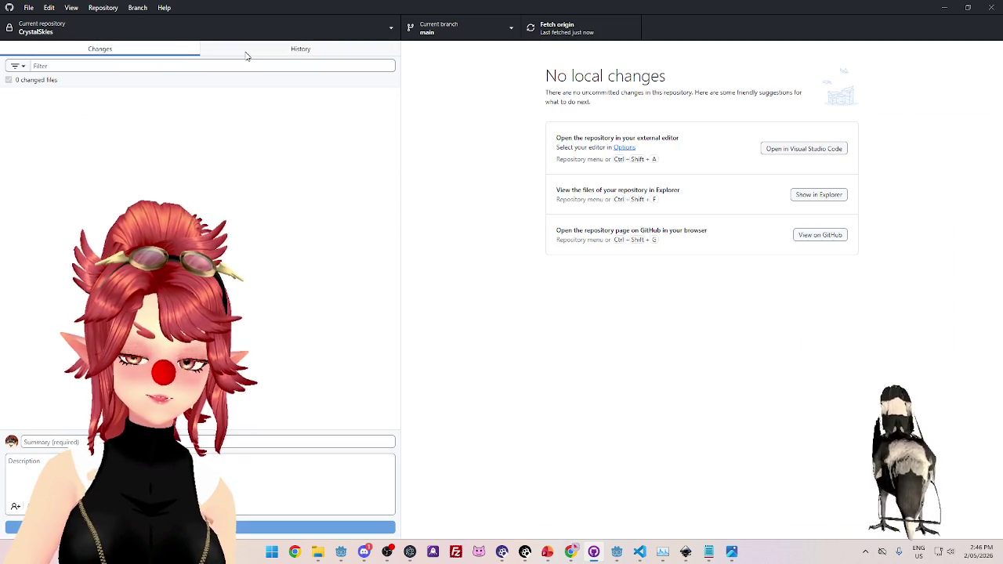
click(620, 555)
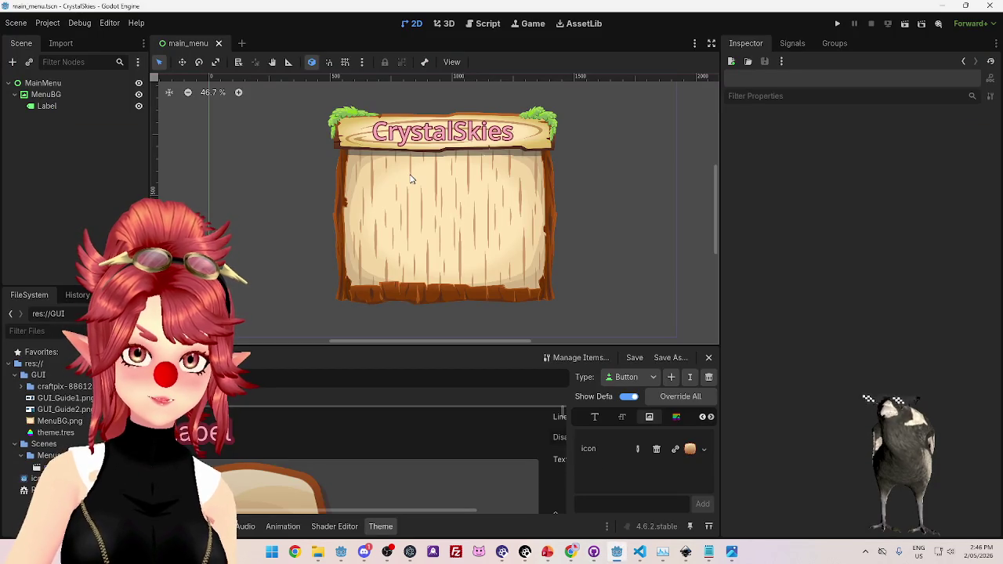
Inspect the MainMenu and MenuBG nodes, folding and unfolding MenuBG's Label child.
mouse_move(418, 343)
mouse_down()
mouse_move(404, 340)
mouse_move(421, 349)
mouse_up()
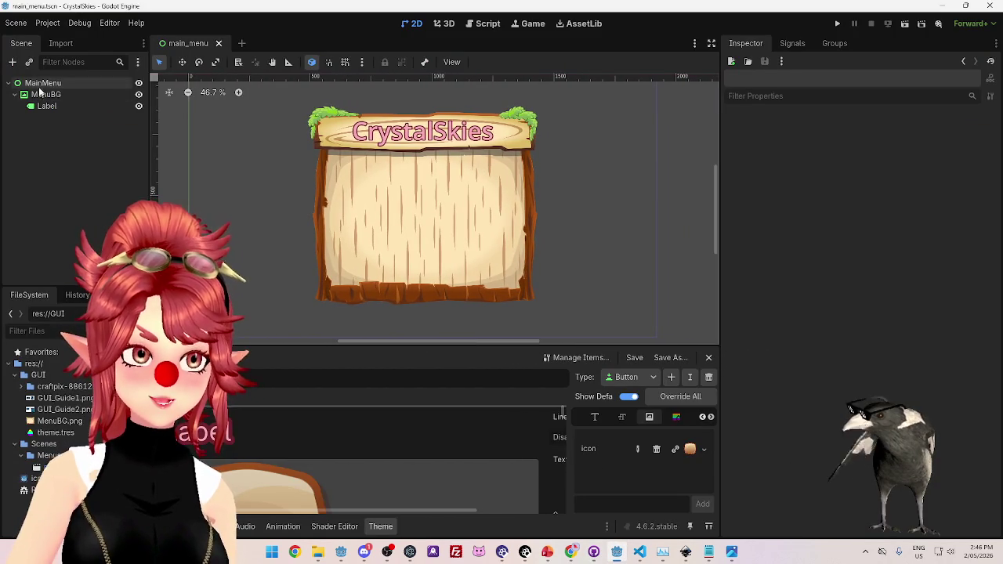
click(45, 94)
click(46, 107)
click(48, 98)
key(Up)
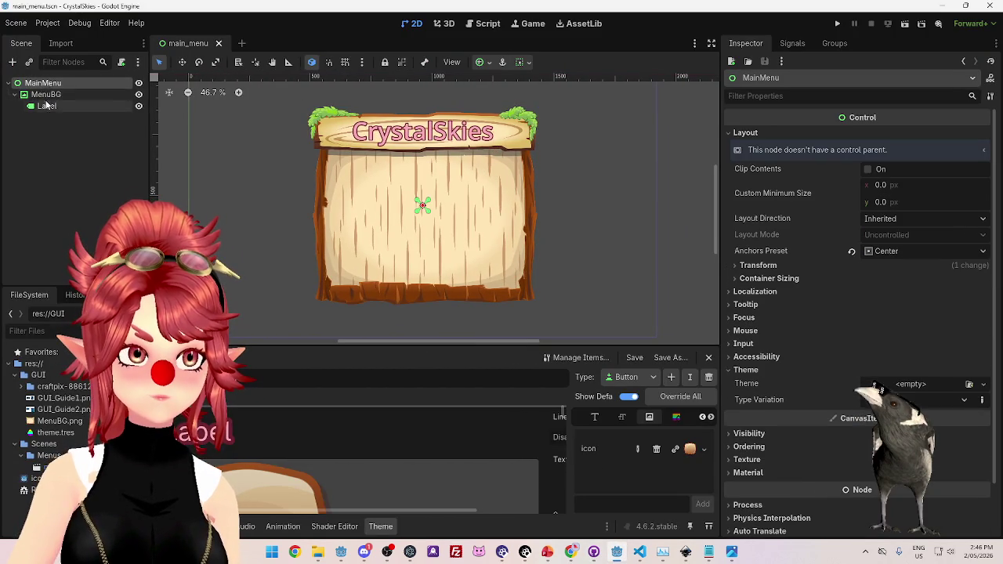
click(15, 94)
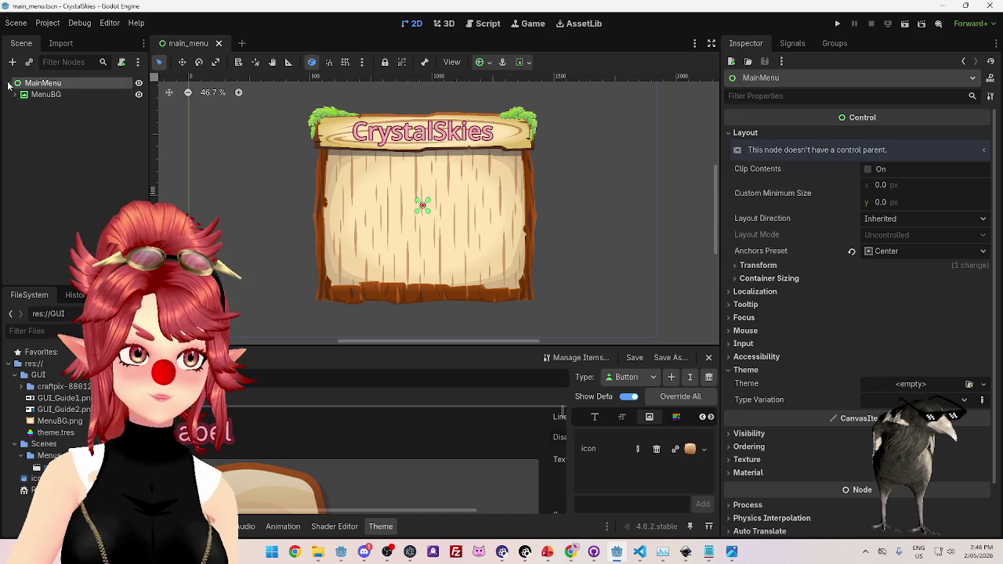
click(15, 94)
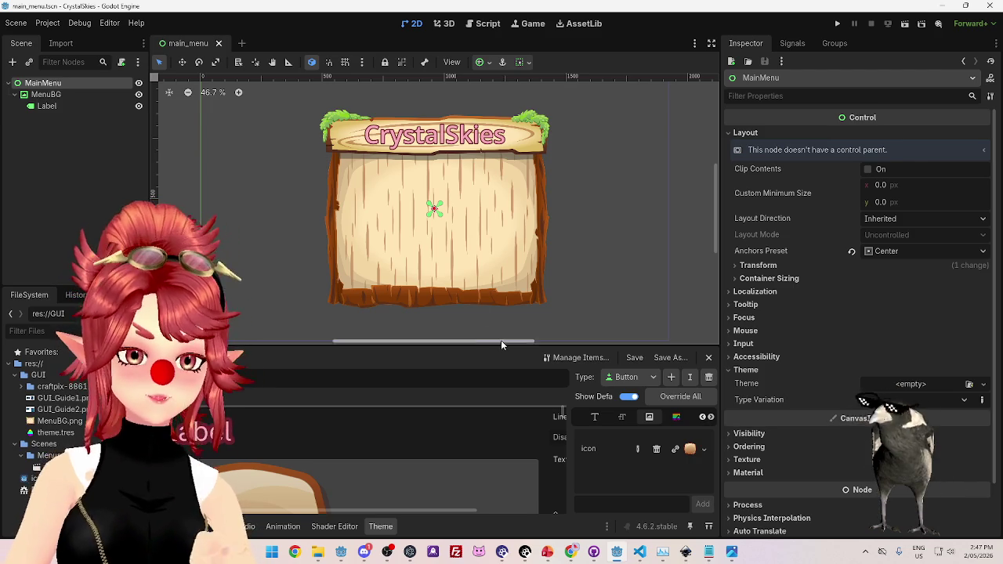
mouse_move(341, 554)
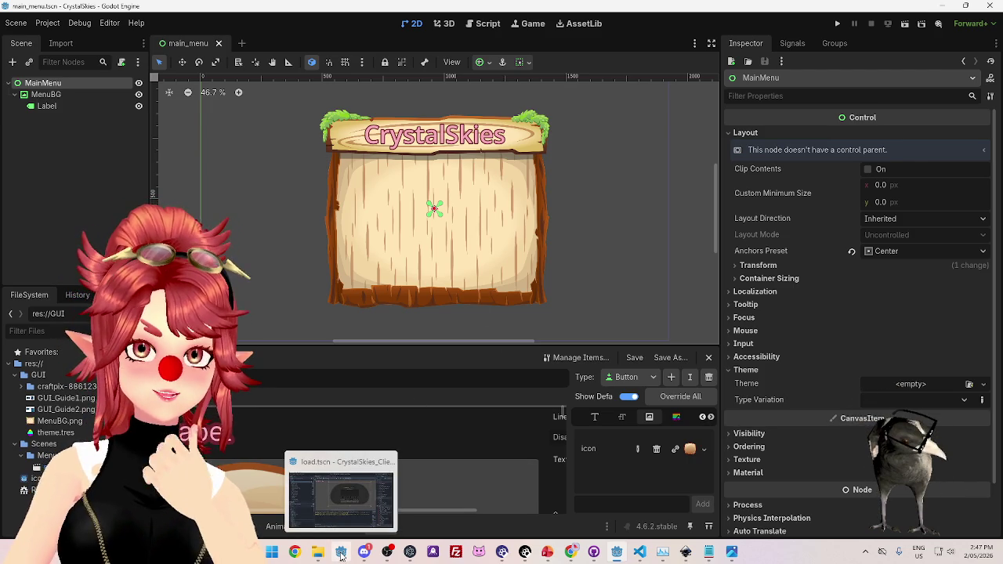
click(340, 555)
scroll(87, 168, down, 3)
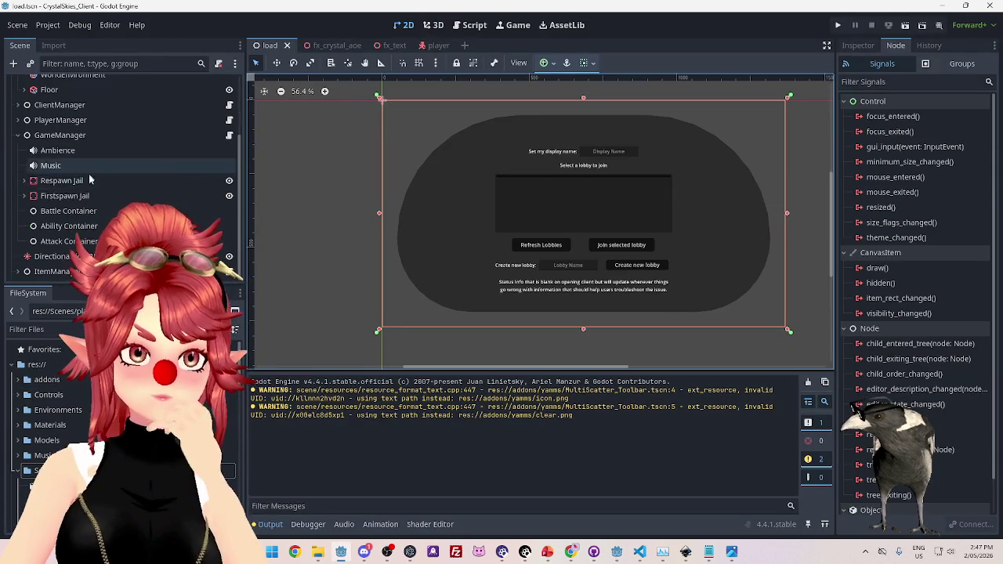
click(17, 423)
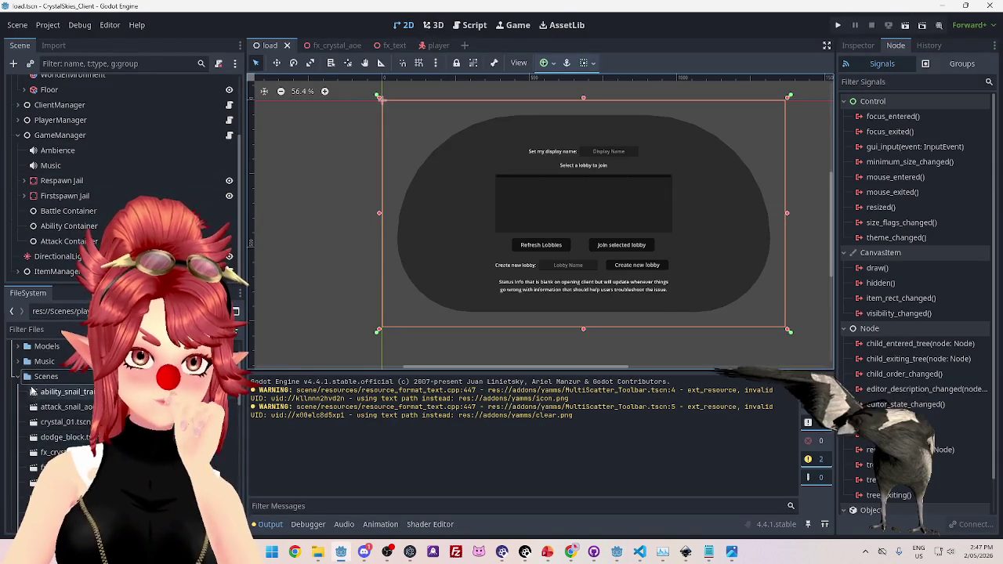
scroll(22, 442, down, 1)
scroll(22, 441, up, 3)
click(16, 412)
click(17, 380)
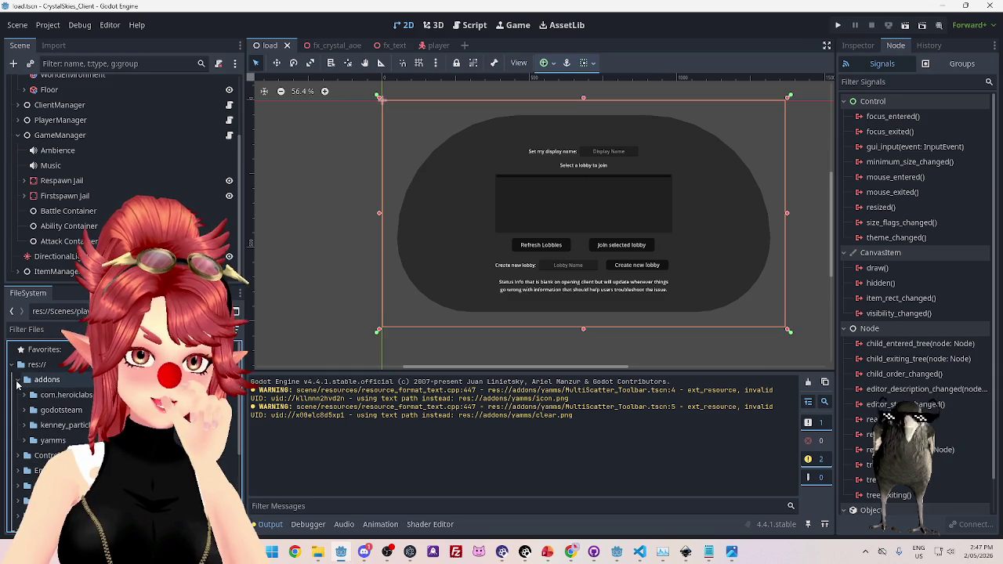
click(49, 411)
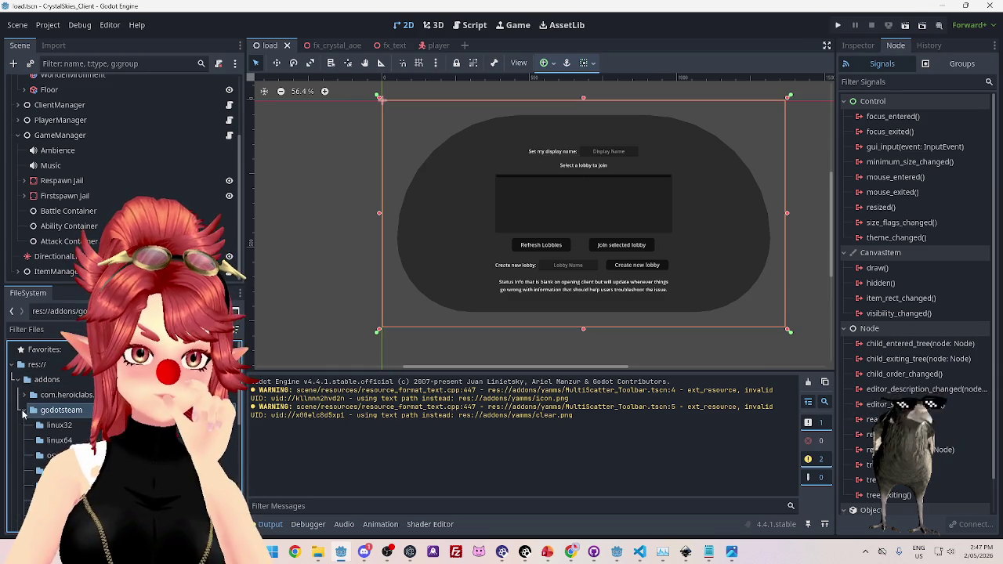
click(23, 411)
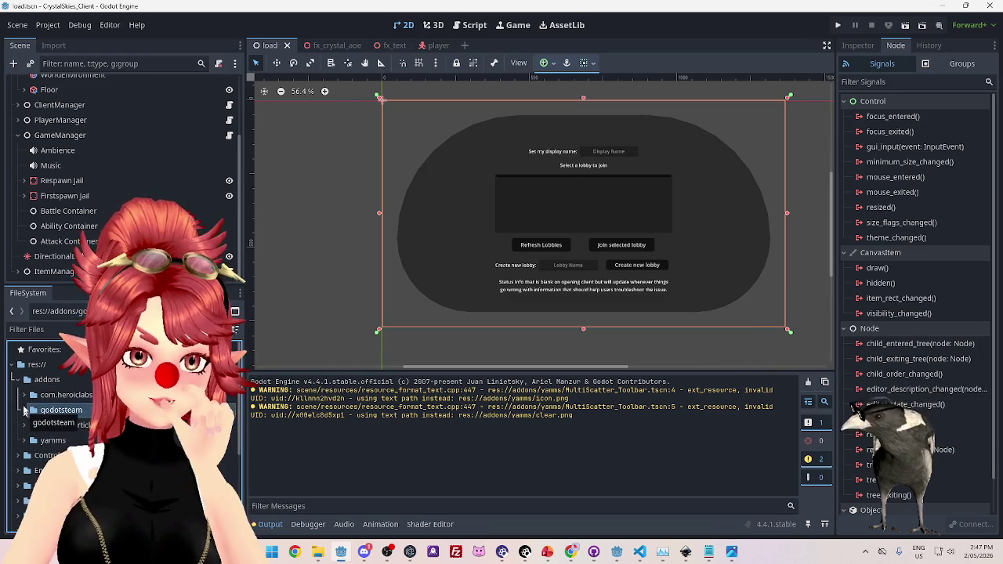
click(16, 380)
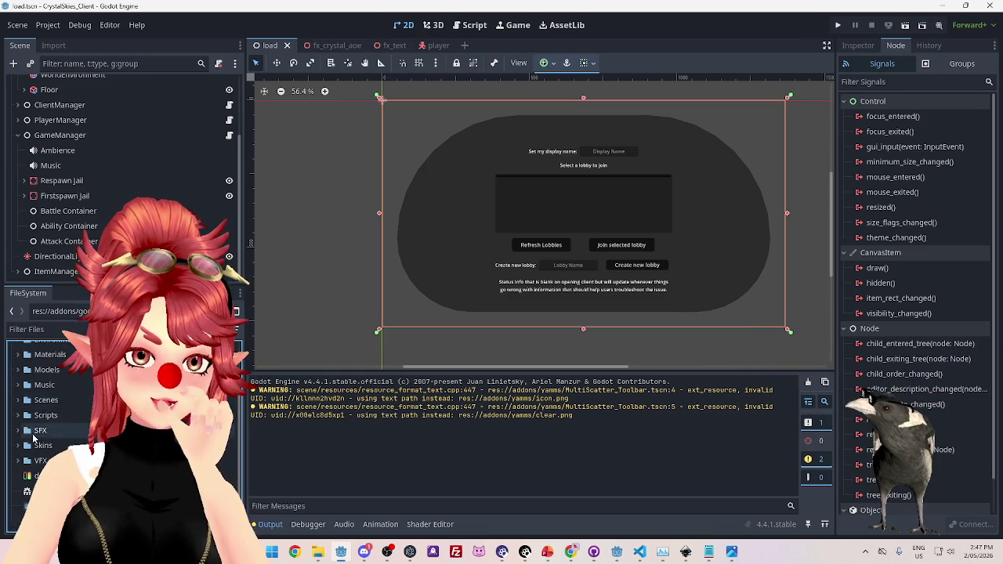
click(16, 380)
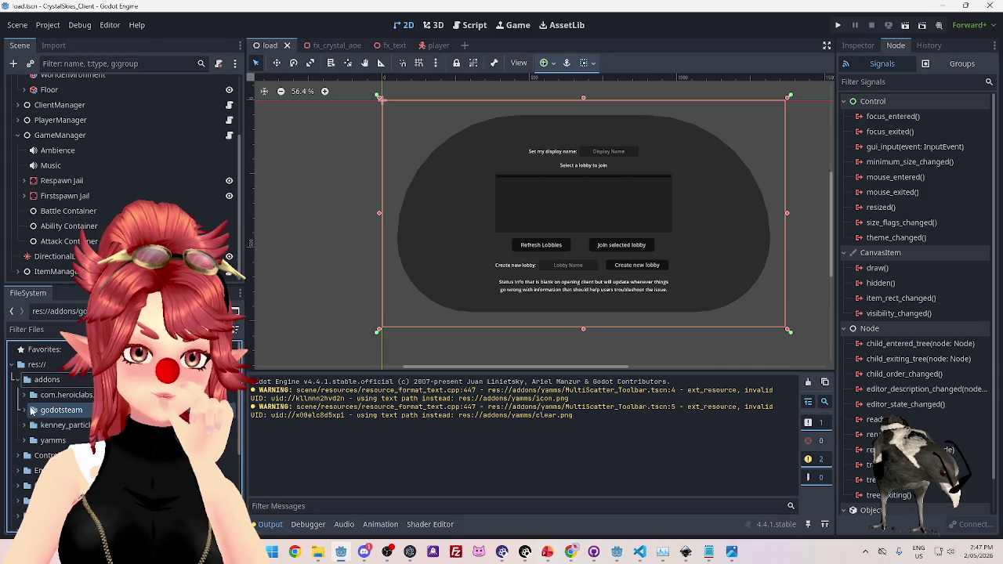
scroll(89, 183, up, 3)
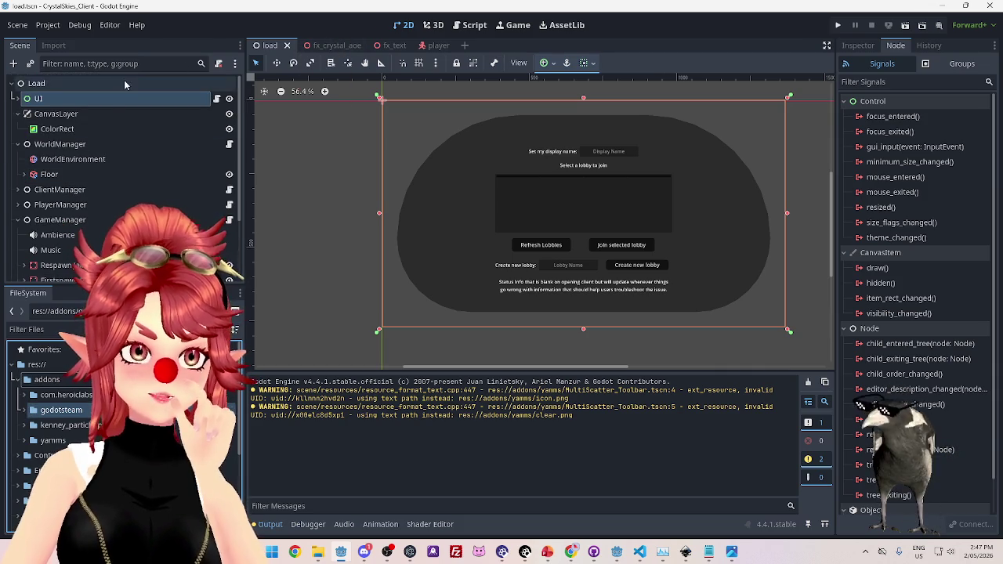
click(17, 190)
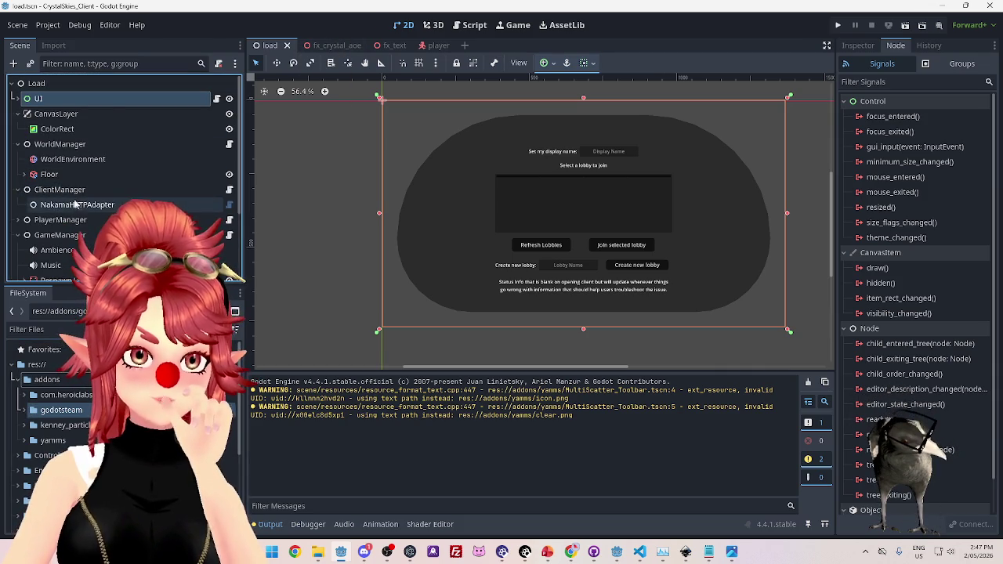
click(473, 25)
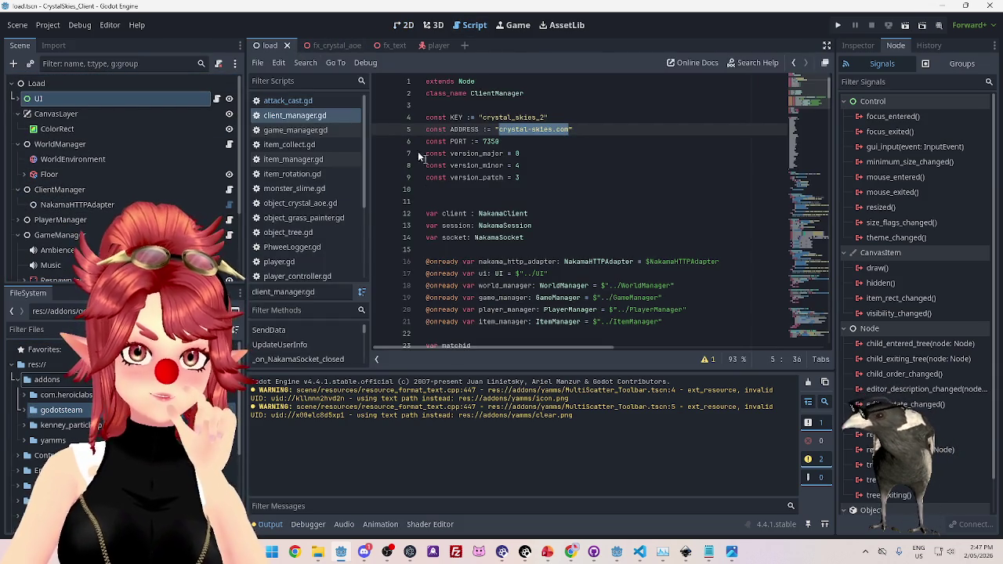
click(299, 131)
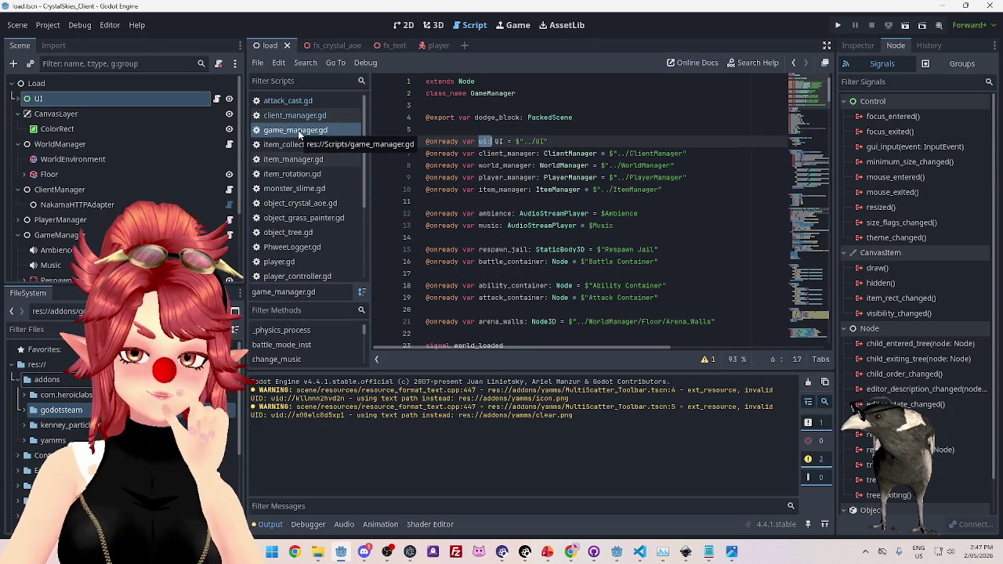
click(294, 116)
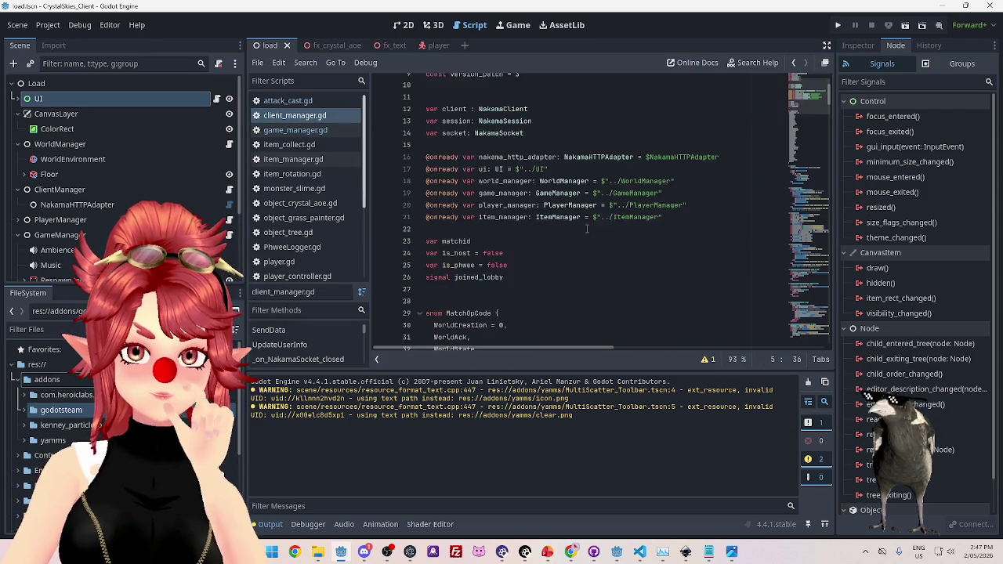
scroll(586, 226, down, 15)
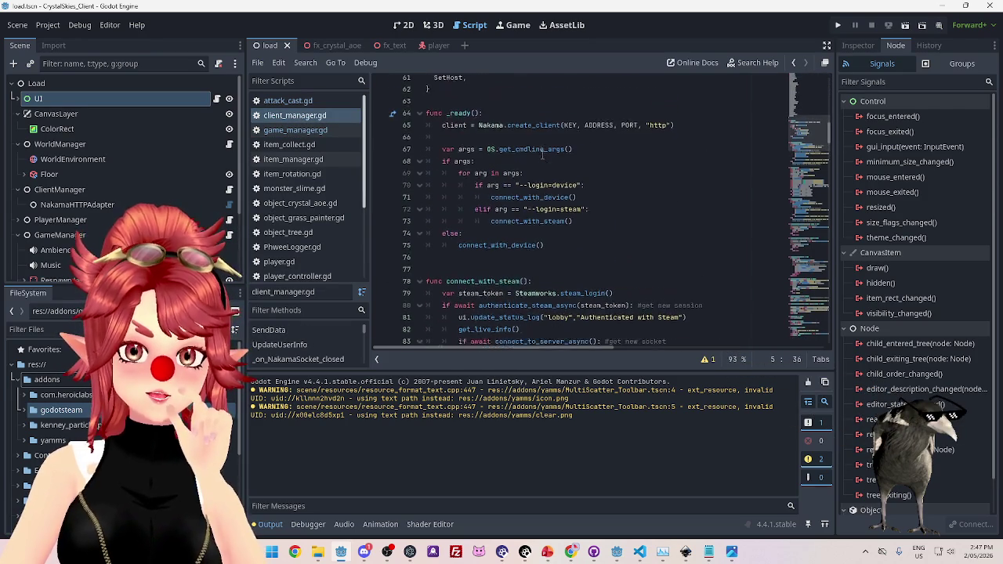
scroll(542, 154, up, 1)
scroll(489, 205, down, 2)
drag(446, 213, 486, 249)
scroll(486, 249, down, 2)
click(507, 213)
scroll(520, 221, down, 2)
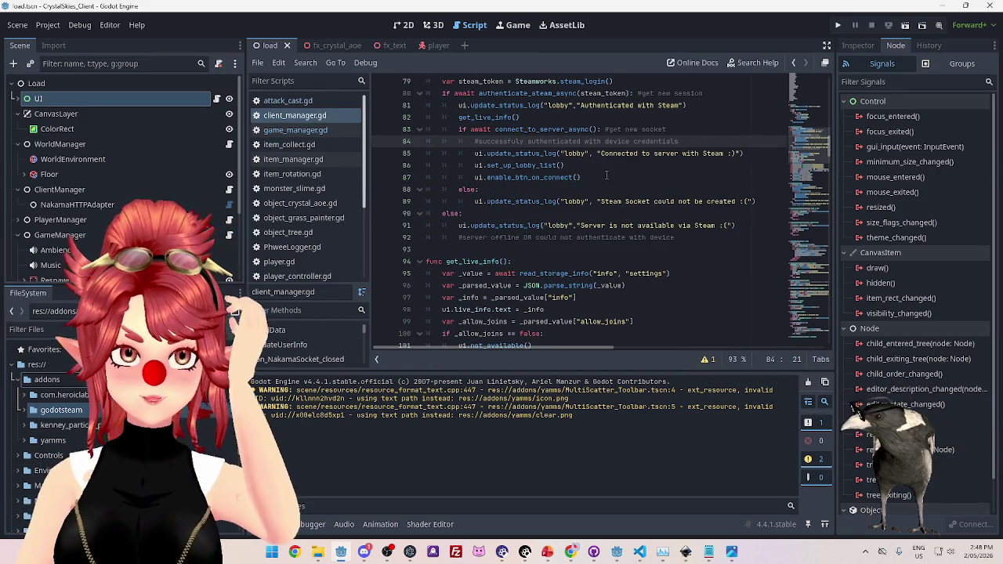
drag(495, 165, 565, 165)
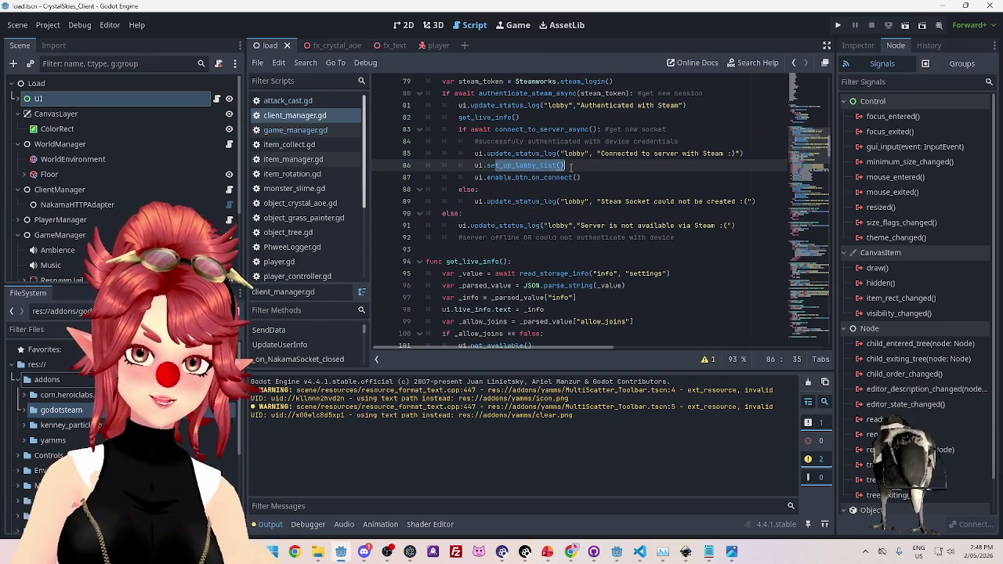
scroll(576, 213, down, 3)
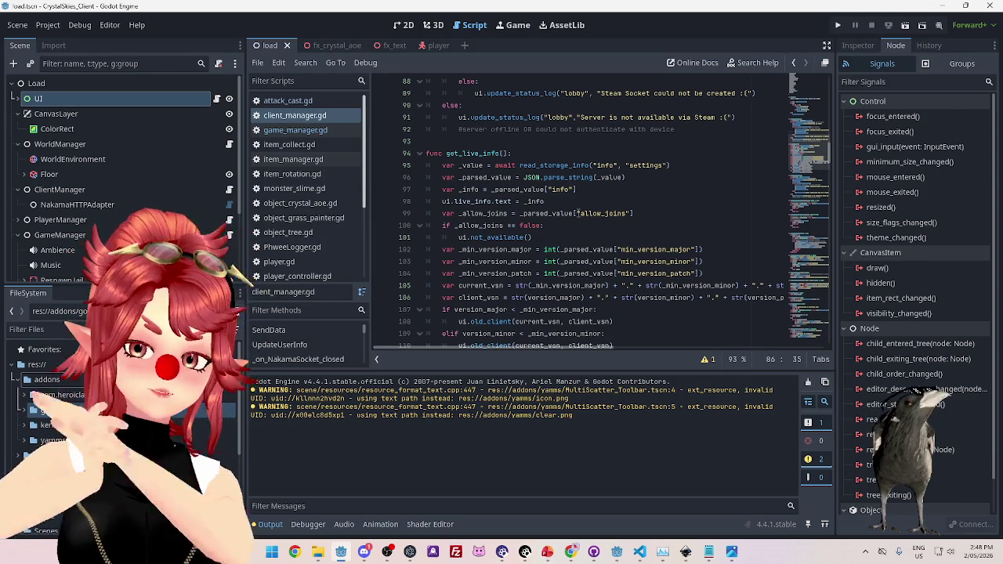
scroll(527, 141, up, 7)
scroll(609, 264, down, 3)
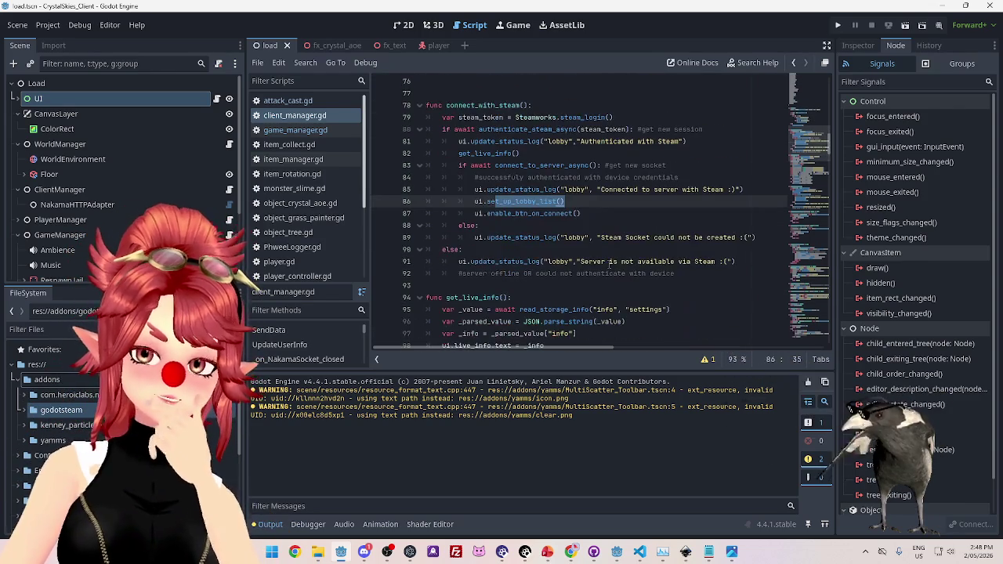
scroll(608, 264, up, 5)
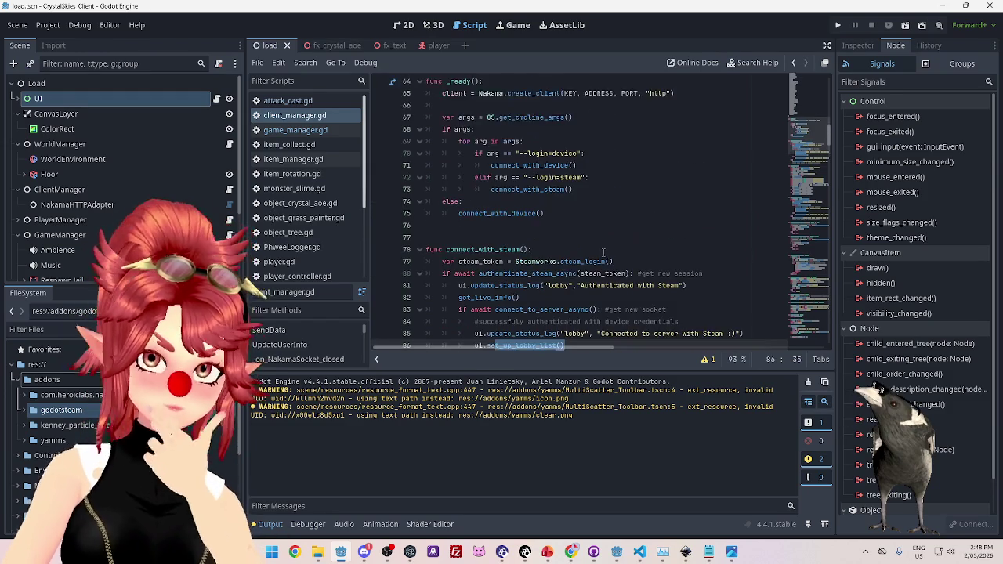
scroll(600, 241, down, 1)
scroll(600, 240, down, 1)
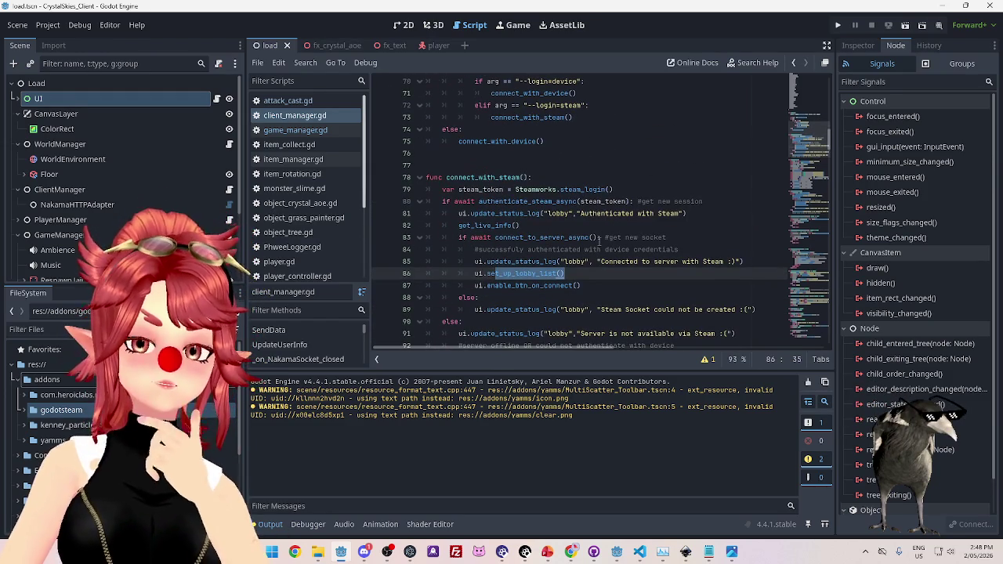
scroll(519, 224, up, 1)
scroll(584, 219, down, 2)
click(450, 142)
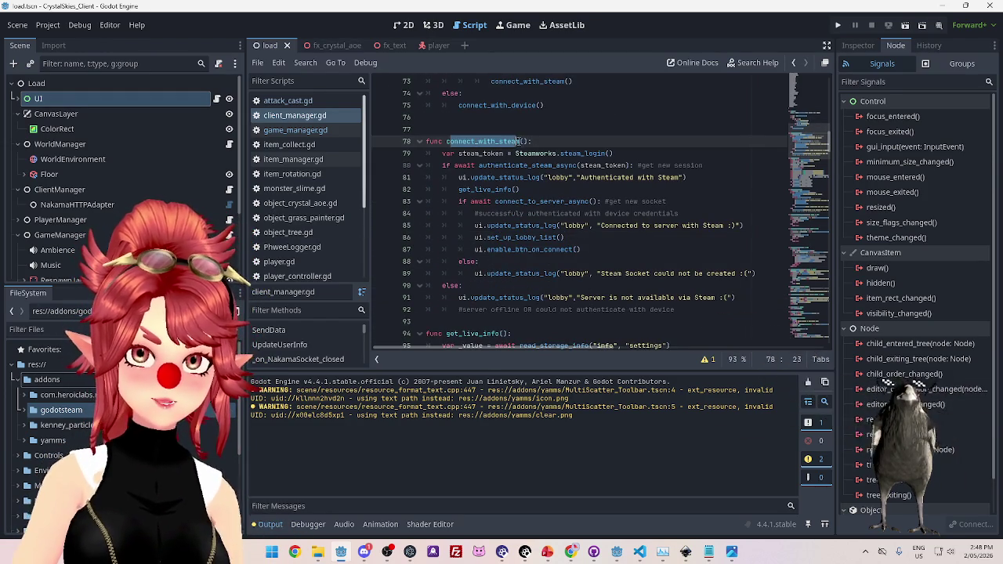
drag(458, 154, 608, 155)
scroll(588, 154, down, 3)
scroll(549, 152, up, 3)
scroll(525, 151, down, 4)
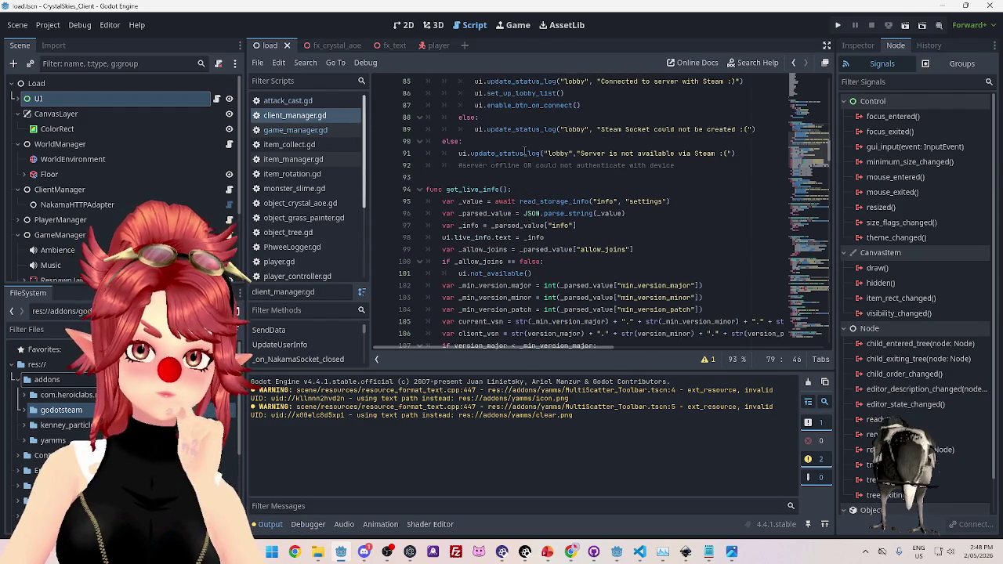
scroll(524, 151, down, 4)
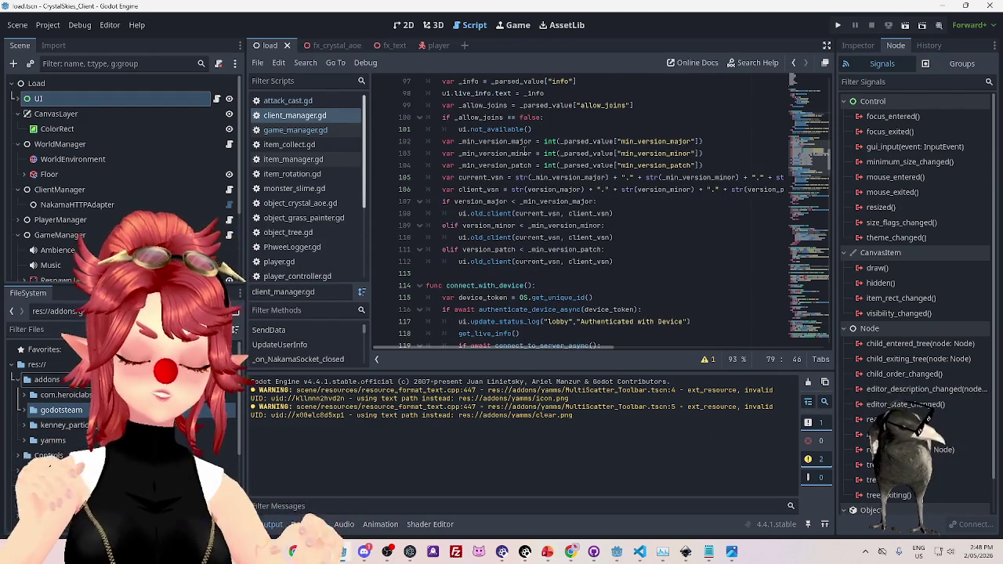
scroll(576, 162, up, 4)
scroll(577, 162, up, 2)
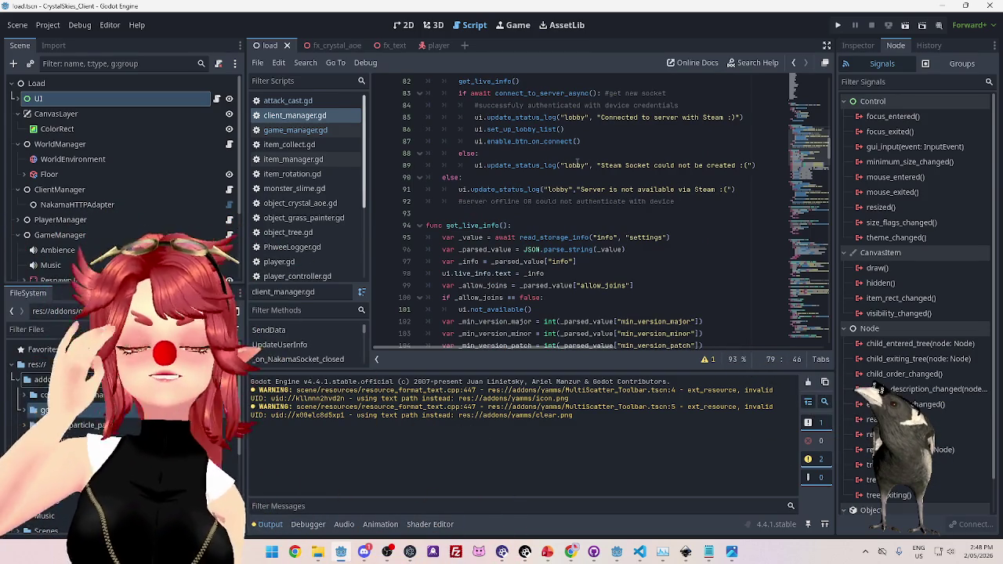
scroll(625, 265, up, 4)
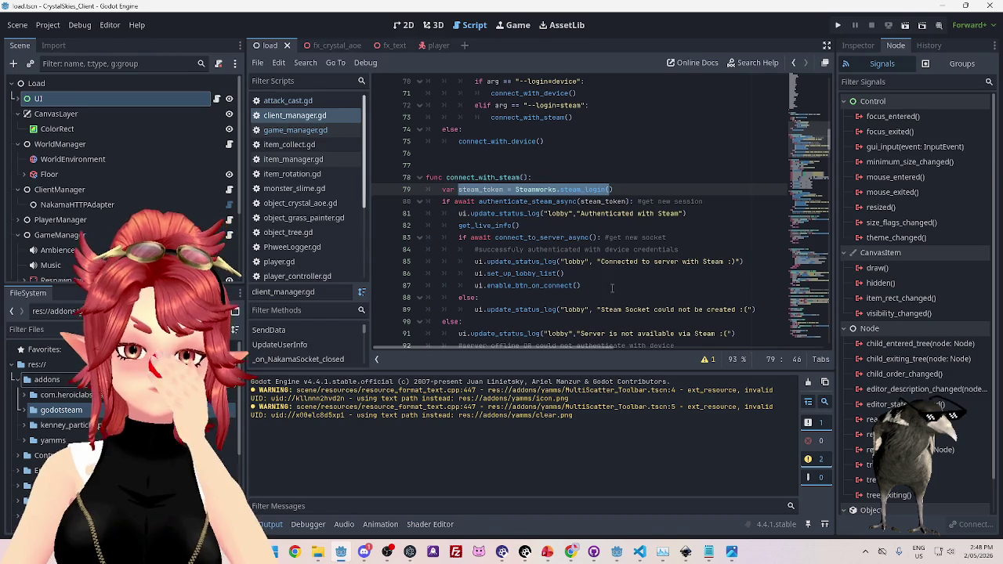
scroll(603, 286, up, 5)
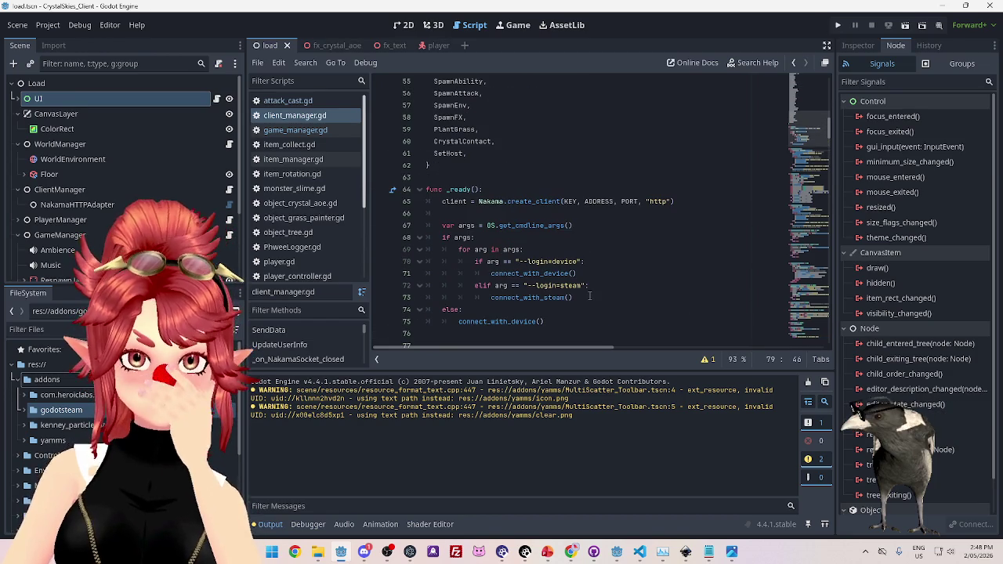
scroll(573, 178, up, 5)
scroll(570, 211, down, 5)
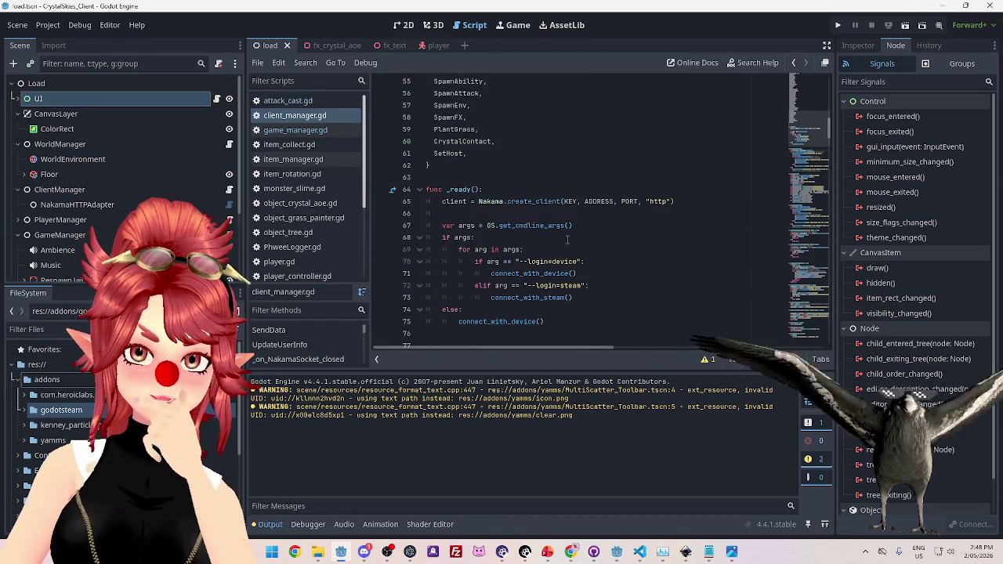
scroll(566, 239, down, 1)
mouse_move(427, 153)
mouse_down()
mouse_move(483, 154)
mouse_move(477, 167)
mouse_move(614, 163)
mouse_up()
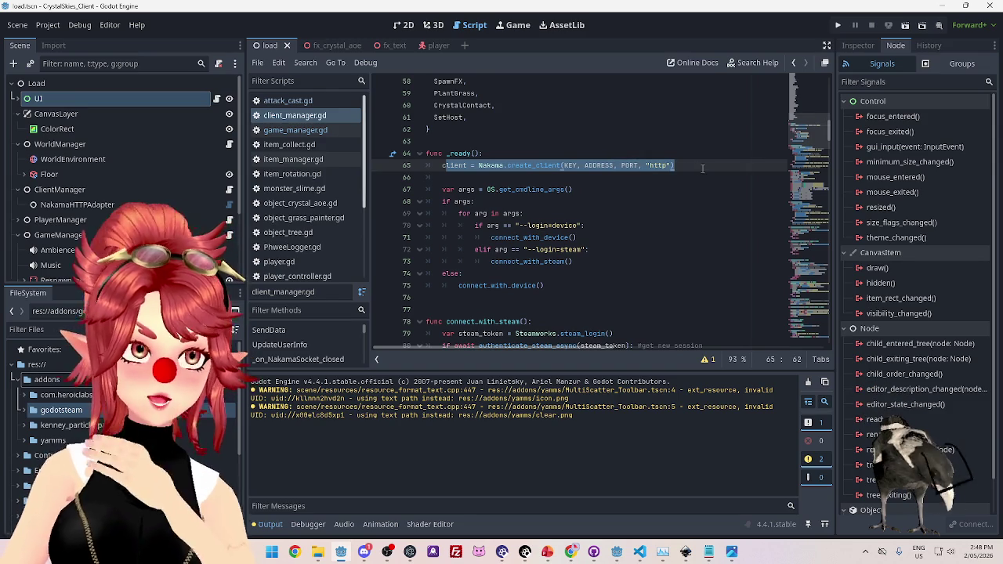
key(Down)
key(Down)
drag(479, 166, 575, 167)
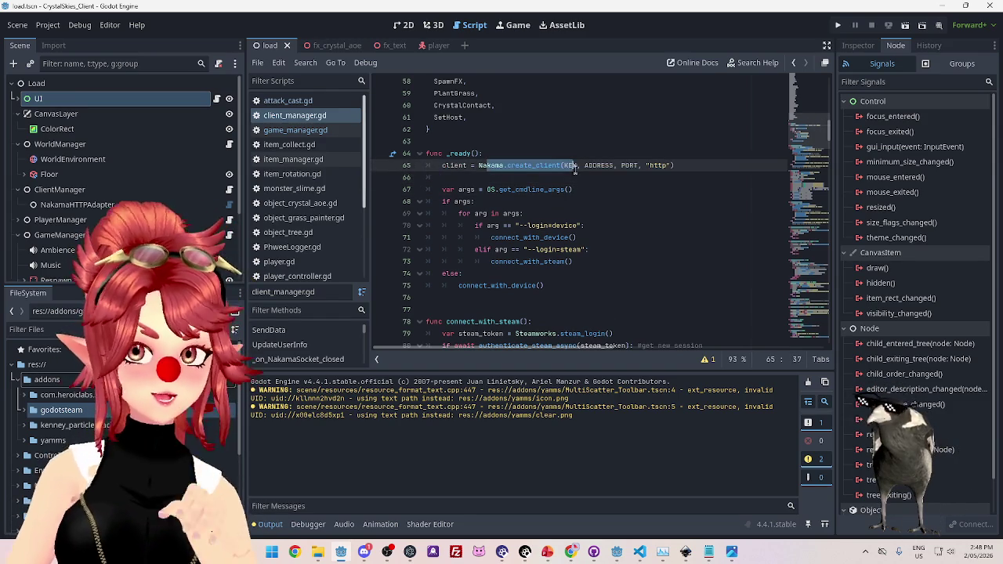
click(573, 191)
drag(442, 190, 570, 189)
click(544, 212)
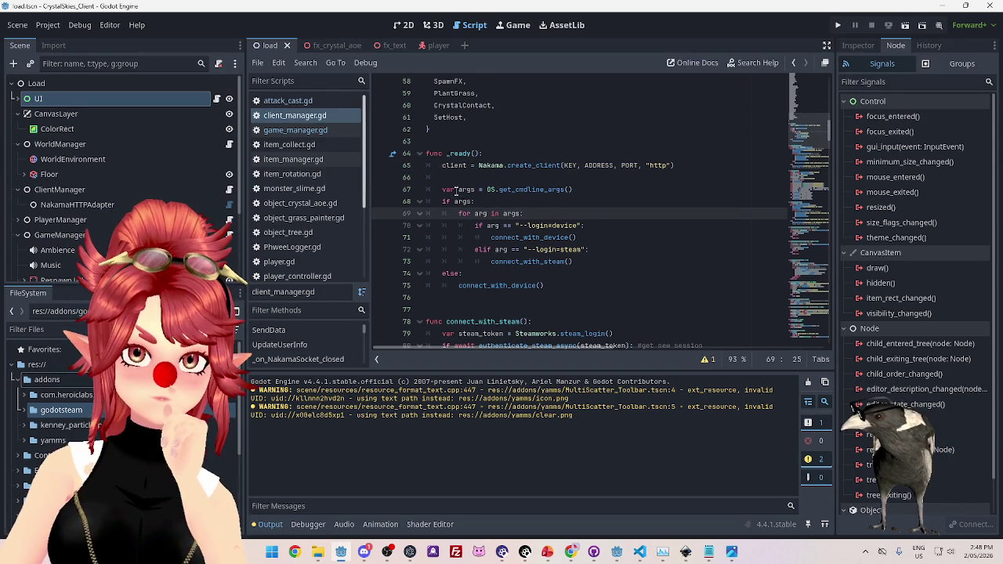
drag(456, 190, 537, 190)
drag(442, 201, 521, 208)
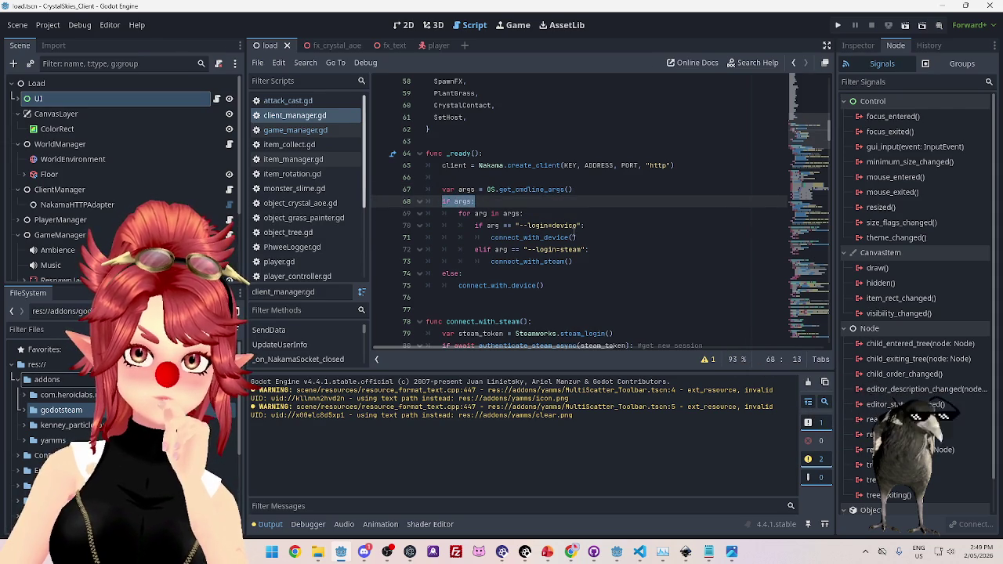
scroll(611, 240, down, 1)
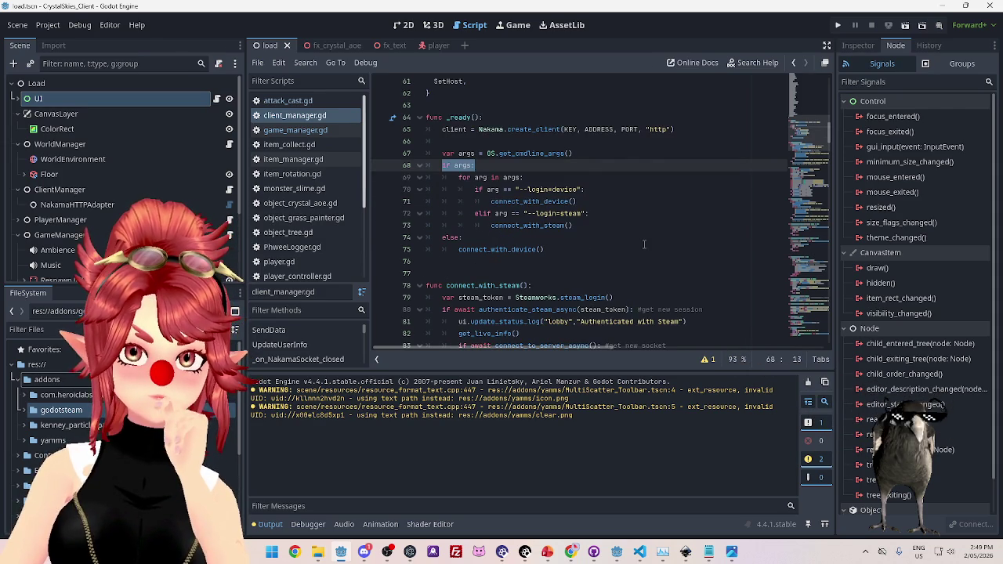
scroll(644, 245, down, 1)
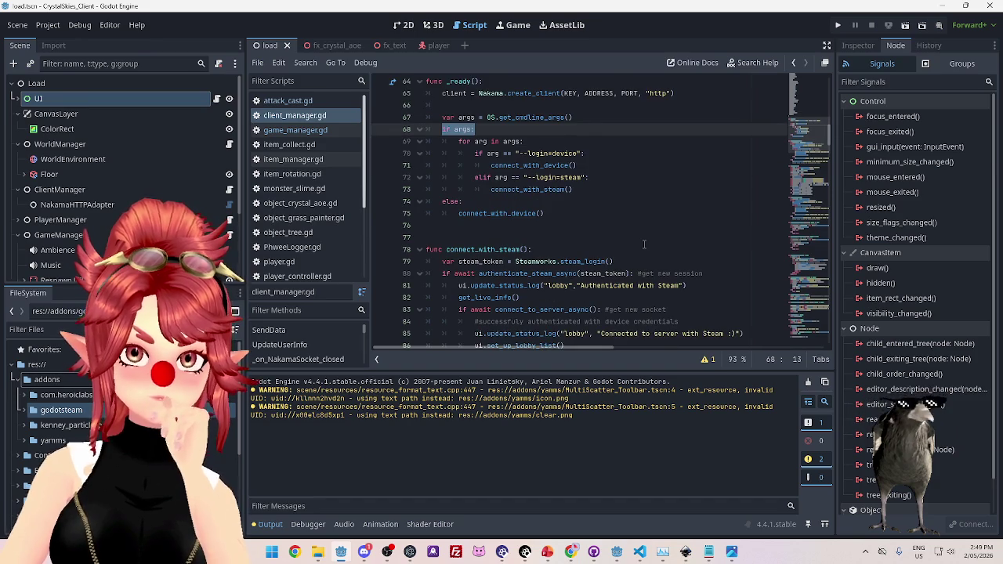
scroll(644, 244, up, 1)
scroll(644, 244, down, 1)
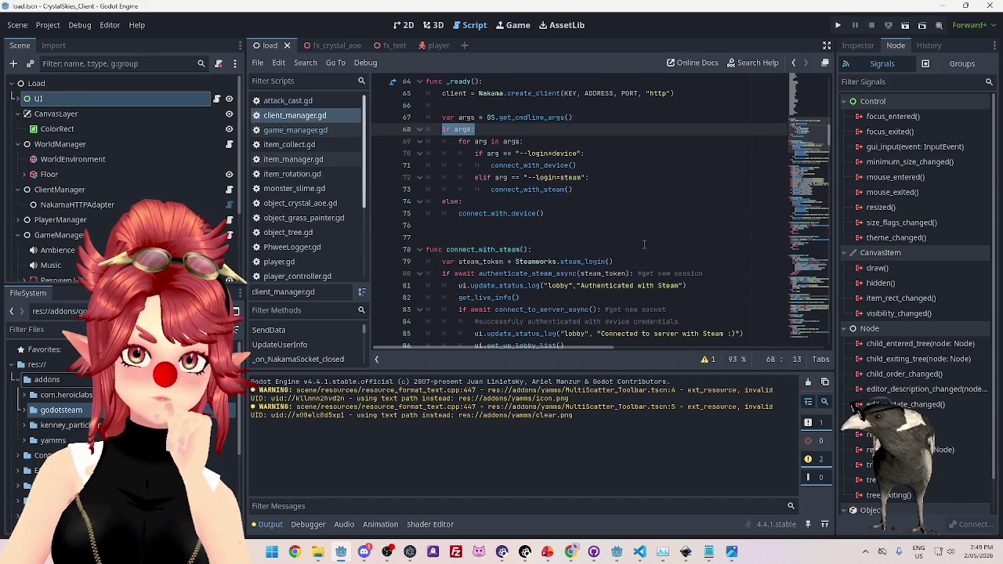
scroll(644, 244, up, 1)
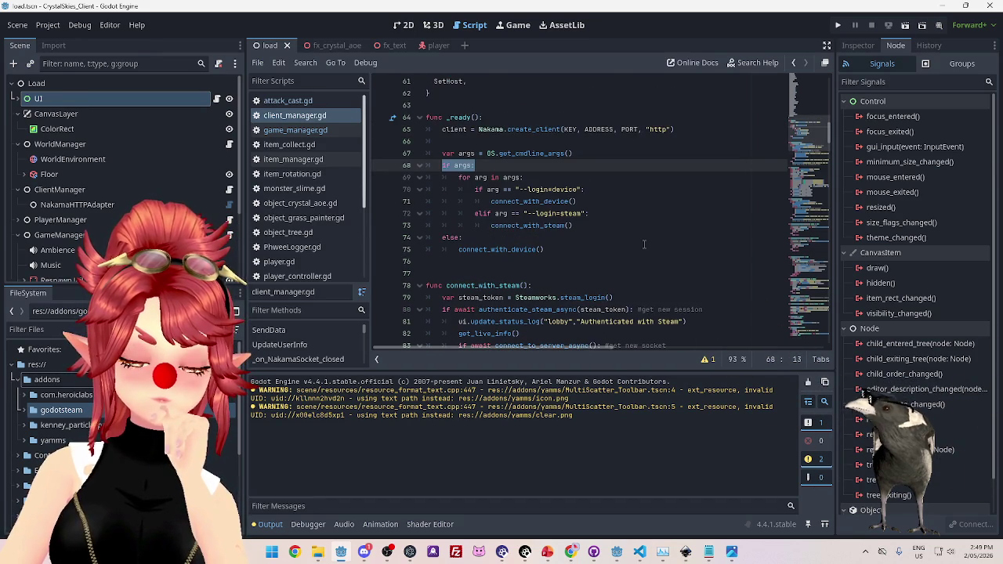
scroll(644, 244, down, 1)
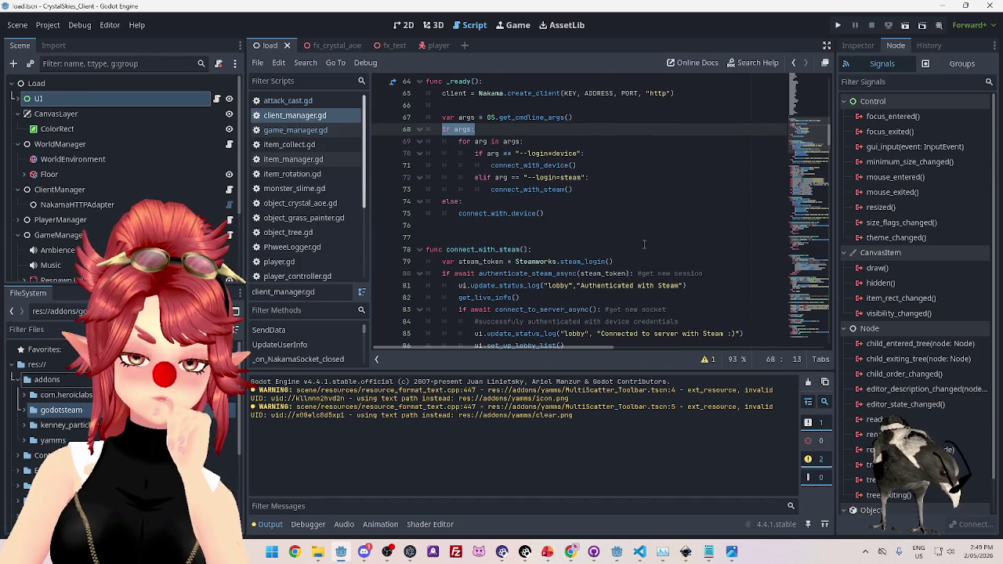
scroll(644, 244, up, 1)
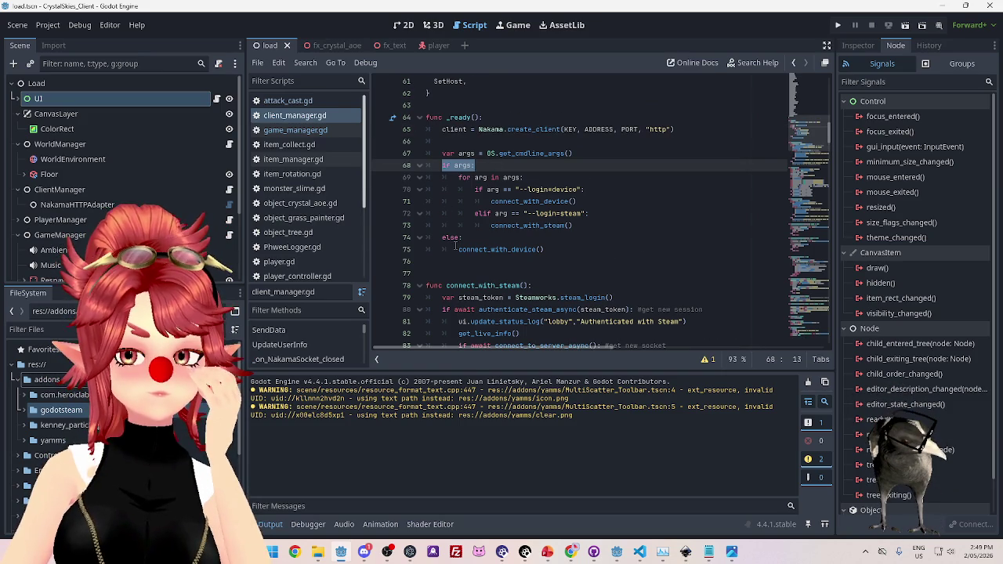
scroll(633, 265, down, 1)
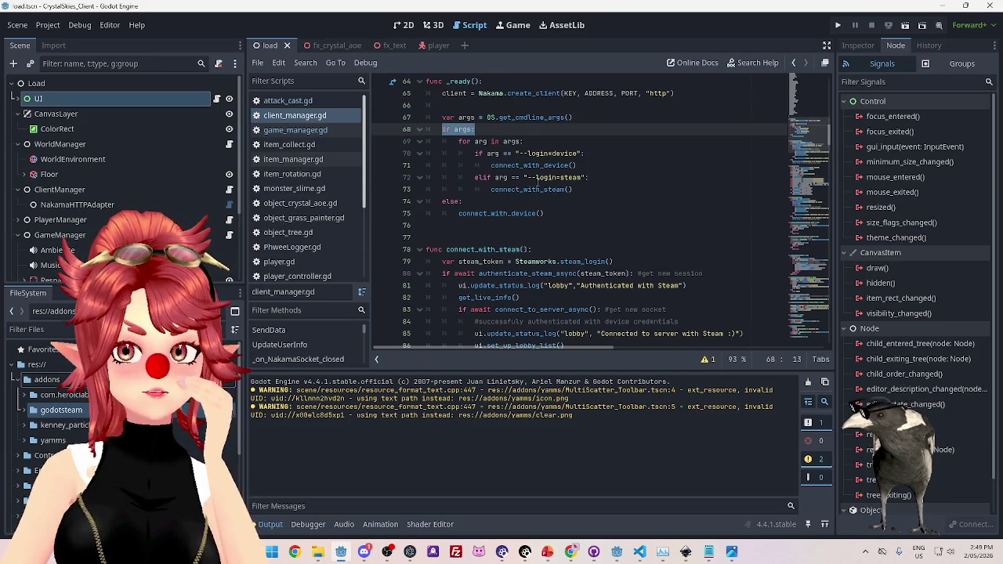
scroll(537, 179, down, 2)
scroll(513, 186, down, 1)
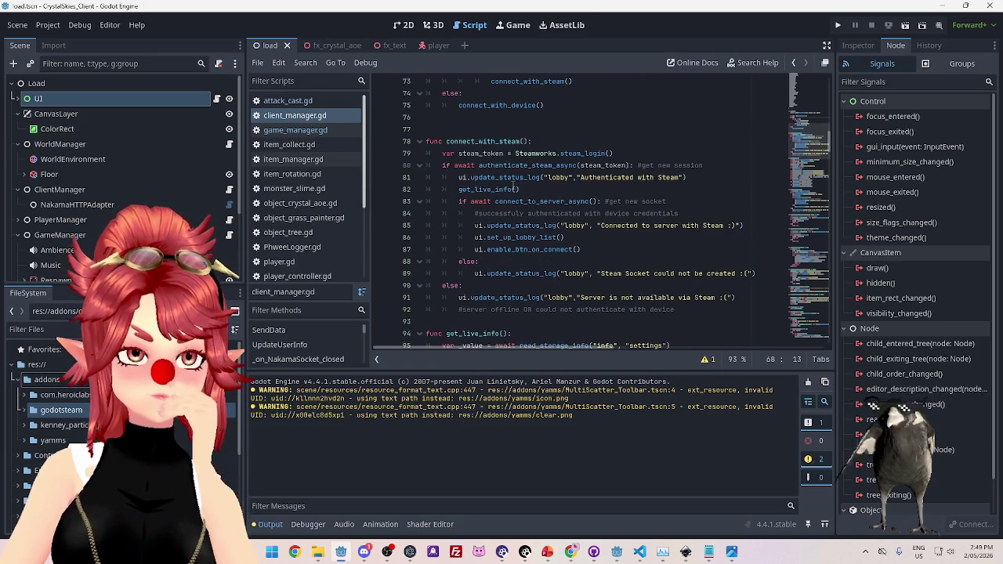
scroll(513, 186, down, 2)
scroll(513, 186, up, 1)
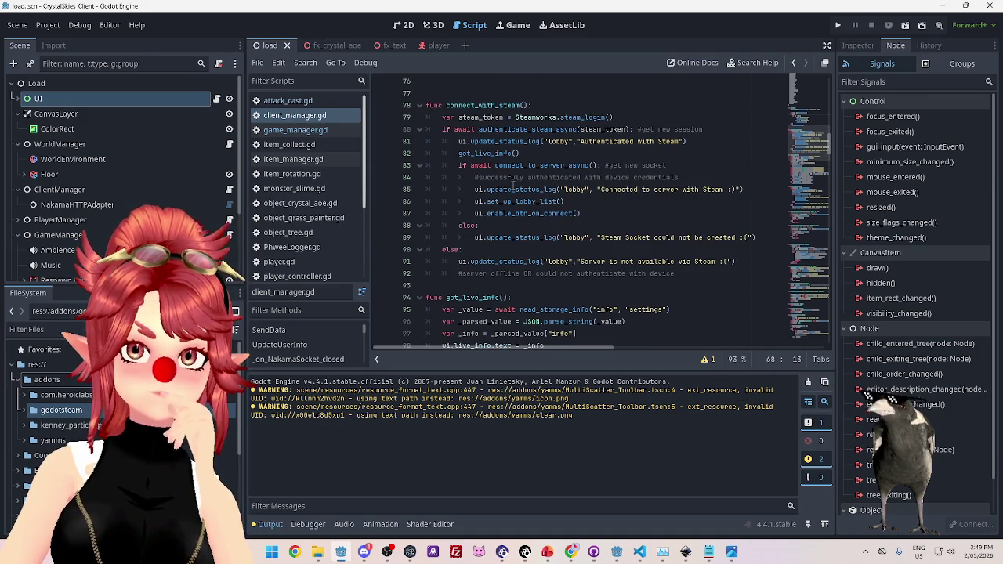
click(529, 117)
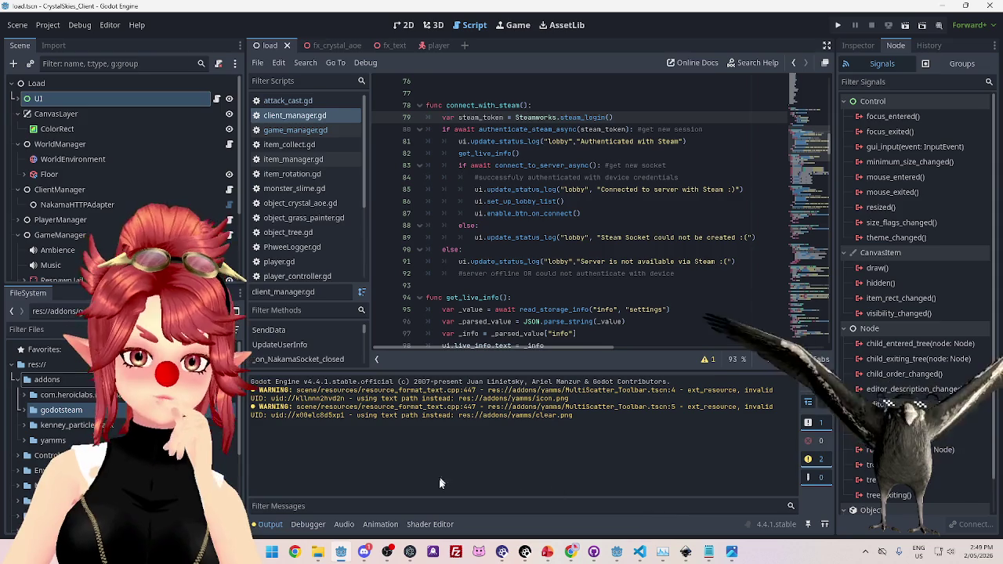
click(617, 552)
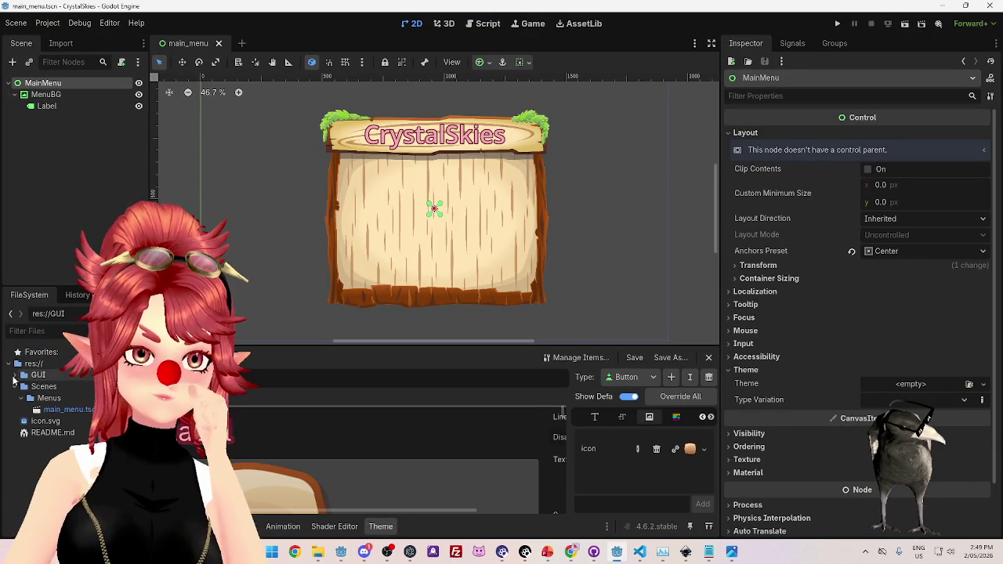
Collapse the GUI and Scenes folders in FileSystem and open the Asset Library.
click(14, 375)
click(14, 387)
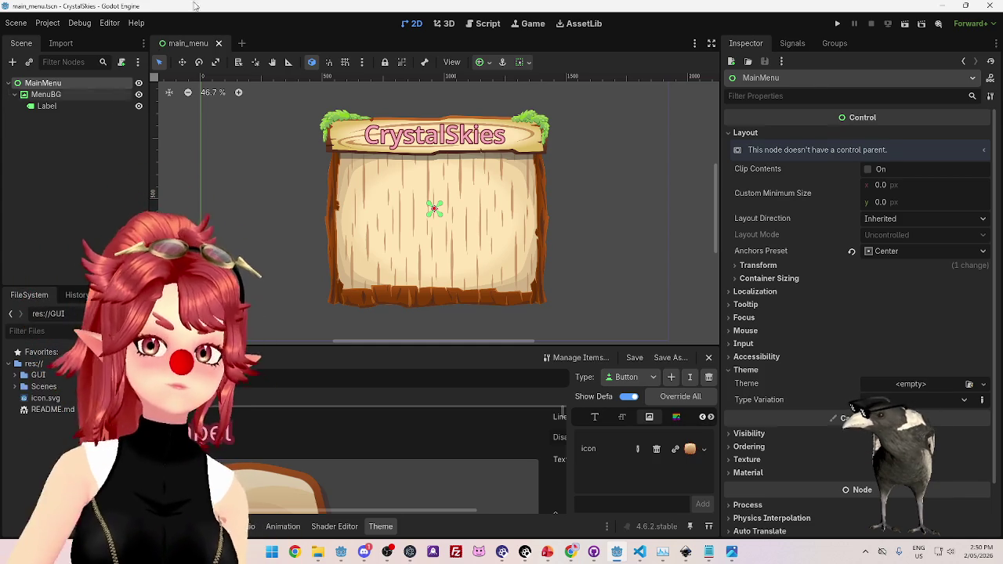
click(573, 25)
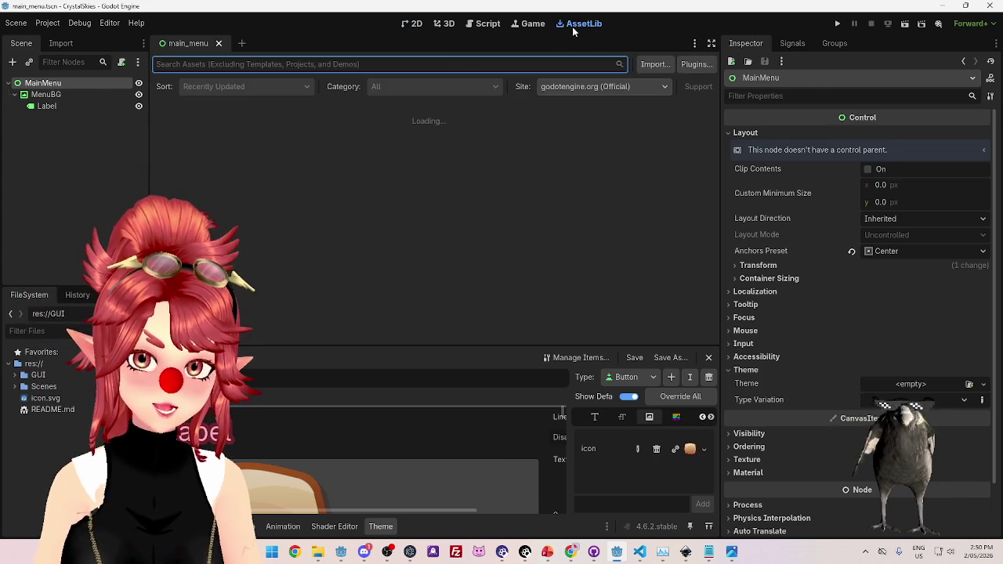
Search the Asset Library for 'godotsteam' to list the GodotSteam extensions.
text(godotsteam)
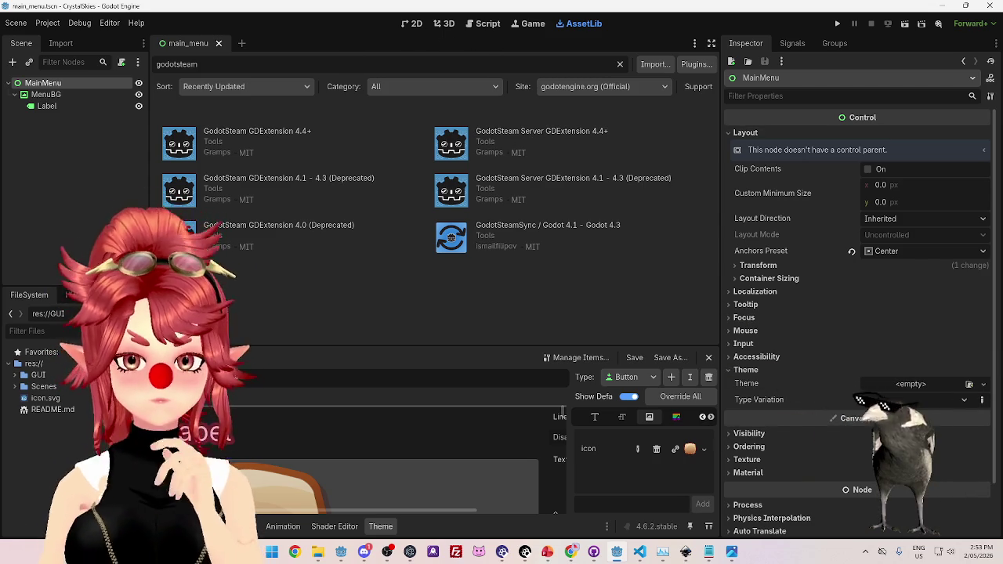
key(alt+Tab)
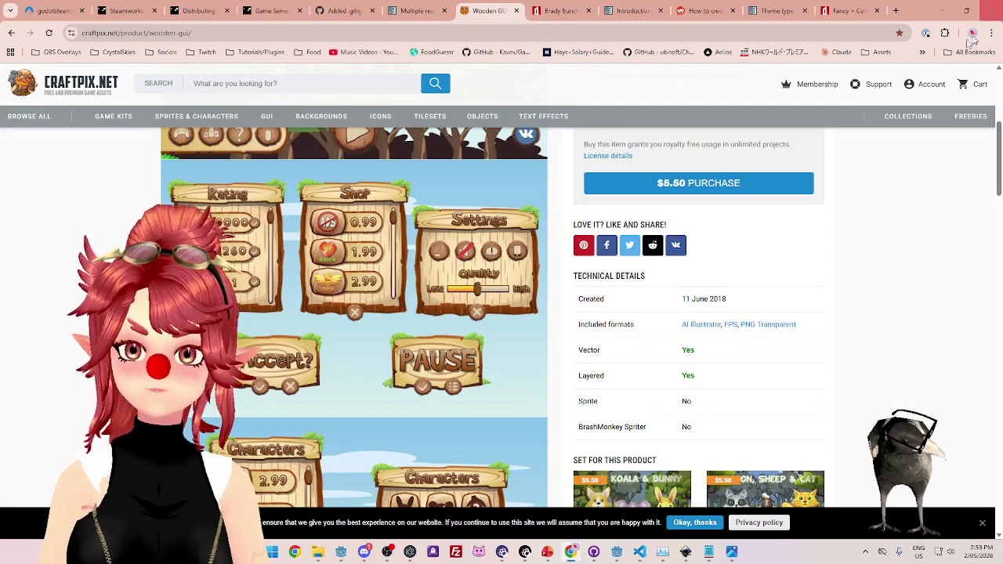
Search Google in a new tab for 'godo theadless server' and expand the AI Overview.
click(897, 13)
text(godo theadless server)
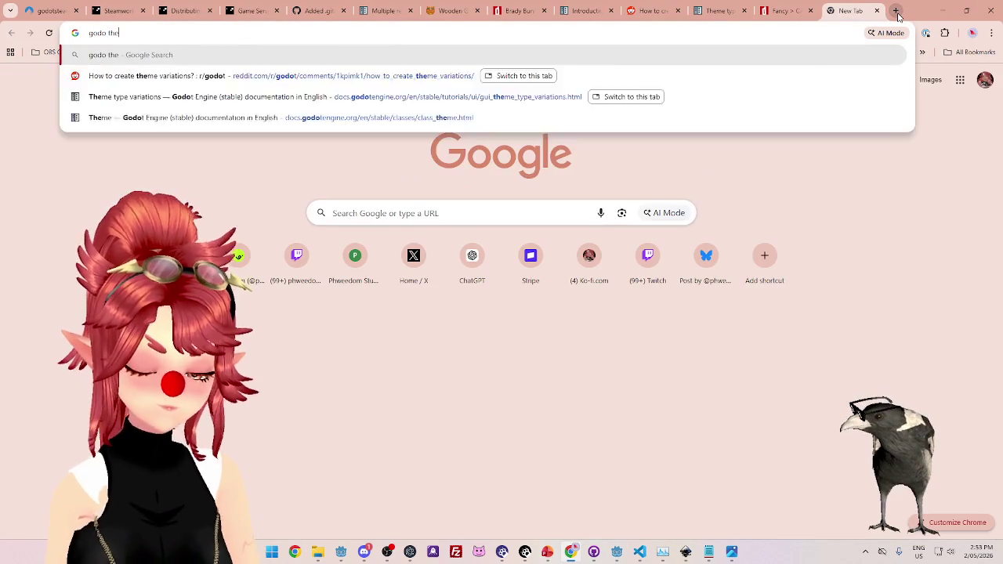
key(Return)
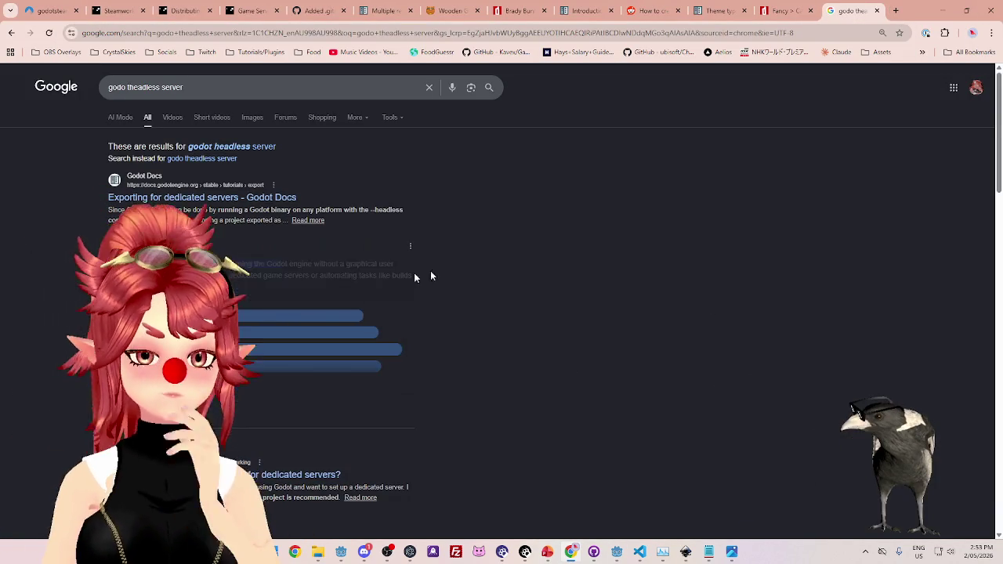
drag(217, 212, 353, 211)
click(271, 223)
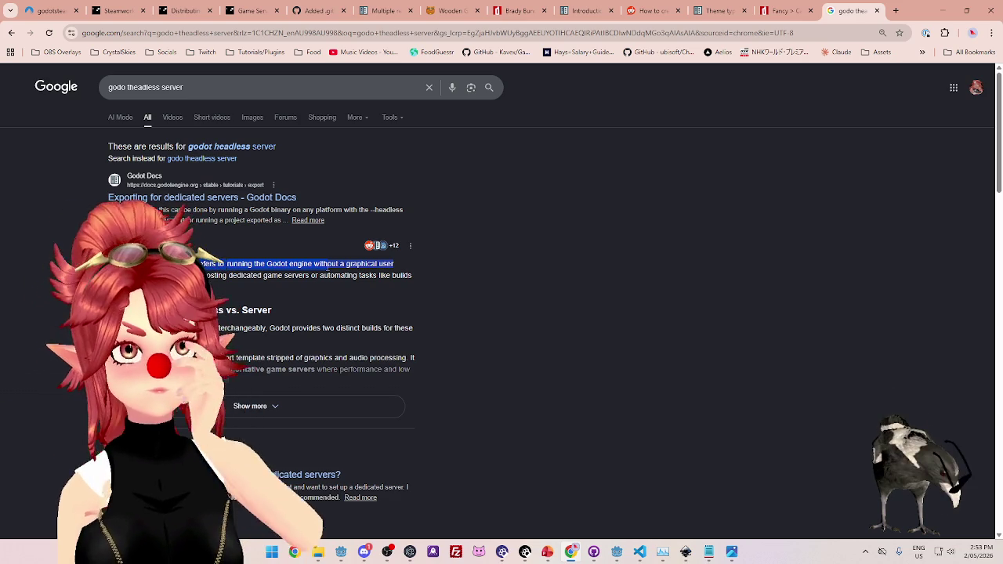
drag(320, 275, 379, 276)
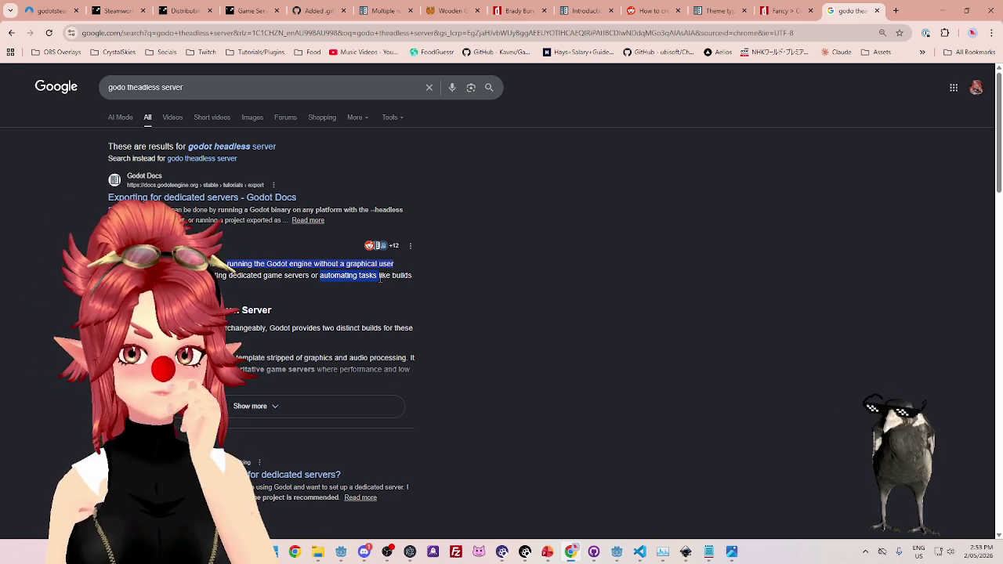
scroll(291, 285, down, 1)
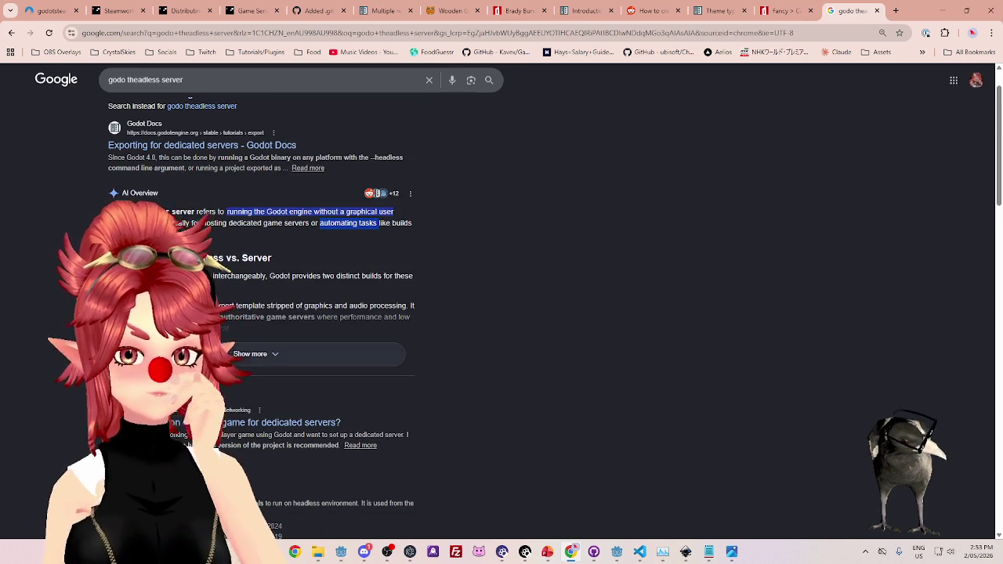
click(314, 354)
Highlight AI Overview passages on export templates, server builds and headless builds.
drag(302, 276, 378, 276)
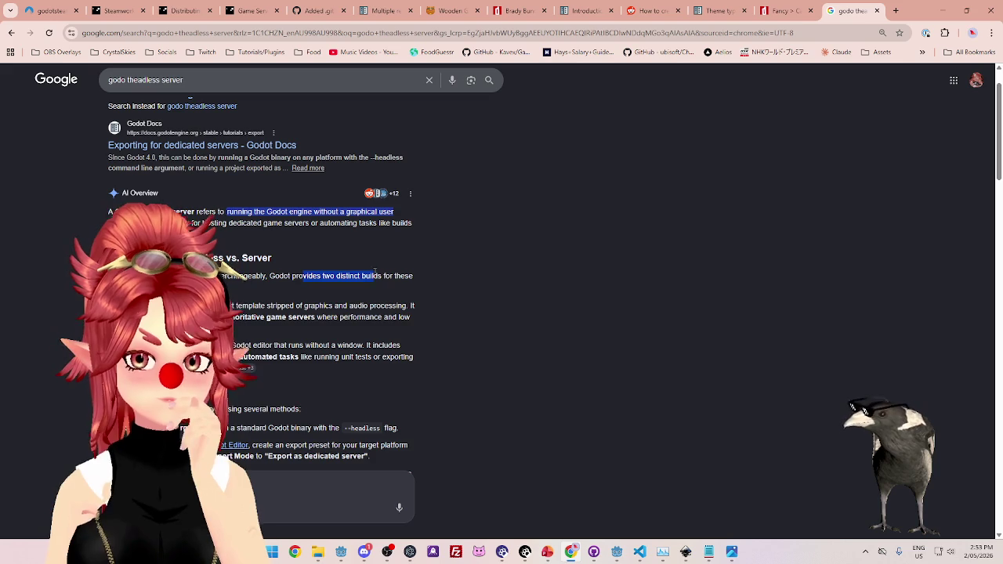
click(227, 304)
drag(205, 305, 259, 305)
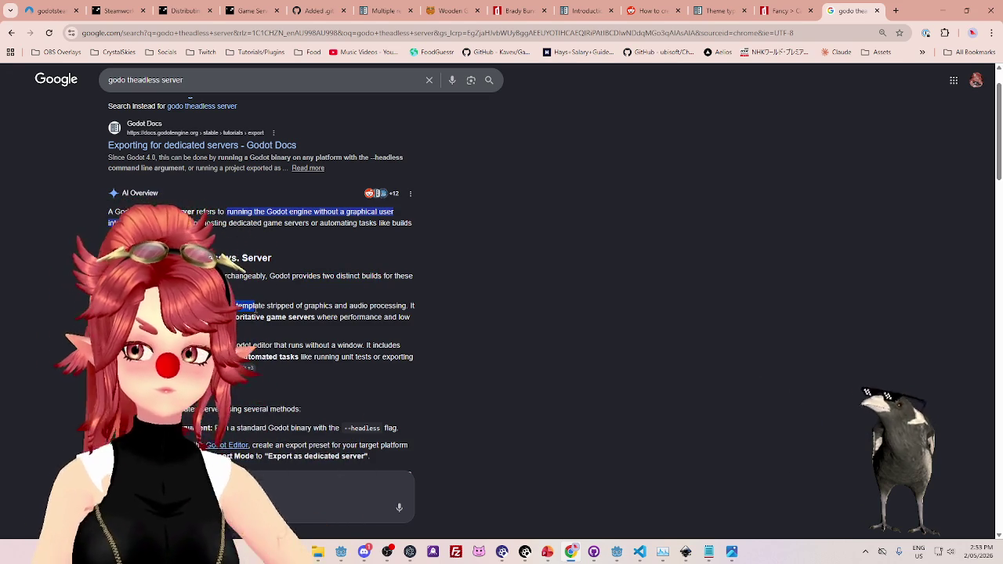
drag(259, 306, 310, 307)
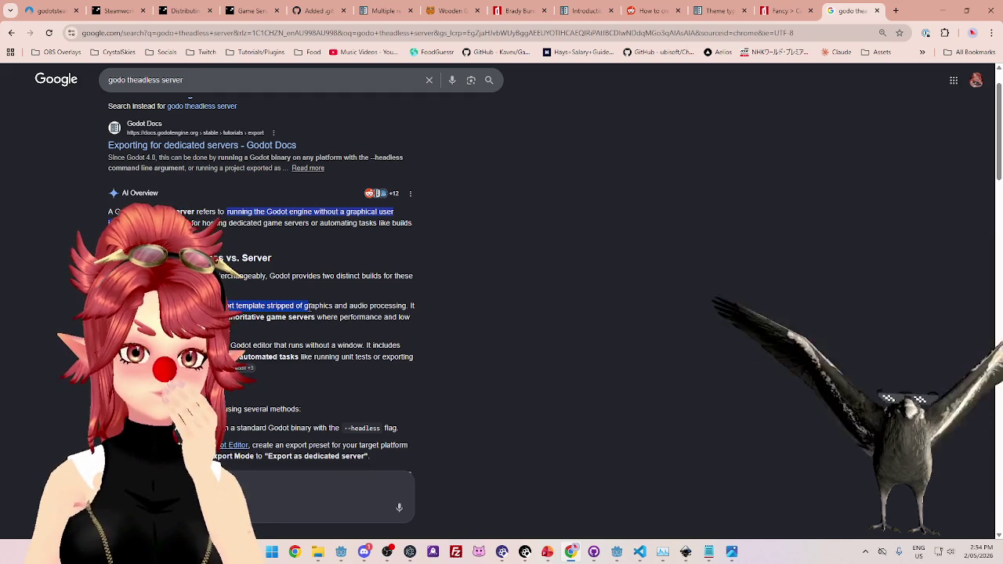
click(309, 307)
drag(352, 308, 367, 308)
click(367, 307)
triple_click(353, 308)
click(353, 308)
drag(234, 315, 313, 317)
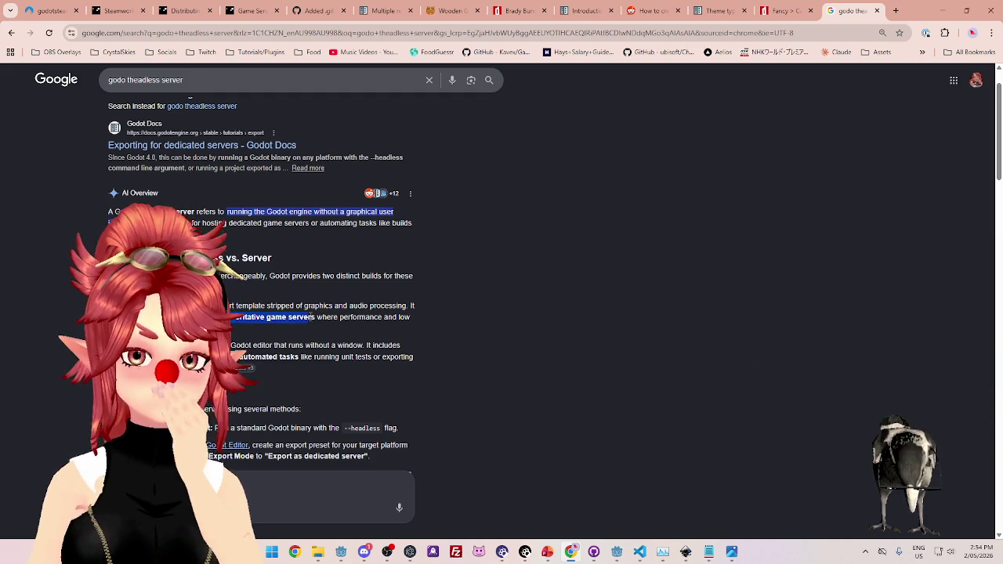
click(307, 323)
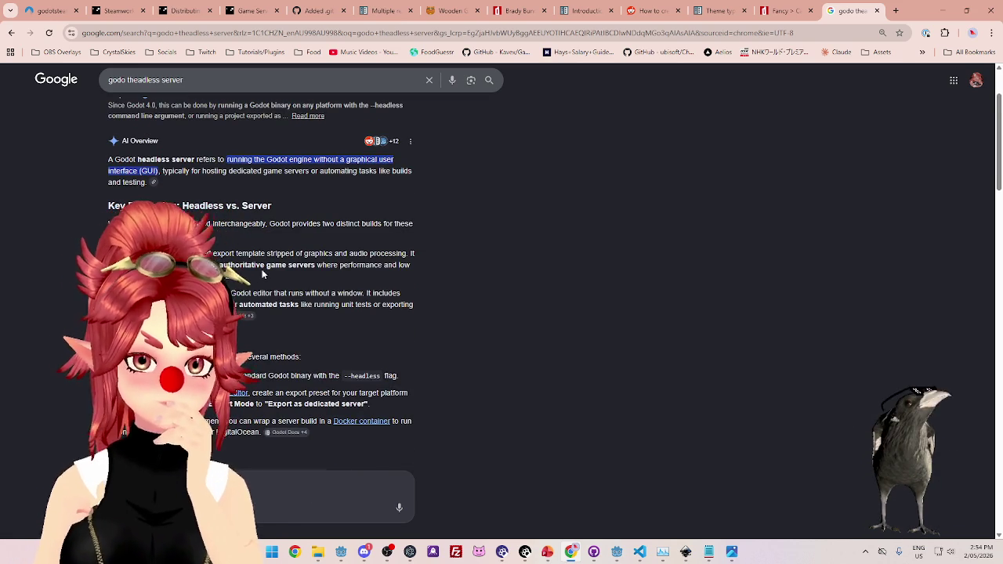
drag(226, 293, 336, 293)
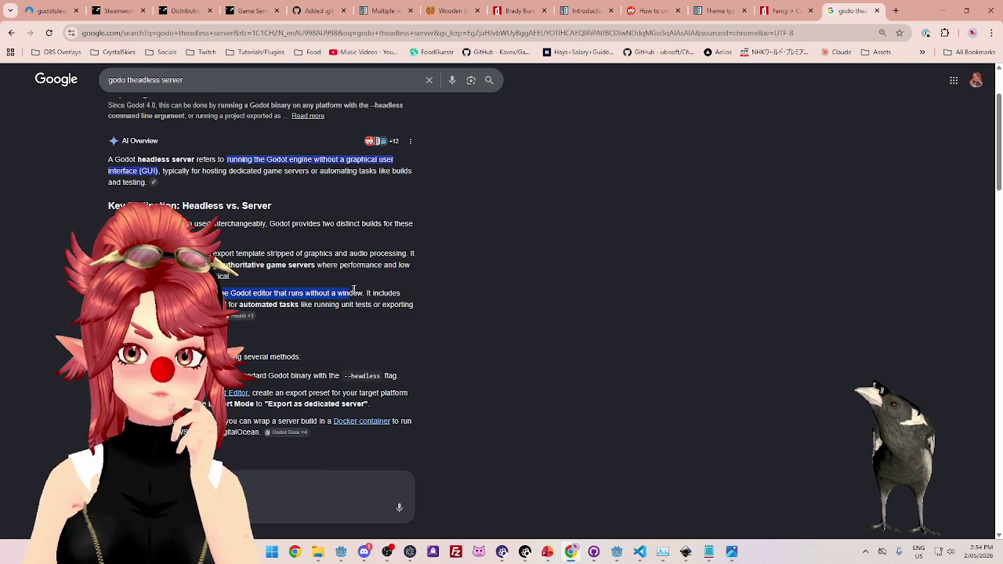
click(362, 295)
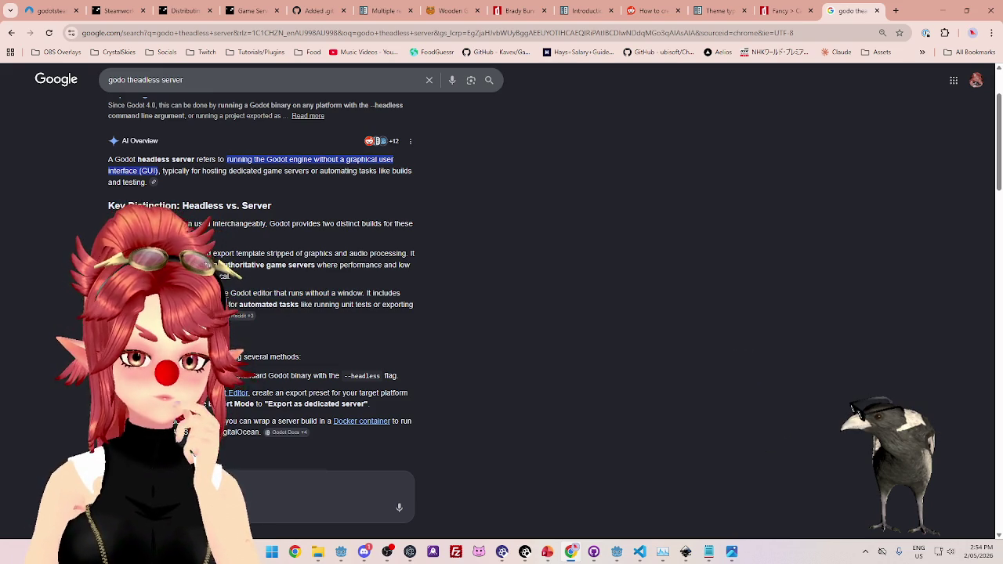
drag(236, 302, 319, 305)
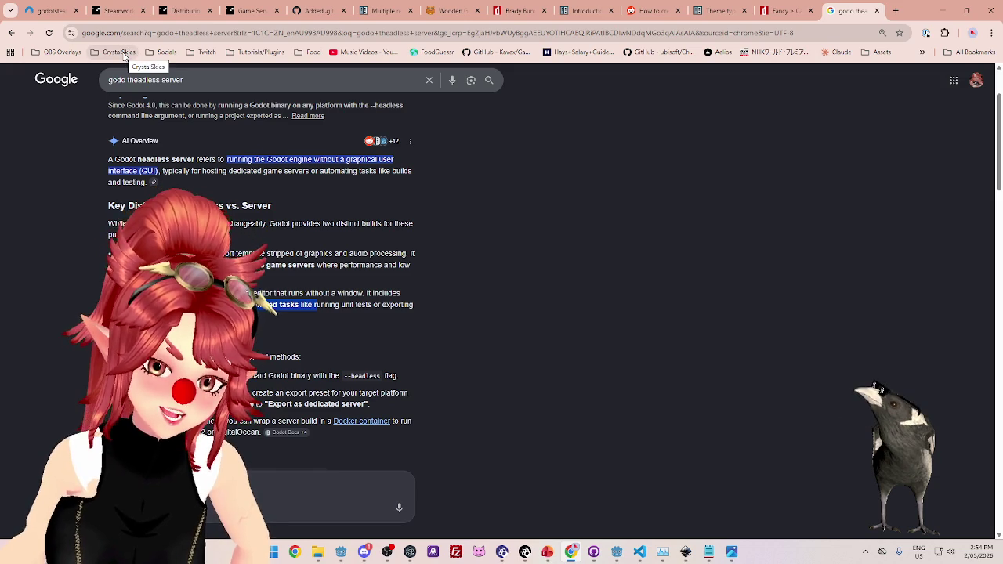
Rename the CrystalSkies bookmarks folder to 'Crystal Skies', then highlight the Headless vs. Server heading.
click(123, 53)
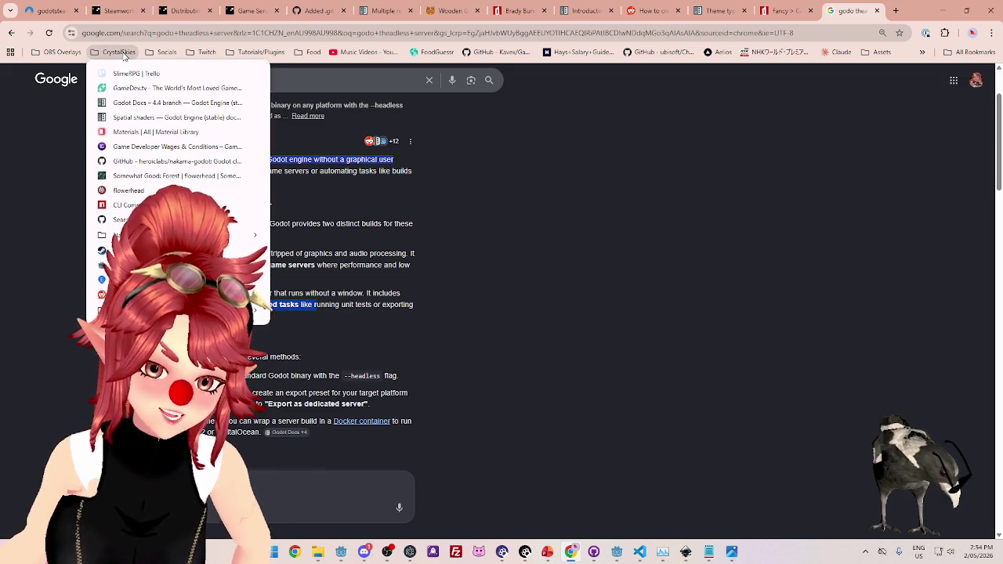
right_click(129, 53)
click(168, 133)
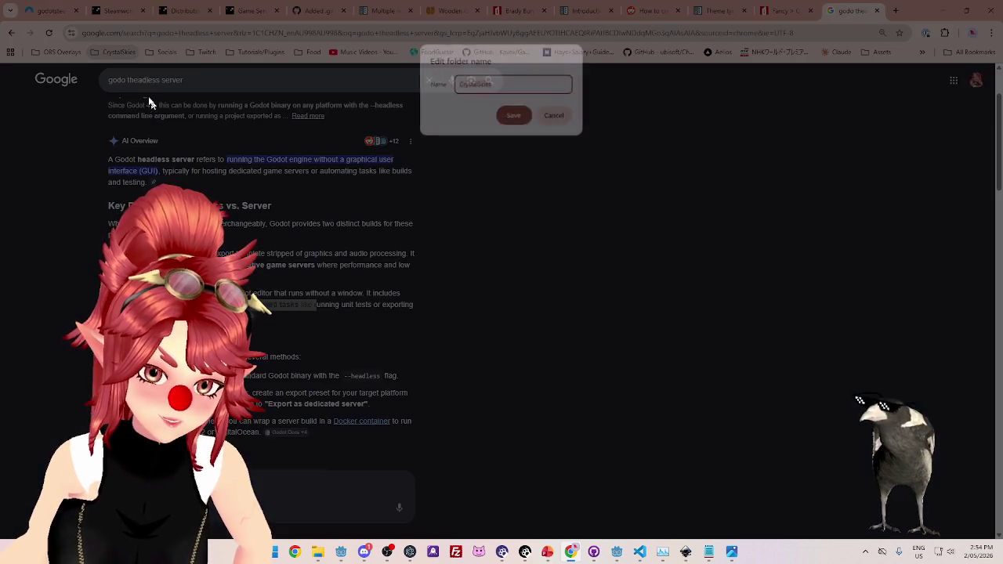
click(477, 85)
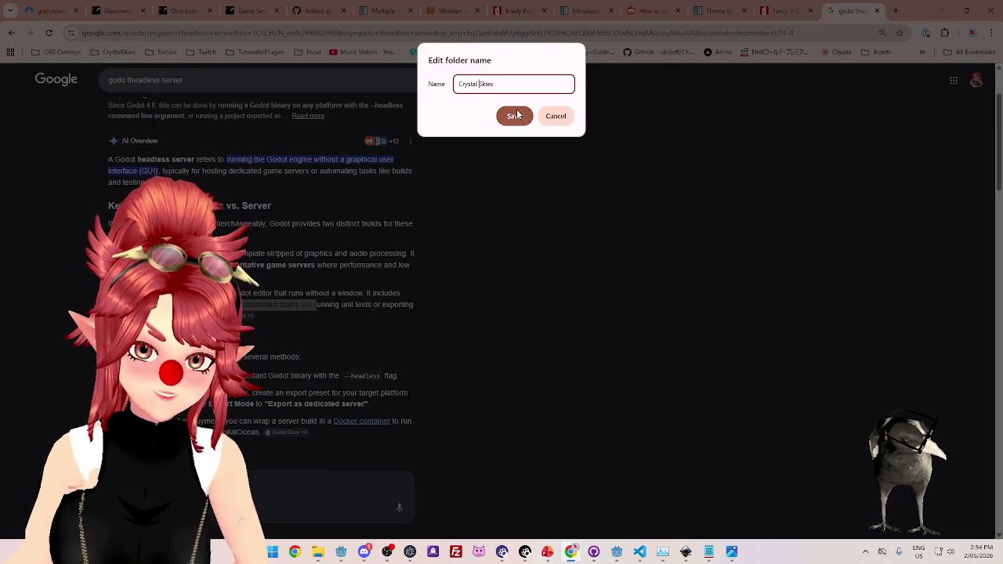
click(514, 116)
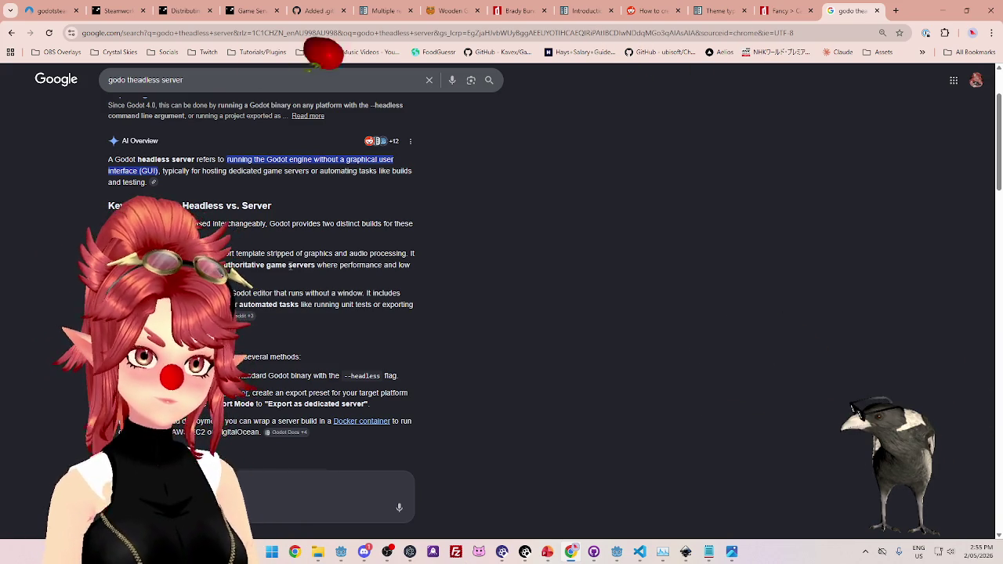
triple_click(157, 205)
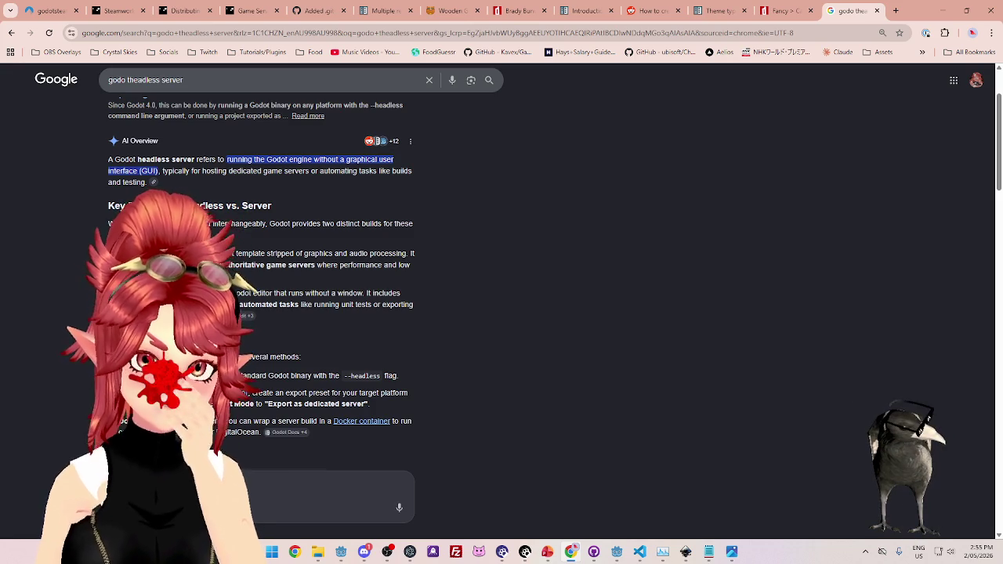
drag(301, 293, 365, 293)
click(365, 293)
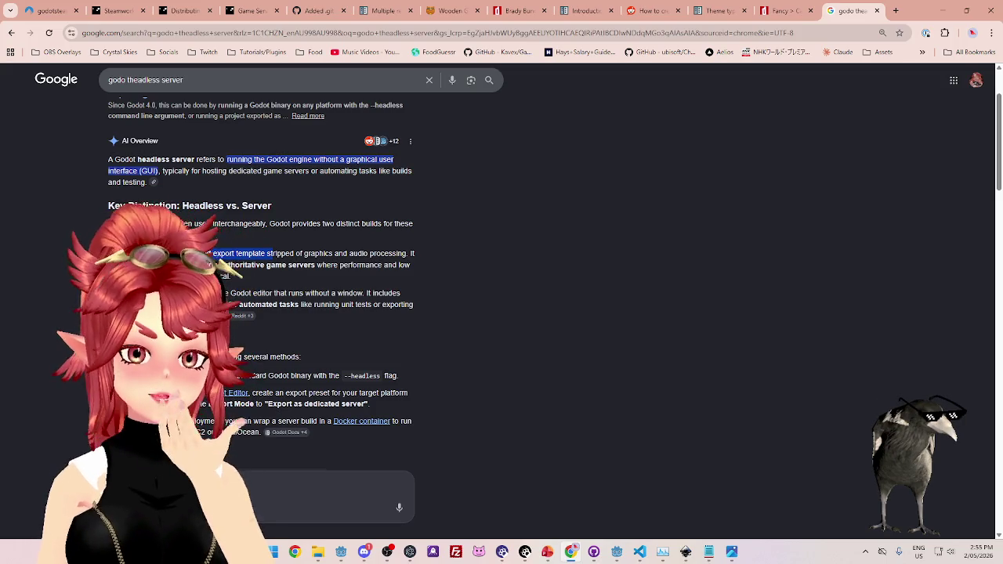
drag(257, 290, 367, 292)
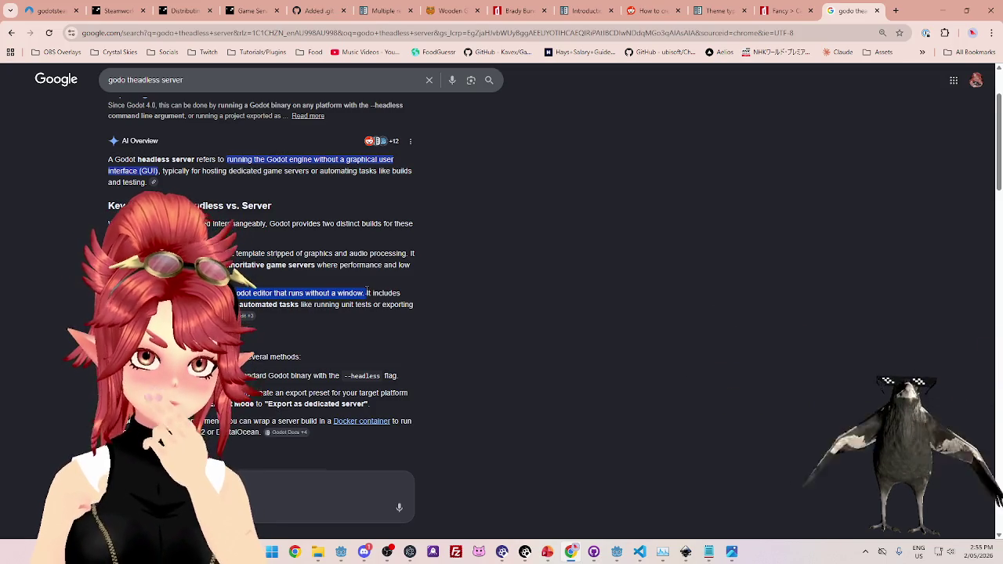
click(374, 295)
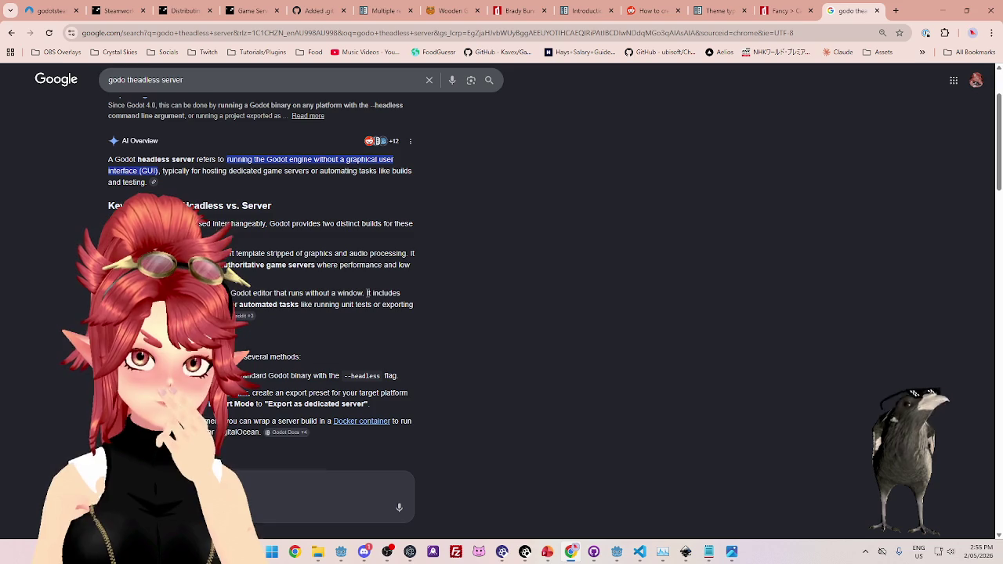
drag(368, 294, 380, 295)
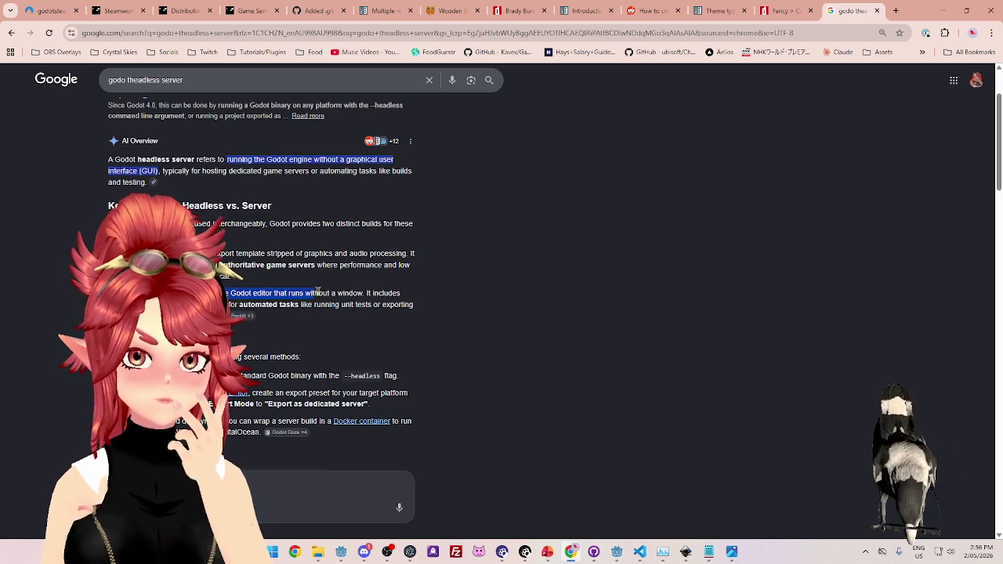
drag(363, 295, 229, 294)
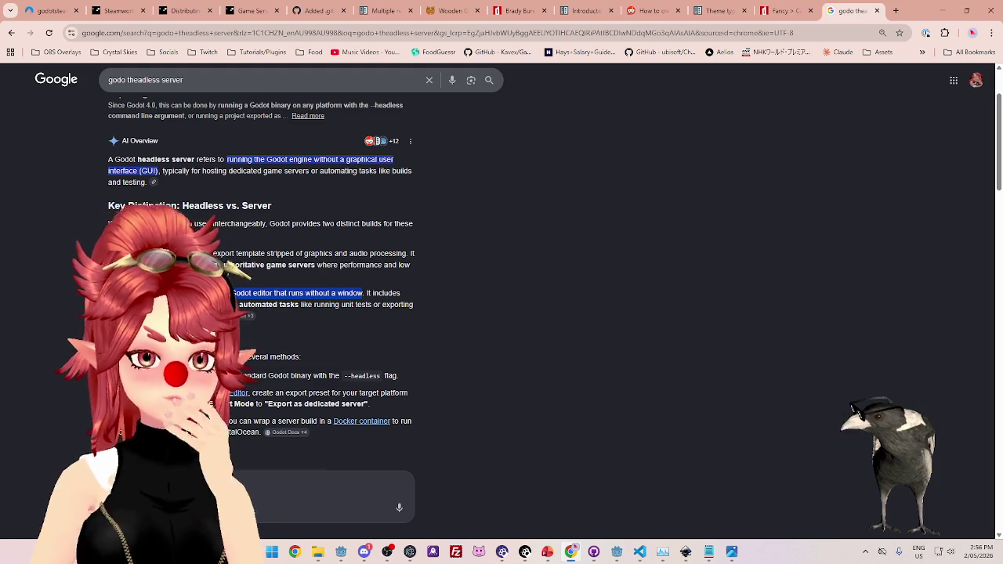
scroll(330, 272, down, 1)
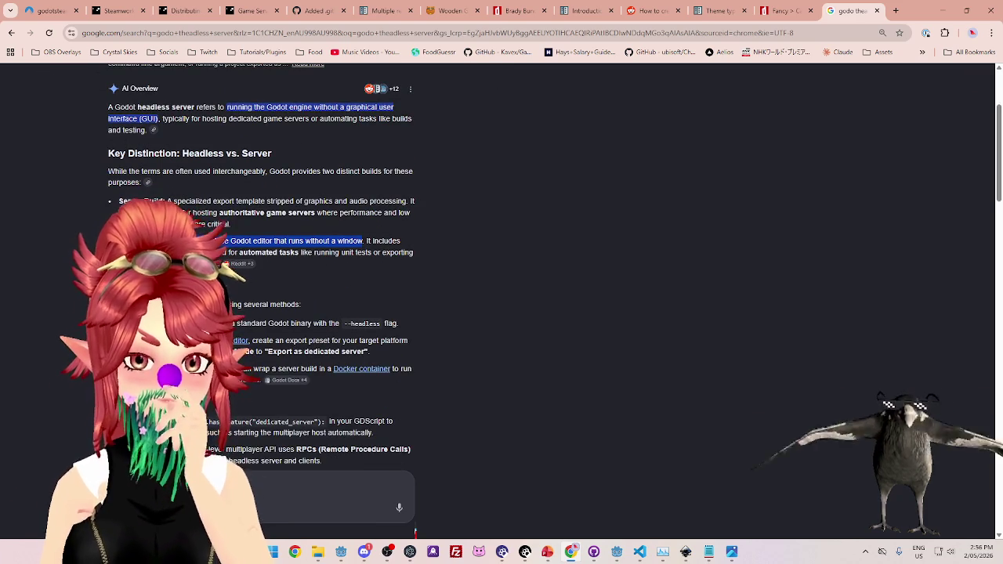
drag(224, 304, 340, 313)
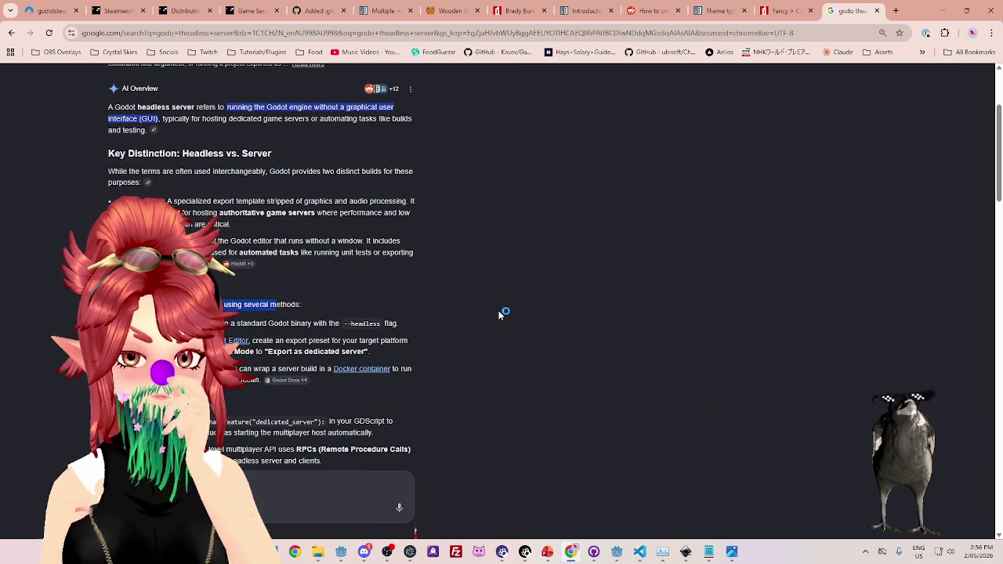
scroll(498, 313, down, 1)
drag(250, 271, 312, 271)
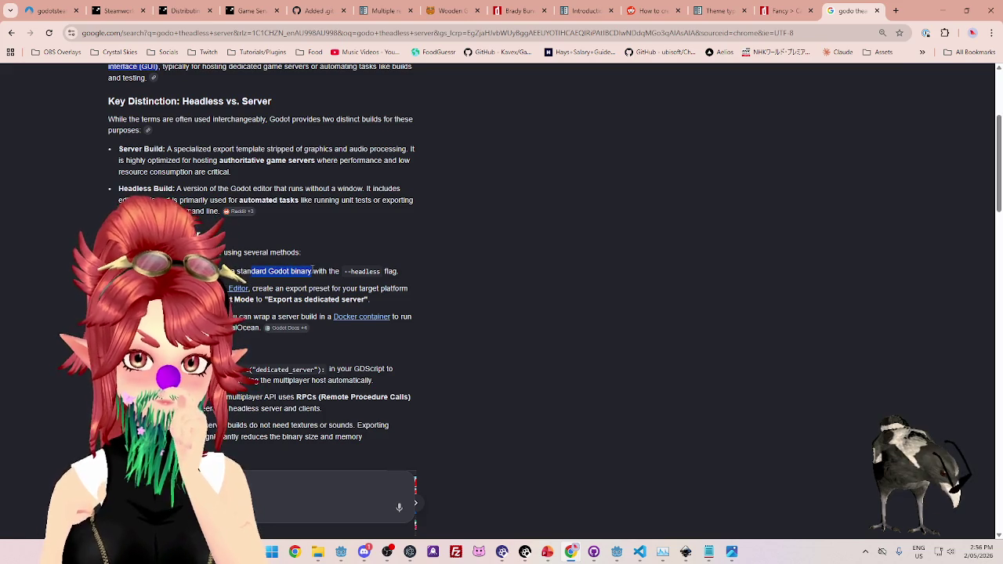
drag(268, 288, 388, 288)
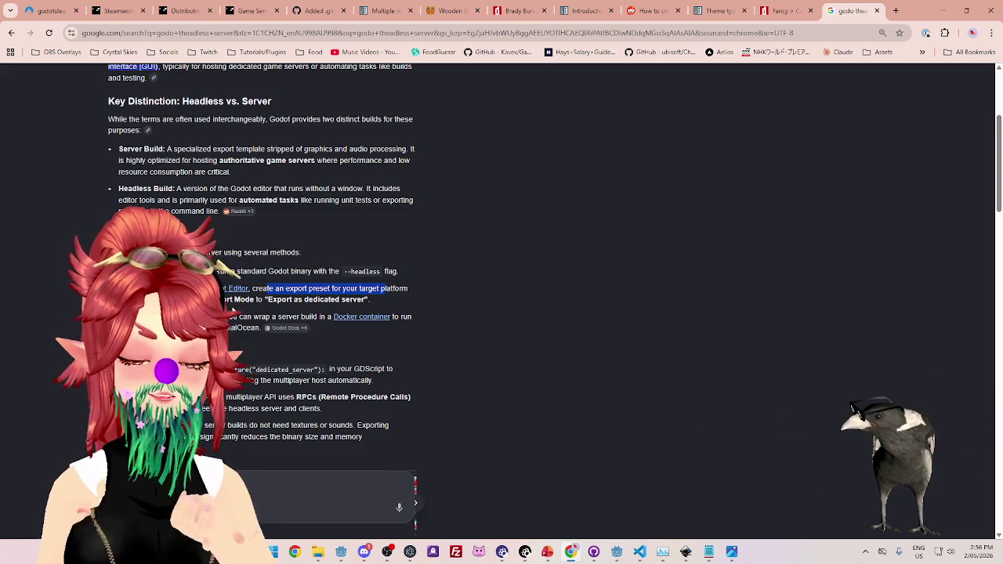
drag(365, 300, 266, 303)
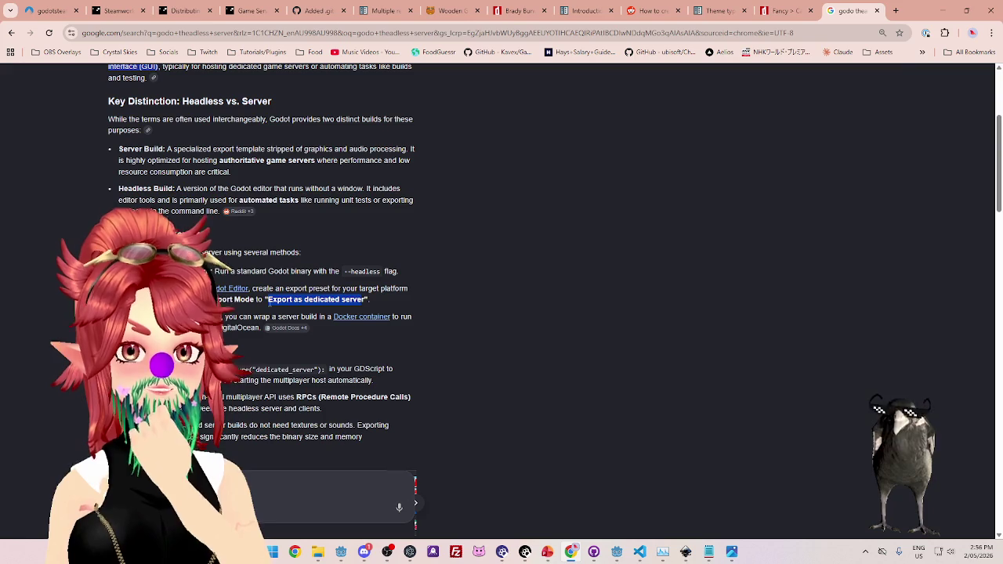
click(259, 306)
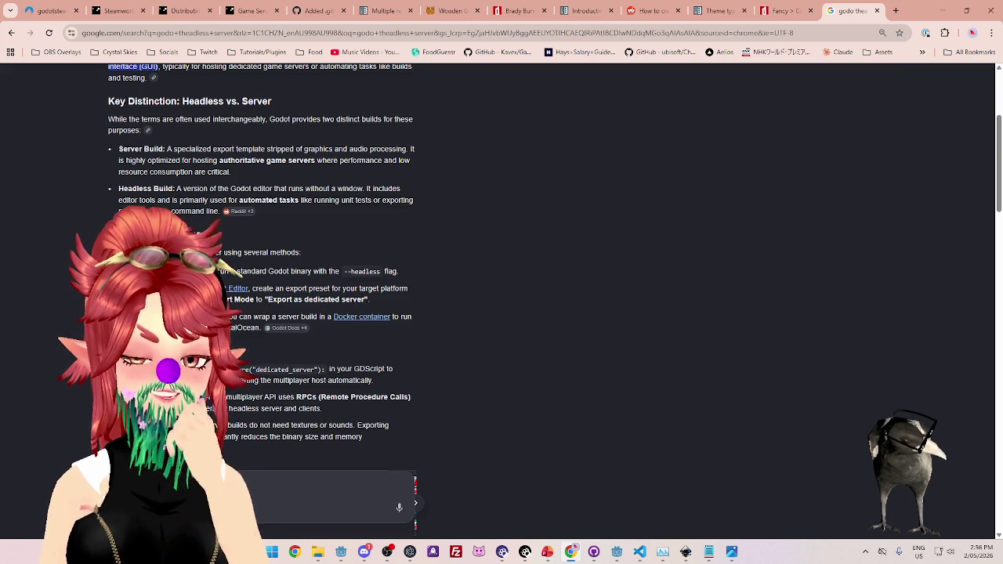
drag(275, 316, 301, 316)
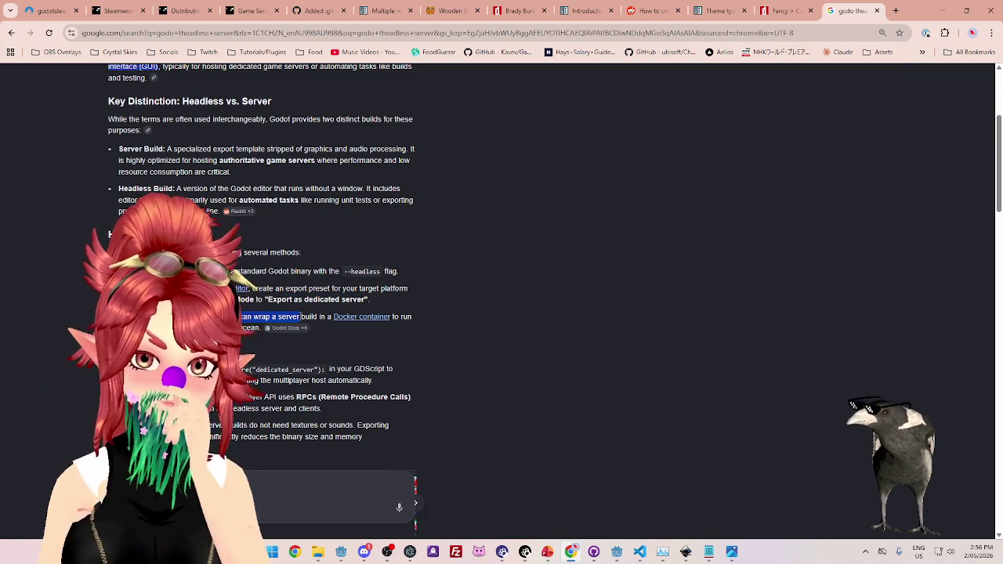
scroll(359, 344, down, 1)
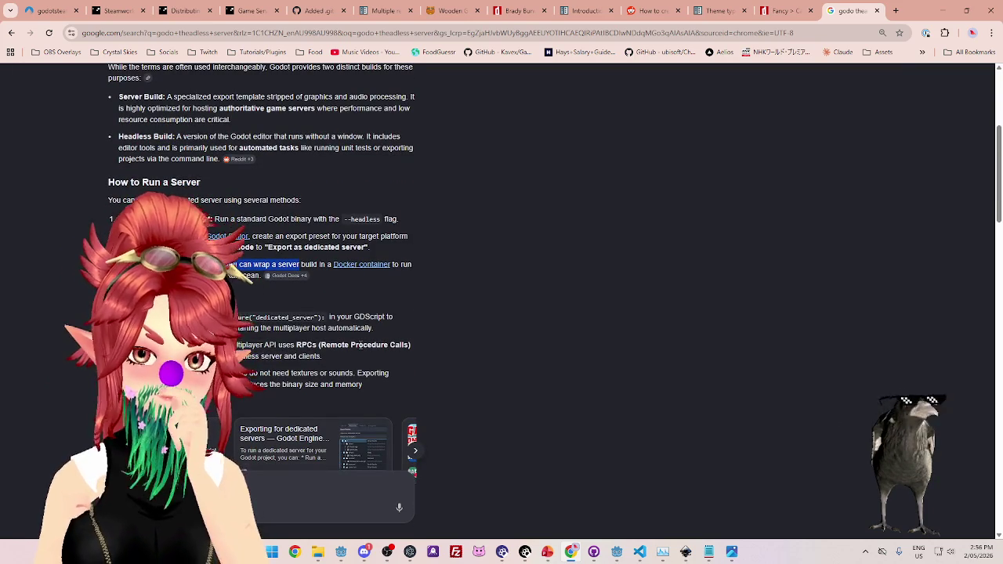
mouse_move(300, 264)
mouse_down()
mouse_move(275, 264)
mouse_move(324, 264)
mouse_move(235, 264)
mouse_move(287, 265)
mouse_up()
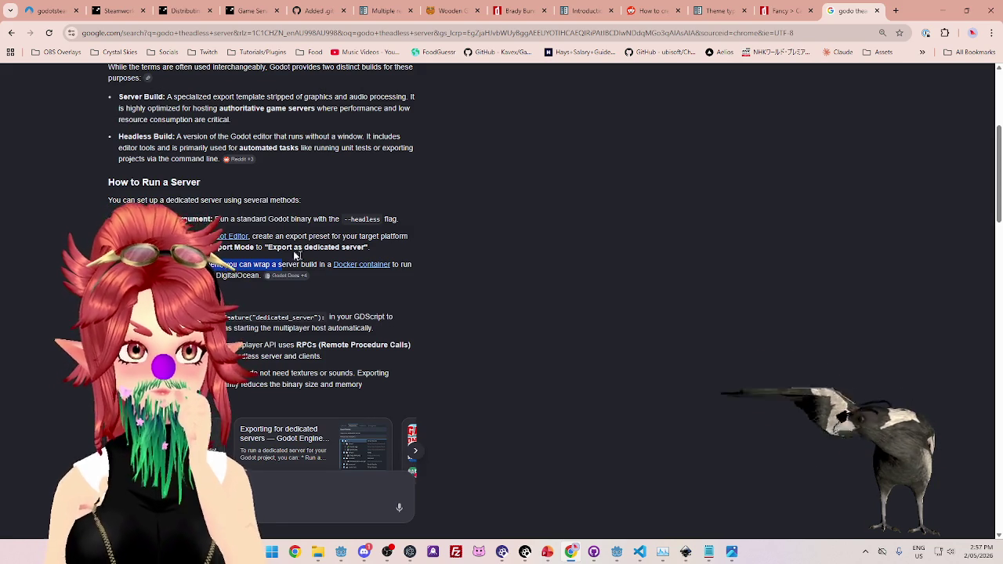
click(896, 11)
text(walaber)
key(Return)
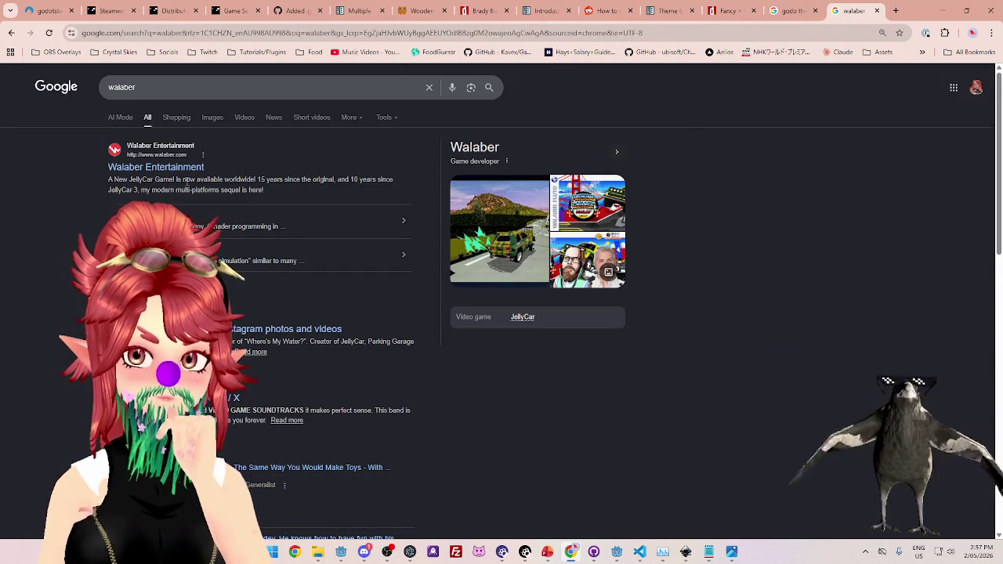
click(876, 11)
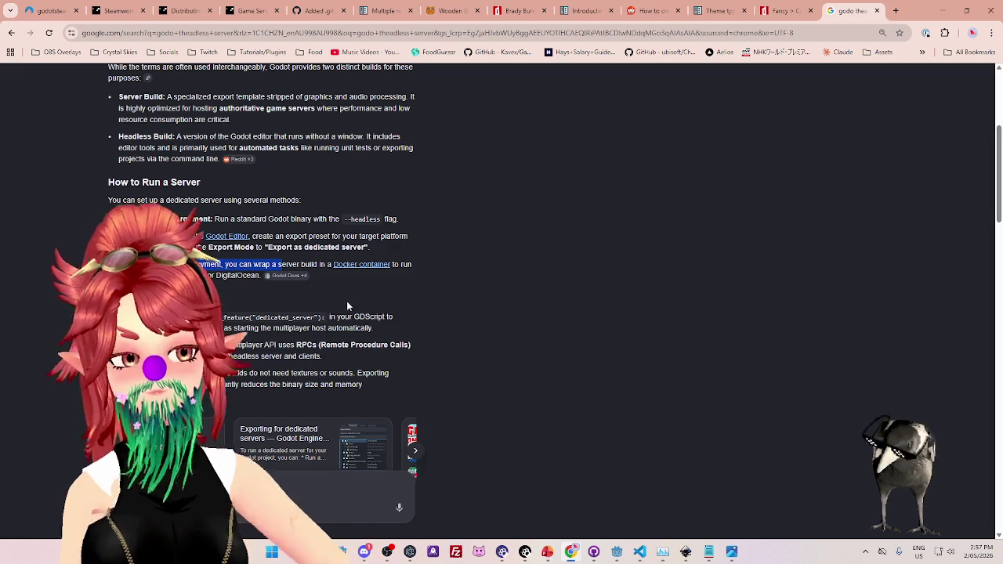
scroll(347, 307, down, 1)
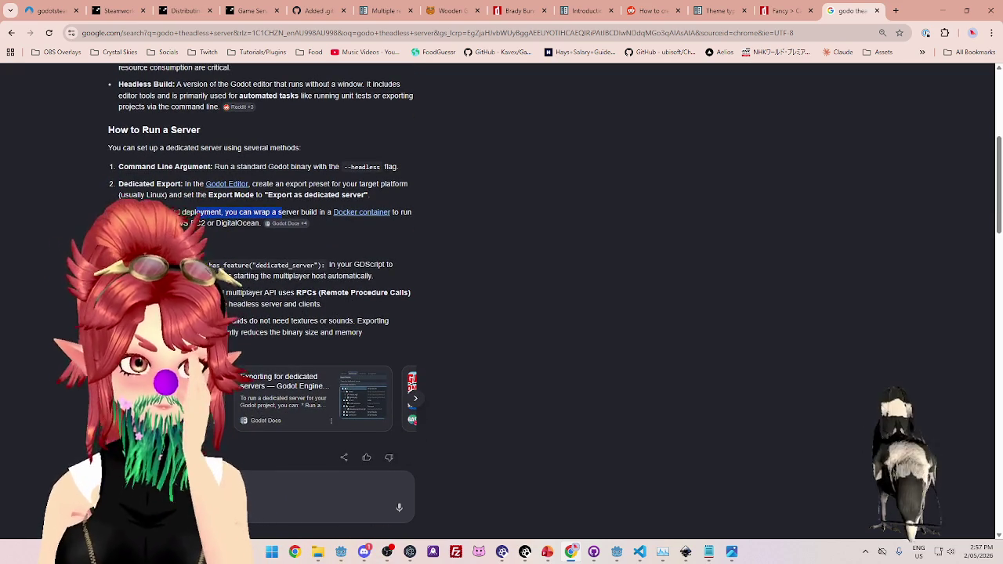
drag(337, 265, 385, 265)
click(221, 265)
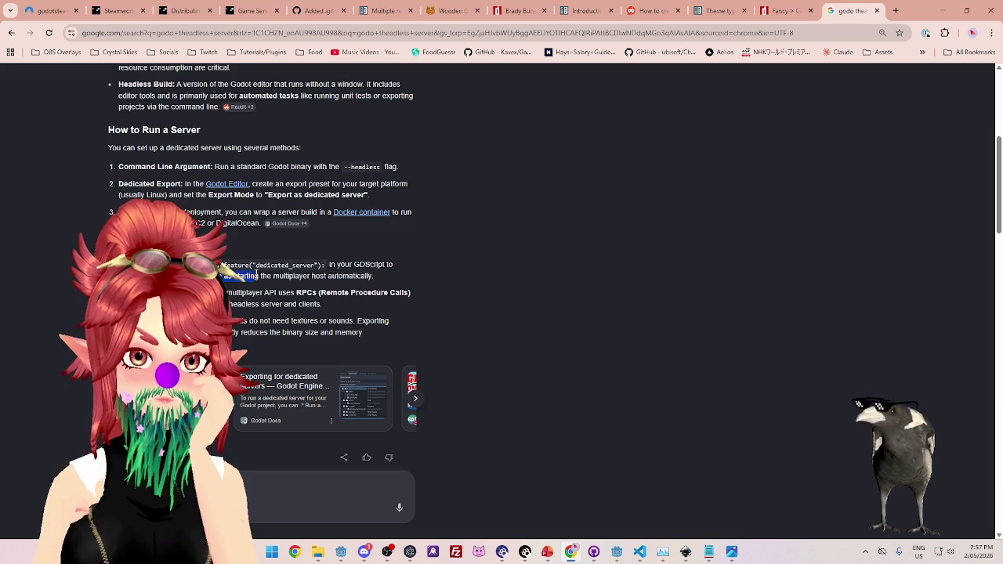
key(shift+Right)
key(shift+Right)
key(shift+Right)
key(shift+Right)
key(shift+Right)
key(shift+Up)
key(shift+Right)
key(shift+Right)
key(Right)
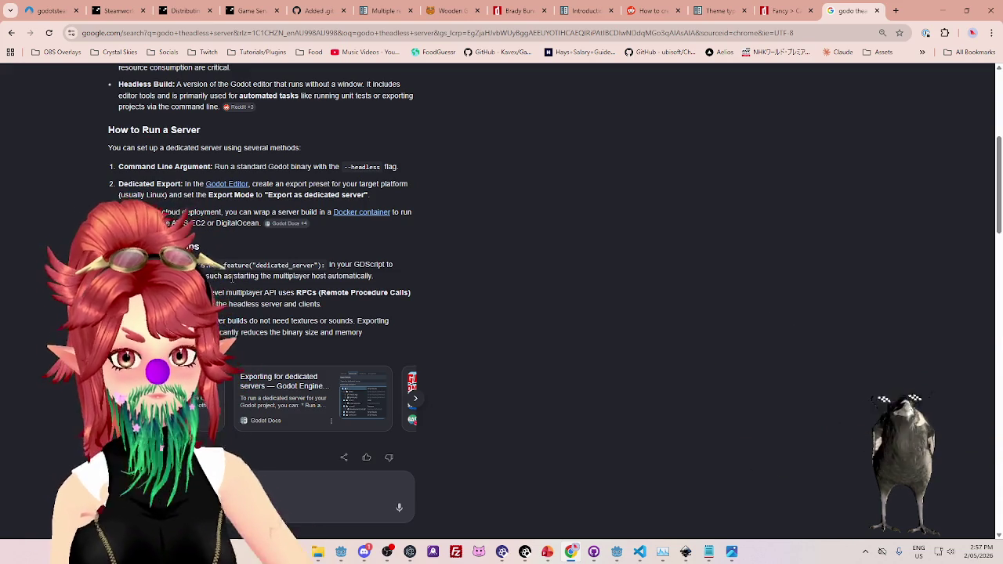
drag(374, 278, 261, 293)
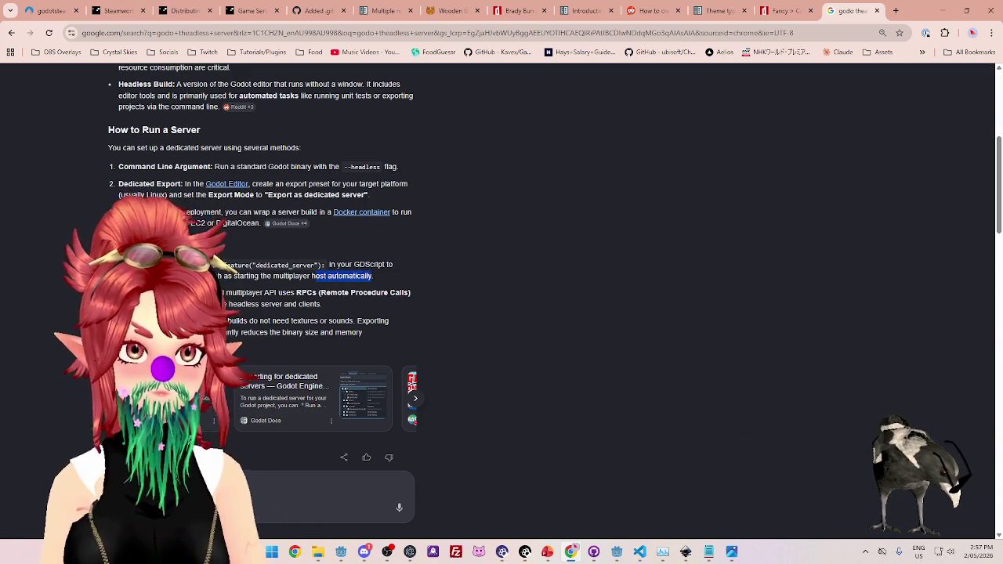
click(240, 294)
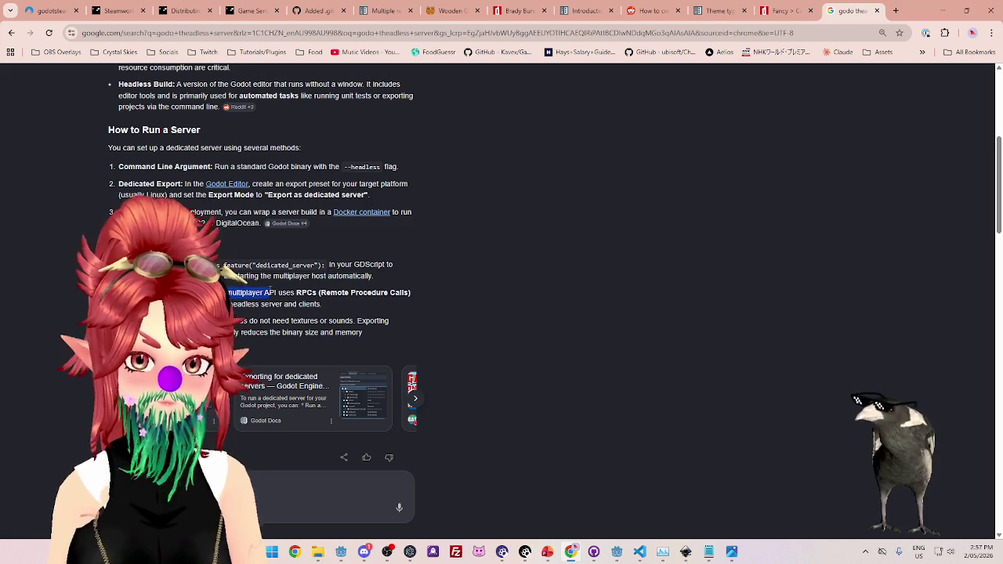
drag(289, 293, 302, 293)
click(249, 303)
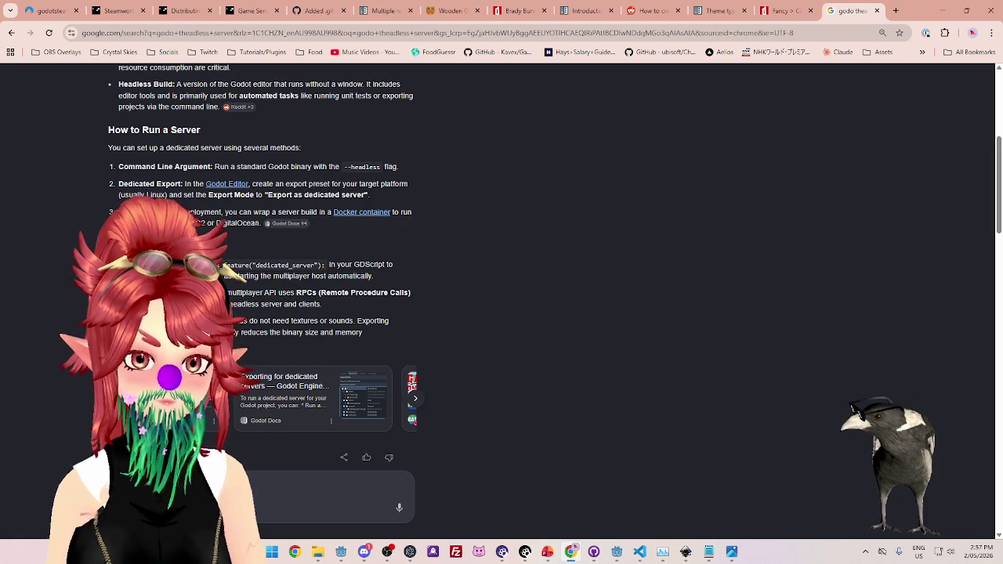
drag(231, 304, 320, 304)
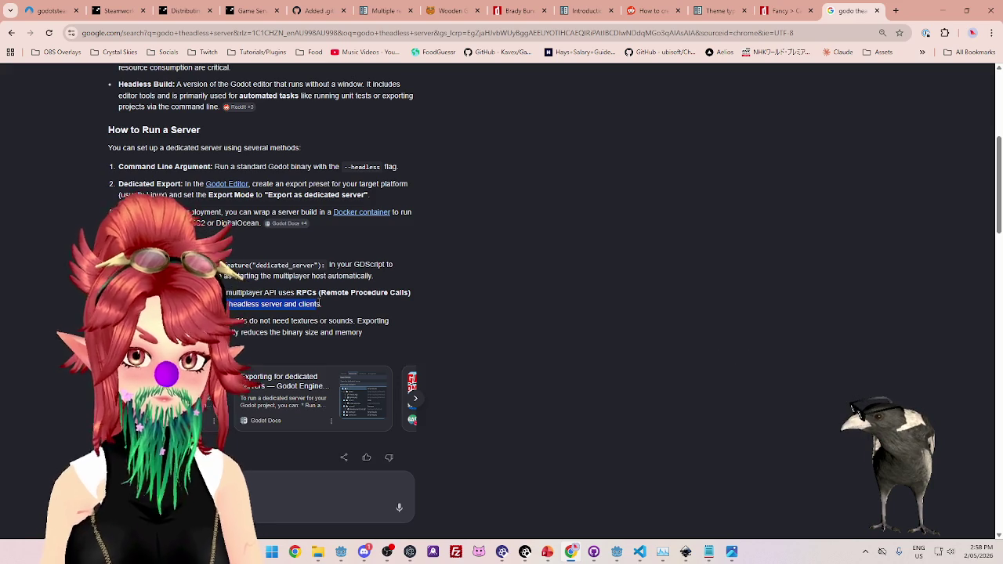
drag(235, 321, 388, 320)
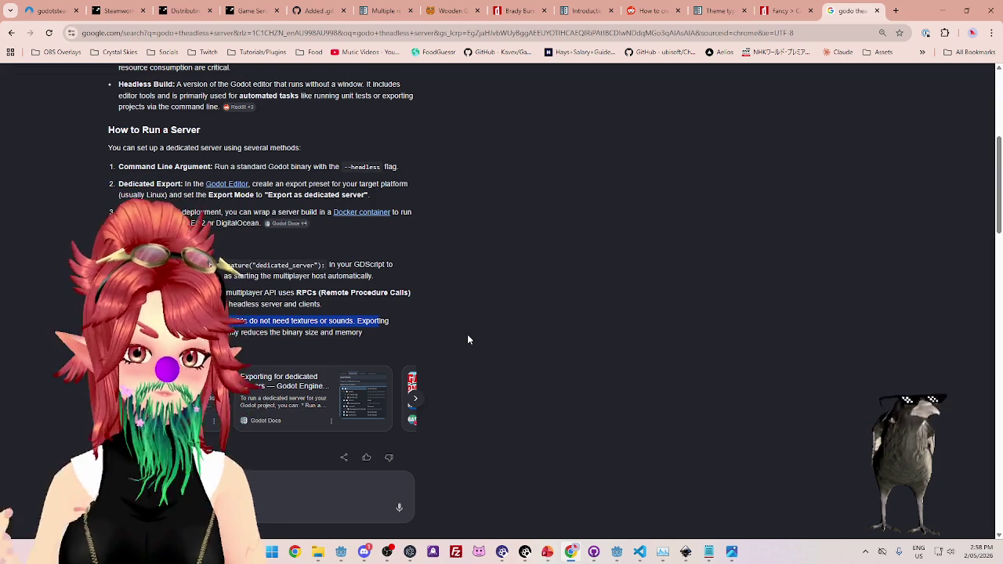
scroll(502, 321, down, 3)
scroll(532, 313, down, 2)
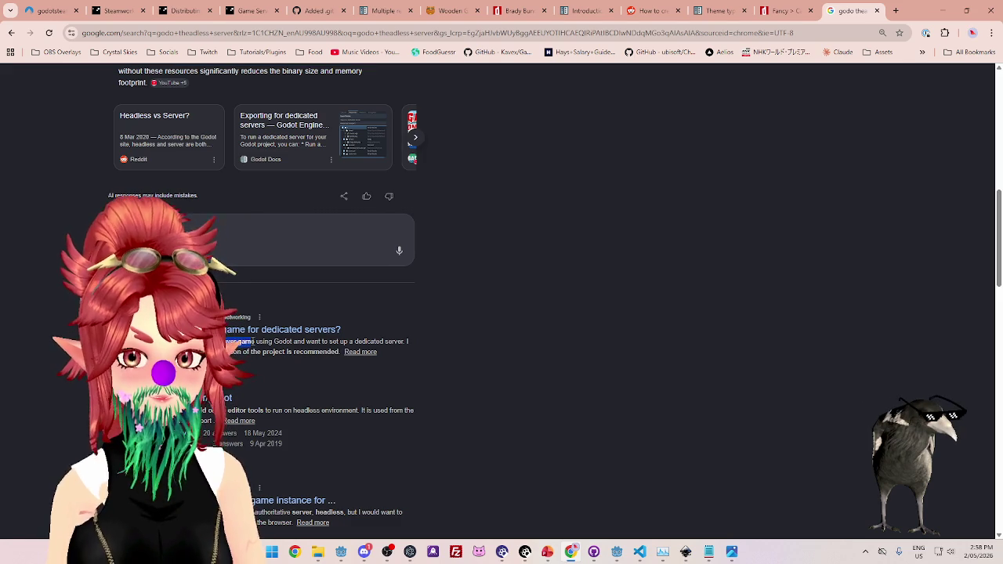
middle_click(252, 335)
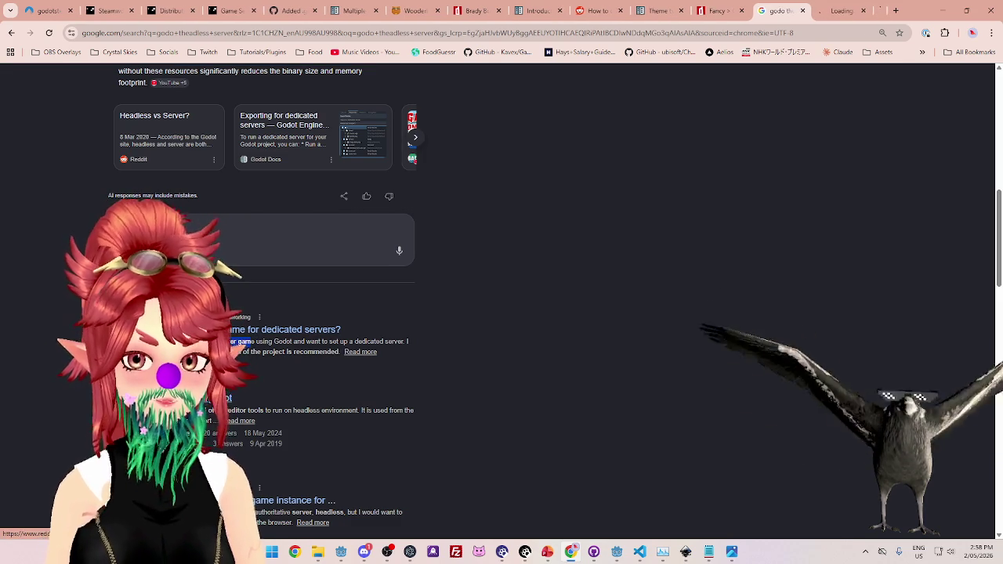
Check the forum thread, then highlight the headless and server definitions in the Reddit 'Headless vs Server?' post.
click(799, 11)
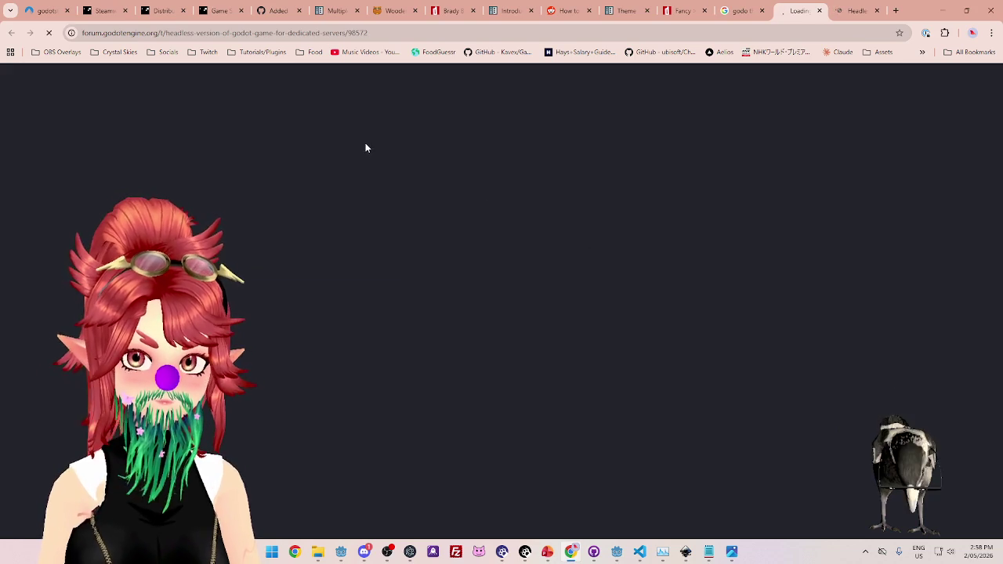
click(857, 11)
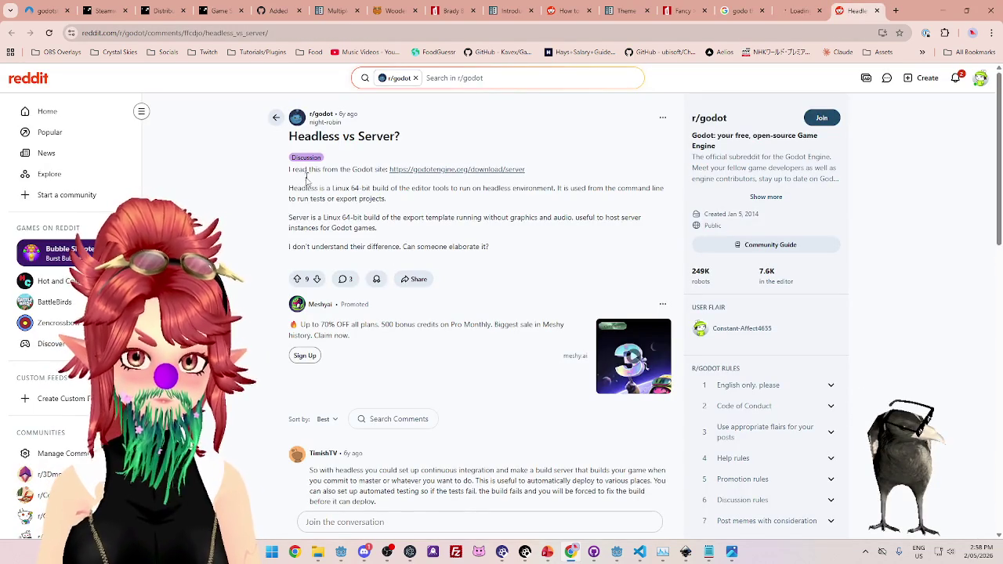
drag(301, 188, 662, 188)
drag(298, 199, 388, 200)
drag(288, 222, 630, 219)
click(392, 222)
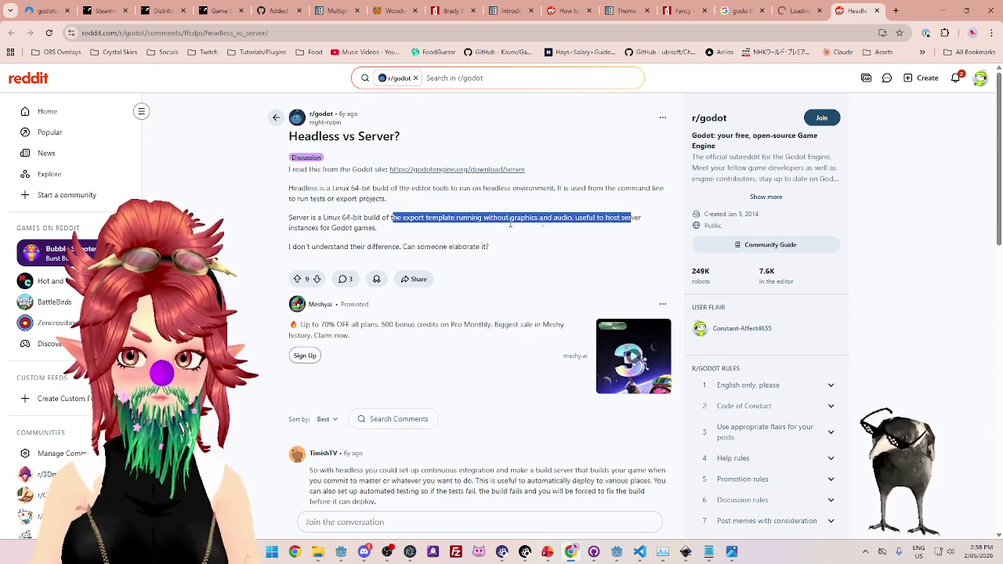
drag(309, 227, 369, 227)
scroll(360, 243, down, 3)
drag(311, 261, 645, 260)
drag(310, 272, 476, 272)
drag(483, 272, 650, 272)
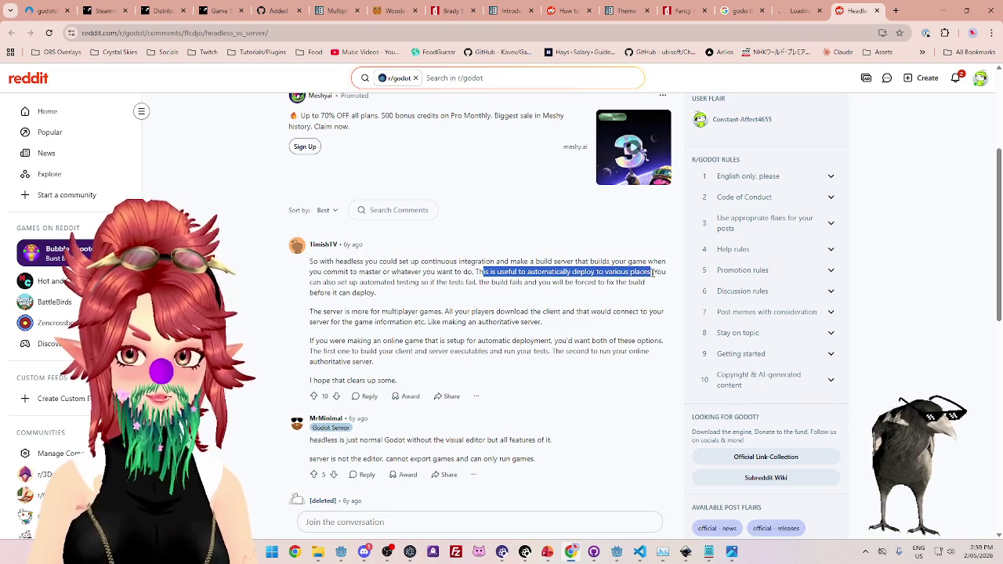
drag(340, 282, 445, 282)
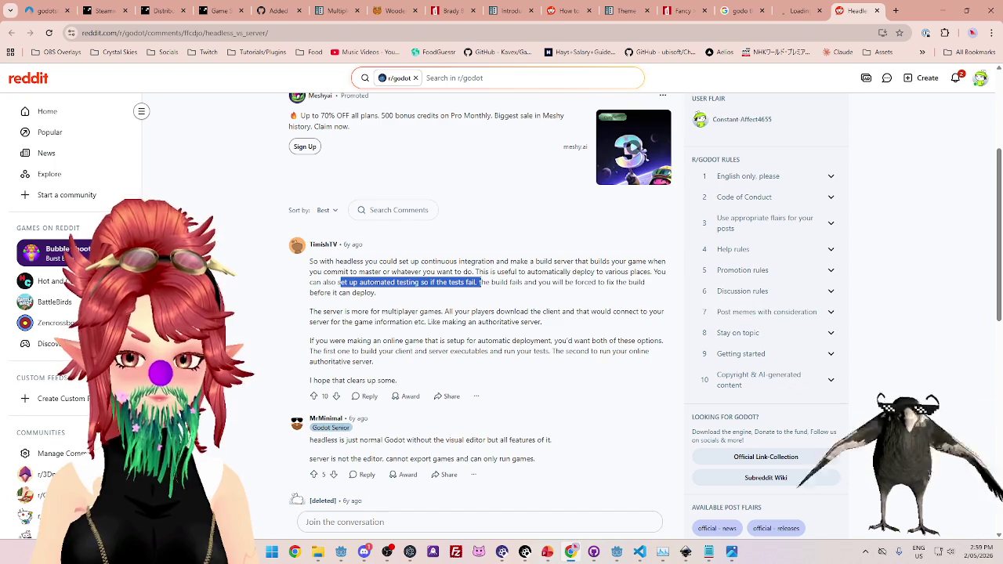
drag(479, 282, 648, 287)
mouse_move(318, 311)
mouse_down()
mouse_move(644, 312)
mouse_move(385, 322)
mouse_move(540, 322)
mouse_up()
scroll(519, 332, down, 1)
mouse_move(311, 289)
mouse_down()
mouse_move(551, 298)
mouse_move(641, 289)
mouse_up()
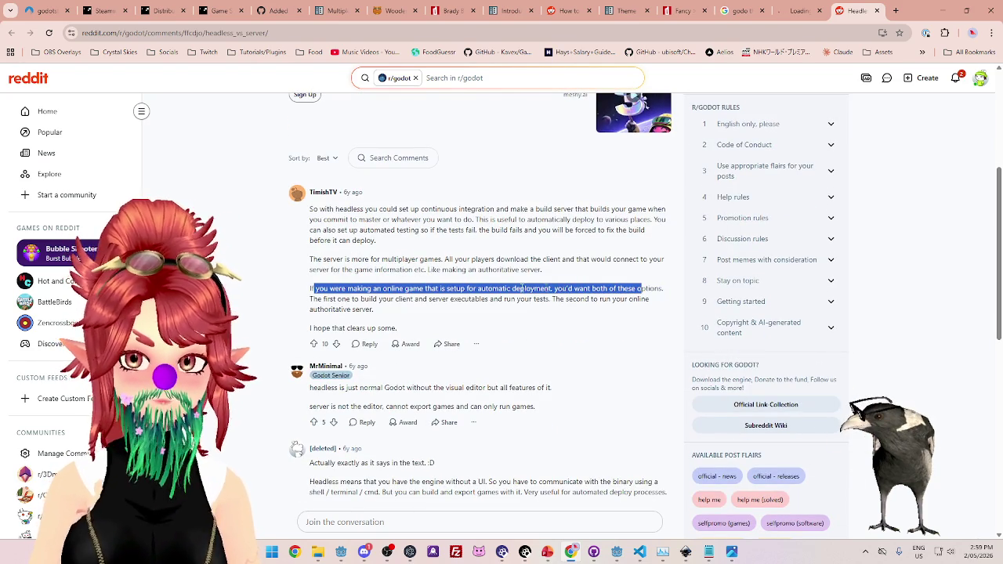
mouse_move(318, 298)
mouse_down()
mouse_move(560, 289)
mouse_move(562, 298)
mouse_move(623, 299)
mouse_up()
drag(376, 289, 615, 287)
drag(351, 299, 539, 300)
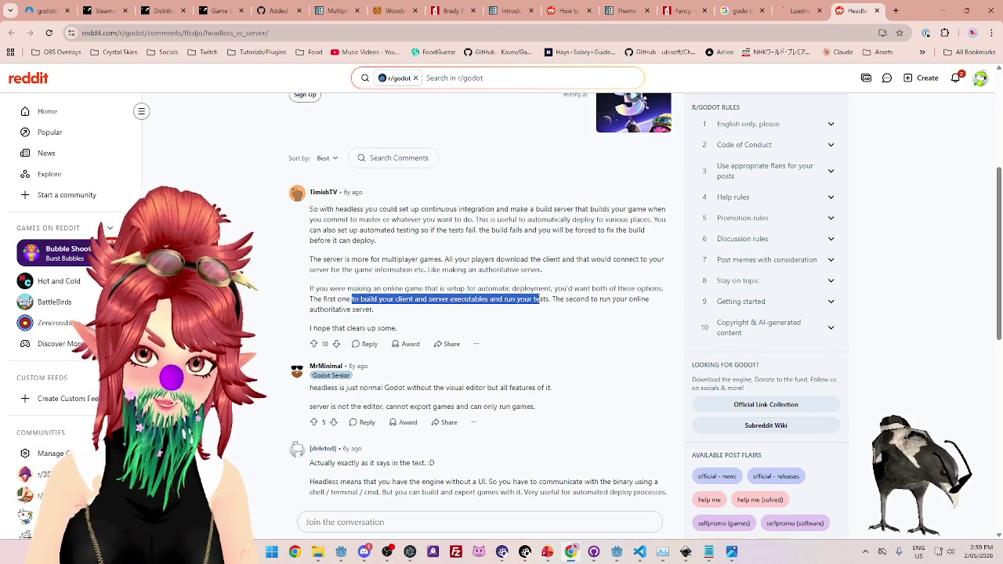
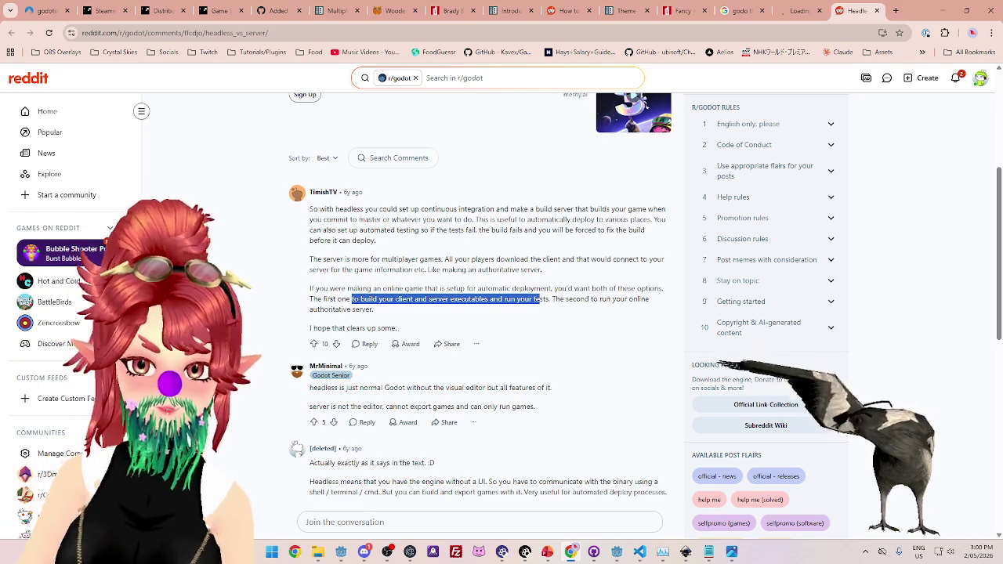
Read the Reddit comments, highlighting lines on exporting games, bare server binaries and online server executables.
scroll(439, 394, down, 1)
scroll(474, 375, down, 1)
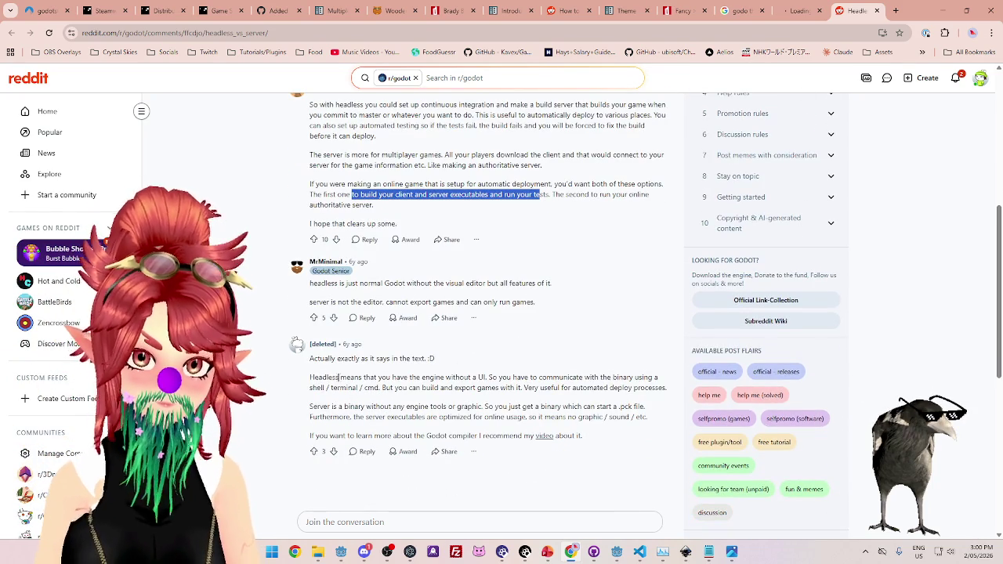
scroll(646, 315, down, 1)
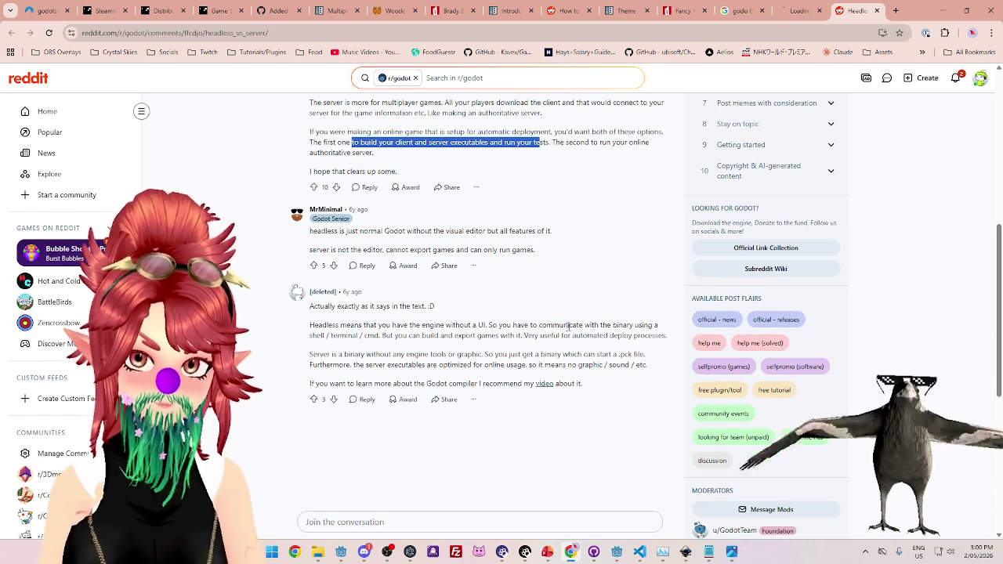
drag(395, 335, 633, 335)
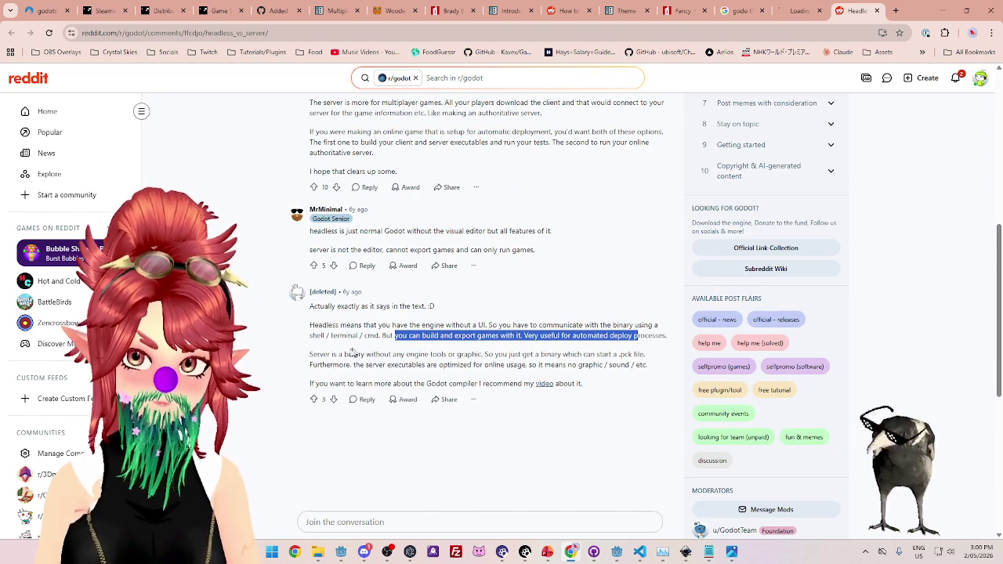
drag(328, 364, 619, 354)
click(463, 355)
click(557, 357)
mouse_move(350, 364)
mouse_down()
mouse_move(517, 366)
mouse_move(587, 382)
mouse_move(509, 383)
mouse_up()
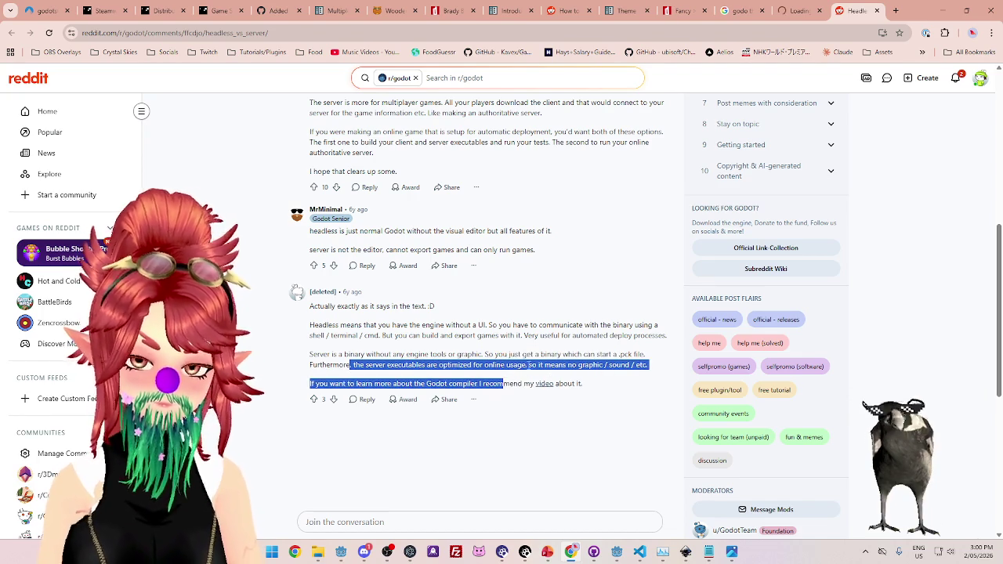
click(505, 383)
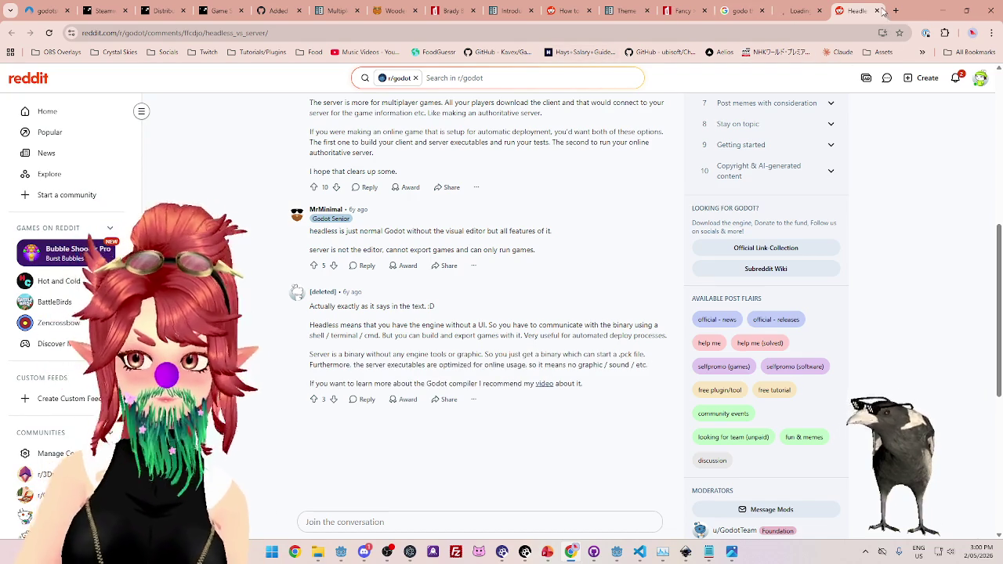
Close the Reddit thread and open the Godot forum result in a new tab.
click(879, 11)
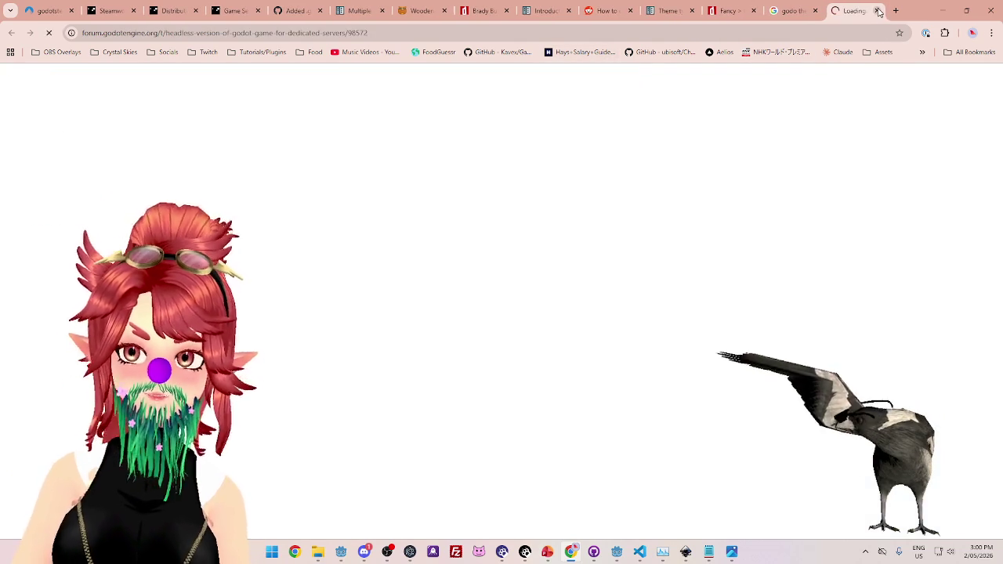
scroll(448, 259, down, 4)
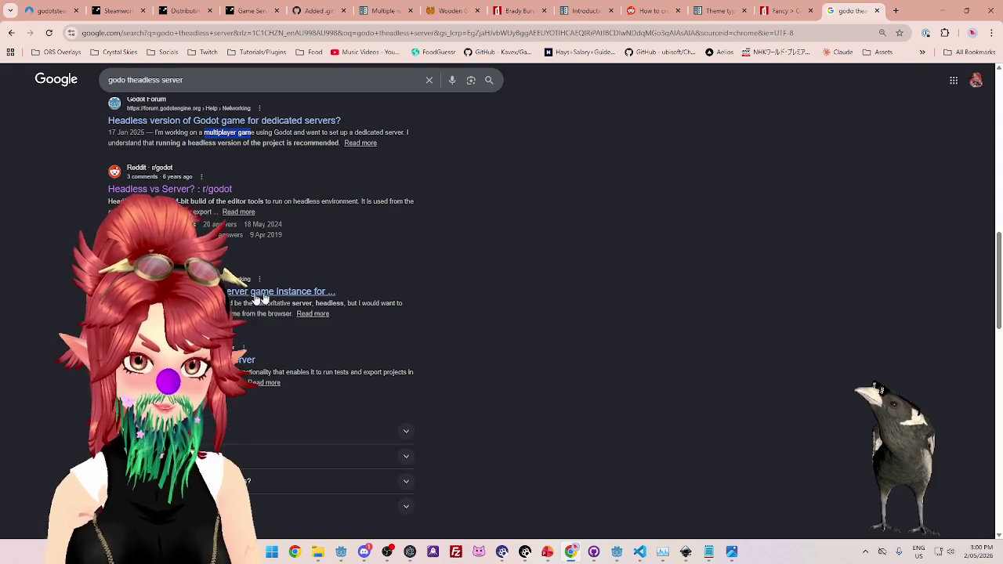
middle_click(196, 292)
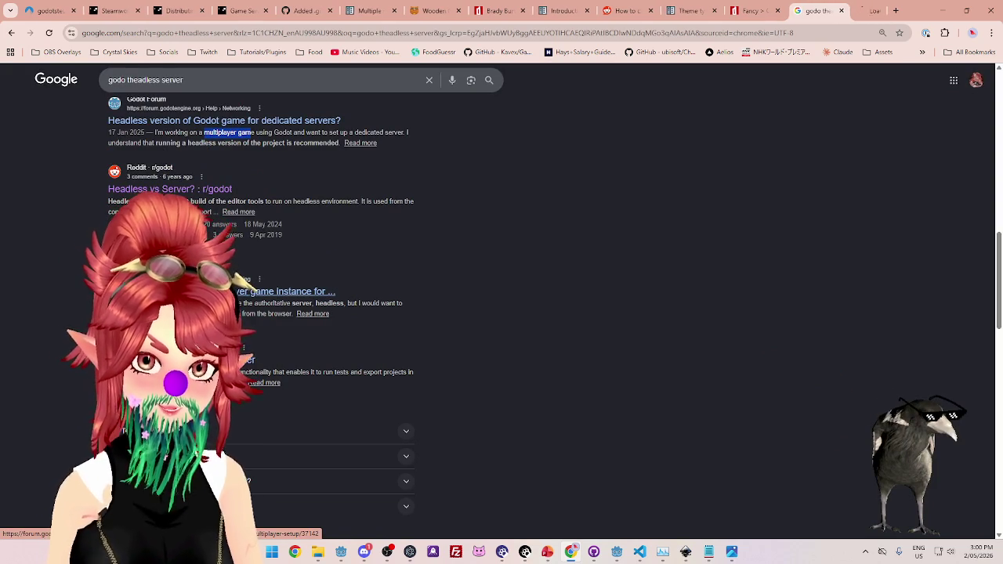
Read the opening post, highlighting the LAN websocket game, authoritative headless server and browser spectating ideas.
click(854, 11)
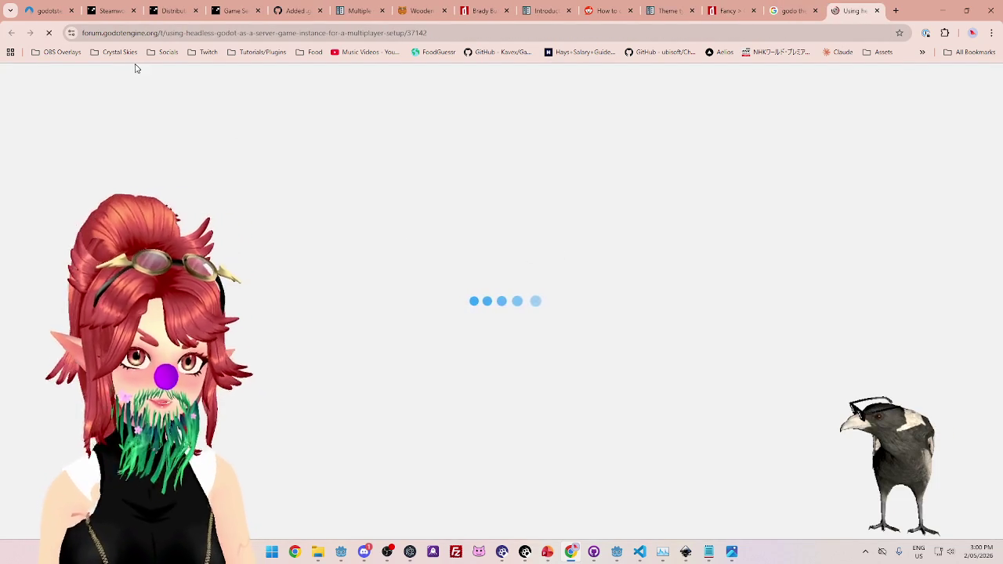
drag(450, 198, 630, 198)
mouse_move(335, 231)
mouse_down()
mouse_move(539, 244)
mouse_move(649, 231)
mouse_up()
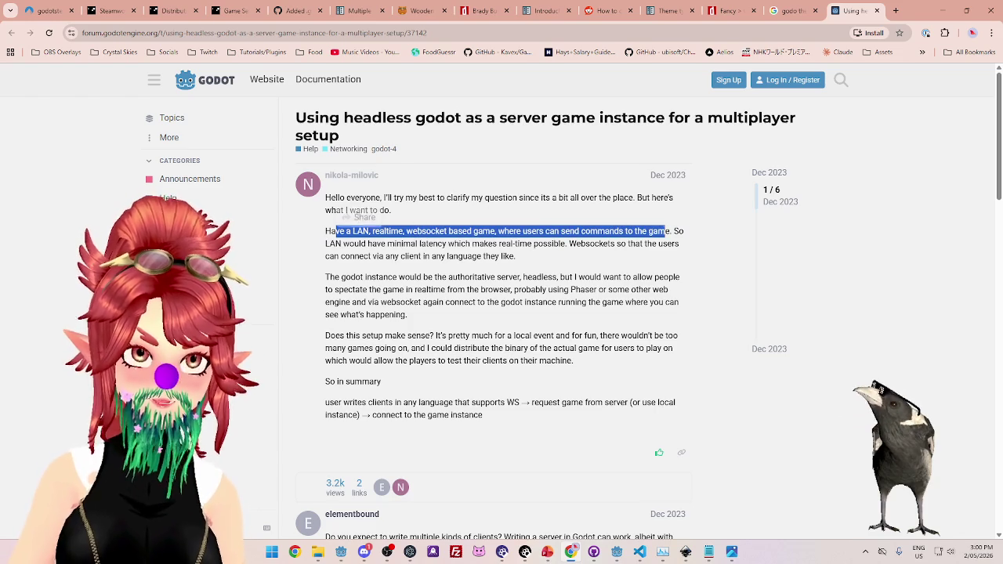
mouse_move(354, 243)
mouse_down()
mouse_move(515, 256)
mouse_move(615, 244)
mouse_up()
click(374, 256)
drag(375, 256, 526, 258)
drag(327, 277, 441, 274)
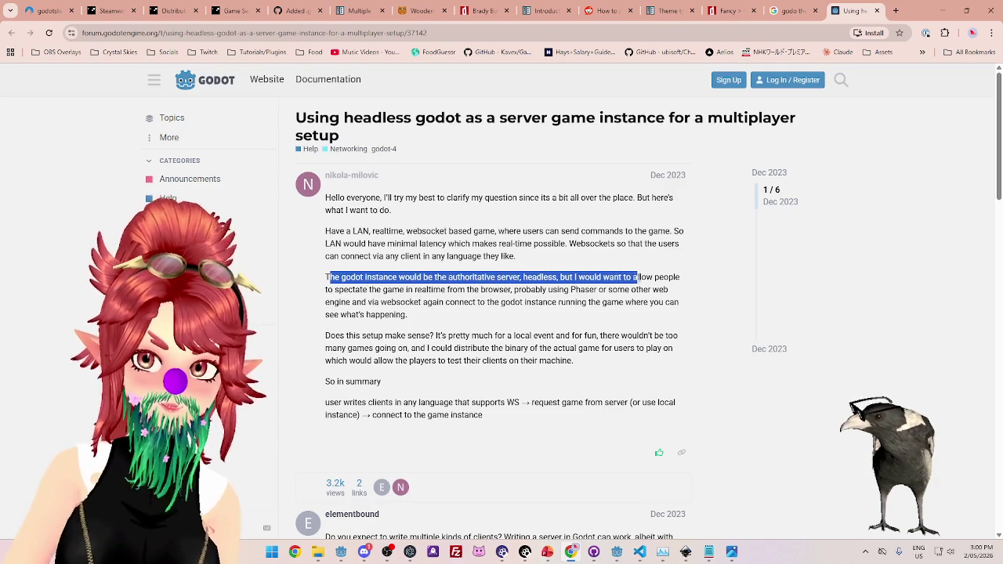
drag(359, 290, 639, 289)
drag(353, 335, 571, 335)
Highlight the reply's points on rewriting client code, 'entirely doable' and running Godot headless.
scroll(505, 317, down, 3)
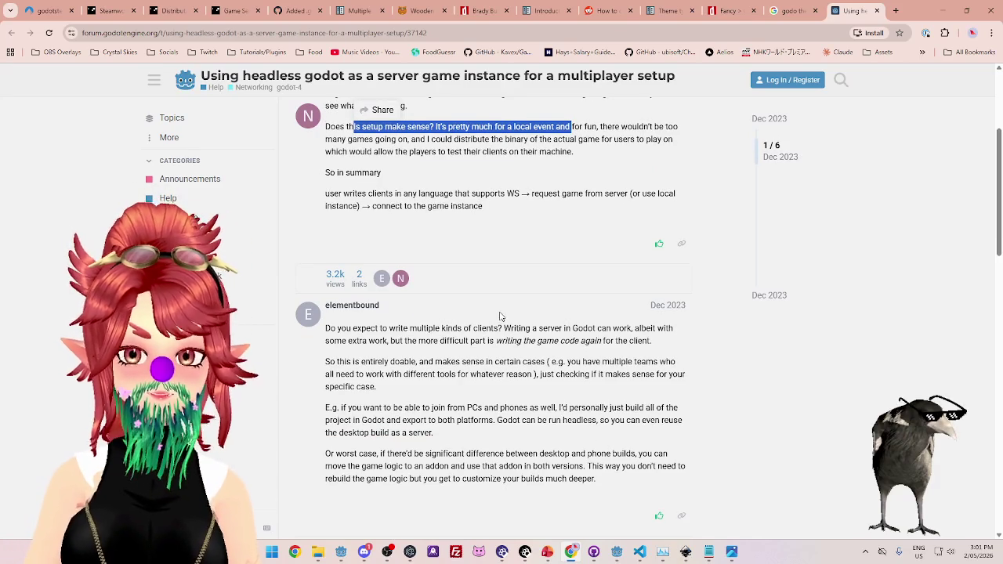
scroll(500, 316, down, 1)
drag(539, 276, 596, 276)
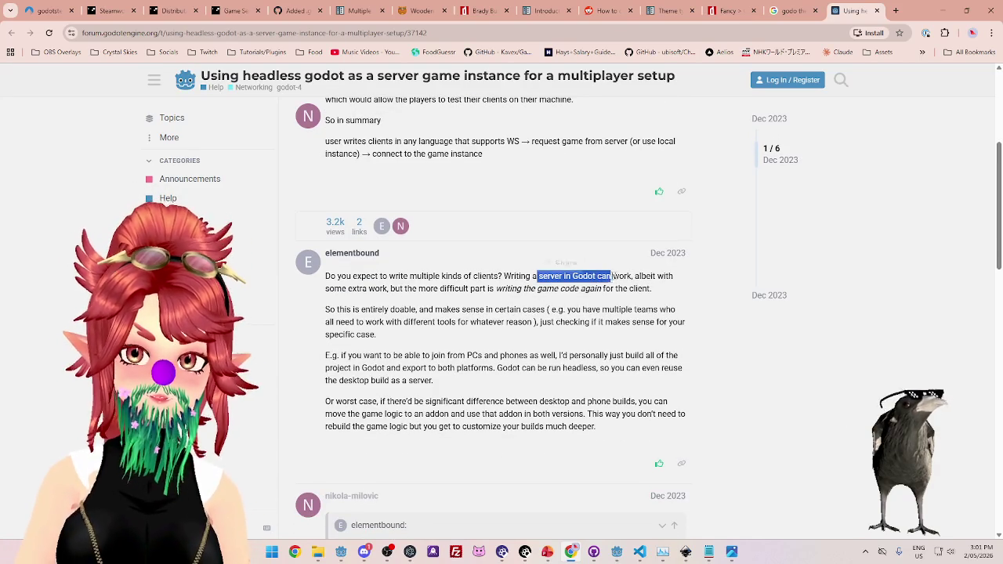
shift+click(633, 276)
drag(342, 288, 521, 289)
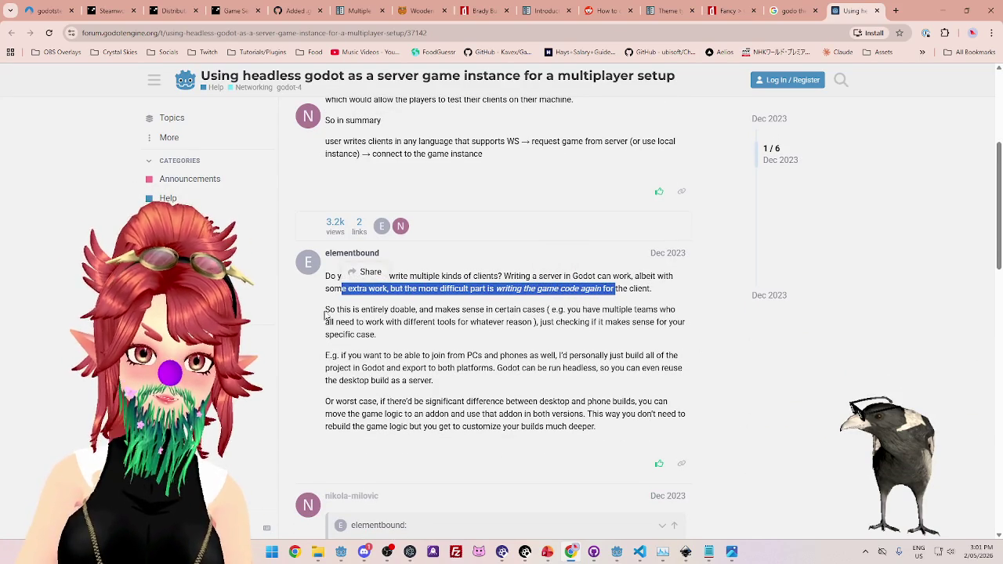
drag(325, 311, 402, 308)
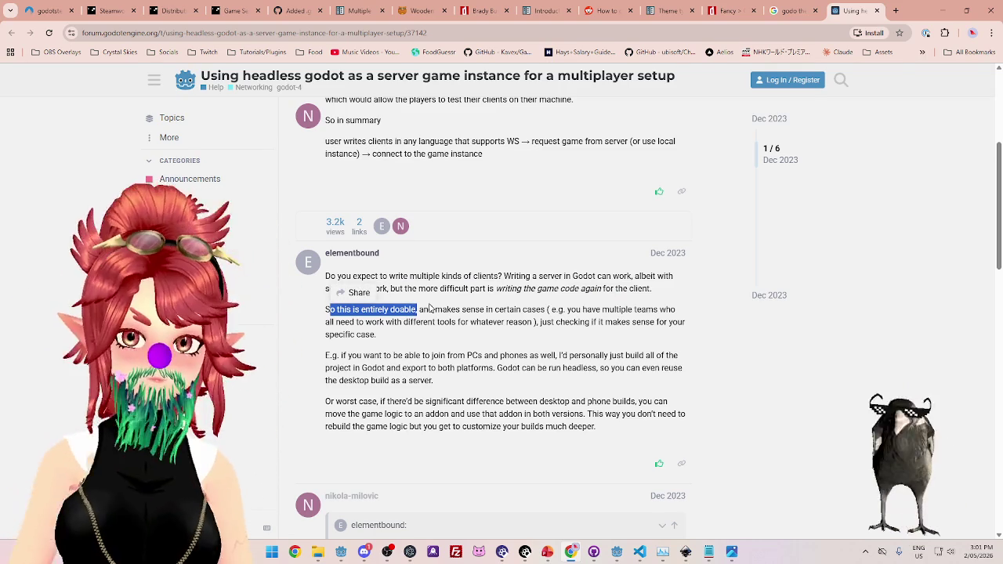
scroll(429, 308, down, 1)
mouse_move(410, 315)
mouse_down()
mouse_move(435, 329)
mouse_move(597, 316)
mouse_up()
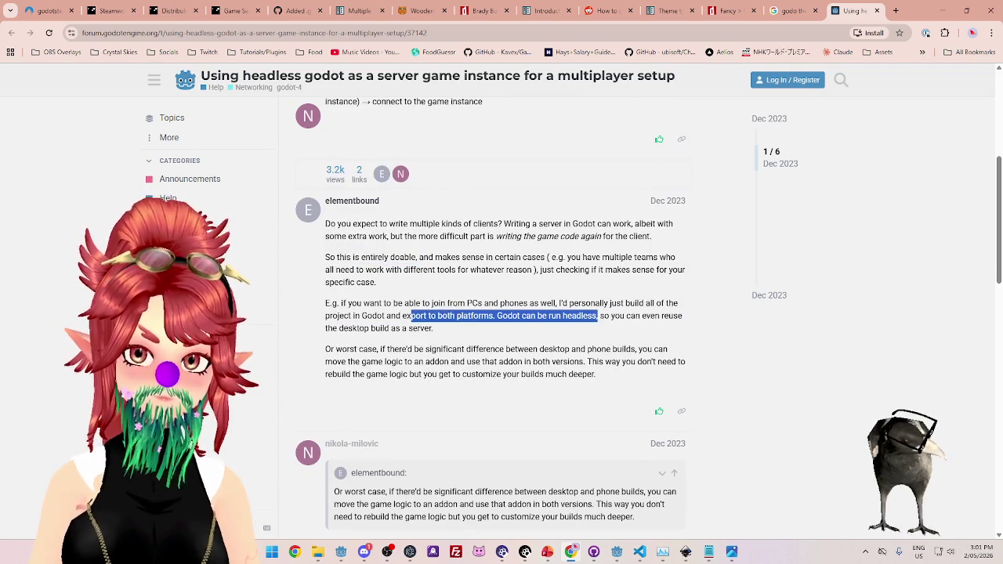
click(453, 331)
drag(348, 329, 454, 336)
Scroll through the remaining posts and close the forum thread tab.
scroll(455, 337, down, 2)
scroll(453, 337, down, 2)
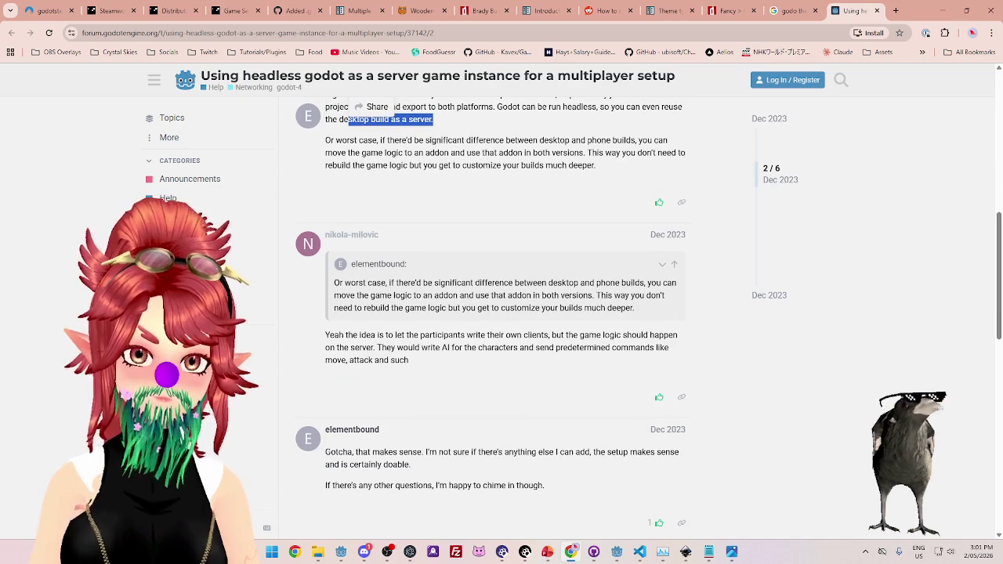
scroll(450, 337, down, 1)
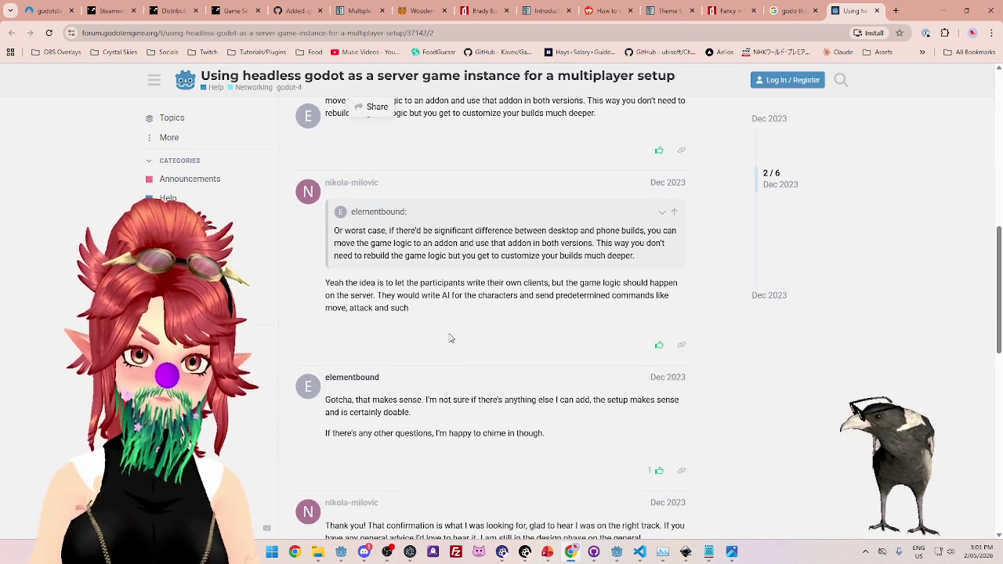
scroll(451, 338, down, 5)
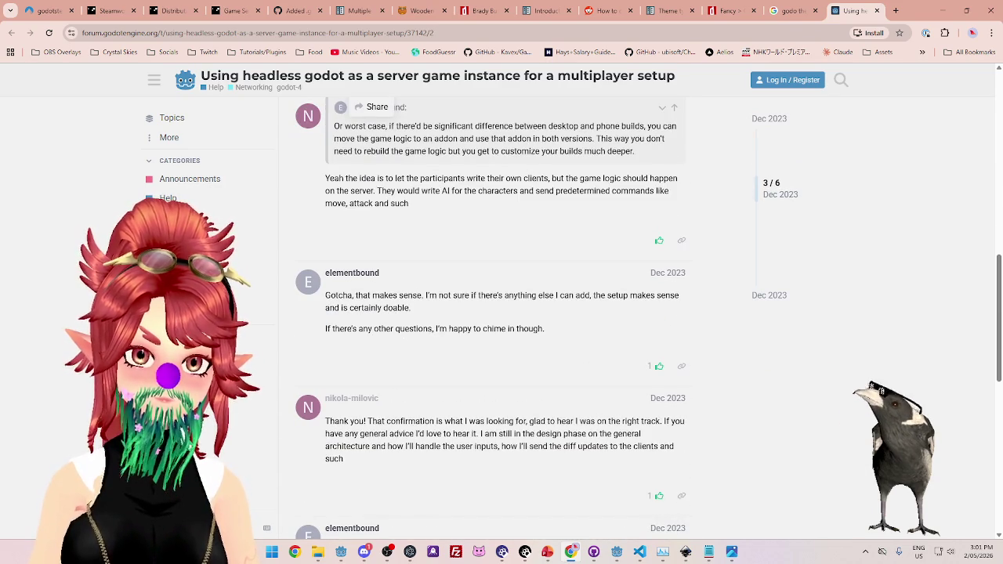
click(877, 11)
Read the question, highlighting its authoritative server request, javascript/phaser example and step-by-step tutorial request.
scroll(400, 321, down, 2)
scroll(361, 313, down, 5)
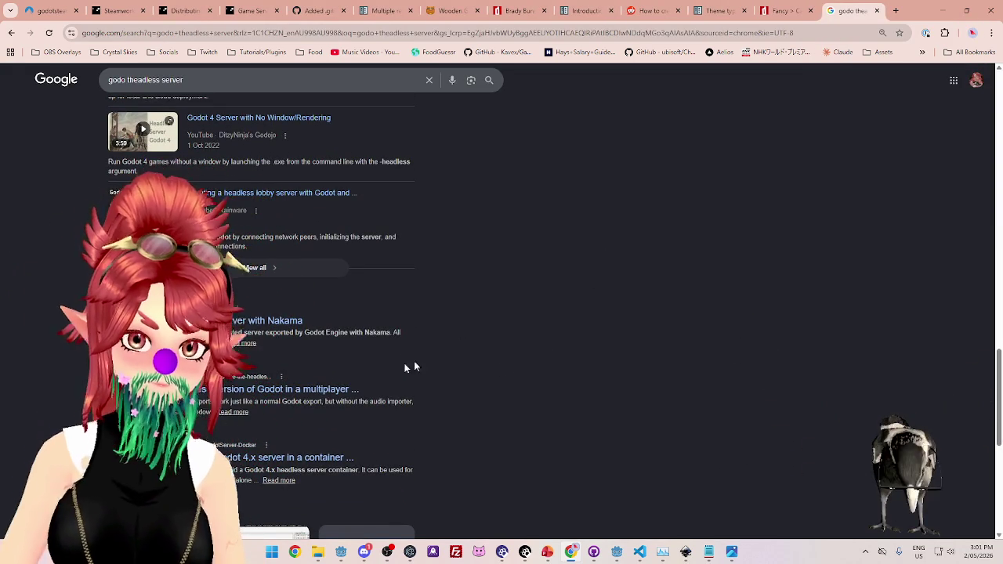
scroll(439, 366, down, 1)
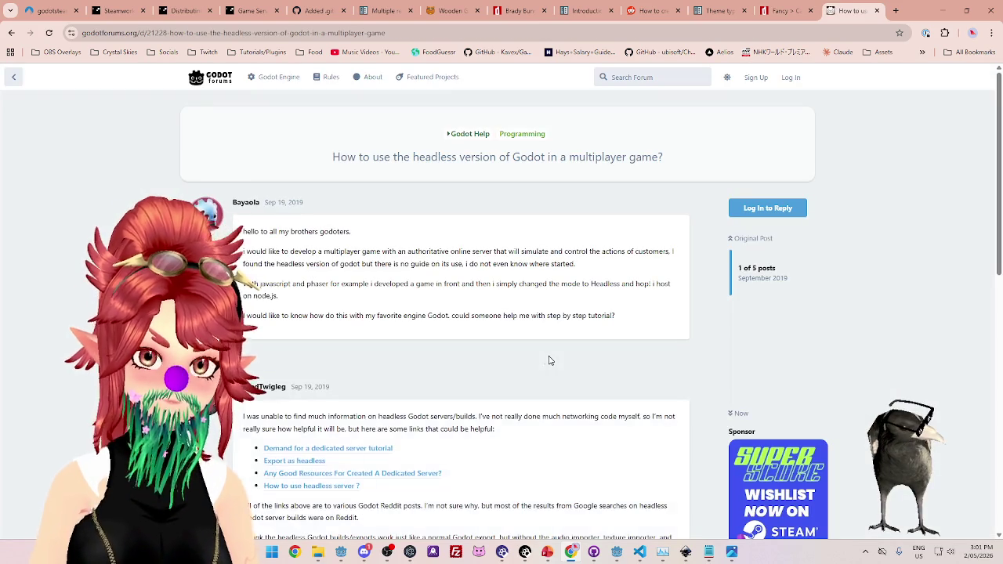
scroll(399, 210, down, 1)
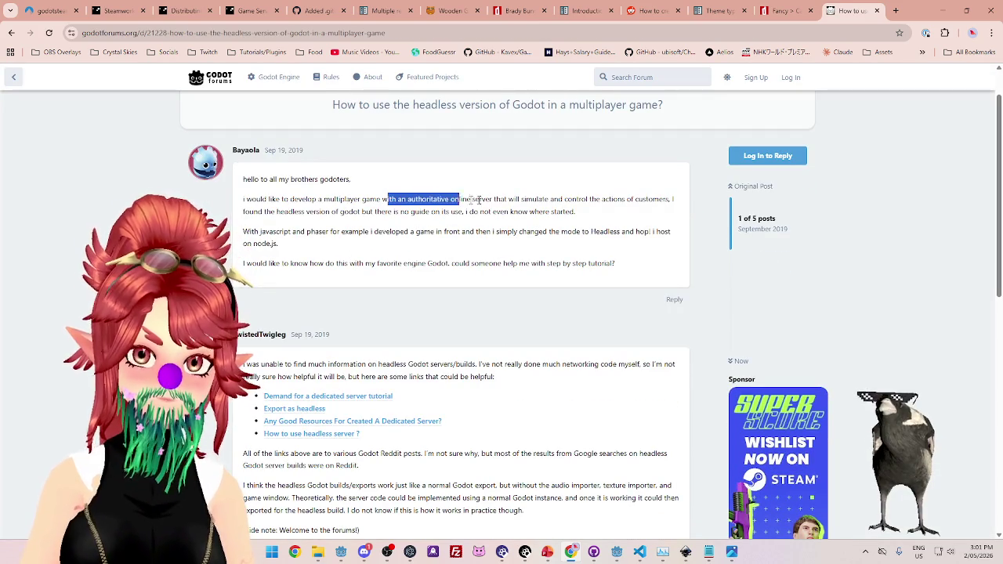
drag(276, 211, 498, 211)
drag(251, 231, 600, 231)
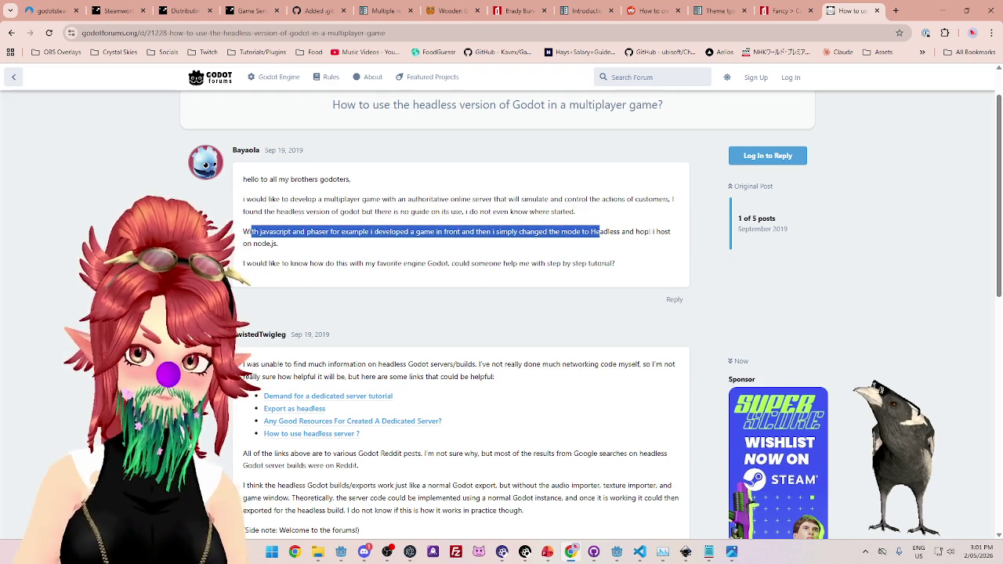
drag(293, 263, 625, 259)
Highlight the reply's notes on Reddit results, normal Godot exports and the headless build caveat.
scroll(388, 266, down, 1)
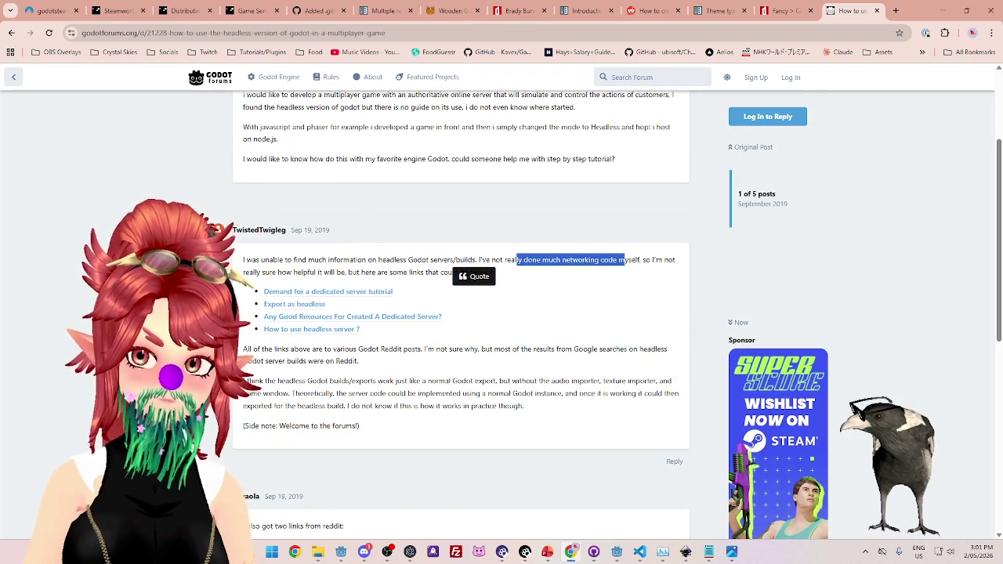
drag(294, 272, 398, 273)
drag(269, 348, 501, 362)
scroll(501, 362, down, 1)
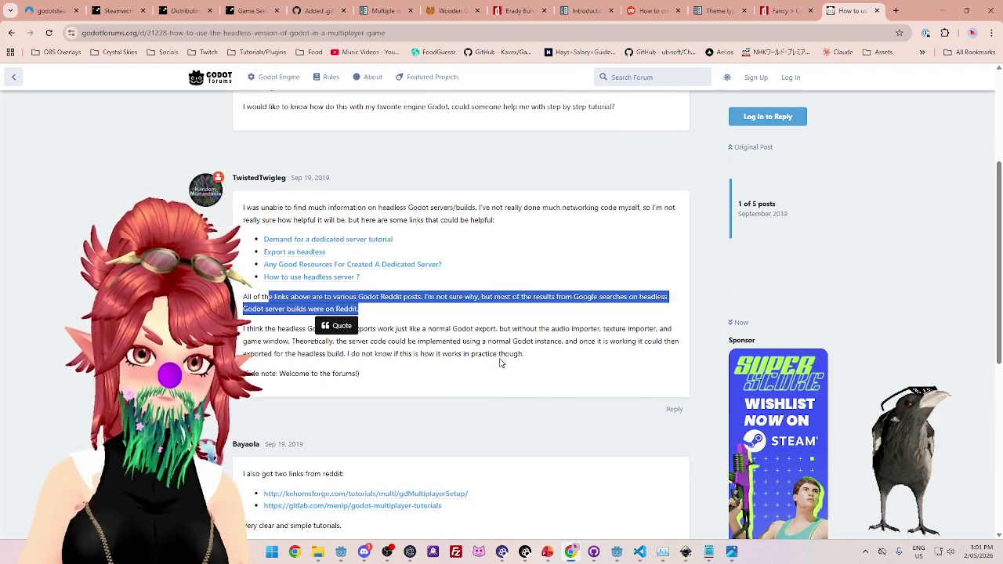
scroll(501, 362, down, 1)
drag(452, 276, 598, 277)
drag(300, 289, 526, 289)
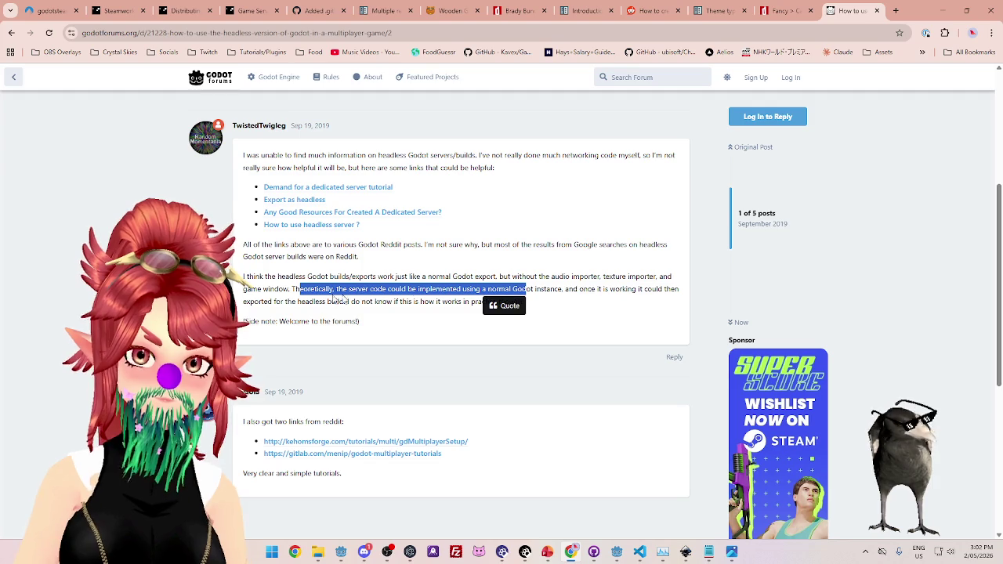
drag(273, 302, 462, 302)
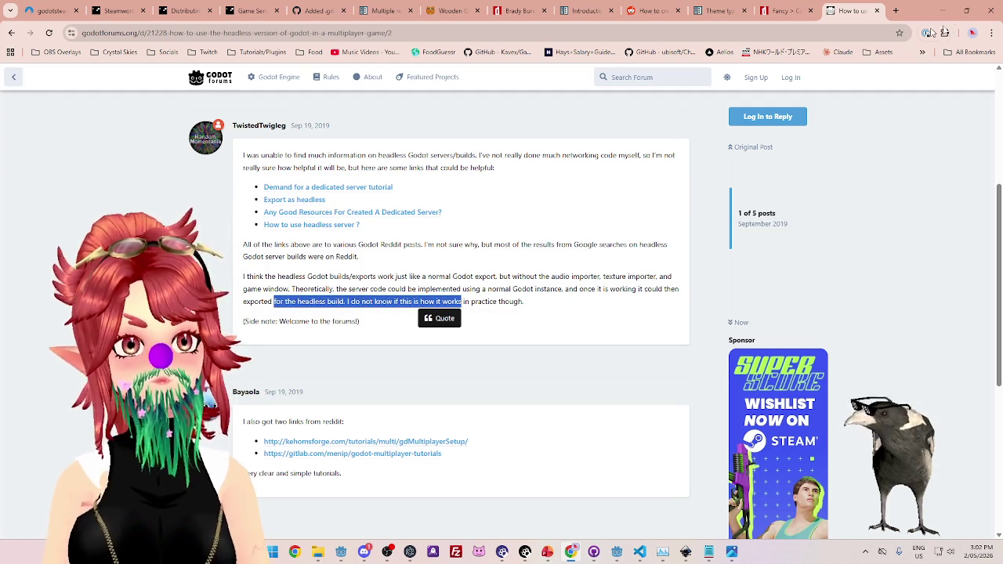
Close the forum tab and Google 'godot authoritative game server' in a new tab.
click(877, 10)
key(ctrl+t)
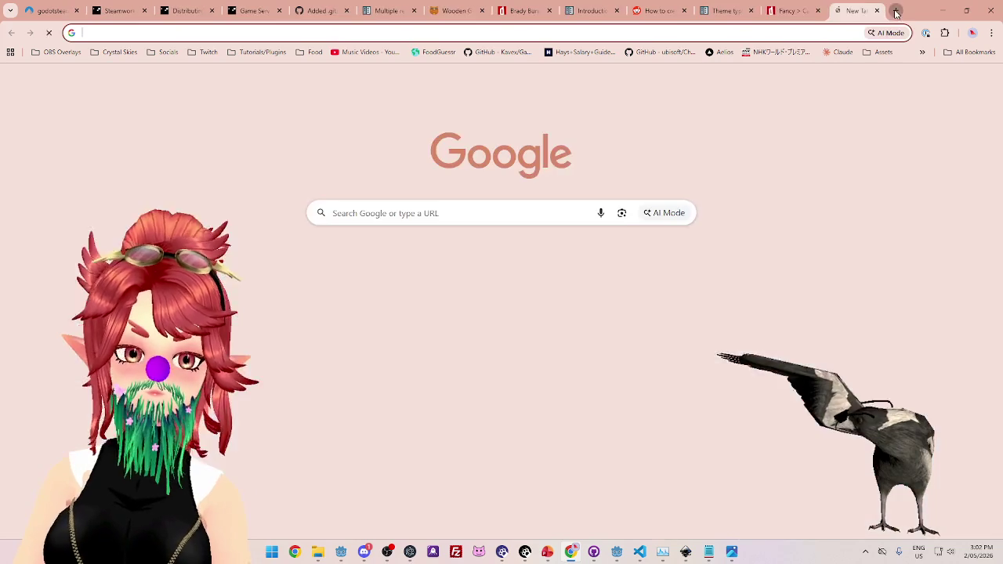
text(godot )
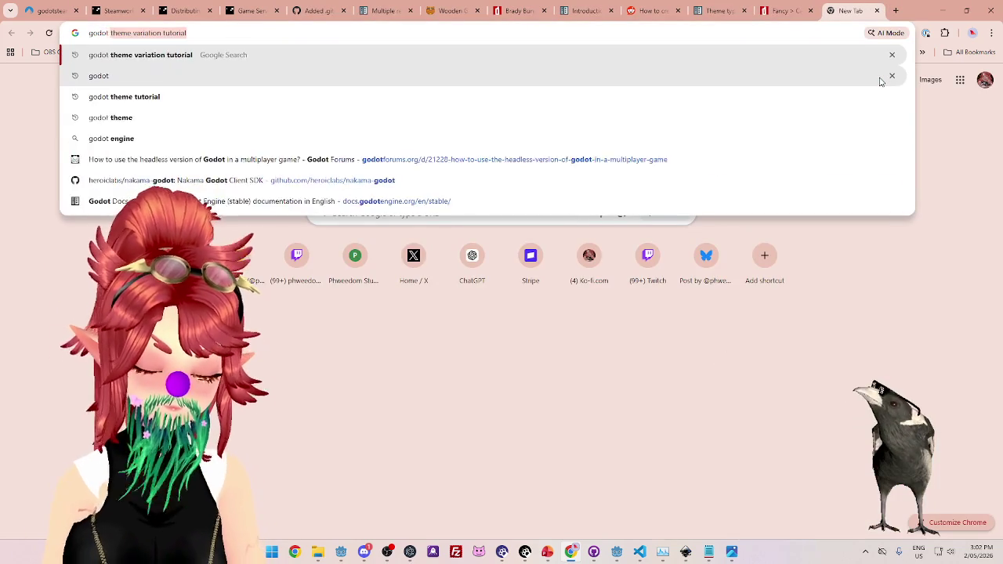
text(server)
key(BackSpace)
key(BackSpace)
key(BackSpace)
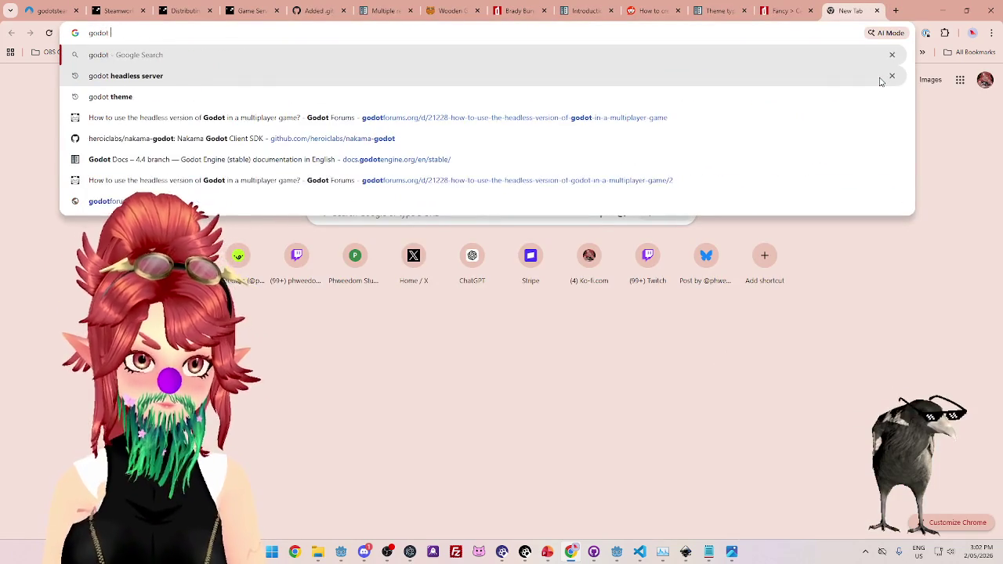
text(g)
key(BackSpace)
text(authorita)
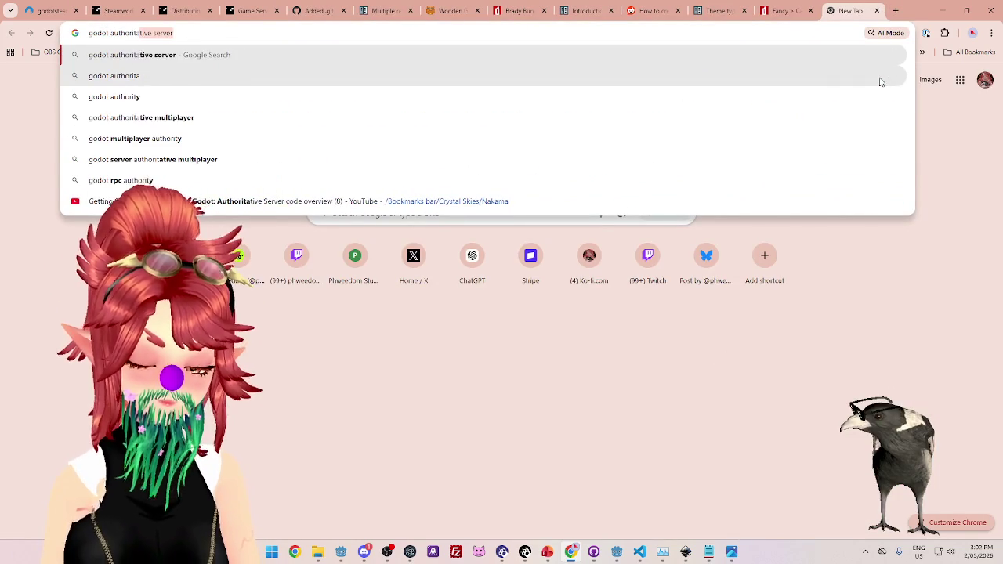
text(tive game server)
key(Return)
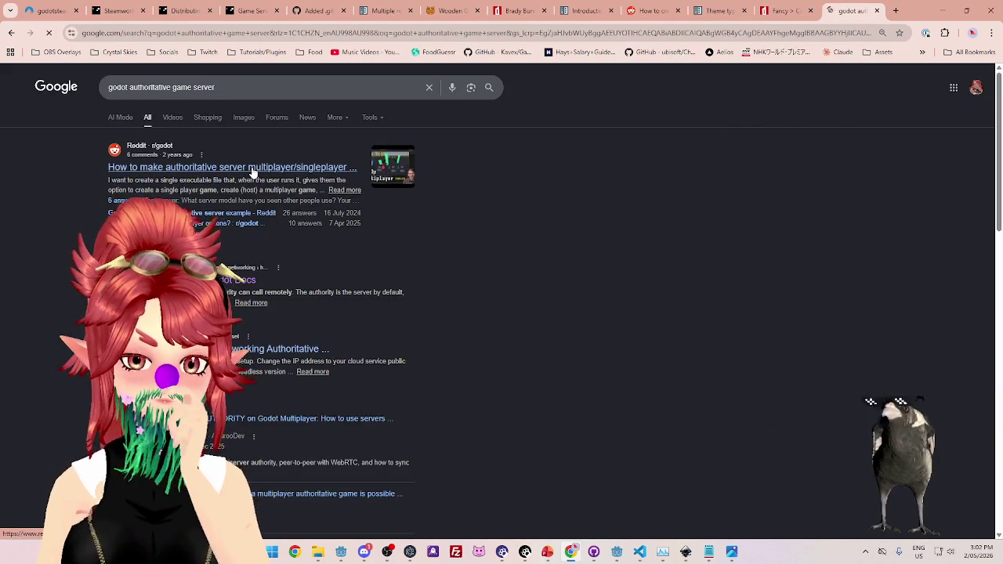
Read the Reddit authoritative-server thread, highlighting the Civilization hosting comments, then return to the results.
click(252, 167)
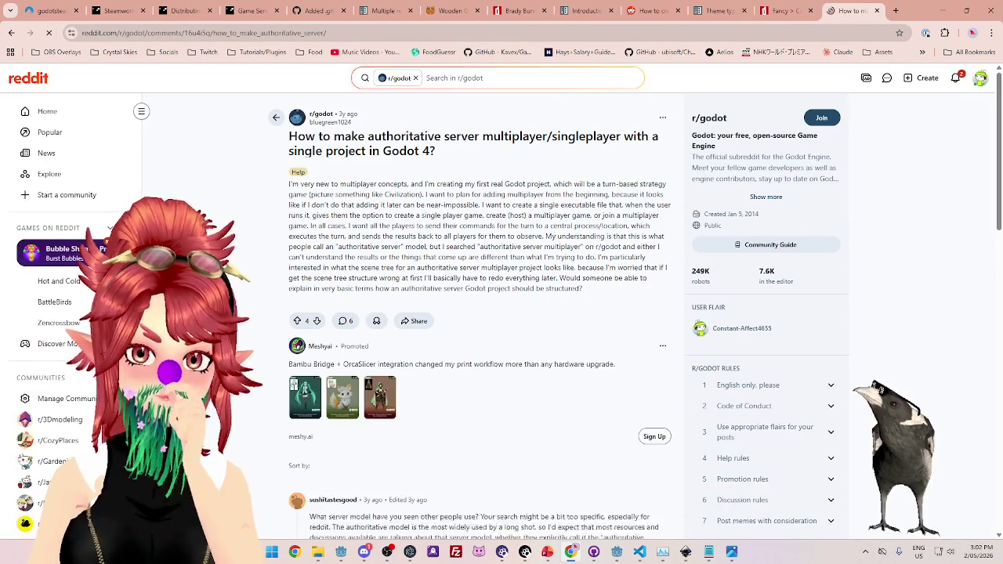
scroll(549, 196, down, 2)
scroll(595, 246, down, 2)
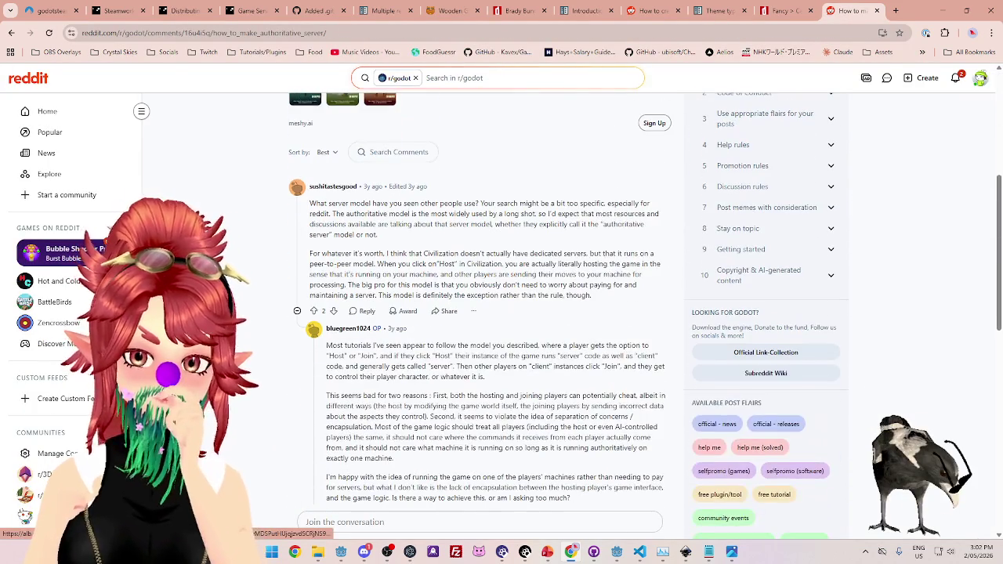
mouse_move(377, 209)
mouse_down()
mouse_move(528, 225)
mouse_move(547, 214)
mouse_move(483, 213)
mouse_move(583, 216)
mouse_up()
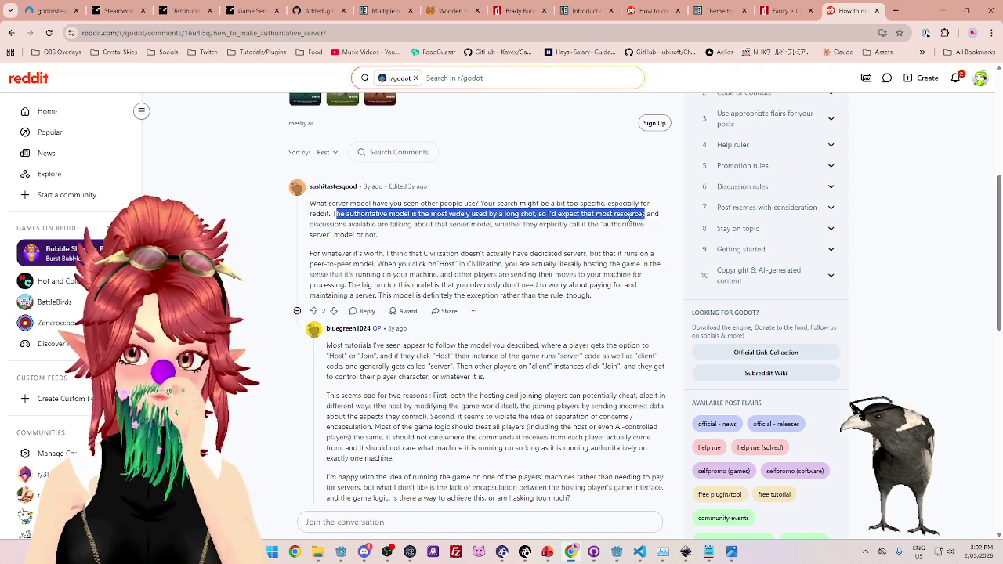
drag(379, 225, 609, 224)
drag(320, 253, 484, 254)
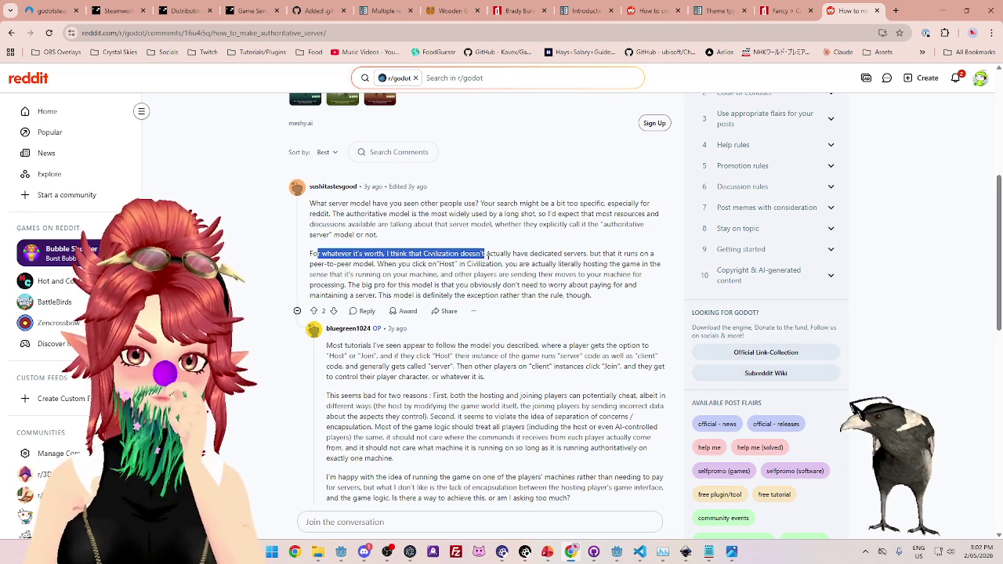
drag(557, 256, 621, 255)
click(353, 264)
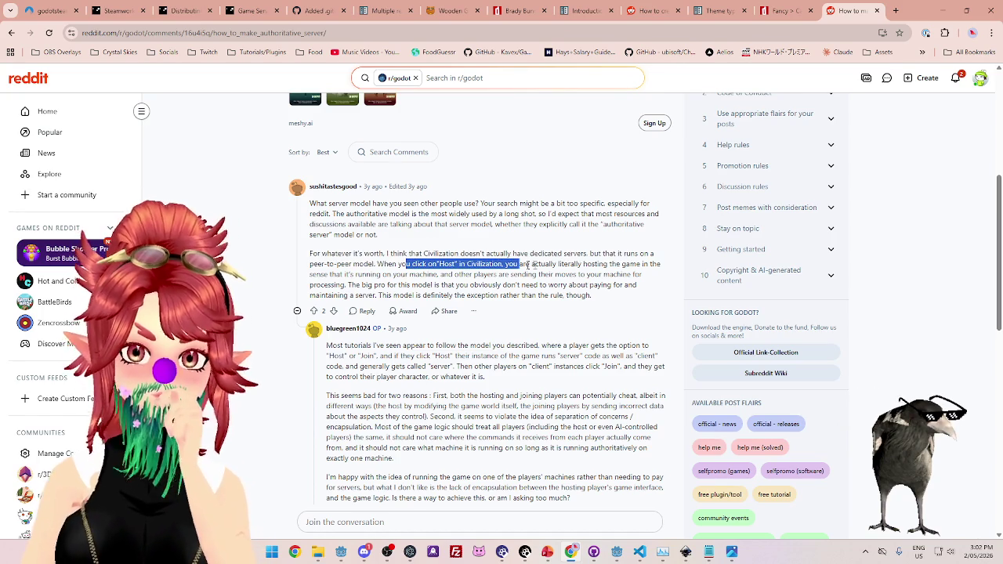
drag(522, 266, 641, 265)
drag(351, 284, 593, 286)
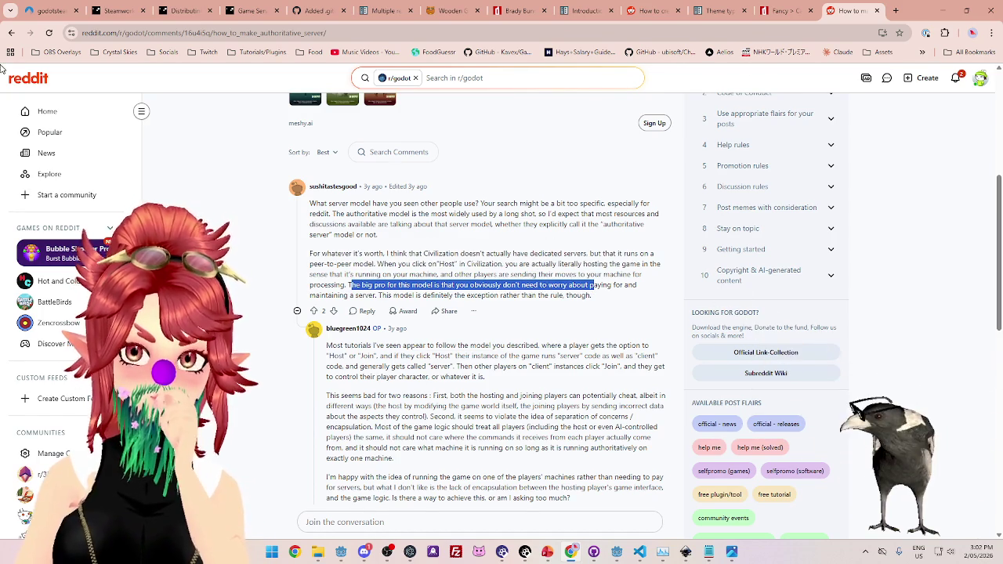
click(12, 33)
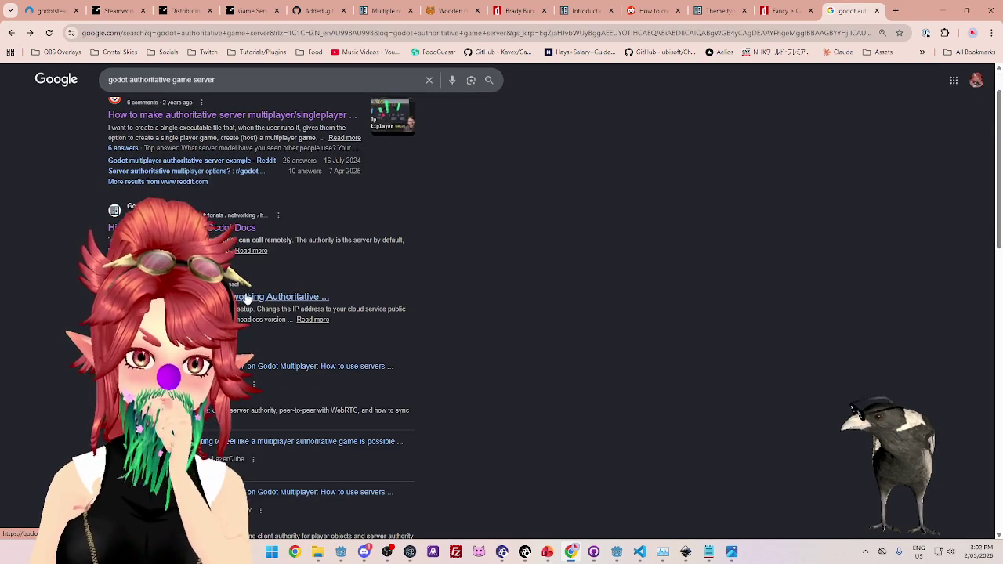
Shorten the query to 'godot game server' and rerun the search.
scroll(249, 304, down, 5)
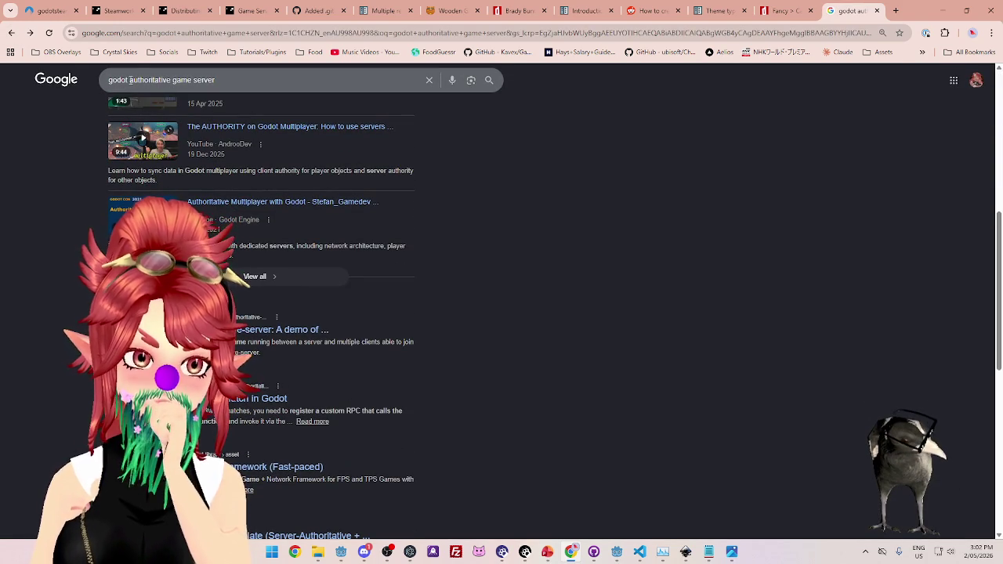
key(BackSpace)
key(Return)
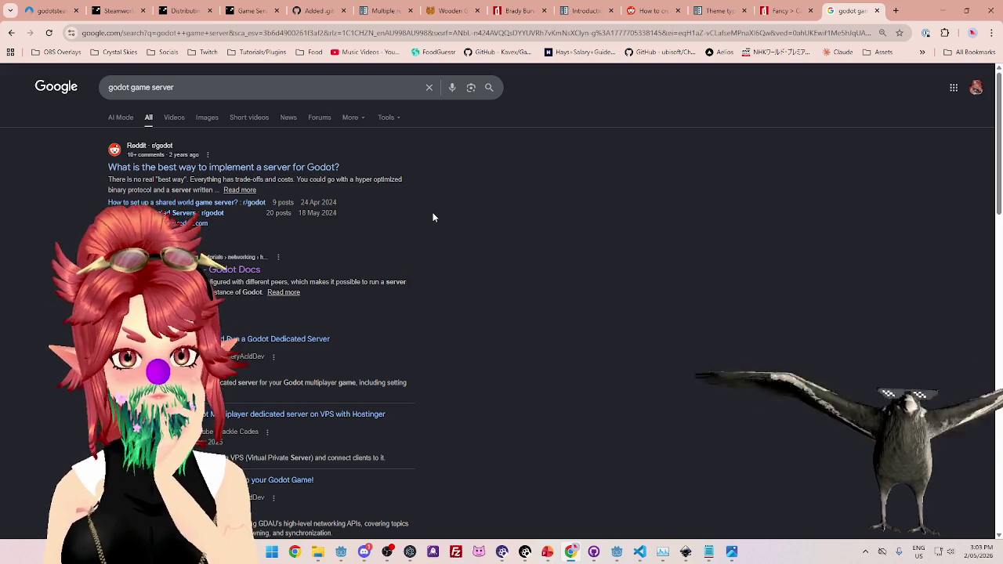
Open the forum dedicated-server result and the Godot Docs servers result in background tabs.
scroll(434, 217, down, 6)
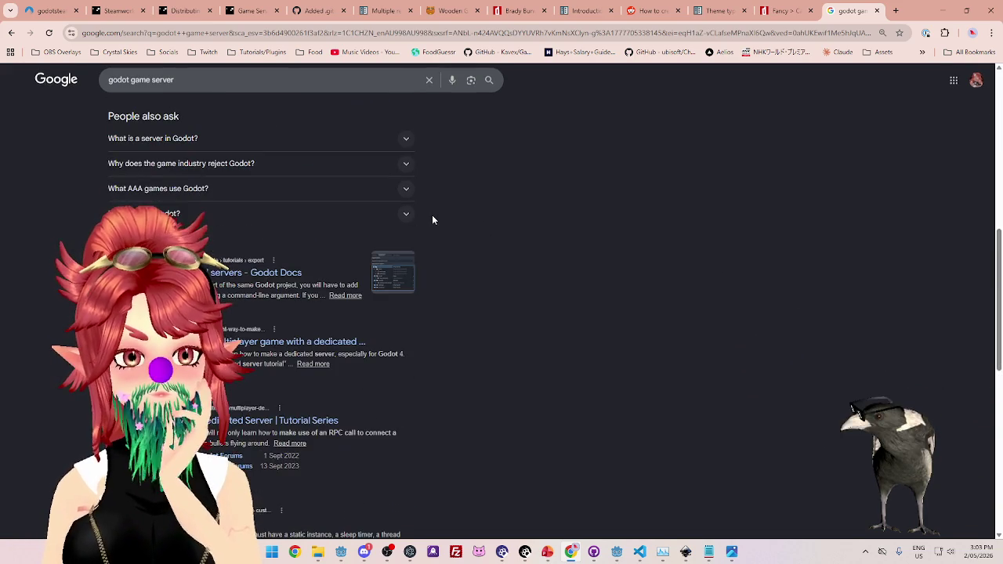
scroll(433, 220, down, 1)
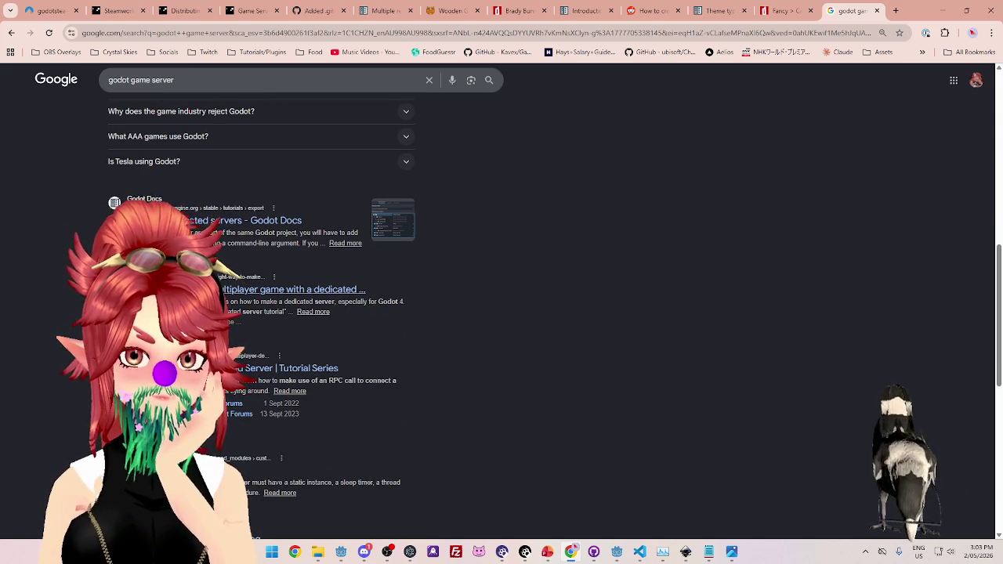
middle_click(213, 290)
middle_click(196, 221)
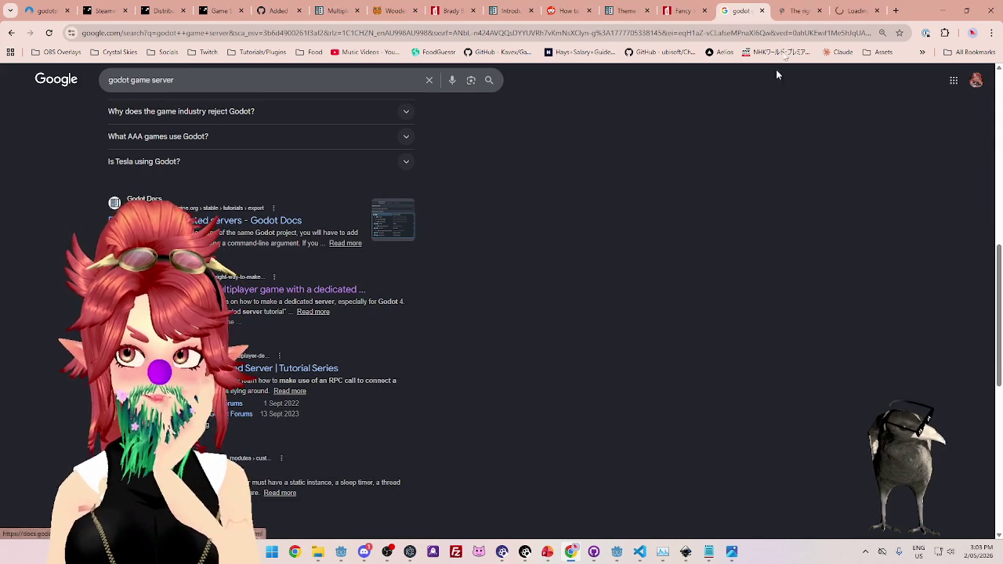
Read the card-game question, highlighting the lines on hiding opponents' cards and storing them.
click(791, 15)
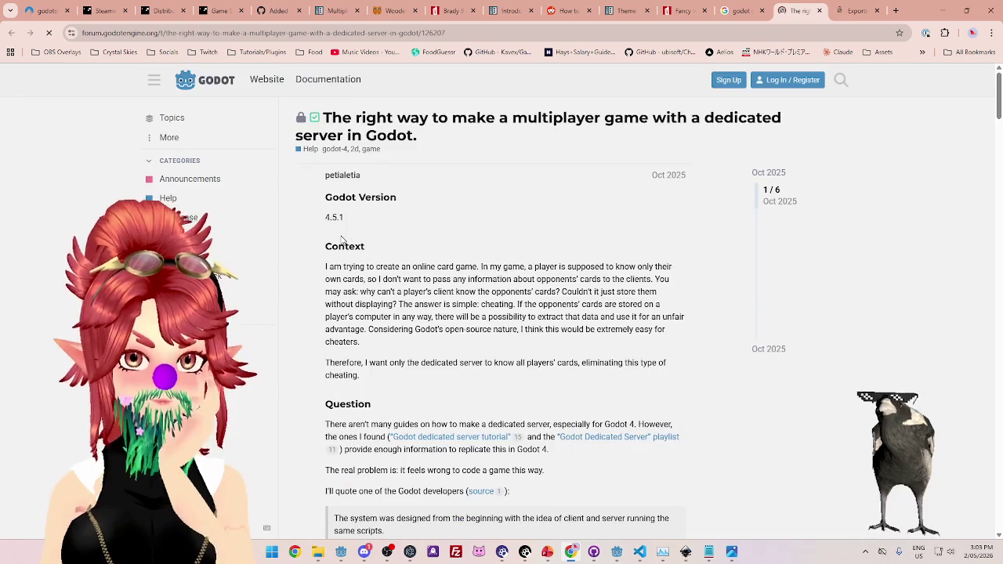
drag(444, 275, 657, 274)
drag(359, 279, 613, 282)
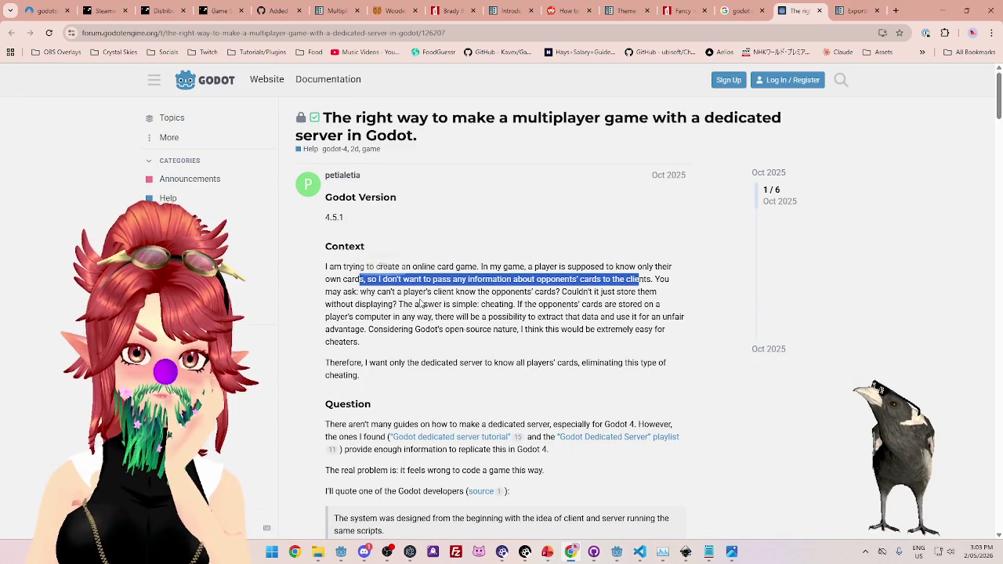
drag(369, 290, 644, 291)
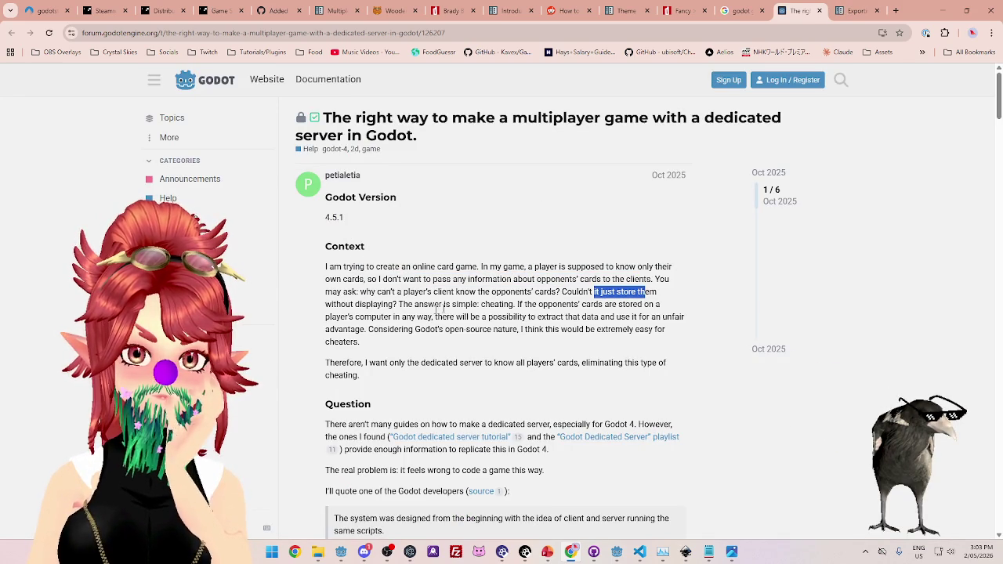
click(400, 300)
drag(394, 304, 538, 304)
scroll(331, 294, down, 2)
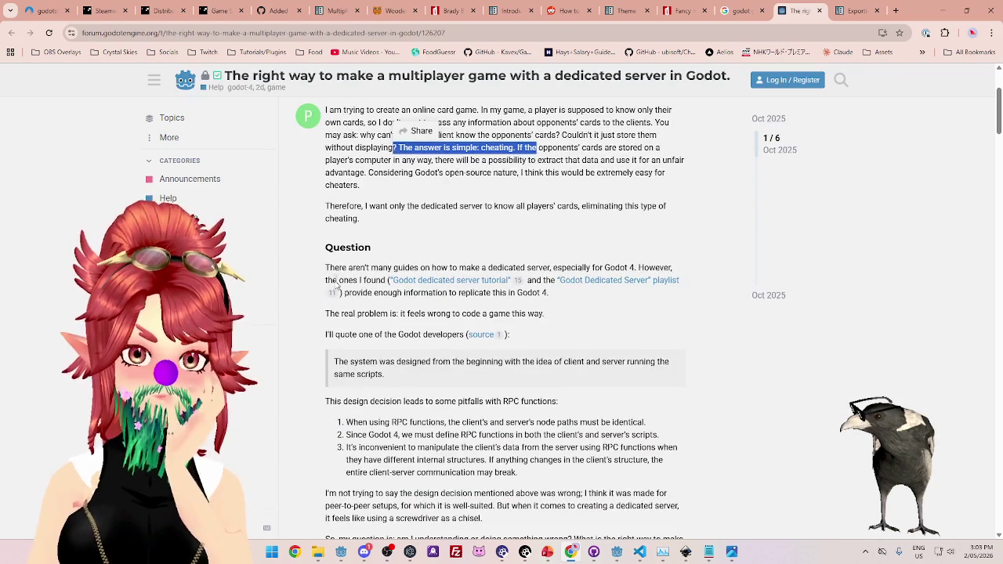
Highlight the lines on scarce dedicated-server guides and open the tutorial and playlist links in background tabs.
drag(341, 206, 613, 207)
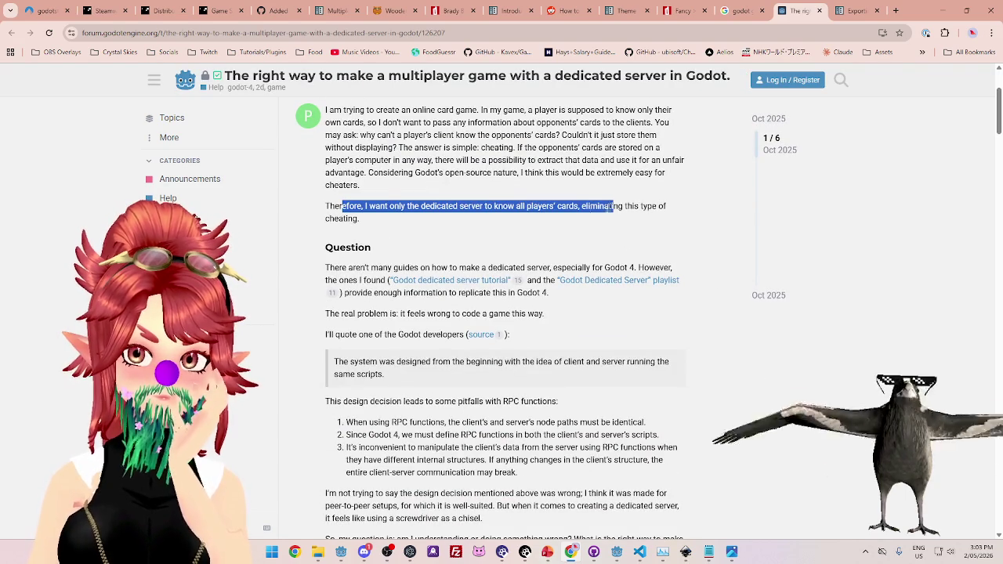
drag(327, 267, 624, 267)
drag(349, 281, 371, 280)
scroll(372, 282, up, 2)
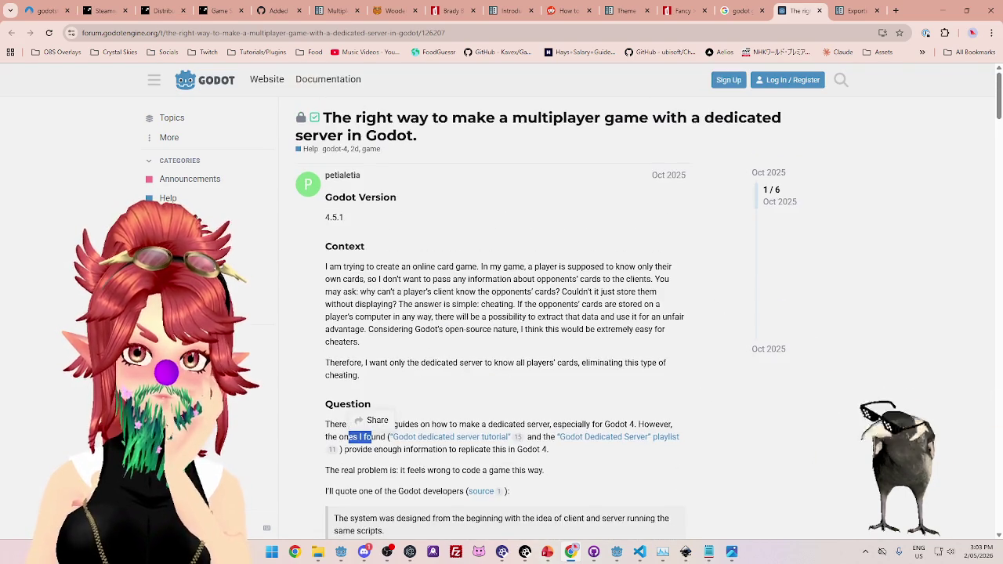
scroll(398, 259, down, 3)
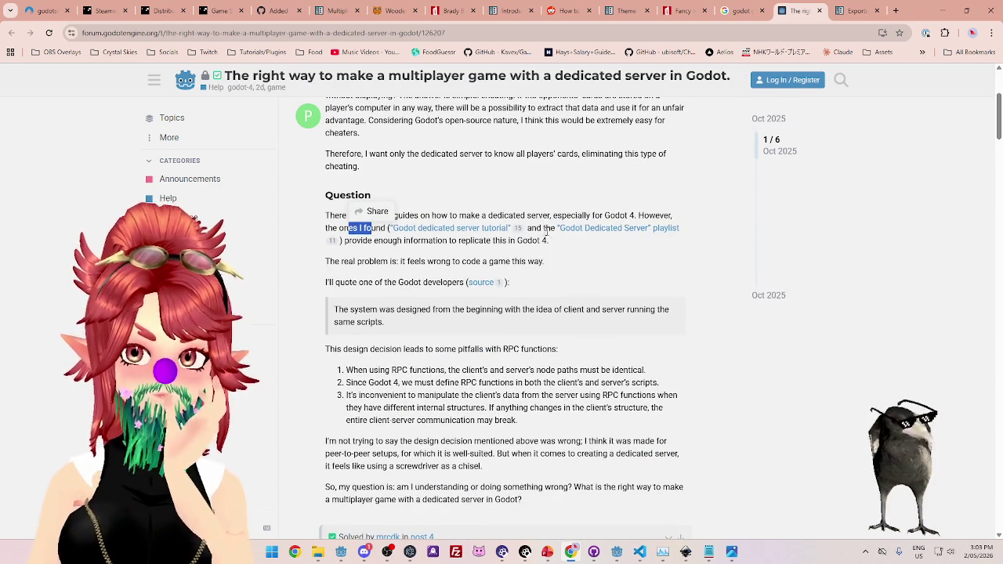
drag(363, 241, 454, 243)
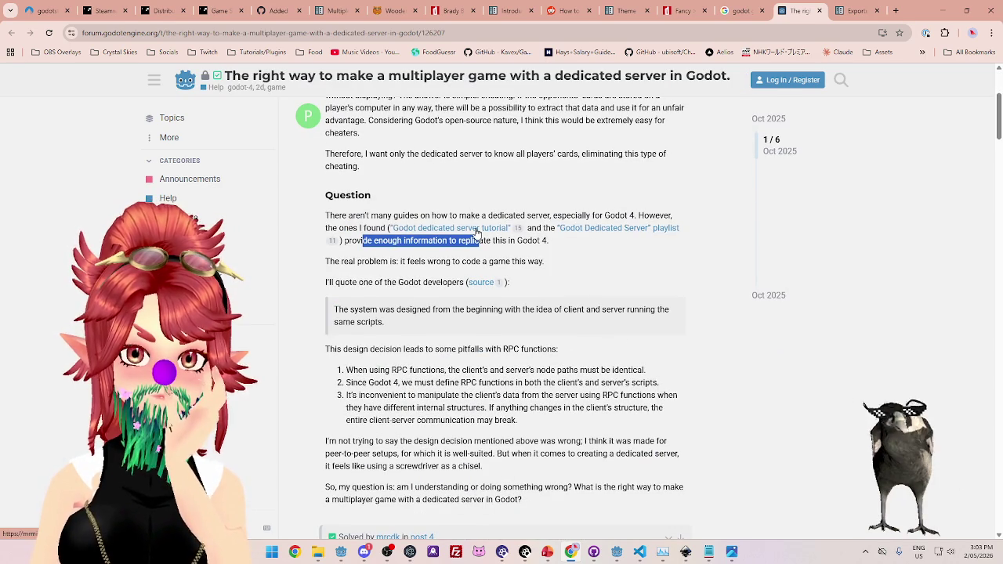
middle_click(475, 228)
middle_click(561, 228)
Highlight the line saying the coding feels wrong and the end of the developer quote.
drag(376, 261, 481, 262)
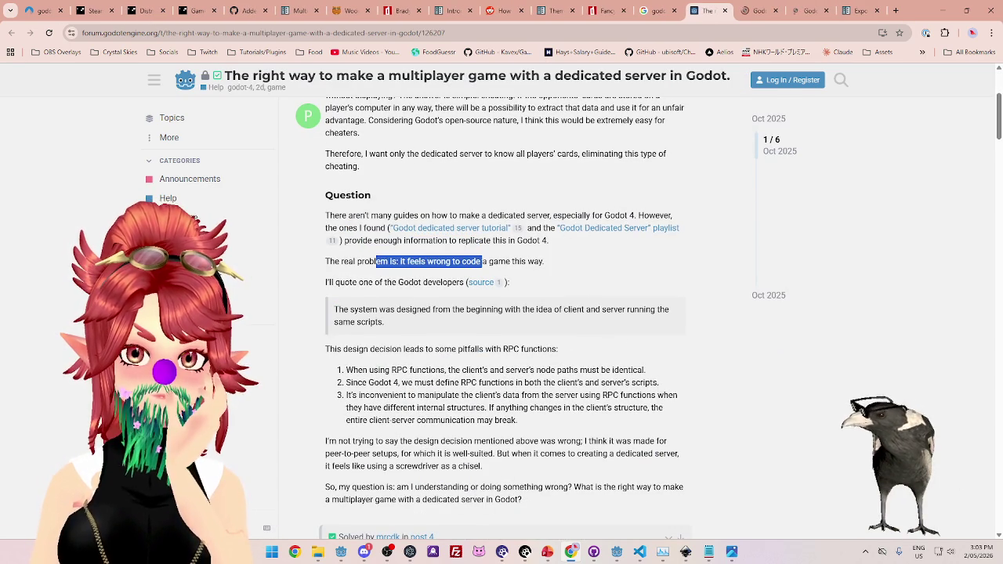
mouse_move(340, 282)
mouse_down()
mouse_move(422, 282)
mouse_move(536, 256)
mouse_up()
scroll(421, 282, down, 1)
drag(344, 267, 342, 268)
drag(338, 270, 396, 272)
scroll(397, 272, down, 1)
Highlight the RPC pitfalls on node paths, RPC definitions and client data, then scroll to the answer.
drag(343, 245, 576, 251)
drag(358, 266, 587, 266)
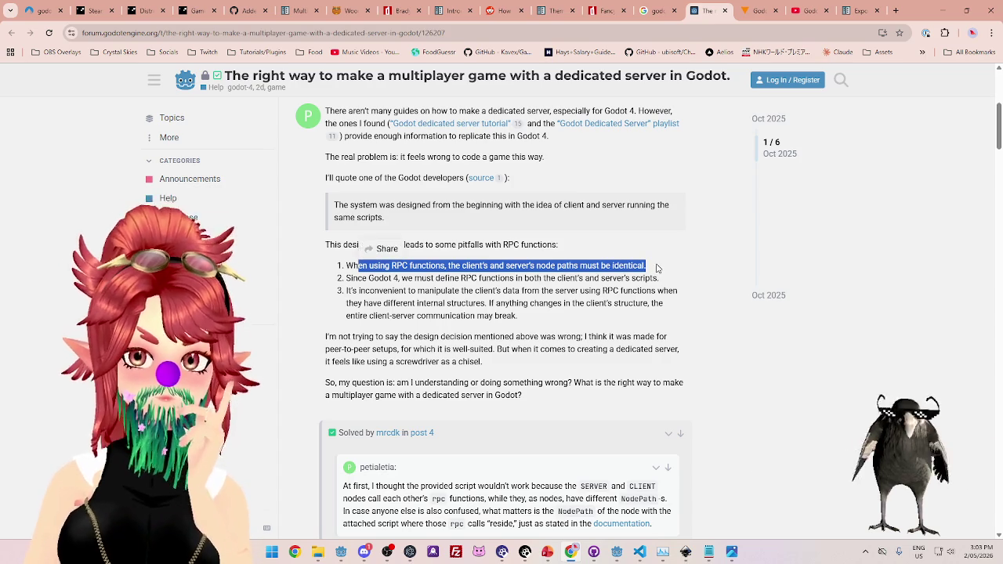
mouse_move(346, 278)
mouse_down()
mouse_move(664, 280)
mouse_move(413, 290)
mouse_move(513, 291)
mouse_up()
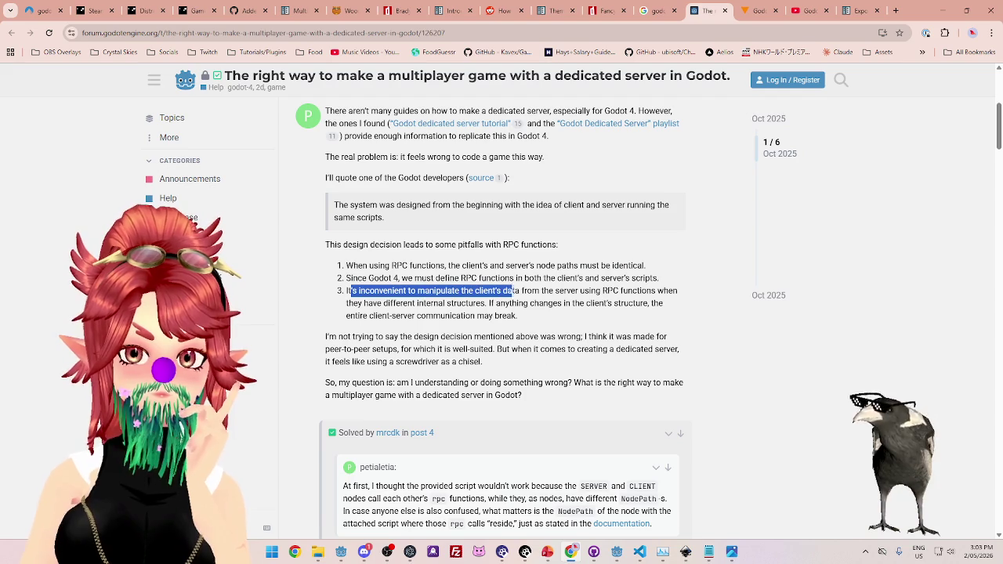
mouse_move(604, 291)
mouse_down()
mouse_move(506, 290)
mouse_move(578, 291)
mouse_up()
mouse_move(655, 291)
mouse_down()
mouse_move(408, 304)
mouse_move(444, 304)
mouse_up()
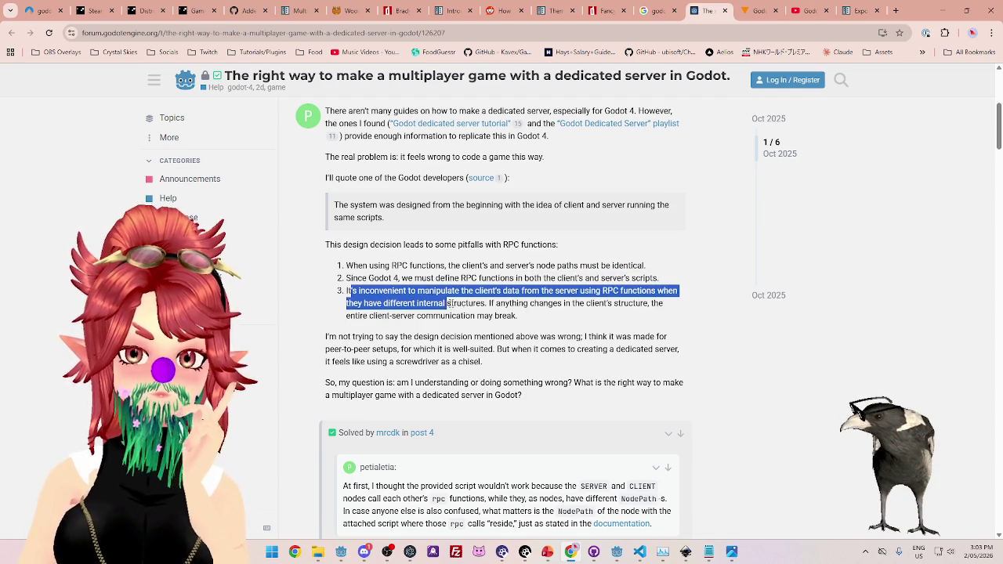
mouse_move(587, 301)
mouse_down()
mouse_move(518, 317)
mouse_move(380, 316)
mouse_move(517, 321)
mouse_up()
scroll(517, 322, down, 1)
mouse_move(389, 296)
mouse_down()
mouse_move(392, 285)
mouse_move(497, 296)
mouse_up()
scroll(493, 302, down, 2)
scroll(394, 308, down, 3)
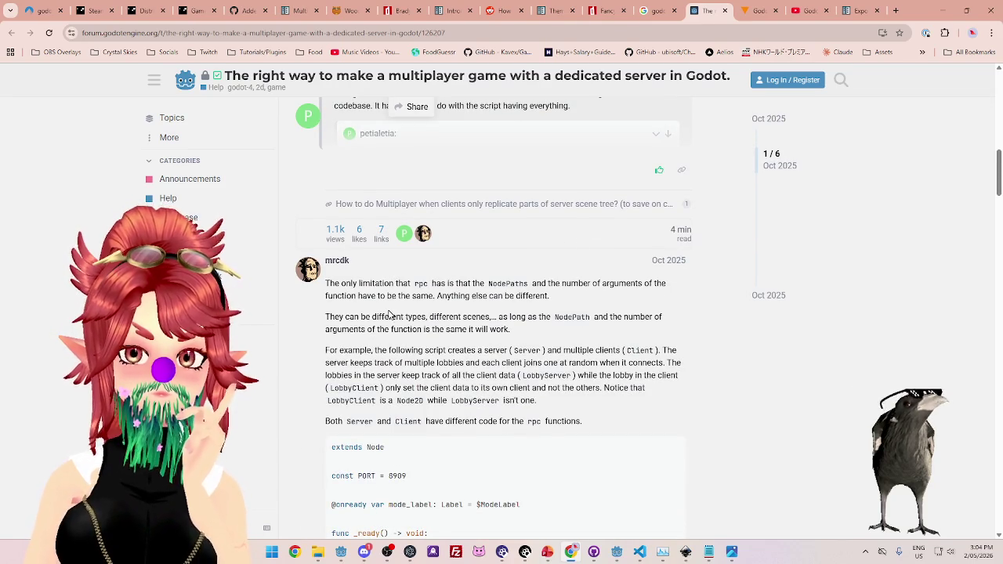
drag(346, 296, 517, 298)
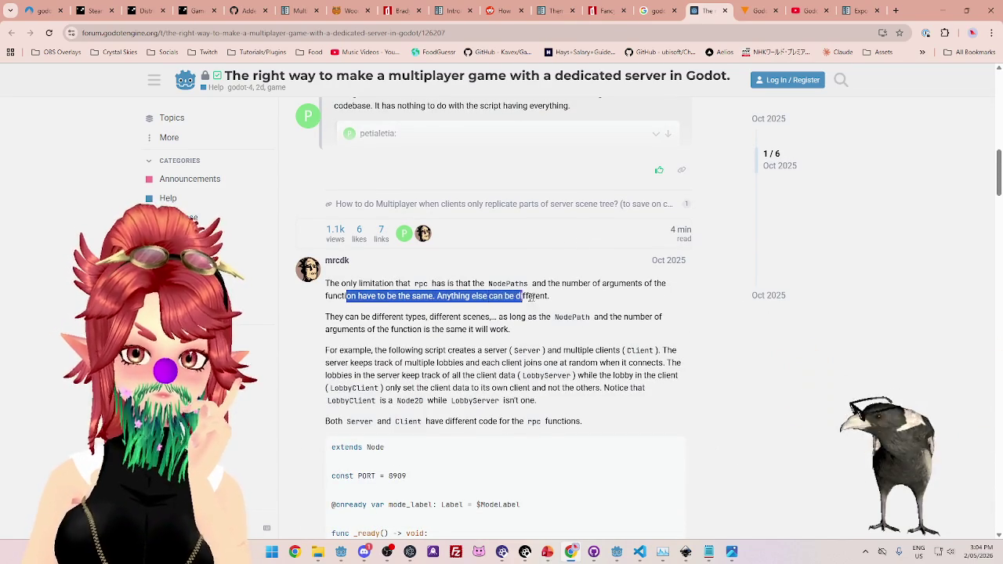
scroll(561, 298, down, 1)
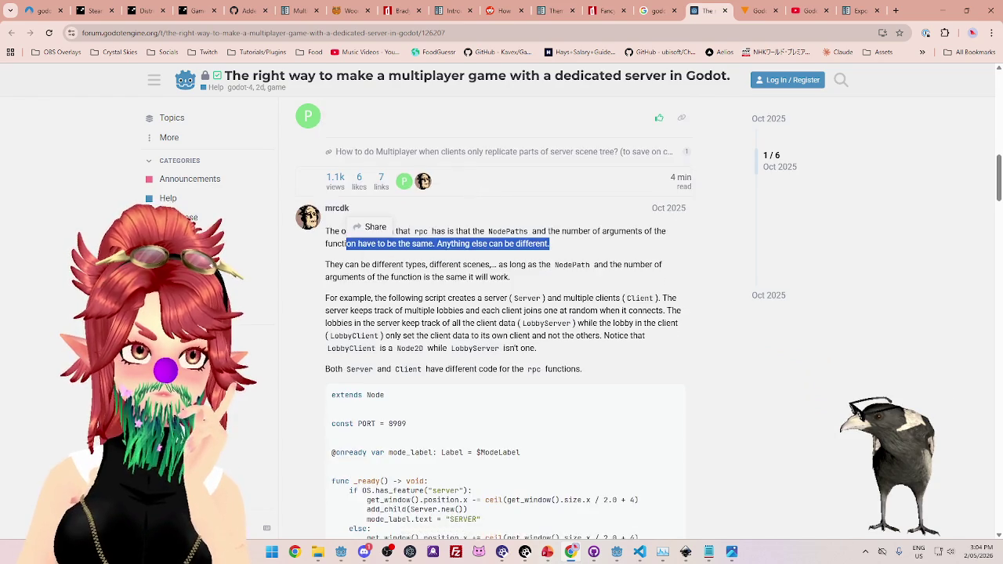
drag(349, 212, 542, 224)
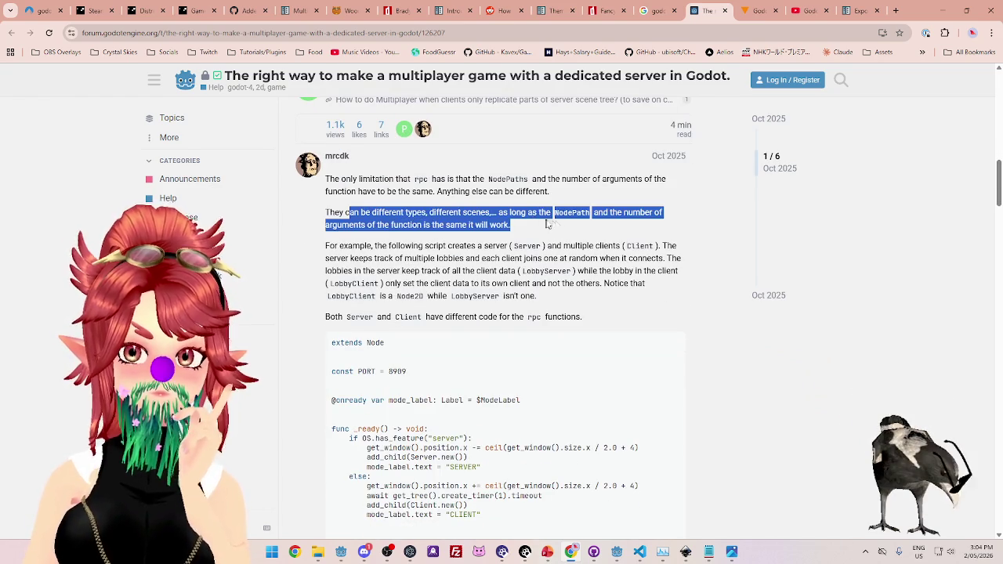
mouse_move(435, 246)
mouse_down()
mouse_move(570, 246)
mouse_move(643, 259)
mouse_up()
drag(376, 257, 663, 259)
drag(335, 245, 655, 249)
click(334, 261)
drag(334, 261, 568, 260)
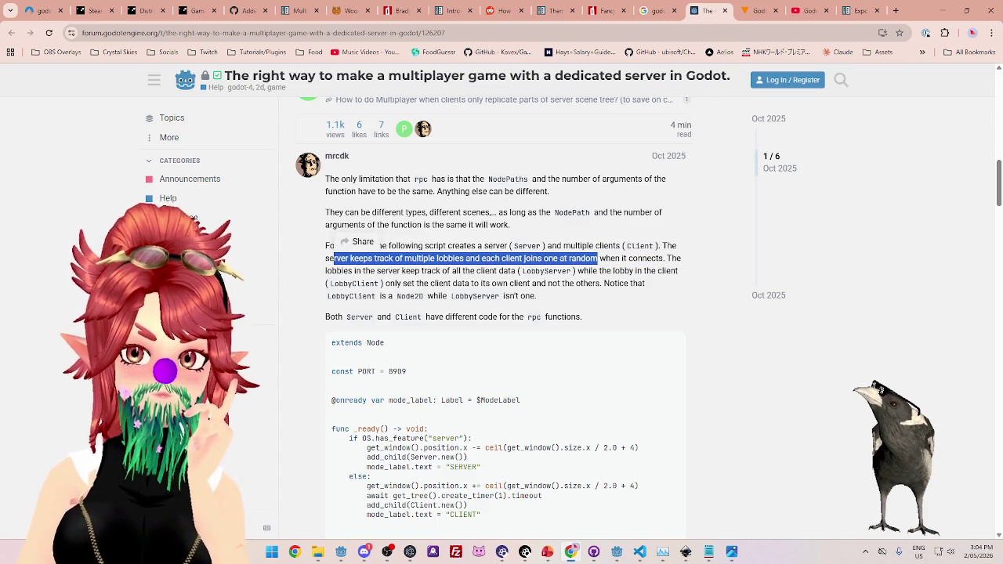
drag(400, 245, 663, 246)
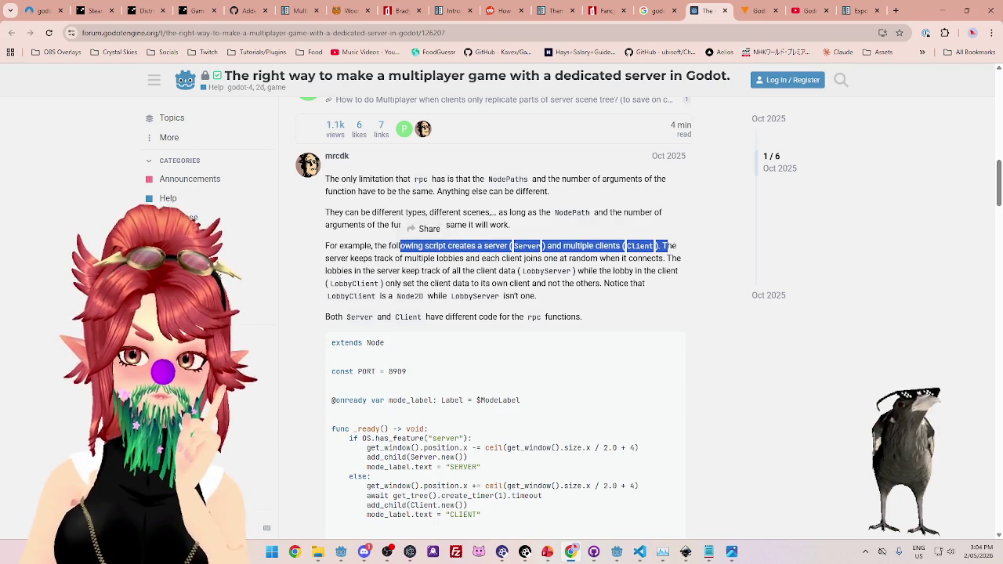
drag(345, 258, 663, 259)
mouse_move(343, 271)
mouse_down()
mouse_move(640, 270)
mouse_move(431, 296)
mouse_move(406, 284)
mouse_move(505, 273)
mouse_move(604, 284)
mouse_up()
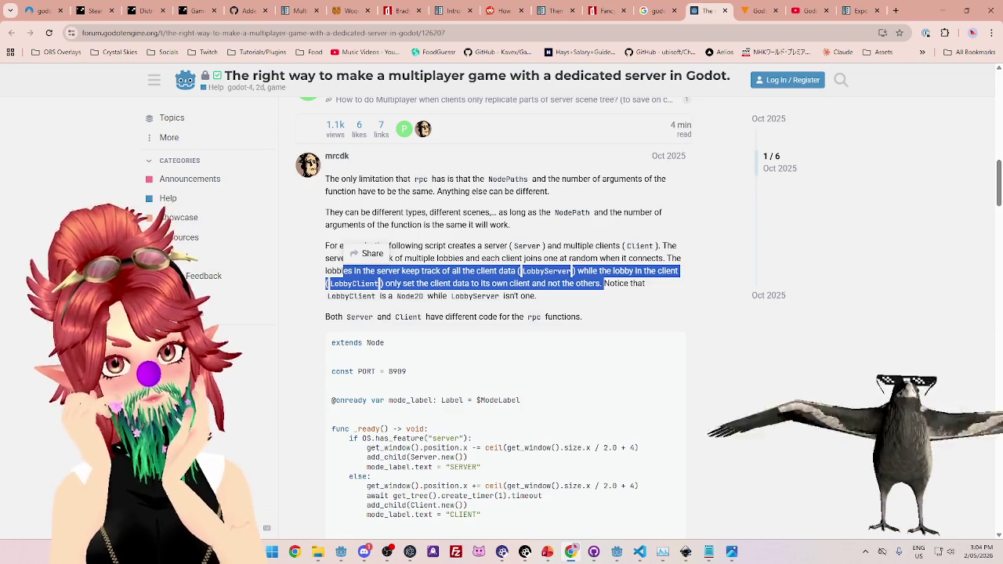
scroll(546, 278, down, 2)
scroll(547, 277, down, 10)
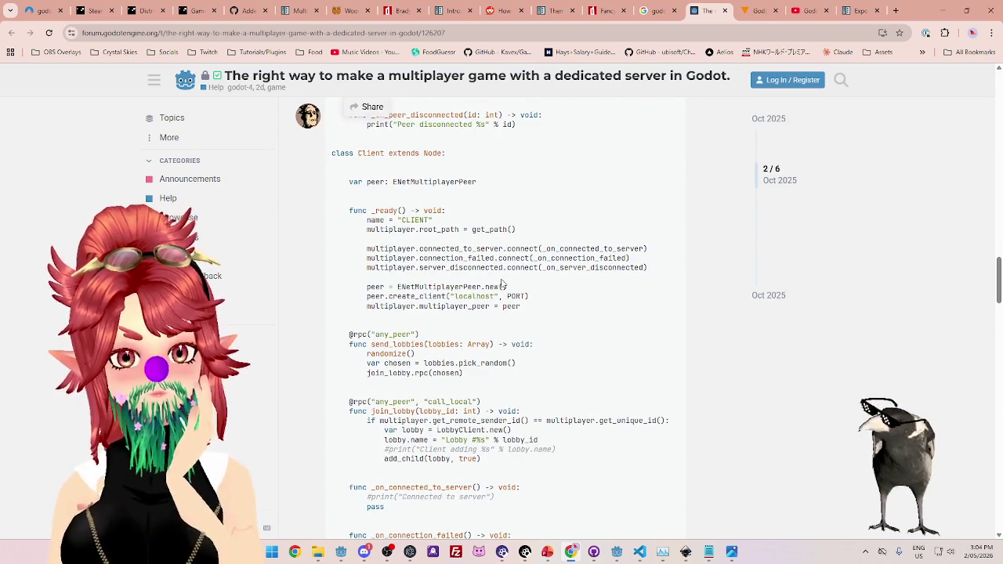
scroll(503, 283, up, 8)
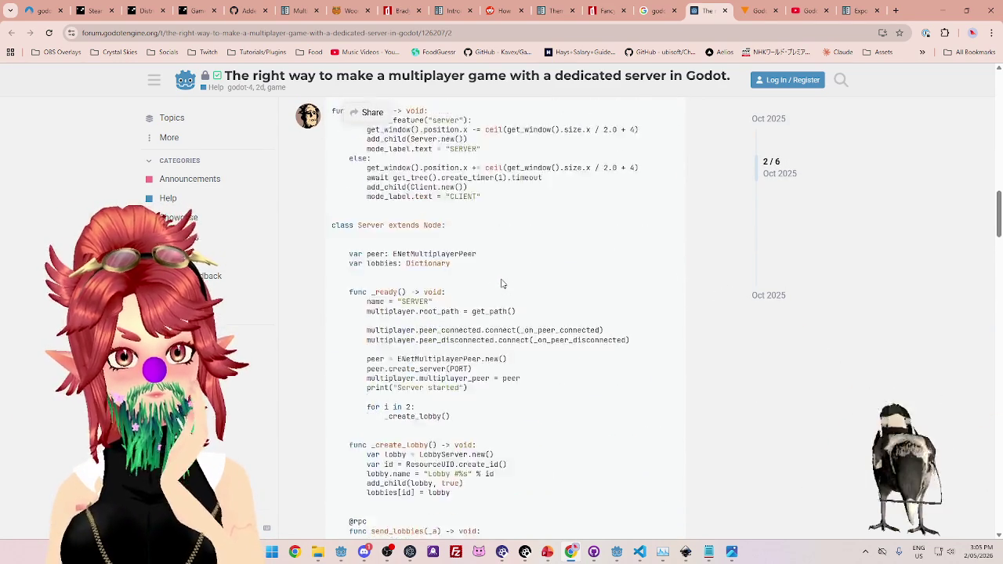
scroll(502, 283, up, 2)
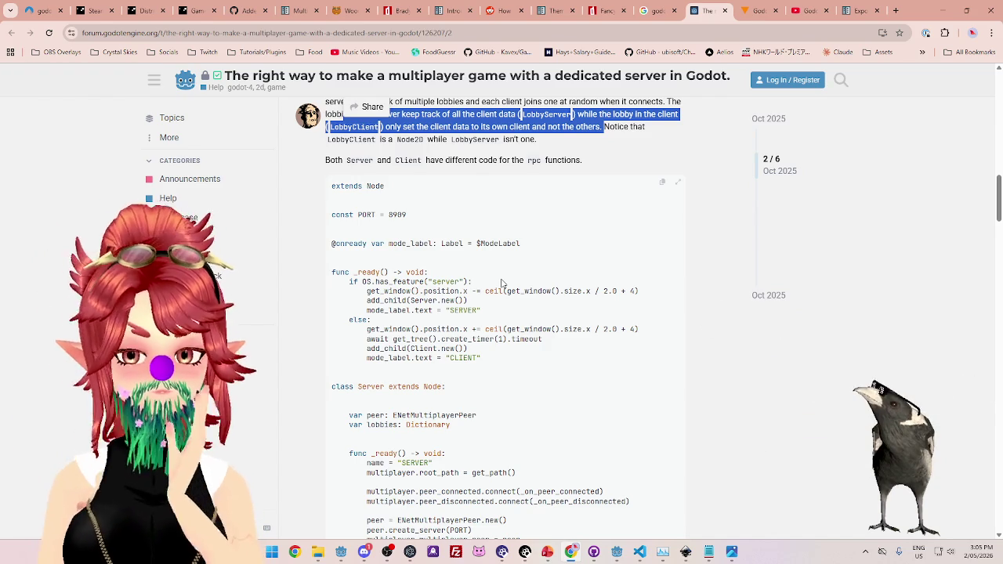
scroll(502, 284, down, 10)
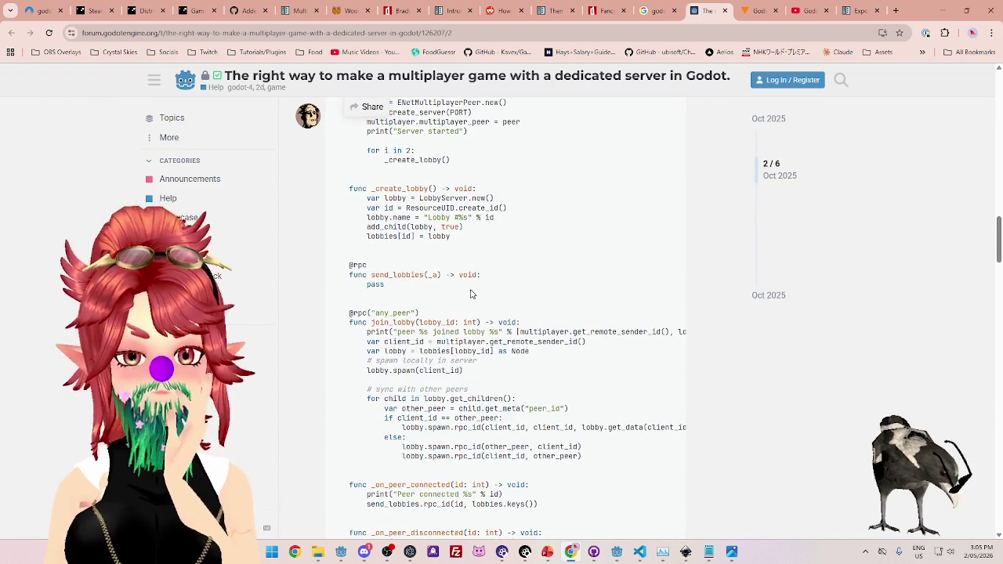
scroll(462, 296, down, 2)
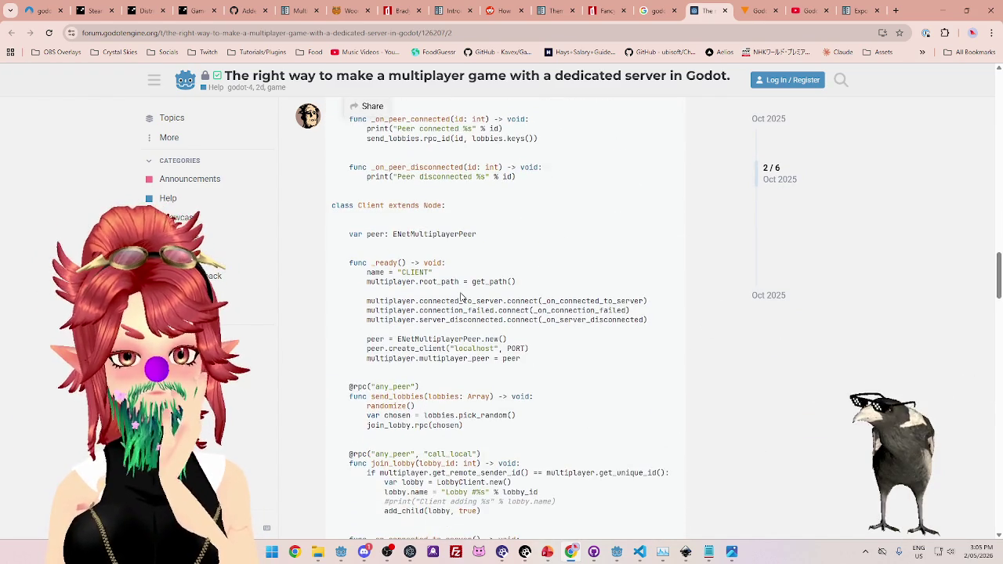
scroll(462, 296, down, 1)
scroll(616, 301, down, 1)
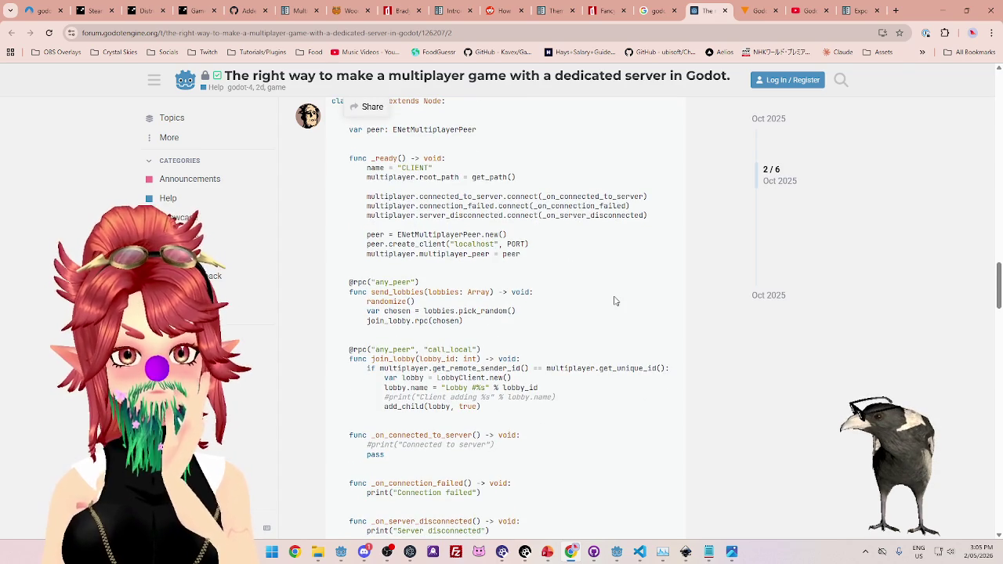
scroll(616, 301, down, 1)
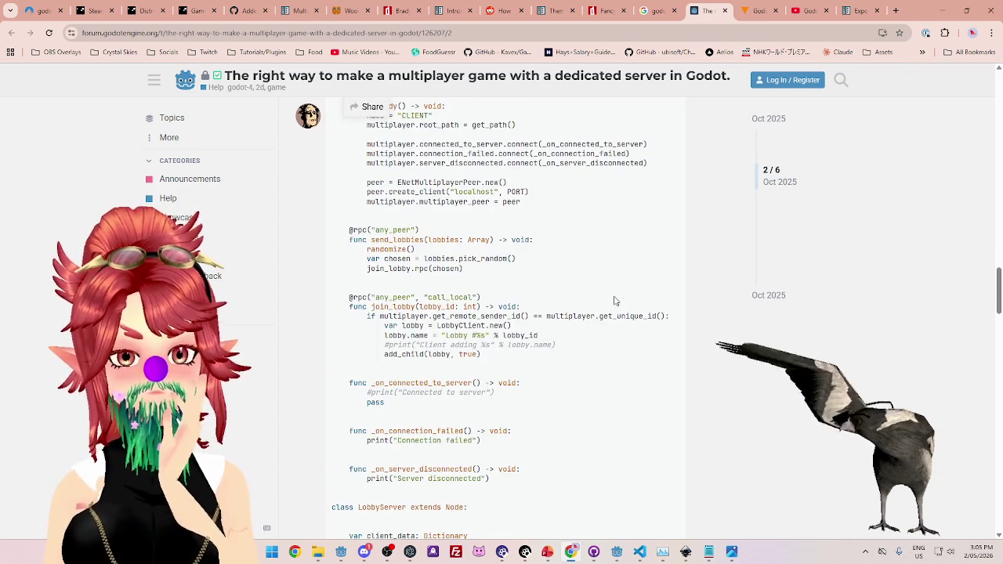
scroll(616, 301, down, 5)
scroll(616, 300, down, 8)
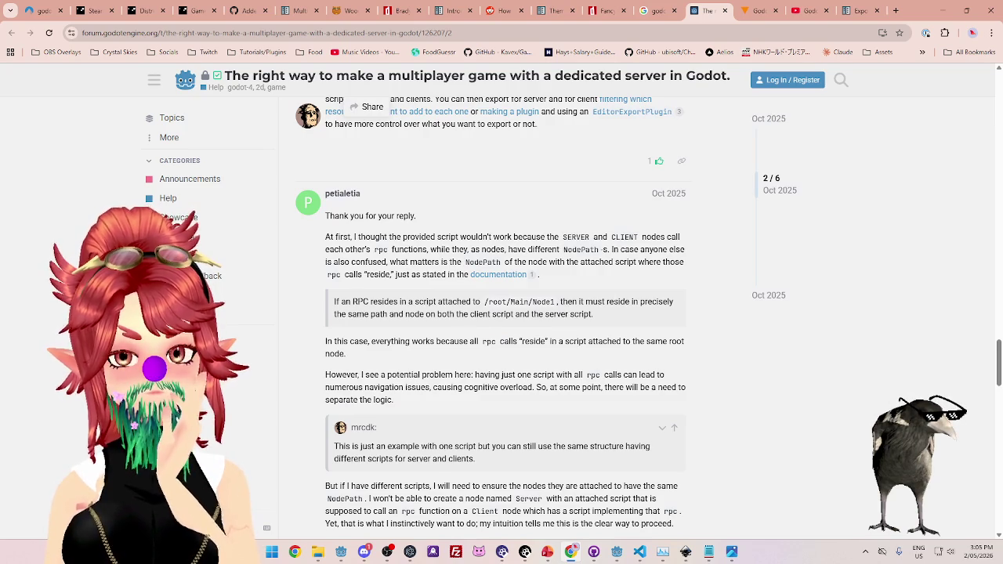
scroll(616, 304, down, 1)
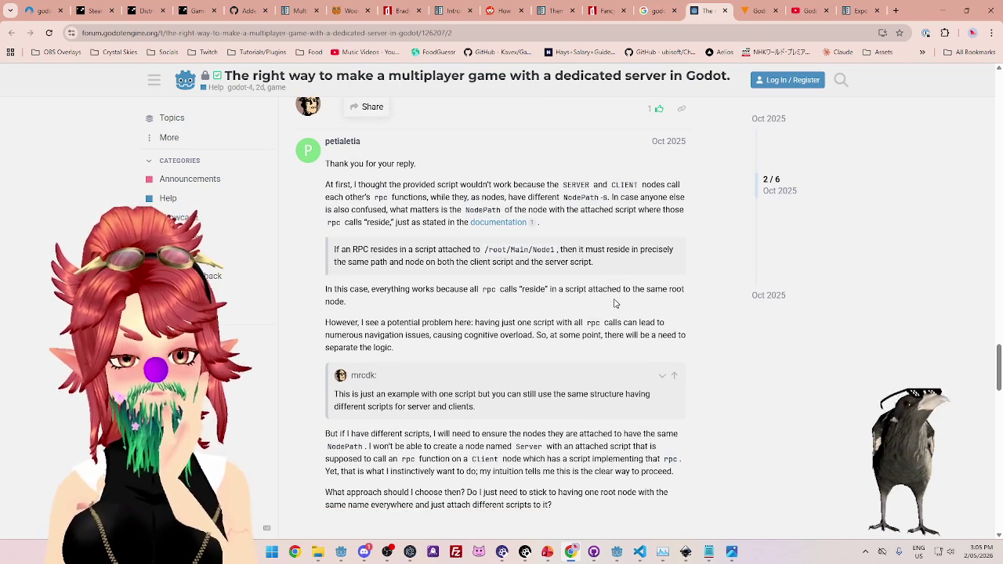
scroll(616, 304, down, 1)
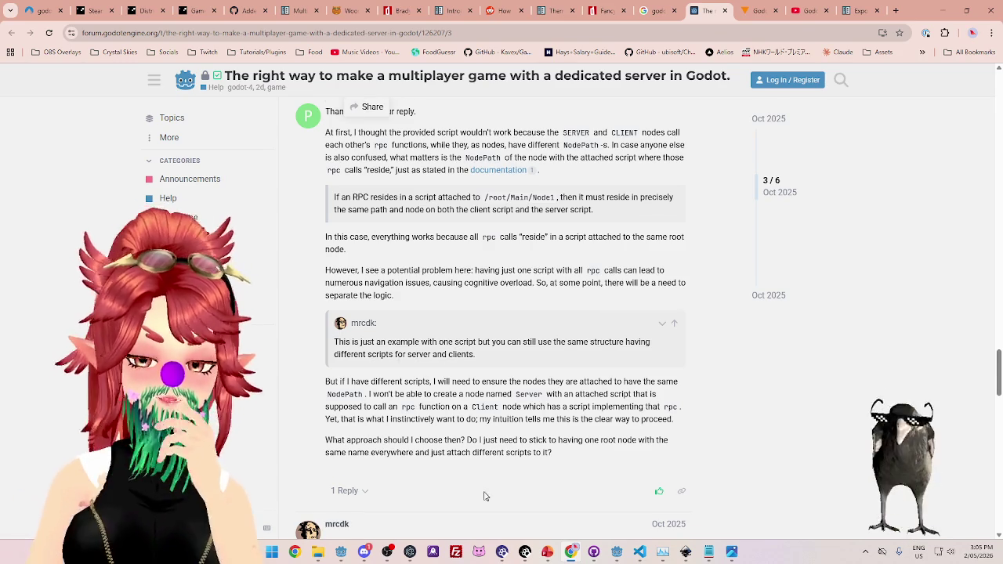
scroll(479, 492, down, 5)
Switch to the dedicated server blog tutorial and highlight the line about creating a client.
click(752, 10)
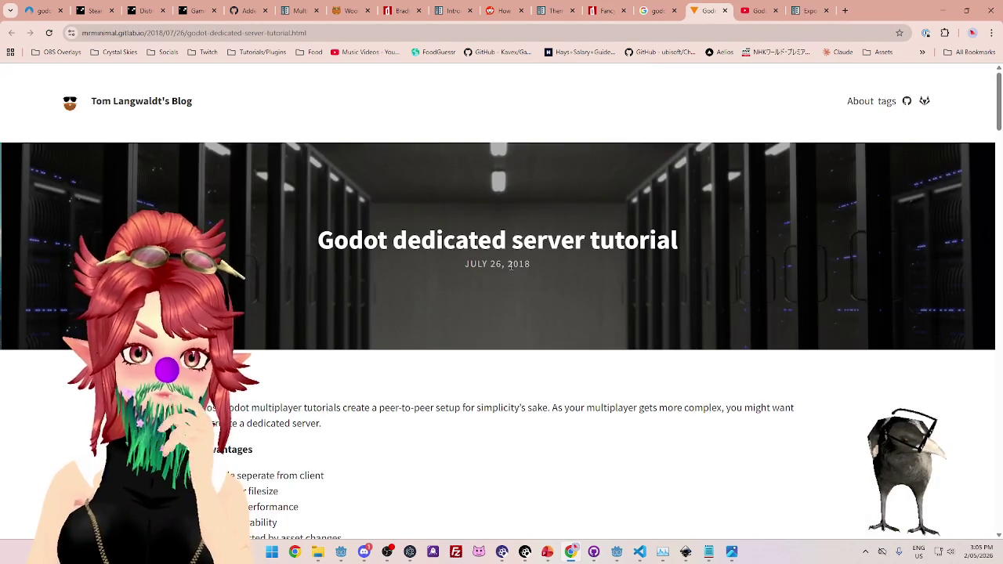
scroll(508, 271, down, 2)
scroll(507, 271, down, 5)
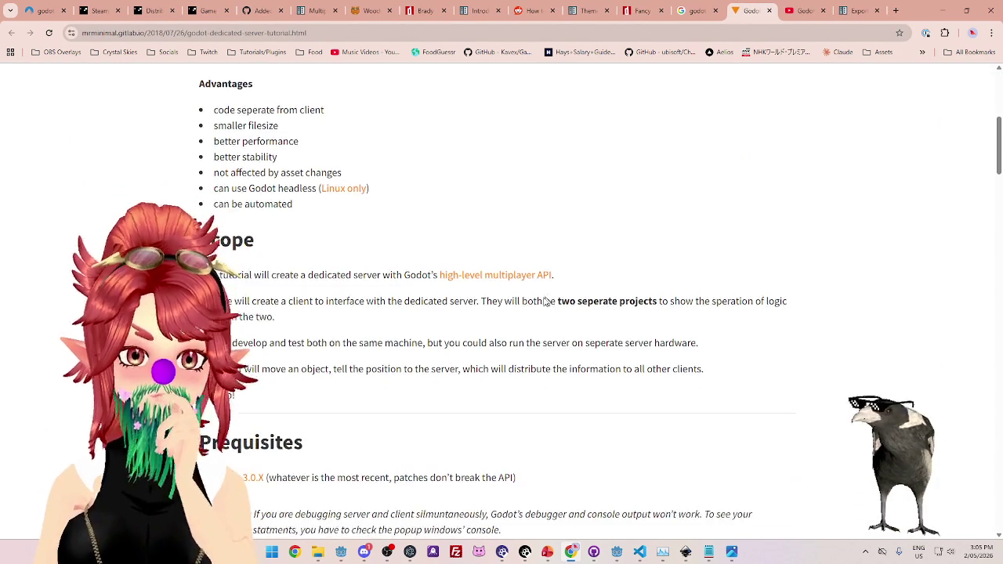
scroll(296, 295, down, 1)
drag(272, 223, 410, 223)
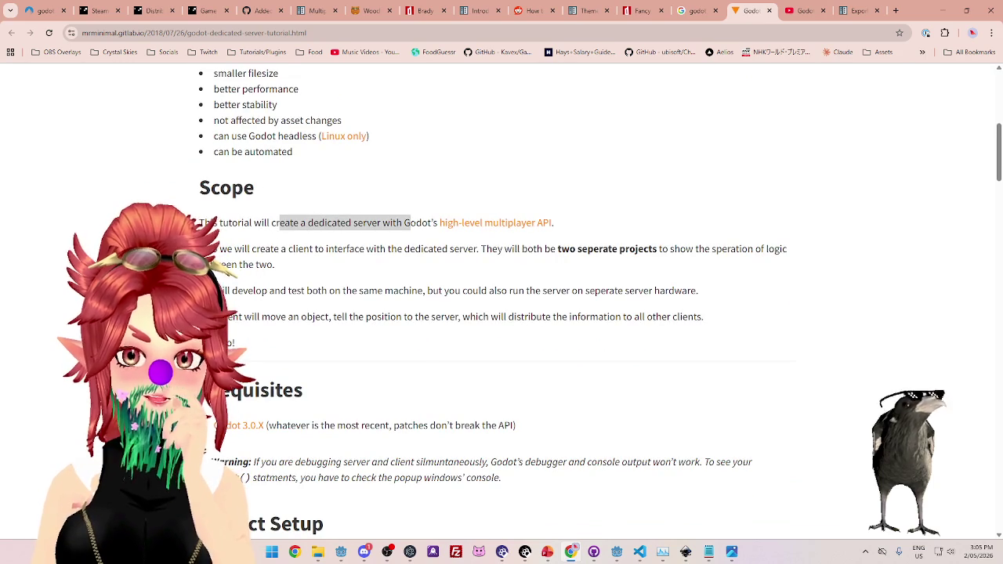
drag(226, 249, 694, 249)
drag(276, 291, 383, 291)
scroll(376, 290, down, 3)
drag(254, 201, 378, 200)
Highlight the step adding a Node with script, then switch to the YouTube tutorial video.
scroll(371, 220, down, 1)
scroll(371, 219, down, 1)
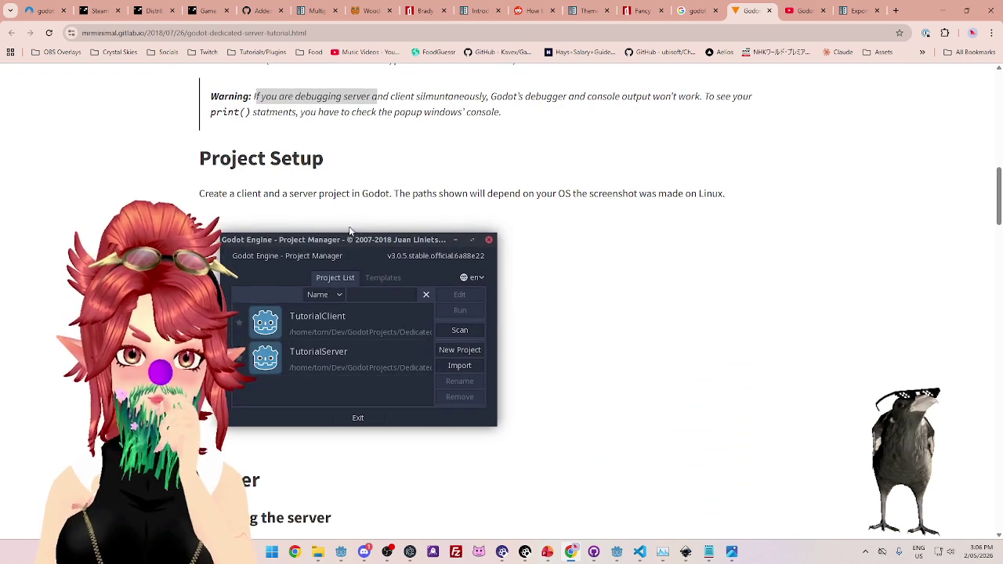
scroll(288, 190, down, 3)
scroll(546, 337, down, 1)
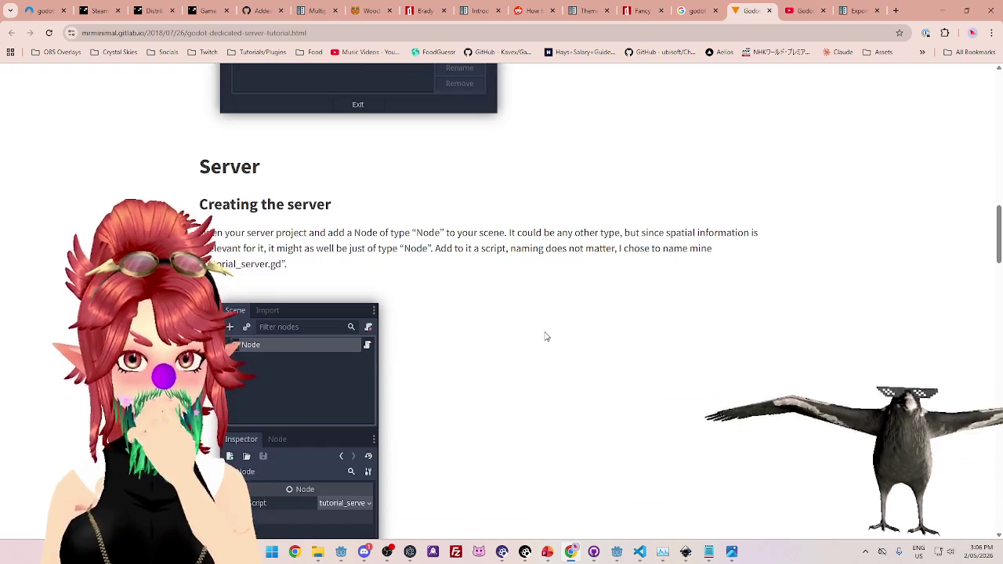
drag(346, 232, 492, 264)
scroll(492, 263, down, 8)
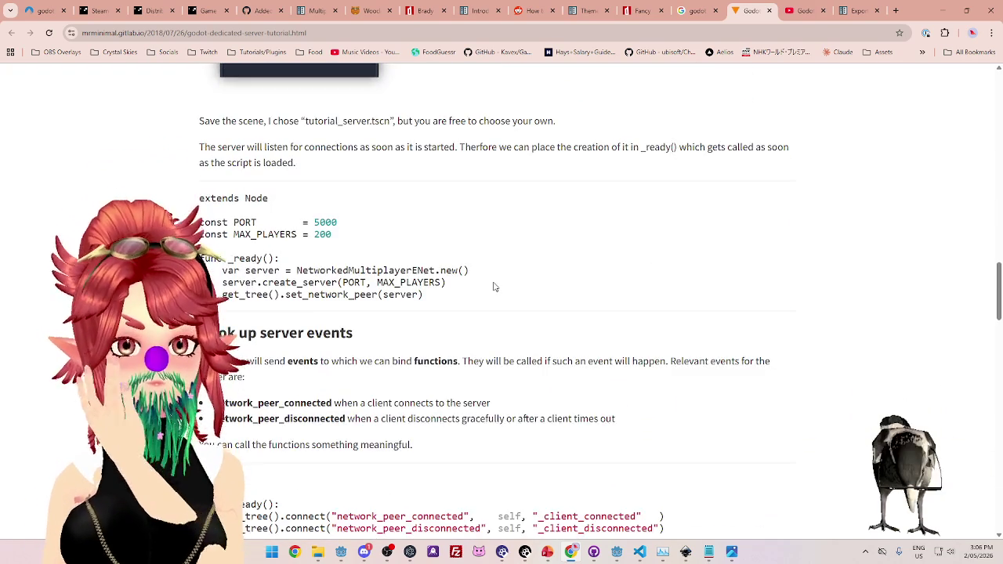
scroll(494, 287, down, 4)
scroll(488, 293, down, 4)
scroll(488, 293, down, 8)
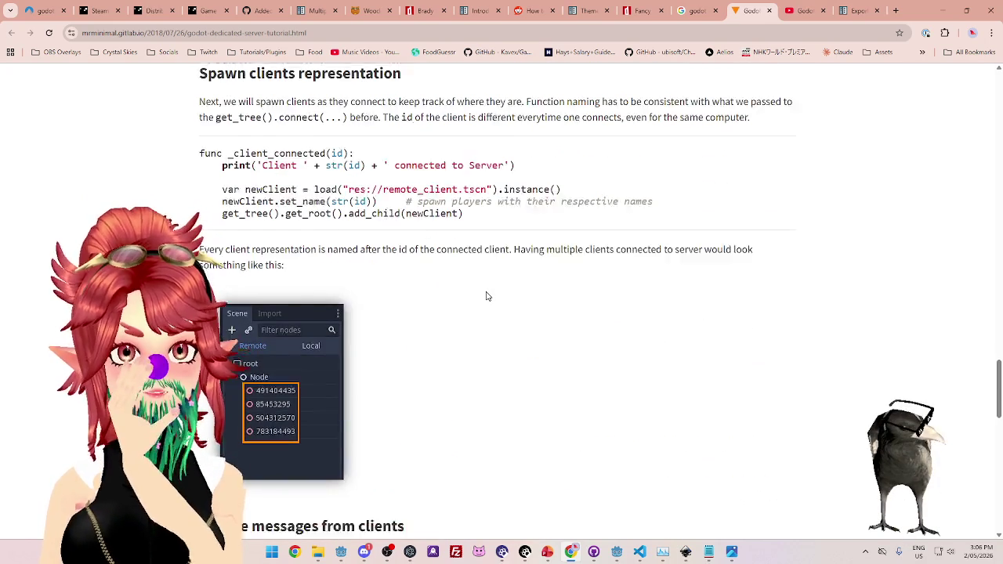
drag(998, 466, 999, 501)
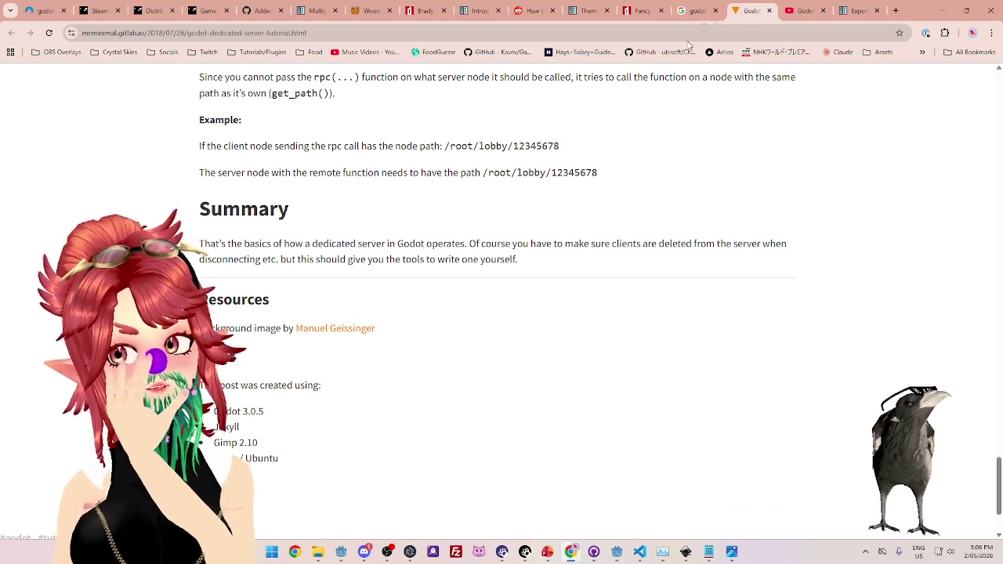
click(807, 10)
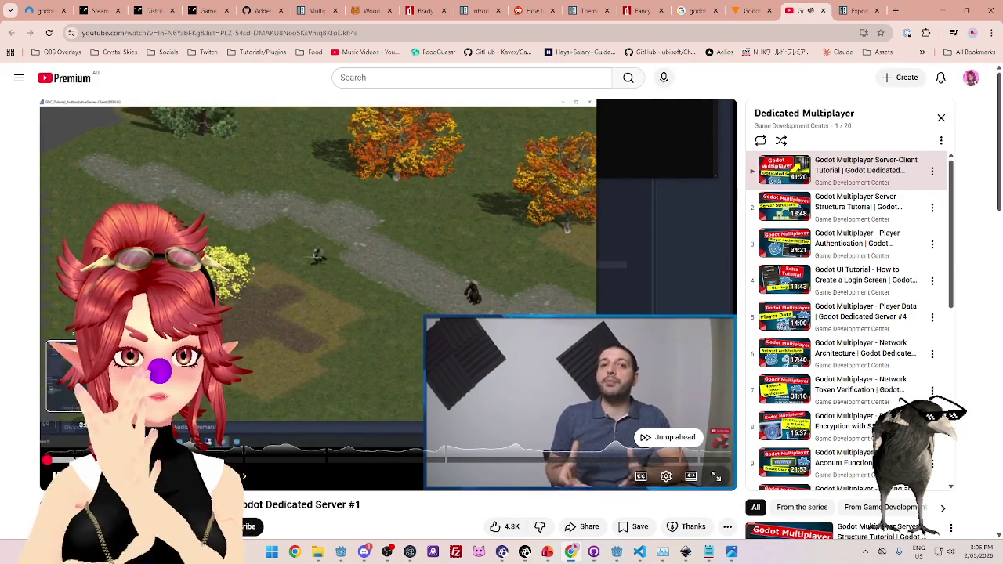
Skip ahead in the video, close its tab, and move via the blog and docs tabs to Steamworks SDK.
drag(235, 461, 723, 462)
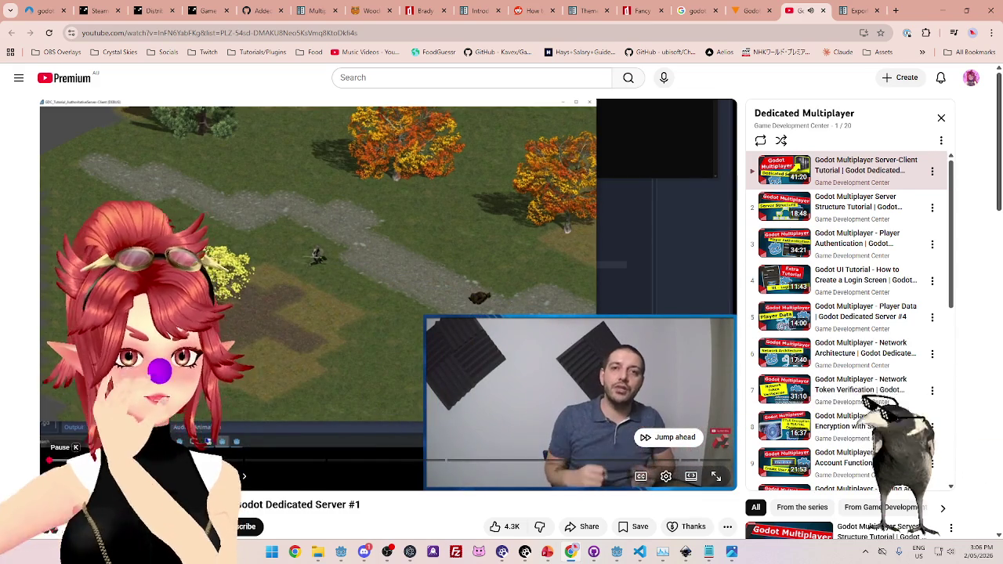
click(823, 11)
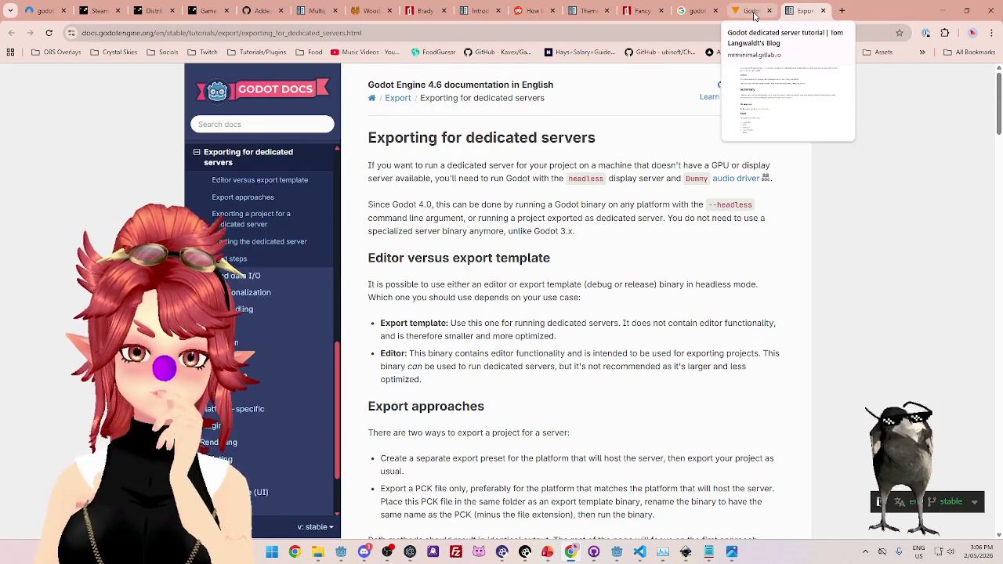
click(750, 11)
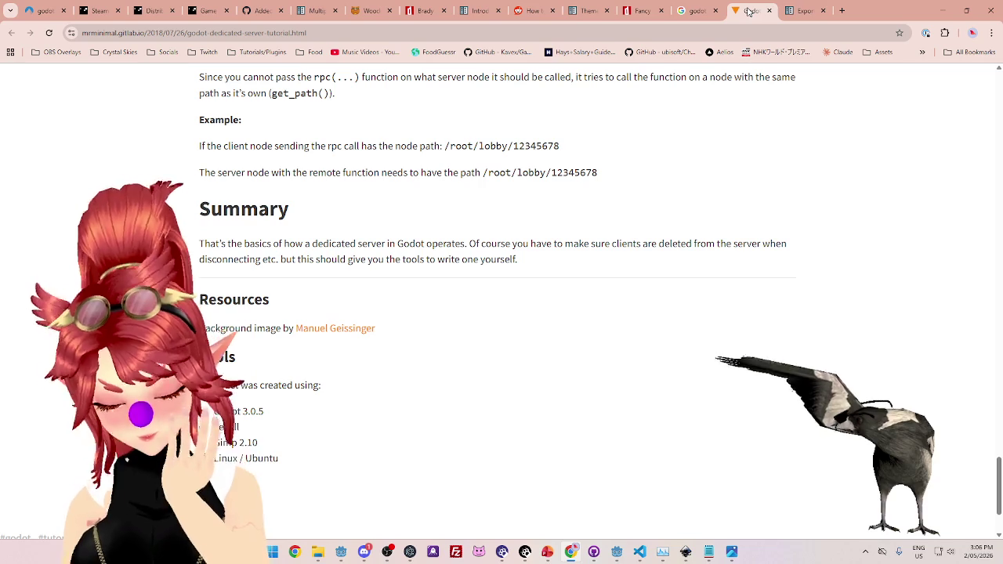
click(807, 11)
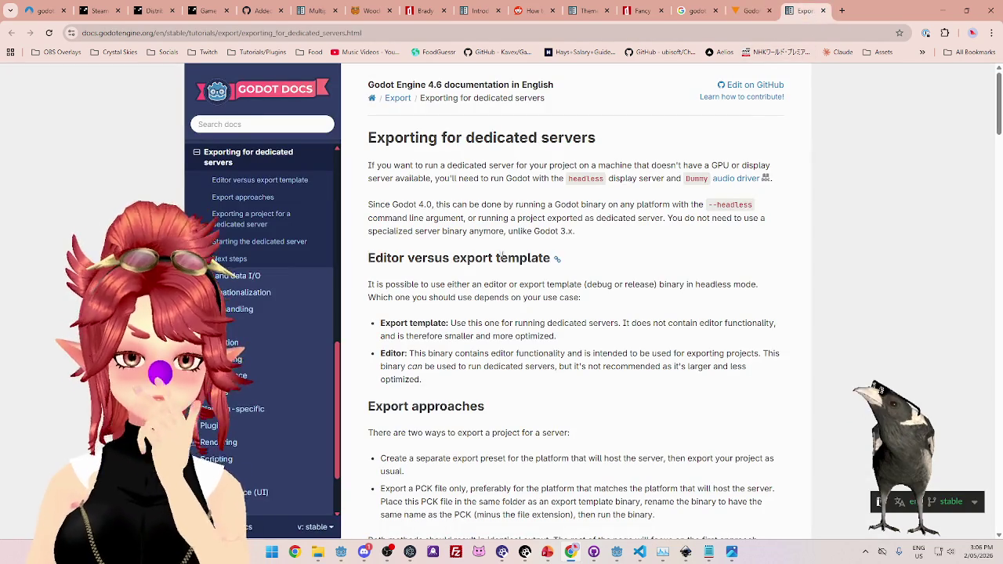
click(103, 13)
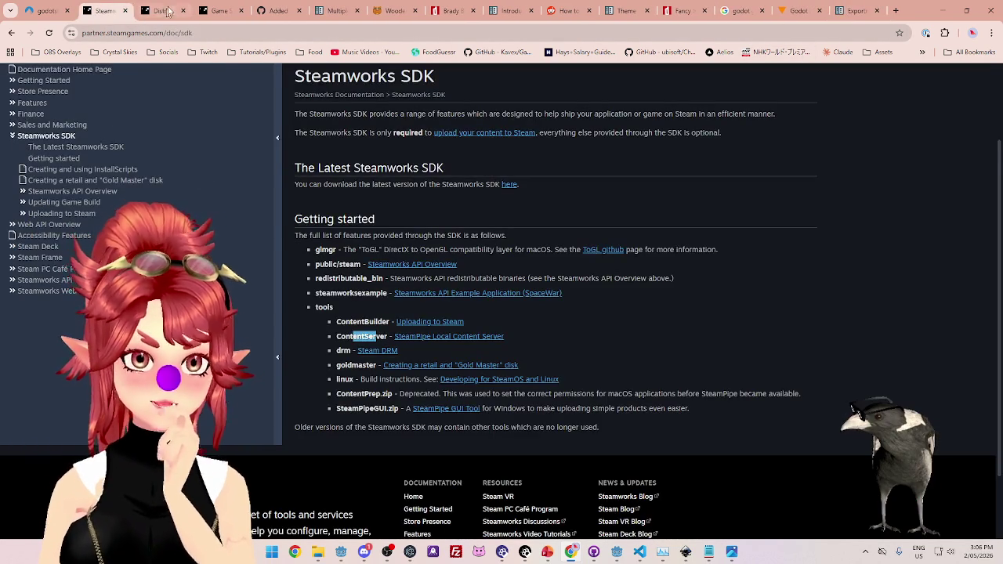
Read the distribution guide, highlighting the Steamworks settings, publish and server depot upload steps.
click(169, 12)
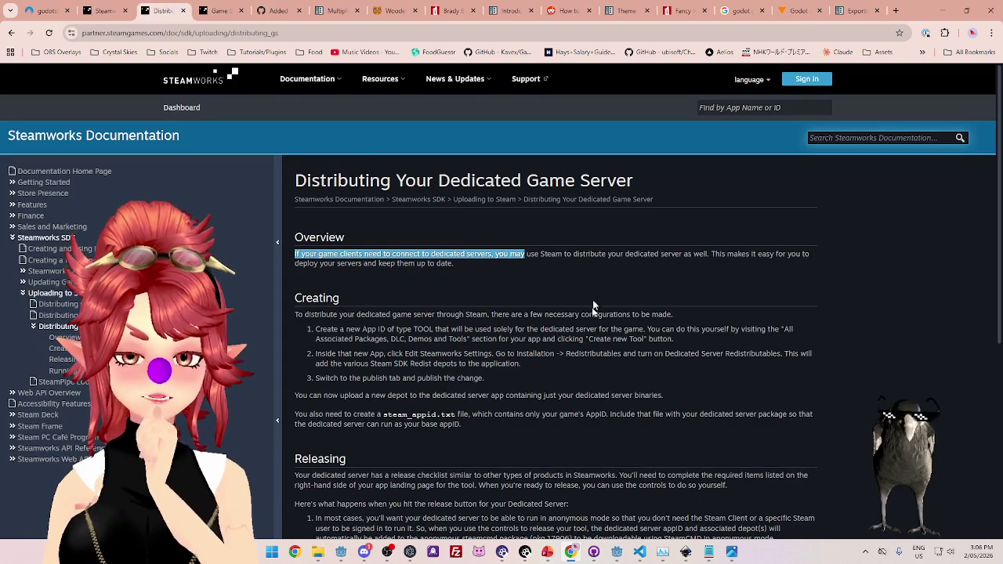
scroll(593, 287, down, 3)
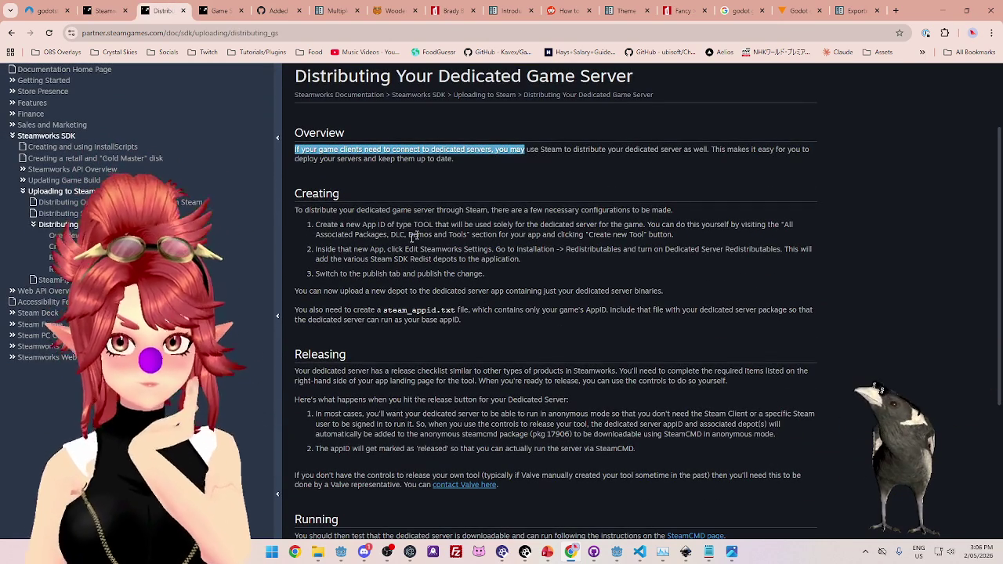
drag(384, 249, 743, 249)
mouse_move(363, 272)
mouse_down()
mouse_move(336, 259)
mouse_move(353, 274)
mouse_move(481, 270)
mouse_up()
drag(345, 291, 637, 293)
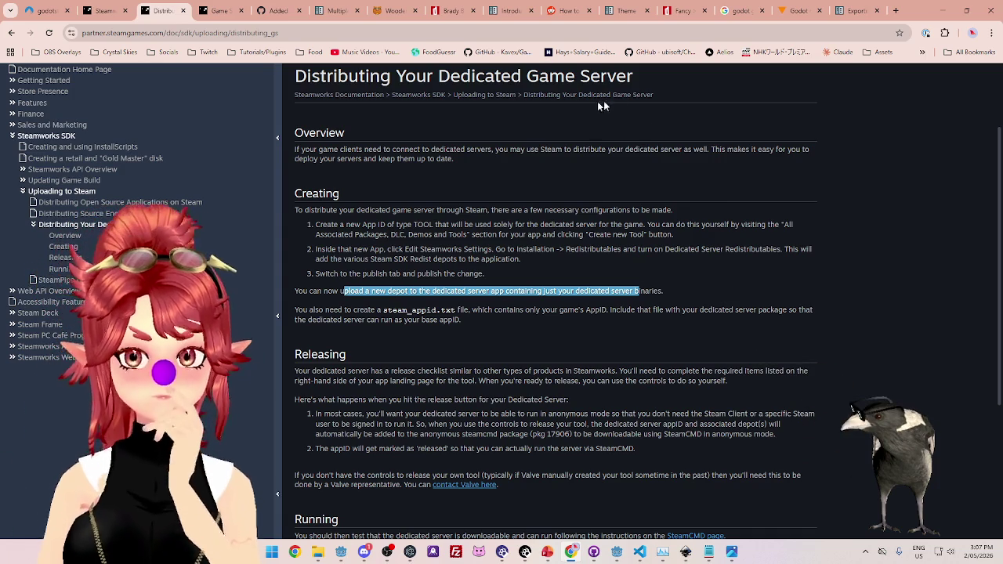
click(212, 11)
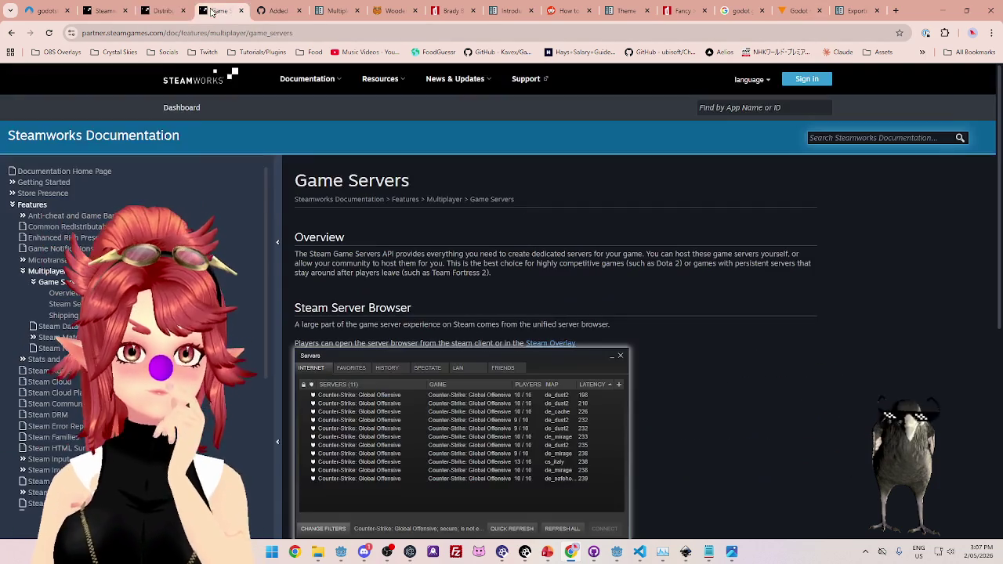
scroll(509, 290, down, 2)
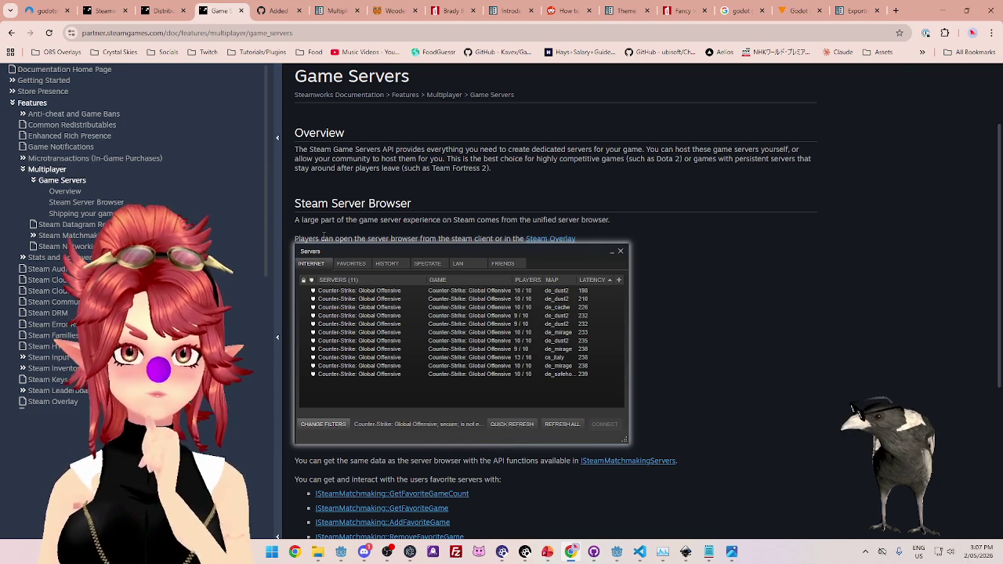
mouse_move(333, 223)
mouse_down()
mouse_move(295, 220)
mouse_move(589, 220)
mouse_up()
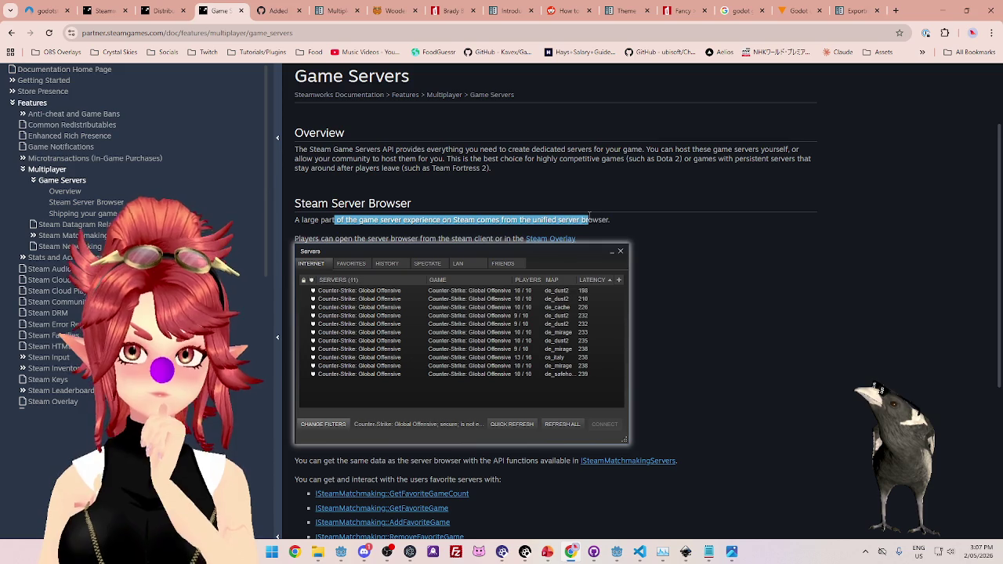
drag(308, 238, 452, 239)
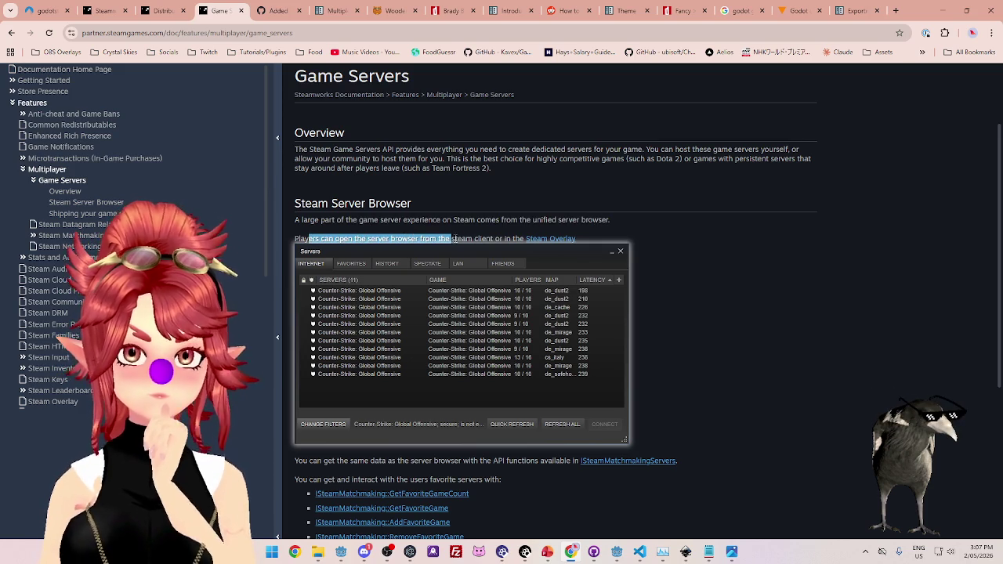
scroll(418, 321, down, 2)
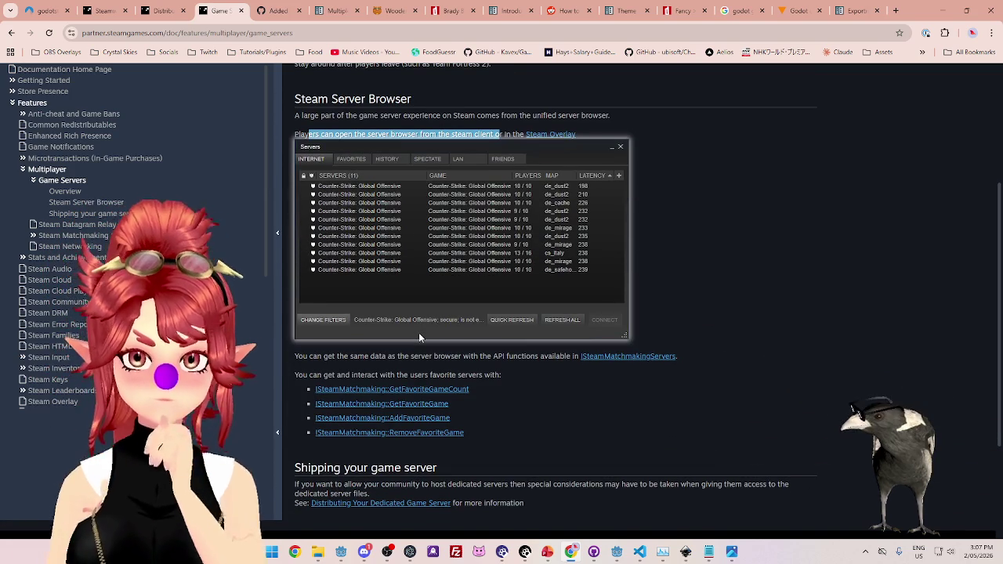
scroll(418, 332, up, 3)
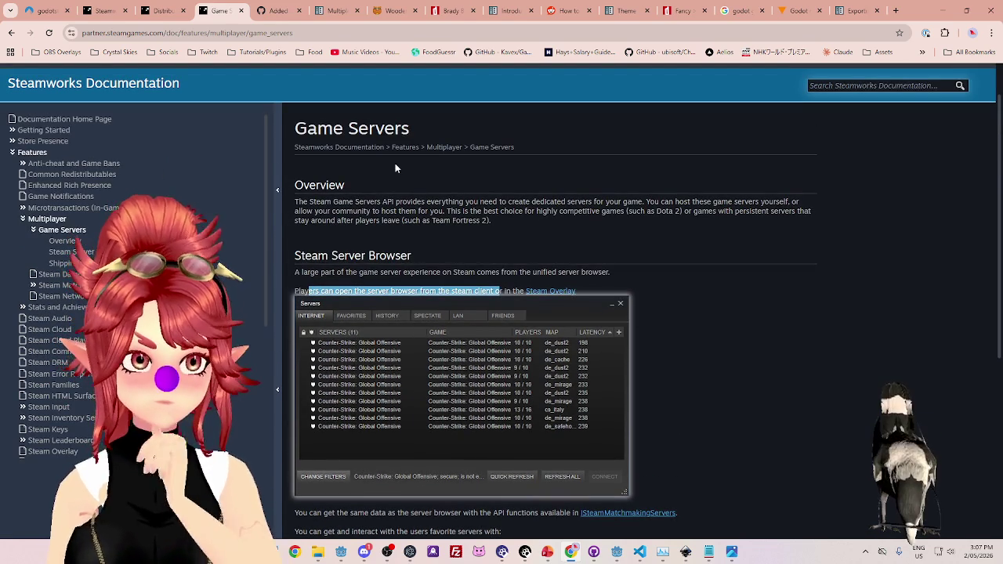
scroll(395, 169, down, 2)
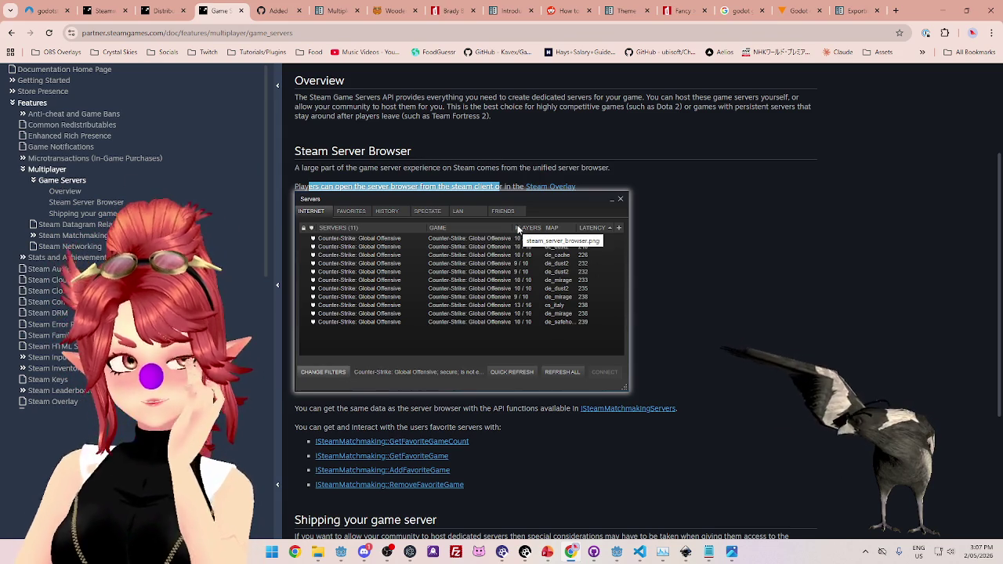
scroll(517, 228, down, 2)
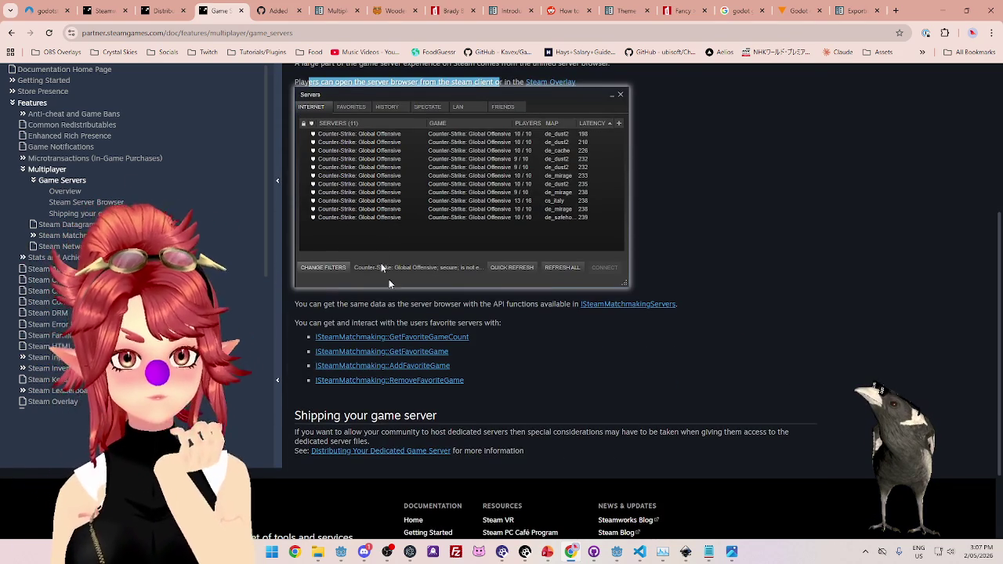
drag(362, 432, 510, 433)
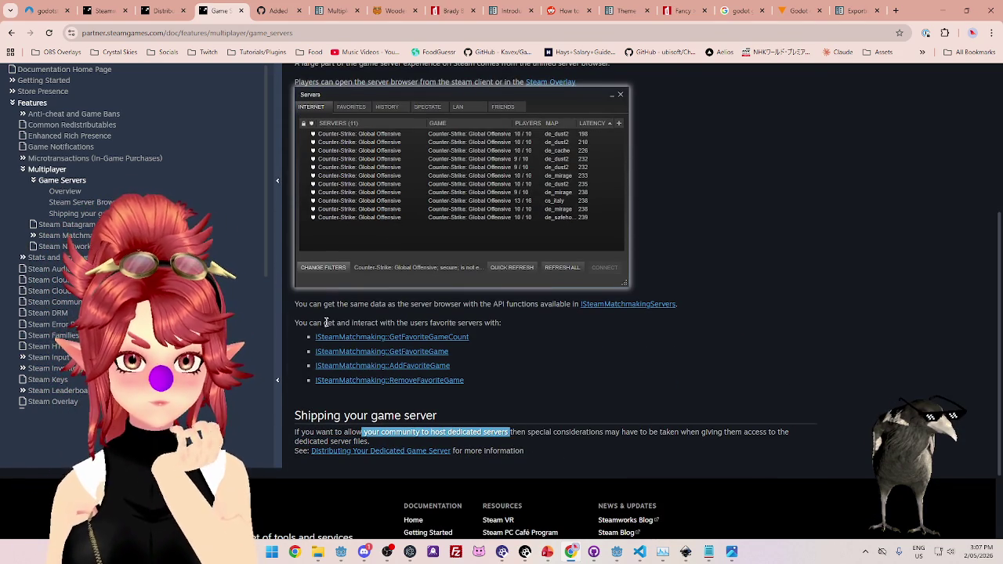
drag(339, 322, 434, 322)
drag(367, 304, 479, 304)
drag(678, 304, 440, 304)
drag(548, 304, 294, 304)
scroll(457, 291, up, 2)
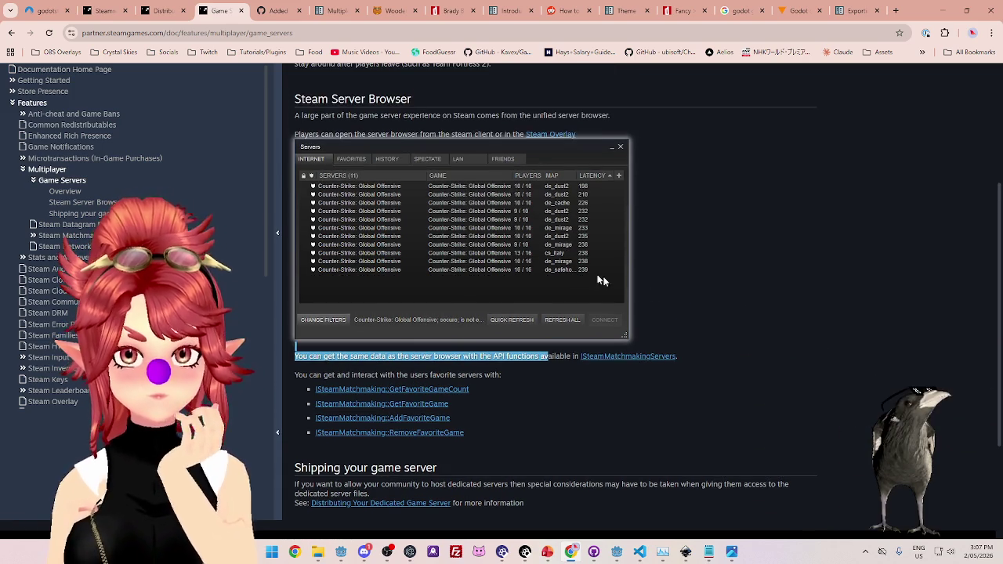
scroll(383, 212, up, 2)
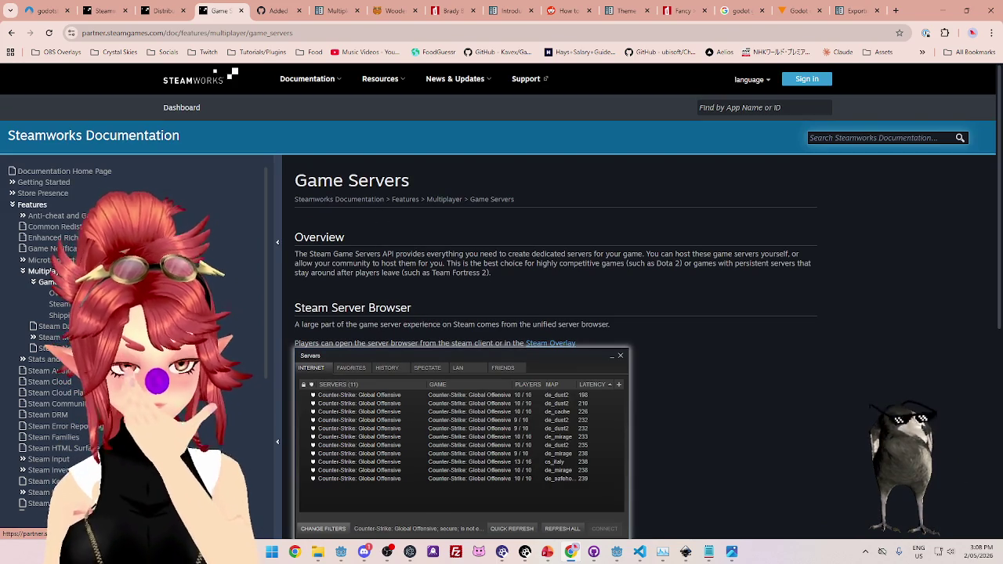
Open the Steamworks Multiplayer overview and highlight its lines on players finding each other.
click(47, 272)
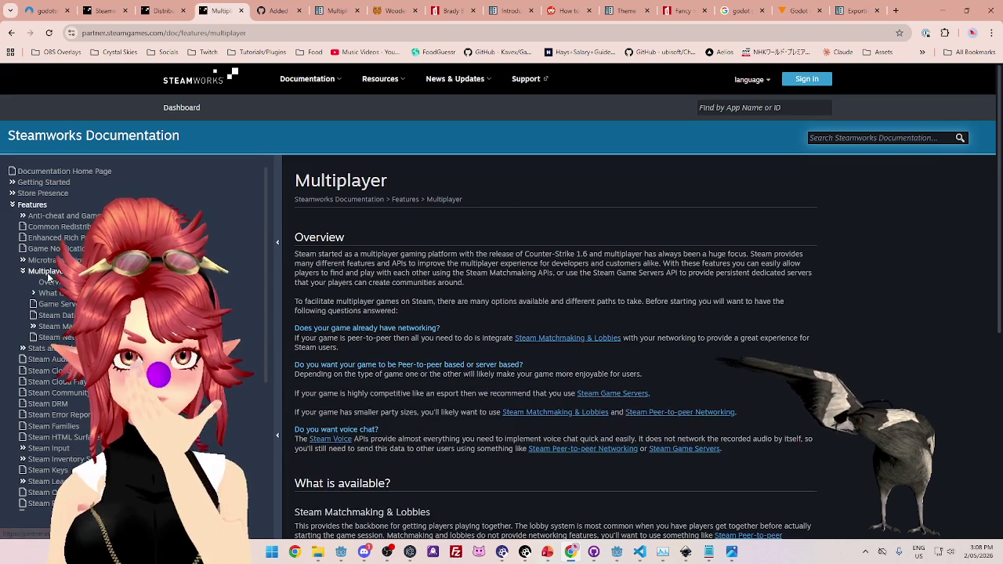
mouse_move(366, 255)
mouse_down()
mouse_move(511, 254)
mouse_move(489, 264)
mouse_move(440, 254)
mouse_move(603, 264)
mouse_move(746, 255)
mouse_up()
mouse_move(325, 244)
mouse_down()
mouse_move(470, 265)
mouse_move(315, 265)
mouse_move(760, 264)
mouse_up()
drag(309, 273, 738, 273)
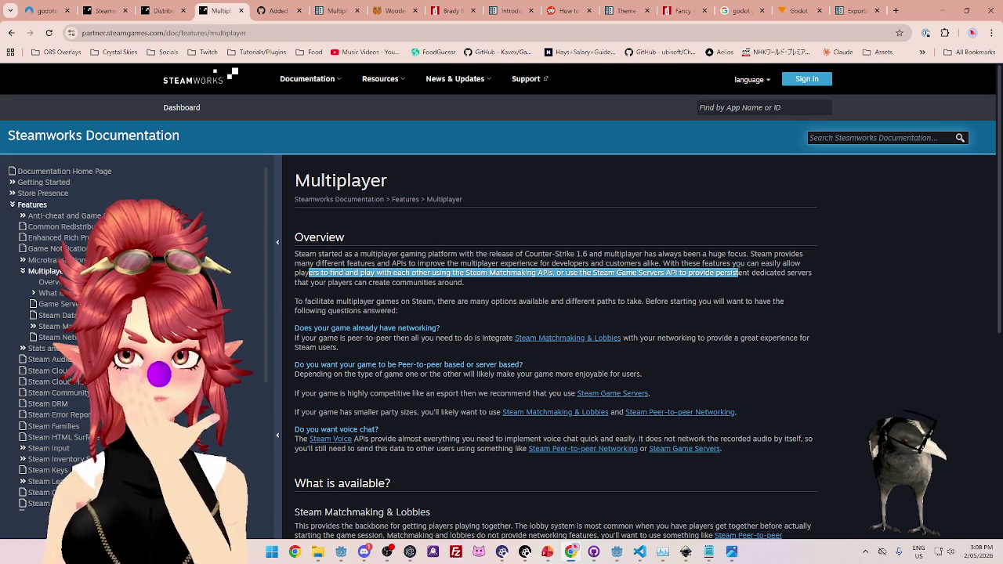
click(785, 274)
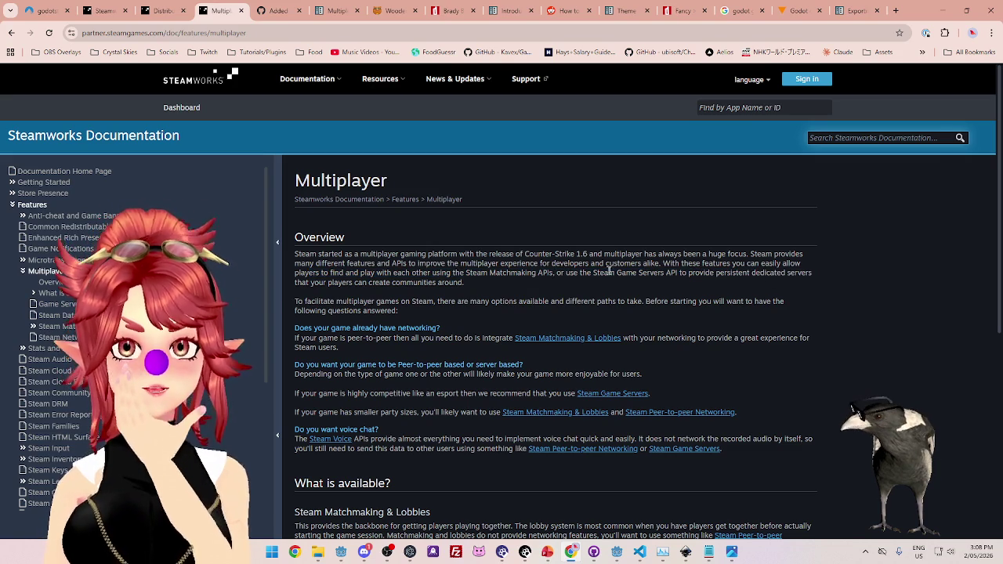
mouse_move(598, 274)
mouse_down()
mouse_move(786, 273)
mouse_move(466, 284)
mouse_move(325, 272)
mouse_move(374, 286)
mouse_move(593, 272)
mouse_up()
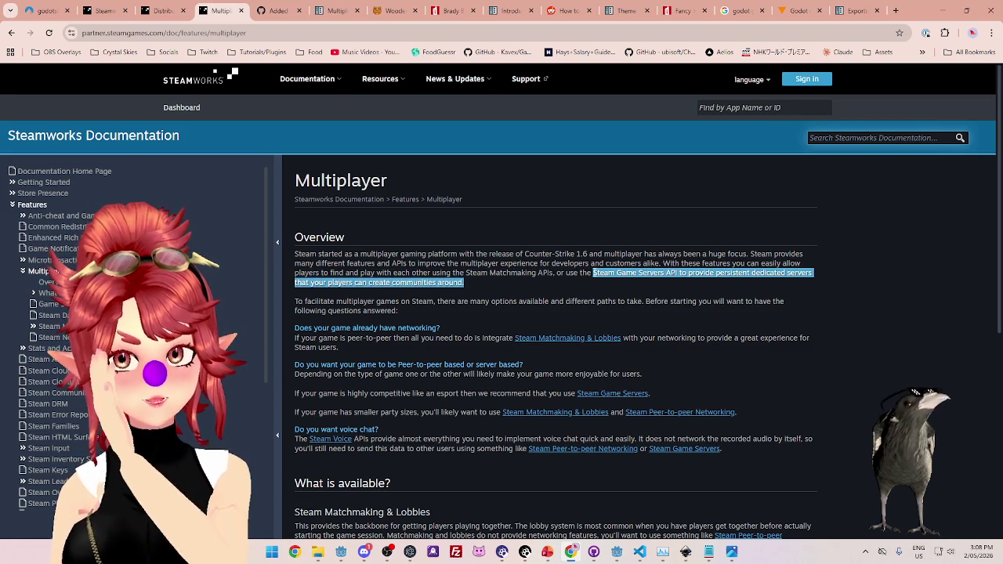
Read the Steam Game Servers section's Dota 2 example, then open the Game Servers documentation page.
scroll(521, 284, down, 1)
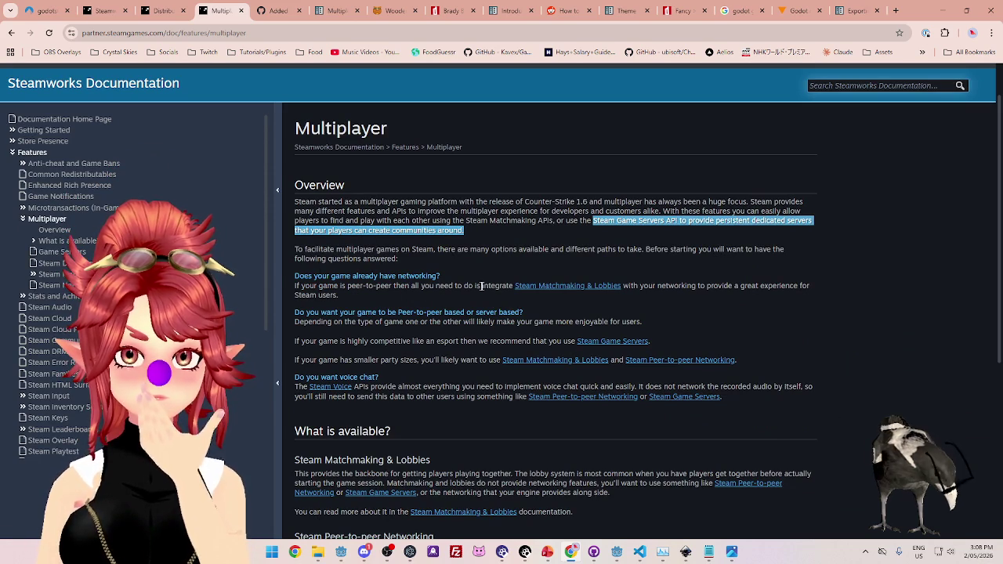
scroll(413, 290, down, 1)
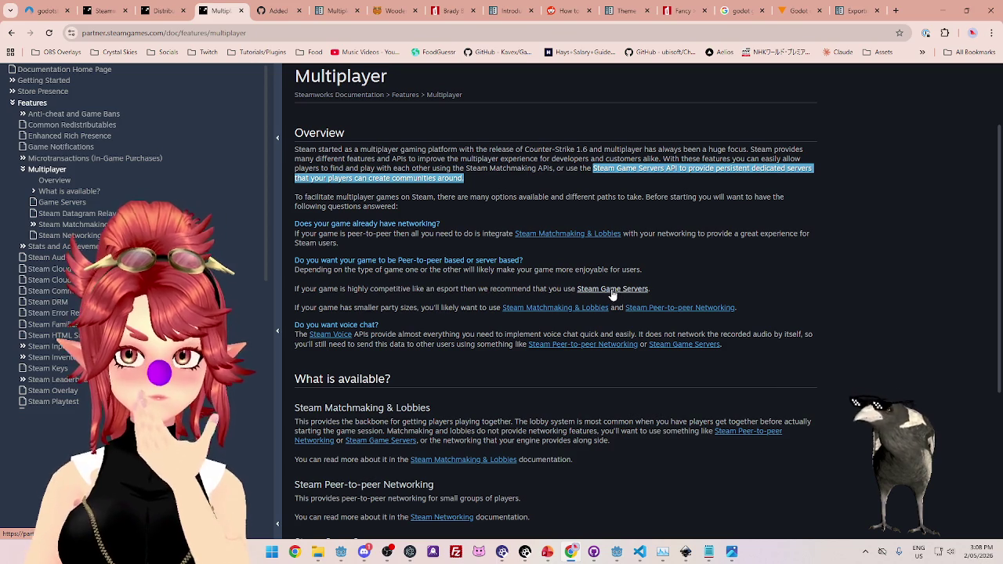
click(611, 289)
scroll(611, 289, up, 2)
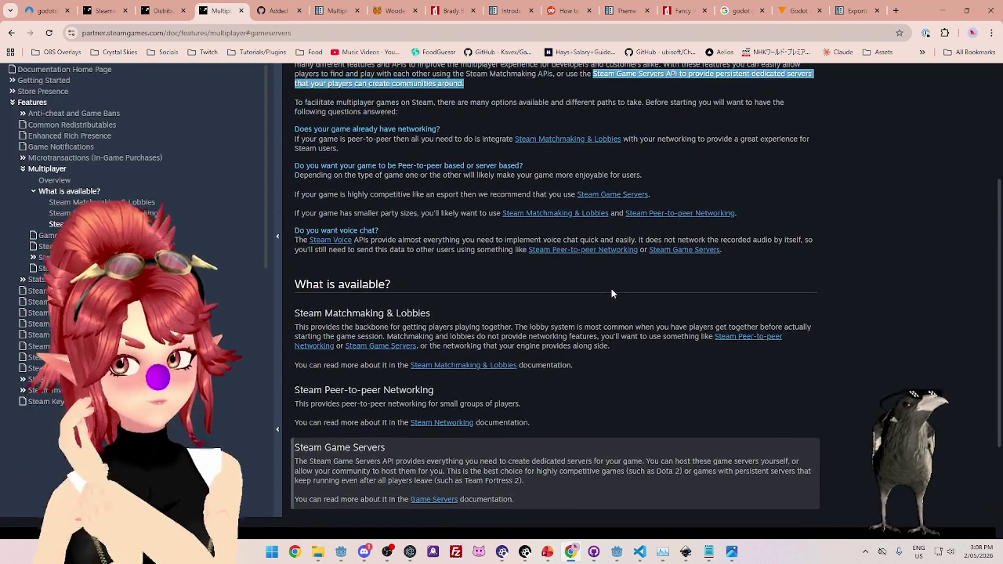
scroll(611, 288, up, 1)
scroll(611, 288, down, 3)
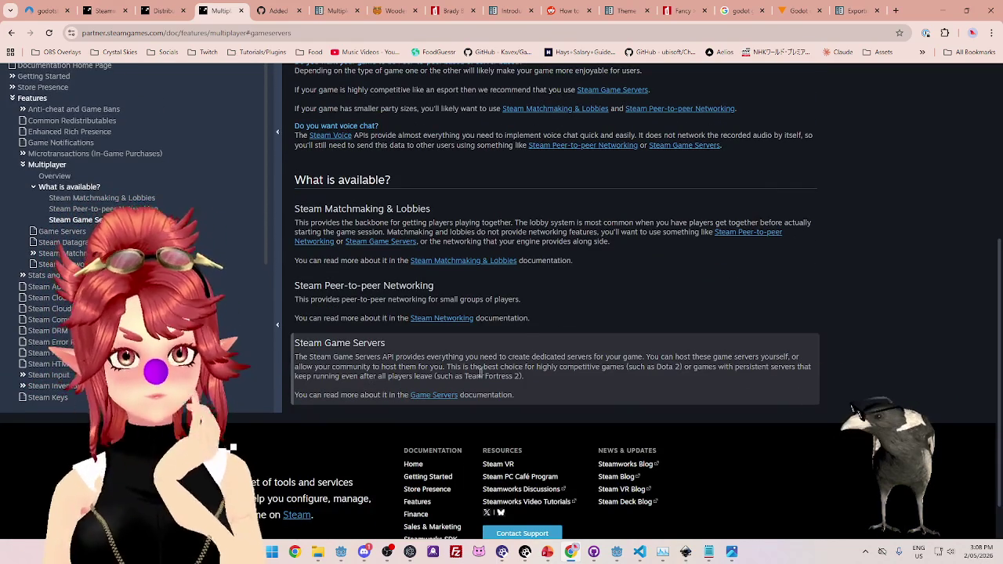
mouse_move(358, 356)
mouse_down()
mouse_move(578, 367)
mouse_move(783, 358)
mouse_up()
mouse_move(349, 358)
mouse_down()
mouse_move(383, 368)
mouse_move(445, 360)
mouse_up()
drag(574, 367, 670, 371)
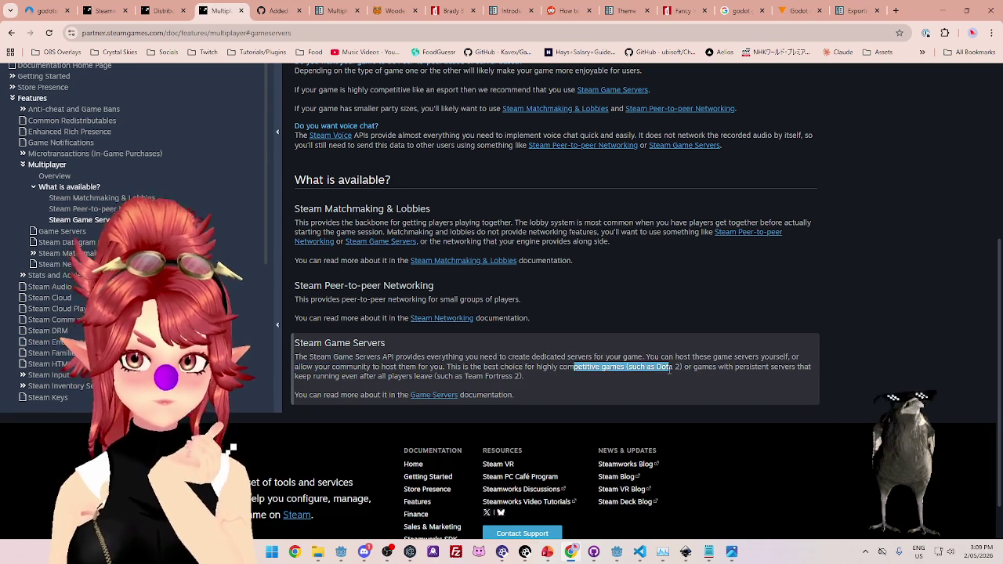
drag(390, 394, 378, 395)
click(427, 394)
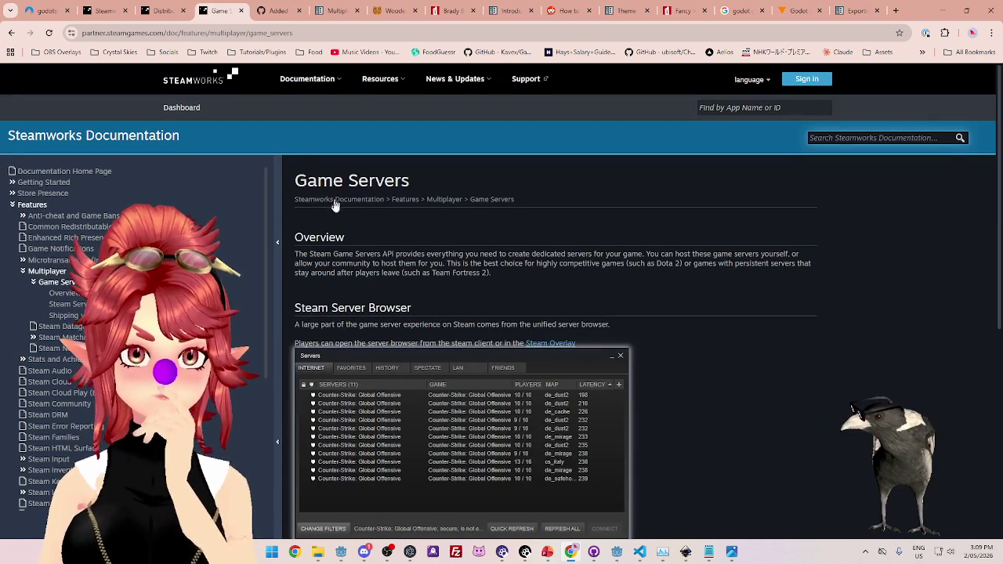
Skim the Game Servers page, highlighting 'unified server browser', then move to the Exporting for dedicated servers tab.
scroll(692, 217, down, 2)
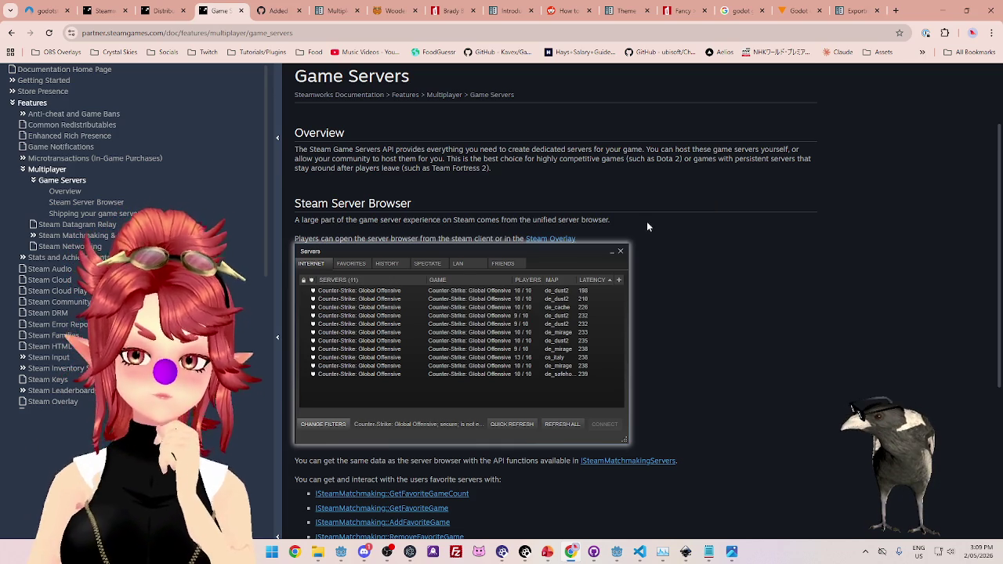
drag(536, 221, 607, 228)
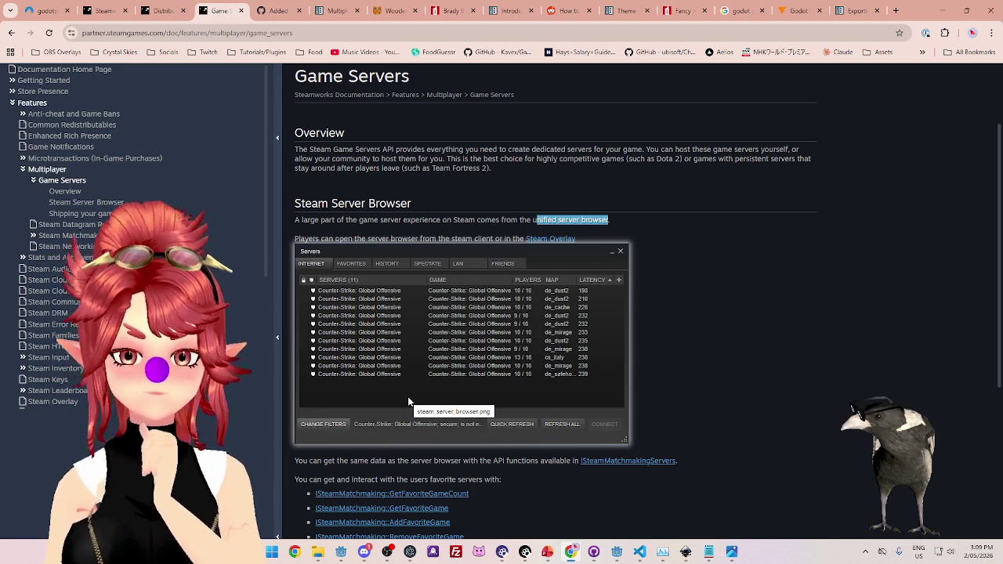
scroll(407, 402, down, 2)
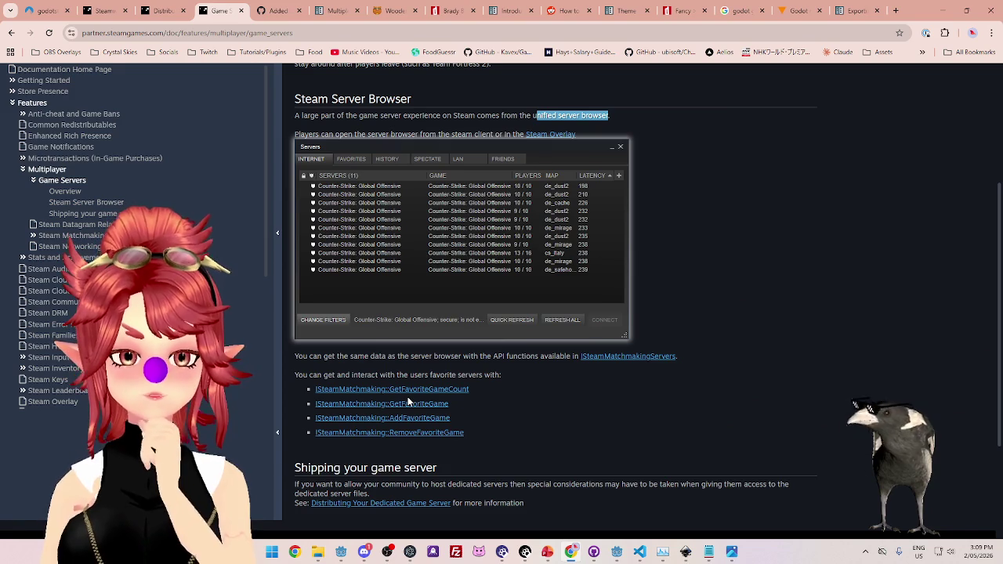
click(852, 10)
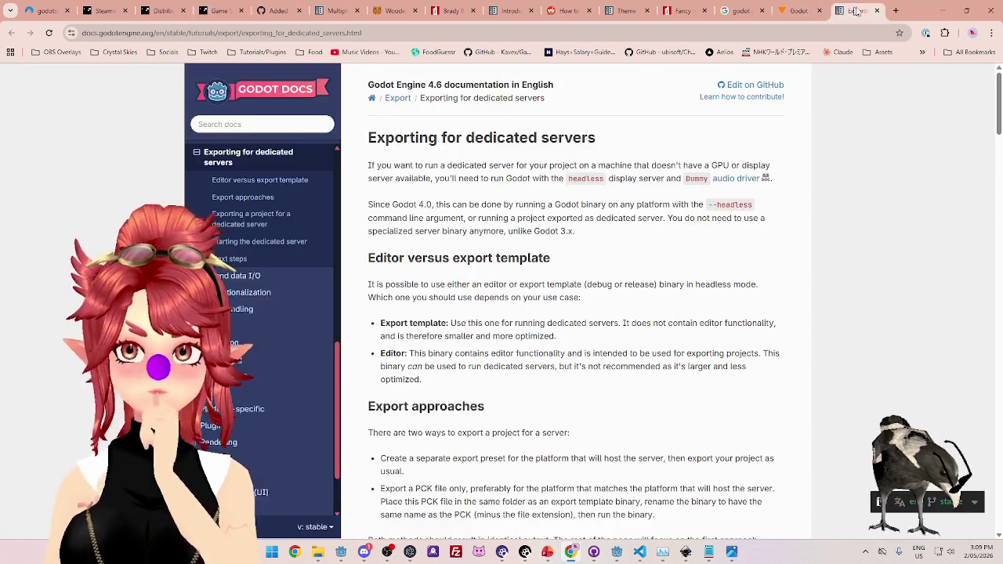
Close the export, tutorial, search, font, theme-variation, Reddit, GUI skinning and Wooden GUI tabs.
click(877, 10)
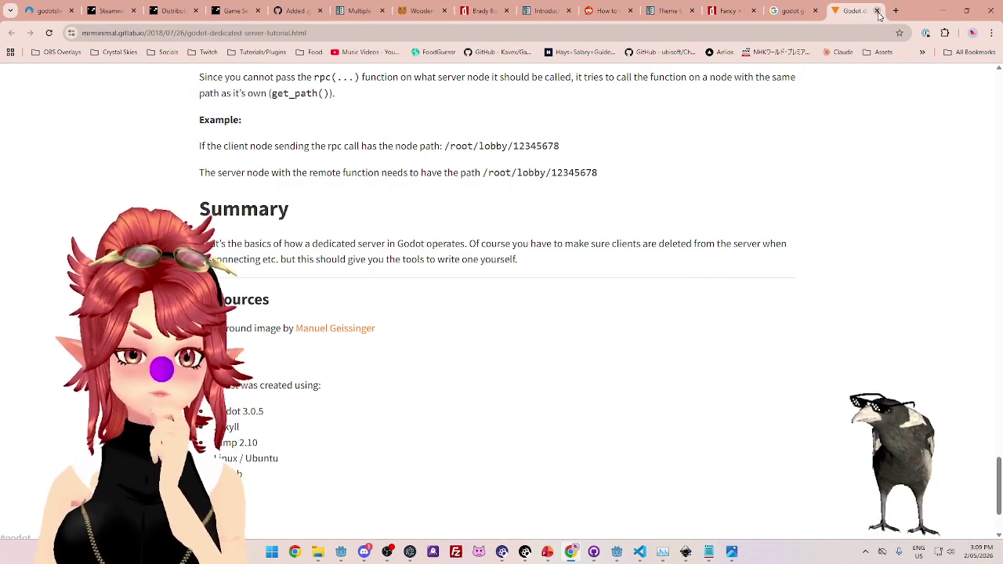
click(878, 11)
click(877, 11)
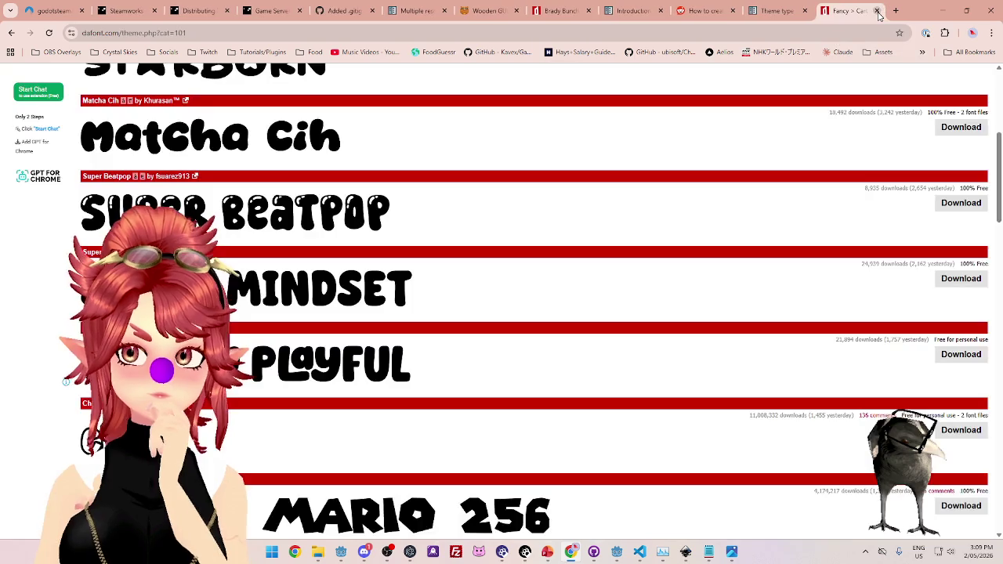
click(877, 10)
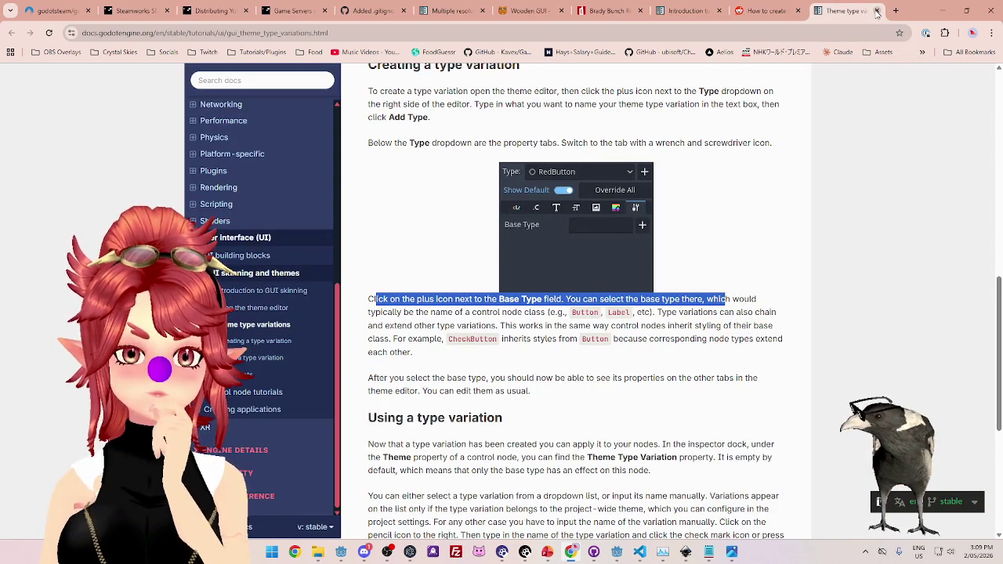
click(877, 11)
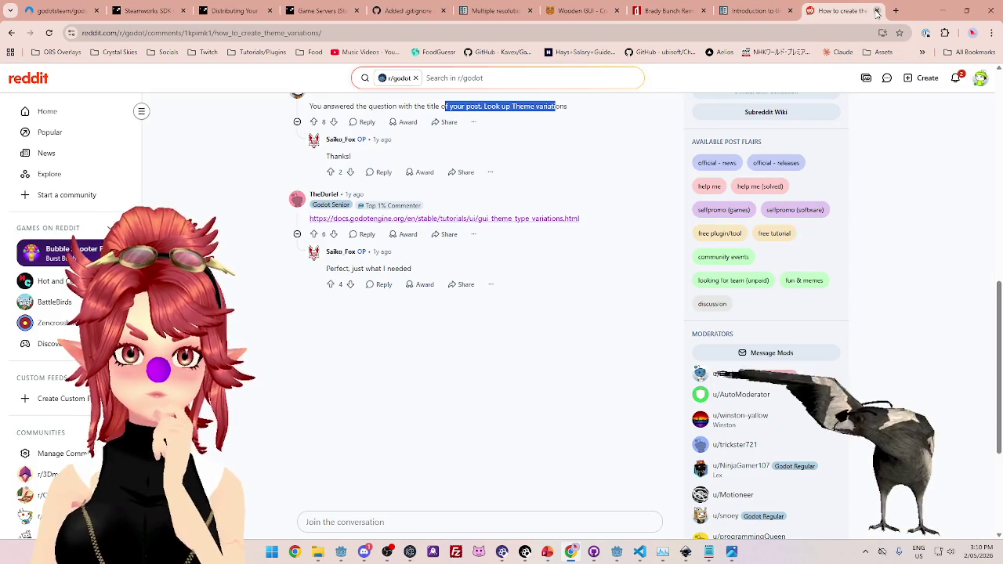
click(877, 11)
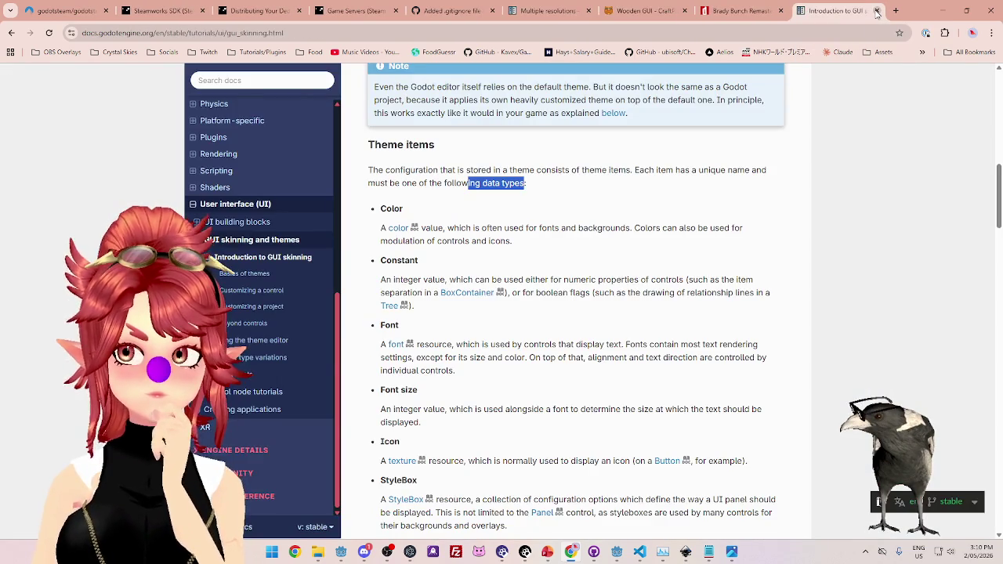
click(876, 11)
click(877, 11)
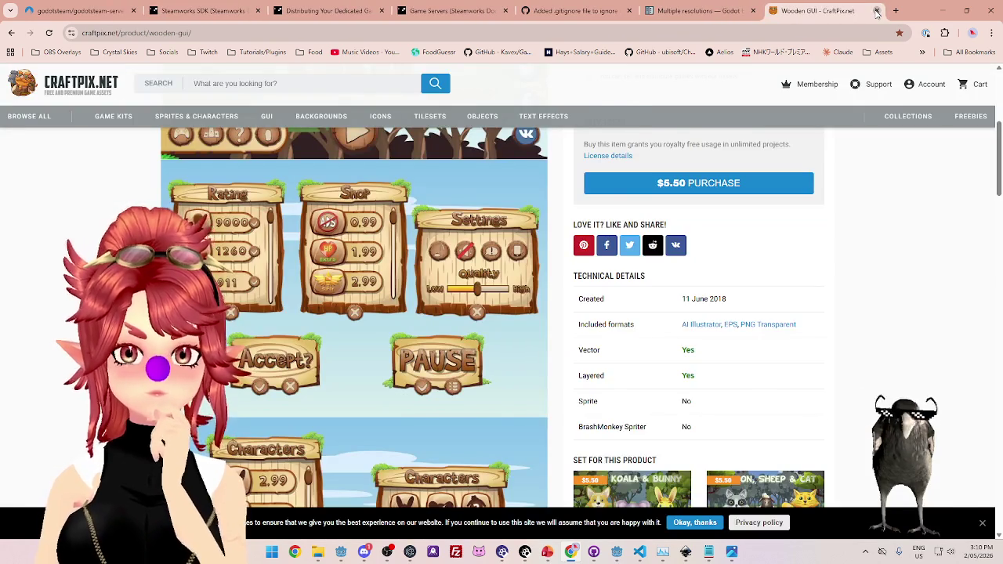
click(876, 11)
Check and close the .gitignore pull request tab, then bring up the godotsteam-server Codeberg page.
scroll(650, 101, up, 4)
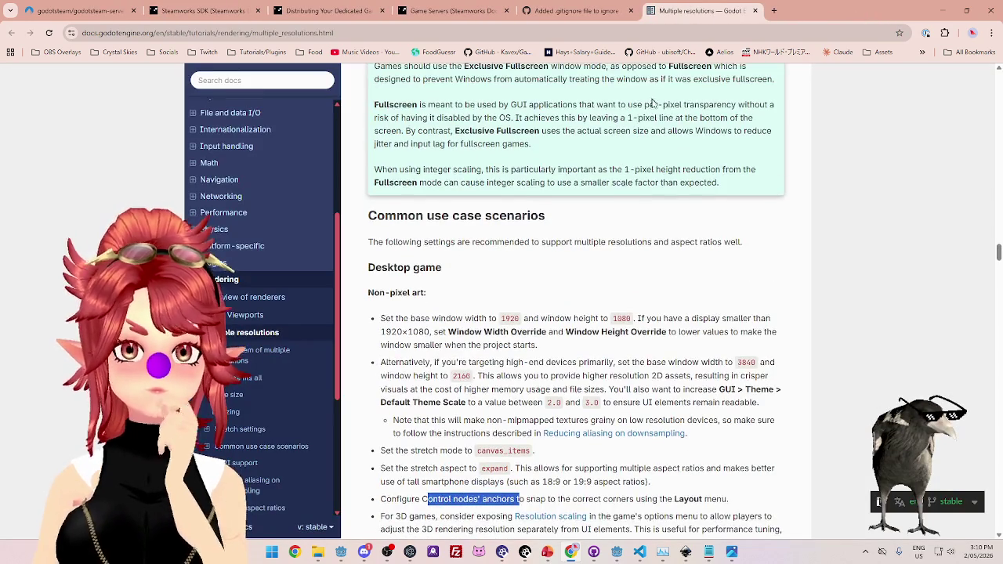
scroll(656, 86, down, 2)
click(611, 11)
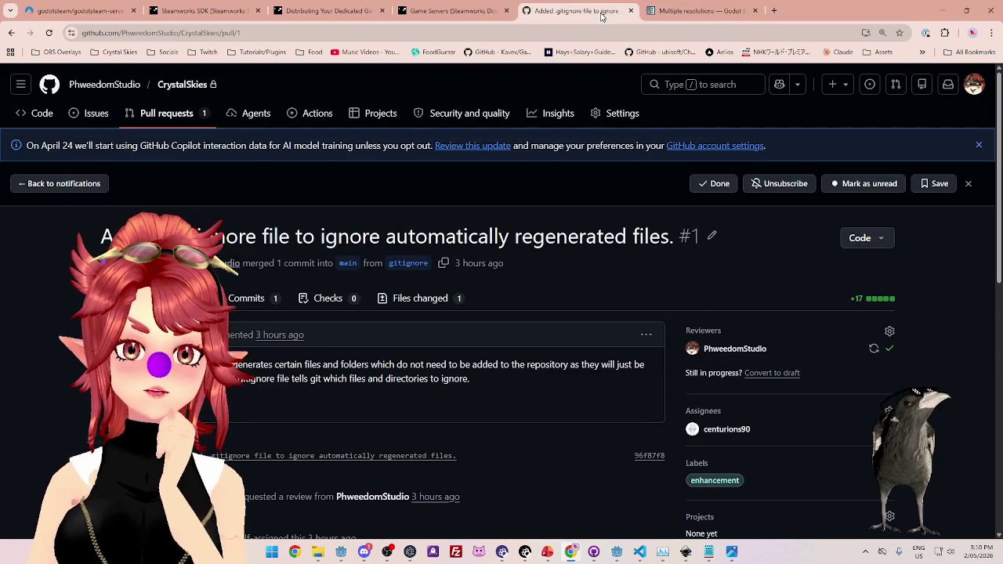
click(729, 11)
click(553, 12)
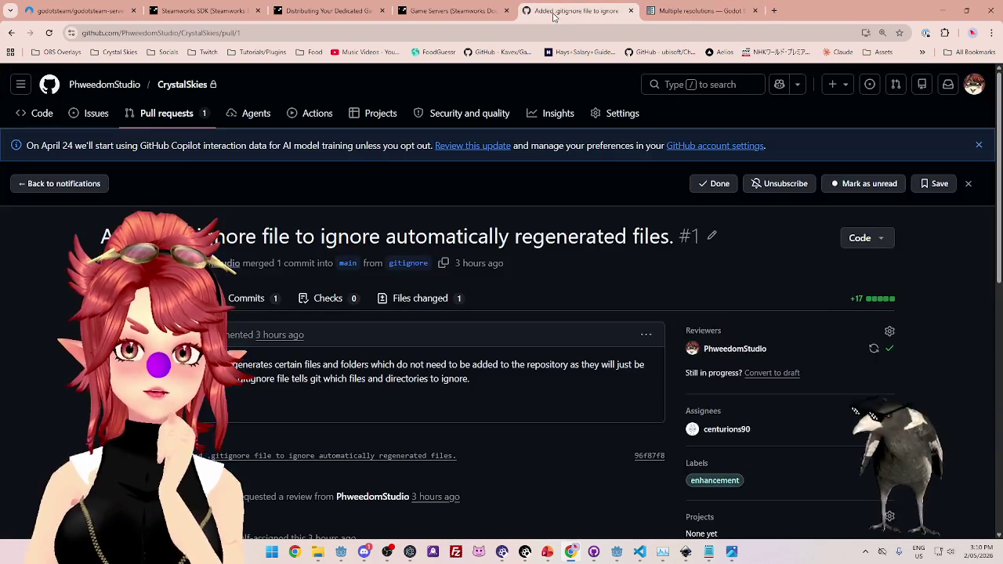
click(631, 11)
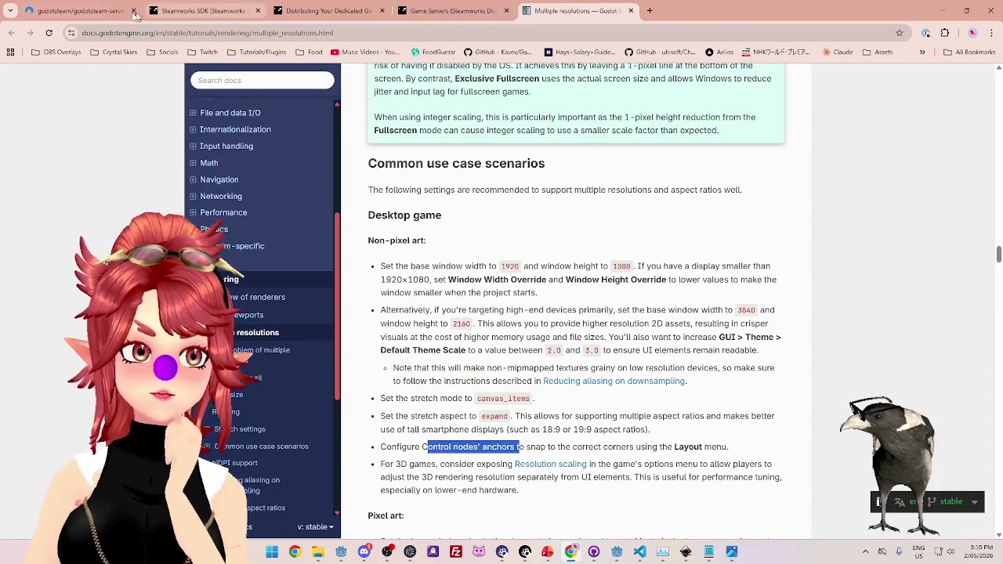
click(111, 11)
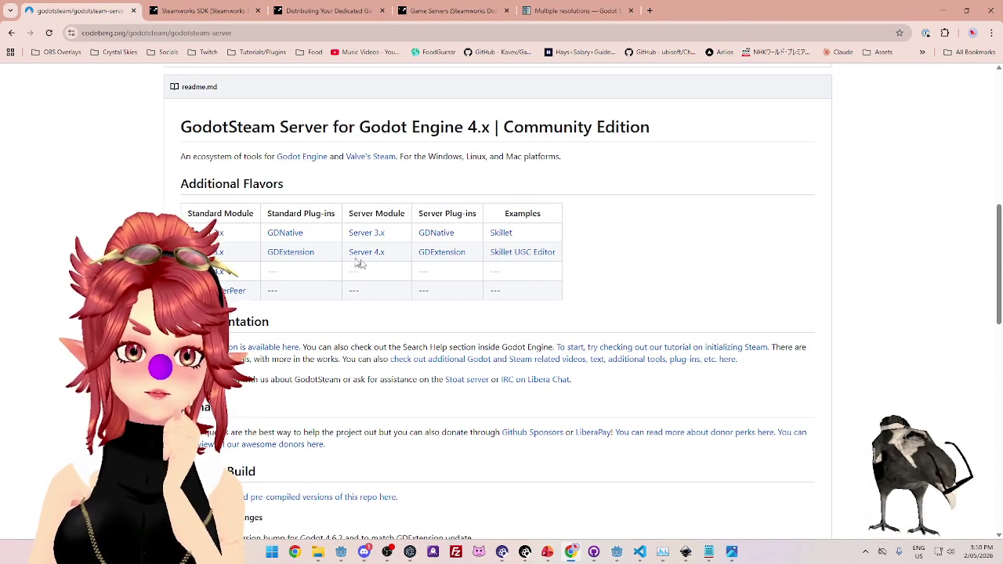
Highlight the 'dedicated server builds for GodotSteam' description and open godotsteam.com in a new tab.
scroll(331, 253, up, 3)
scroll(397, 269, down, 3)
scroll(293, 262, up, 1)
scroll(293, 262, up, 5)
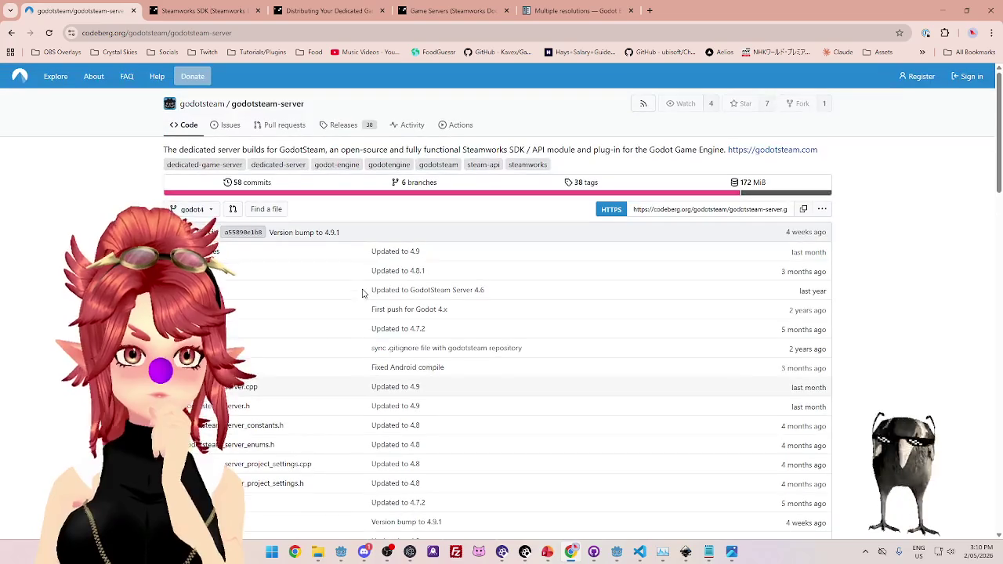
drag(188, 149, 253, 149)
mouse_move(179, 149)
mouse_down()
mouse_move(502, 149)
mouse_move(664, 163)
mouse_move(702, 149)
mouse_up()
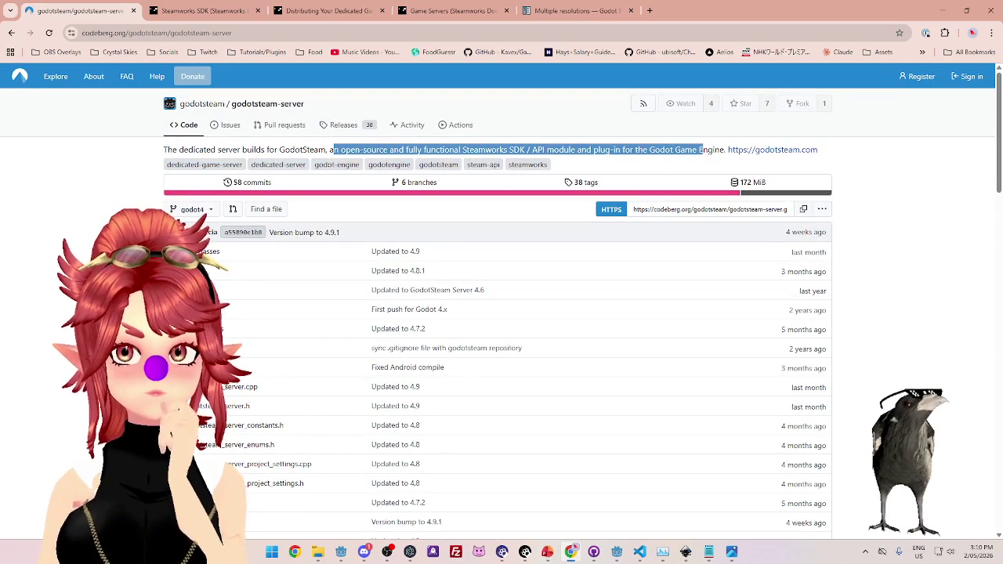
ctrl+click(754, 149)
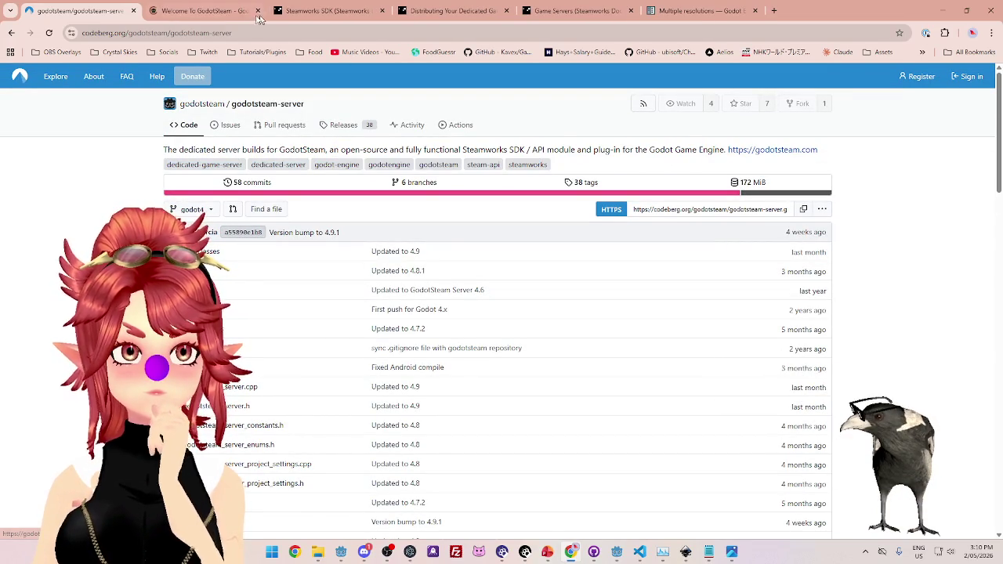
click(253, 12)
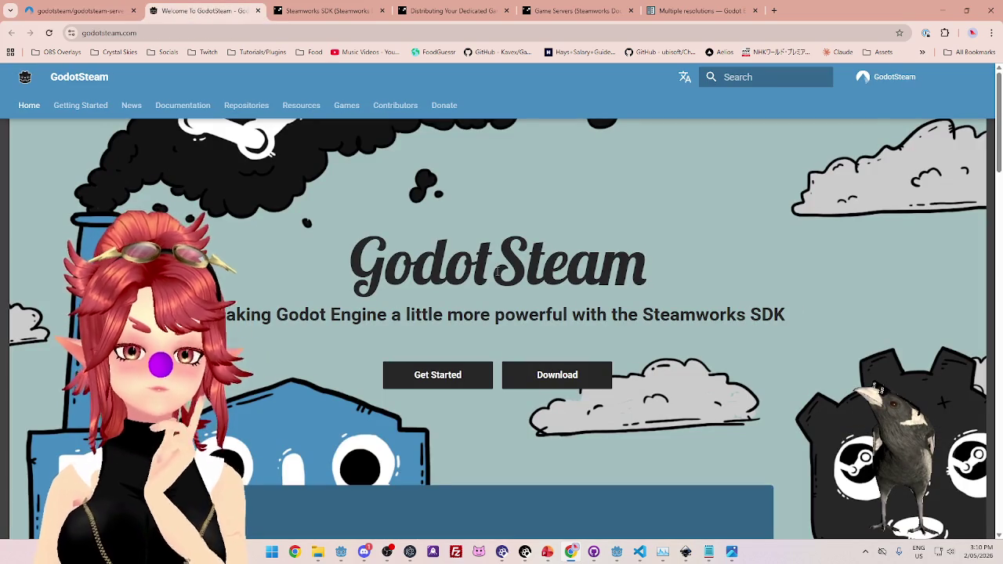
Read the GodotSteam homepage intro, highlighting the ecosystem of tools heading and project description.
scroll(713, 333, down, 3)
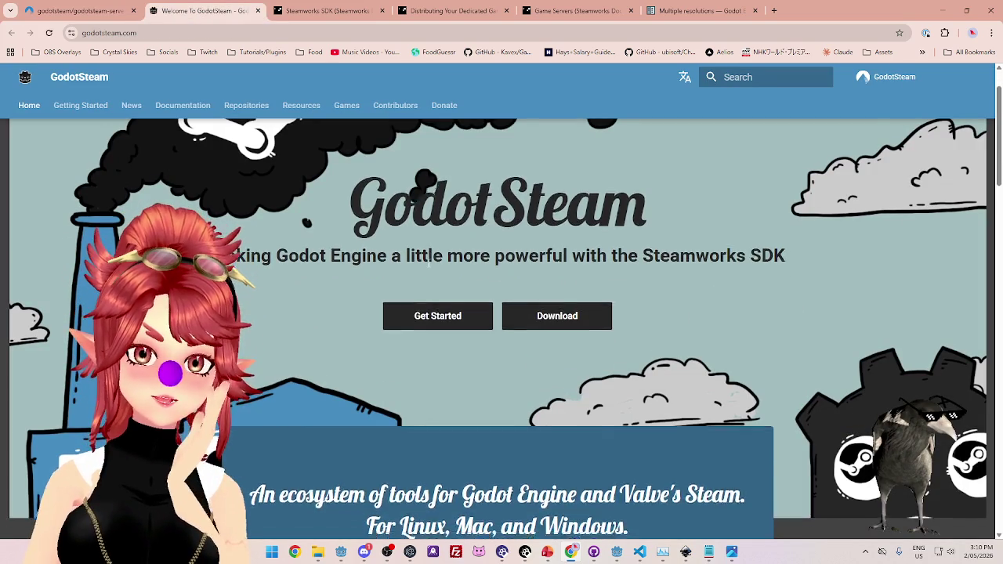
scroll(365, 347, down, 1)
drag(385, 239, 740, 243)
drag(400, 271, 492, 272)
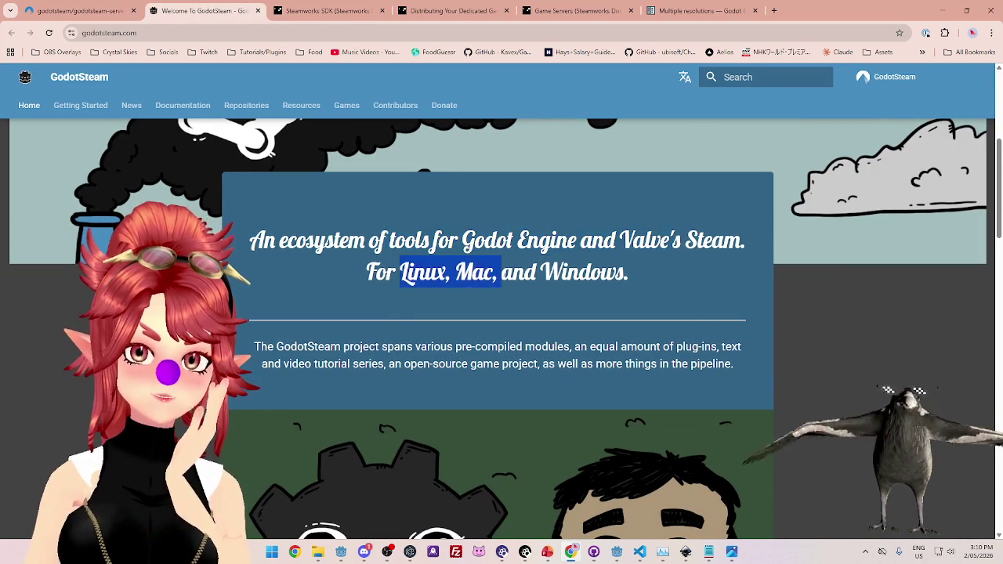
drag(313, 346, 572, 347)
click(603, 349)
Open the Server card's master server guide in a new tab and switch to it.
scroll(600, 353, down, 4)
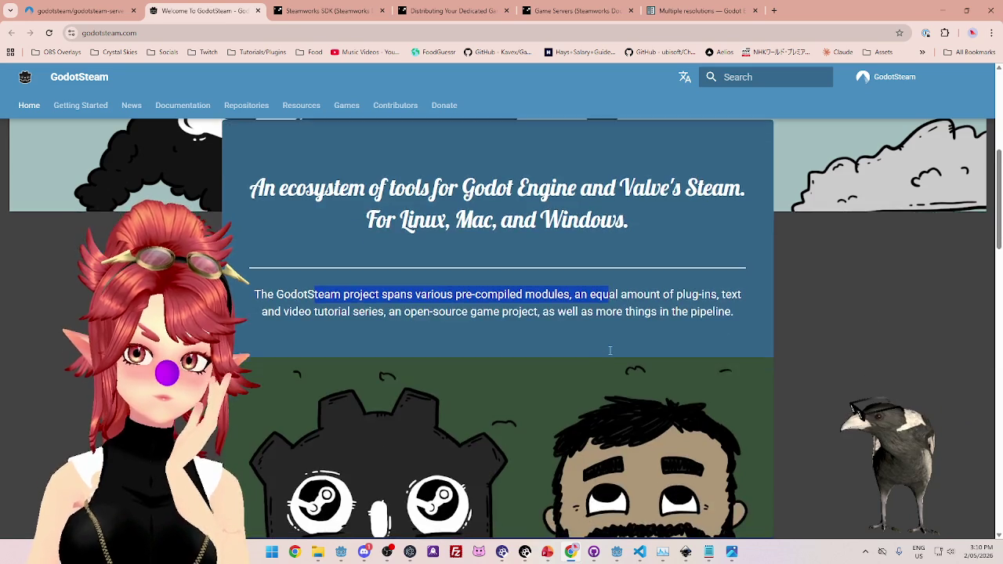
scroll(597, 358, down, 2)
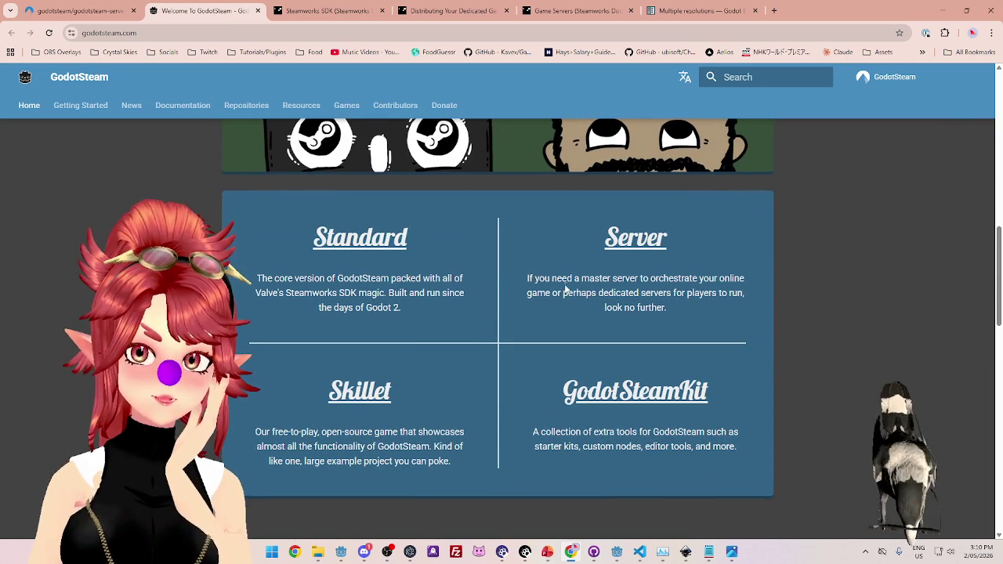
mouse_move(566, 279)
mouse_down()
mouse_move(728, 279)
mouse_move(599, 293)
mouse_move(703, 293)
mouse_up()
ctrl+click(635, 237)
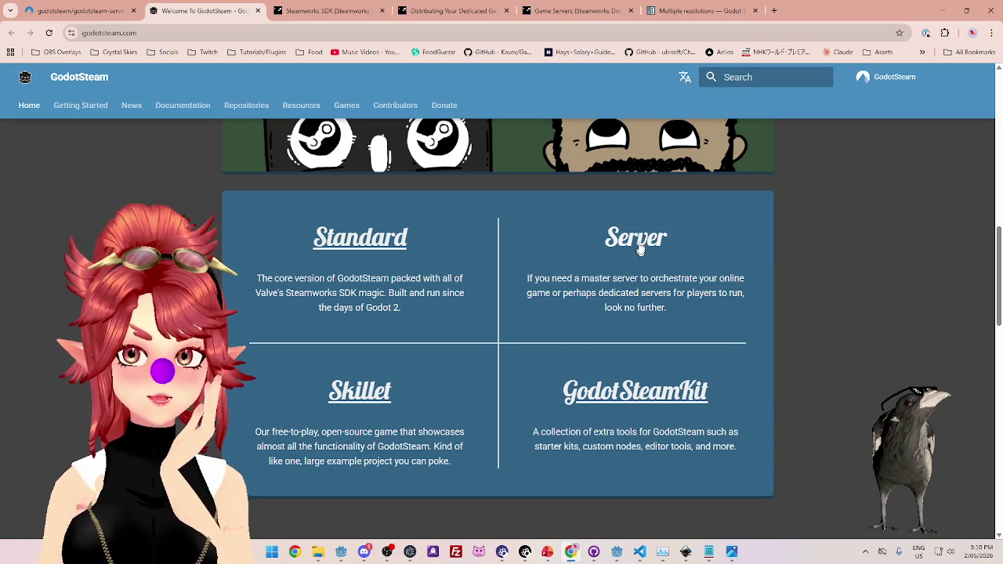
click(345, 11)
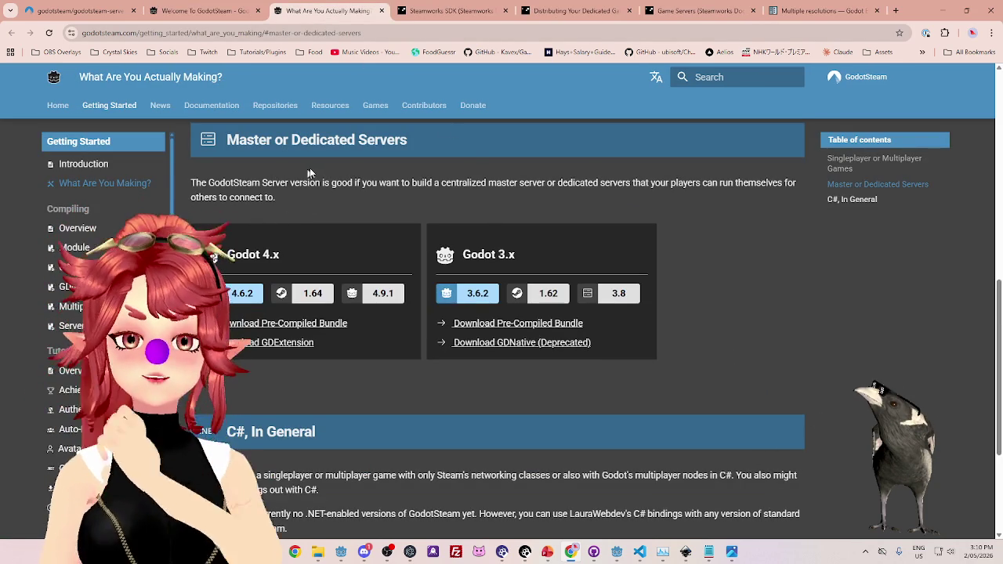
drag(192, 183, 771, 187)
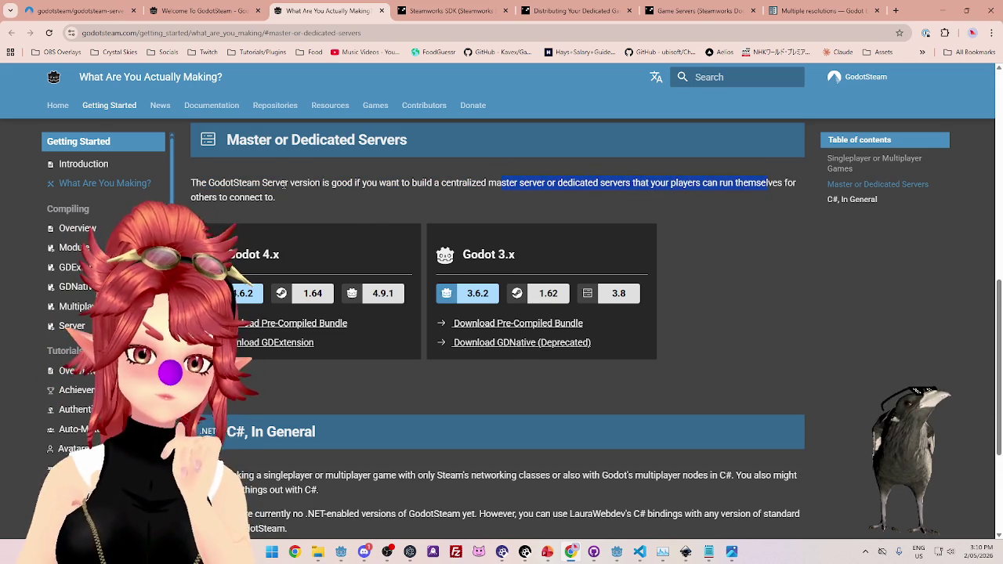
scroll(334, 206, down, 1)
scroll(352, 204, up, 2)
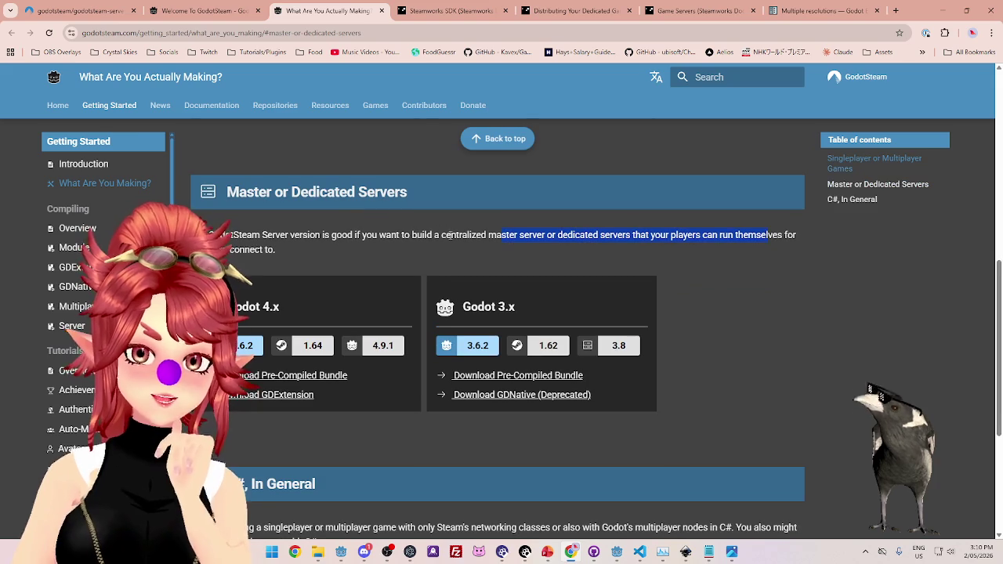
drag(588, 235, 641, 231)
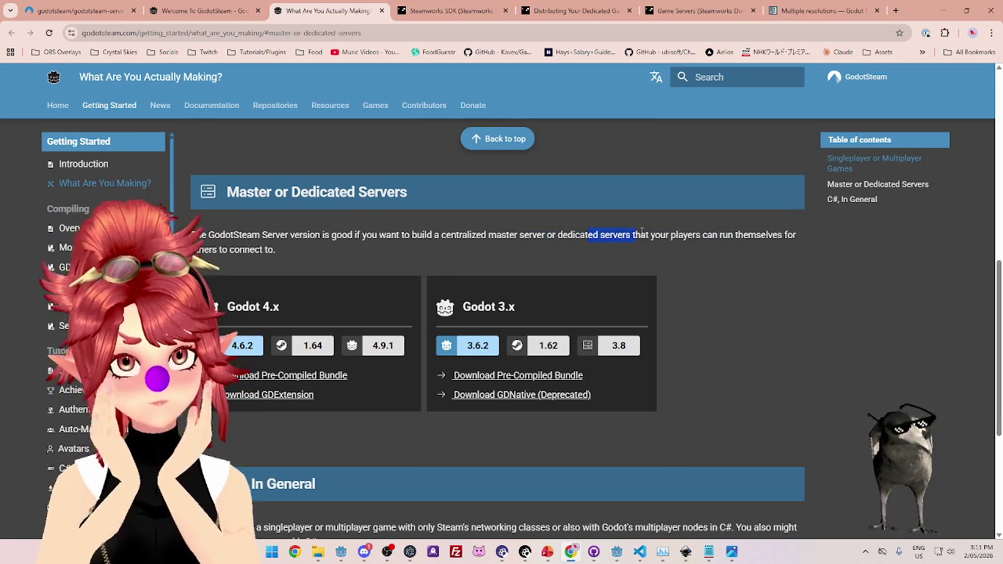
click(442, 11)
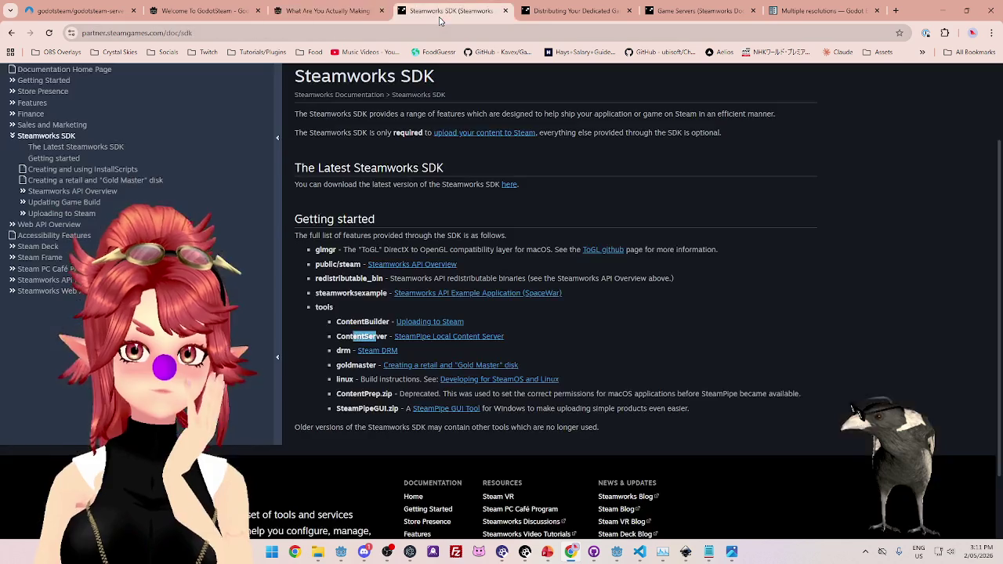
click(345, 11)
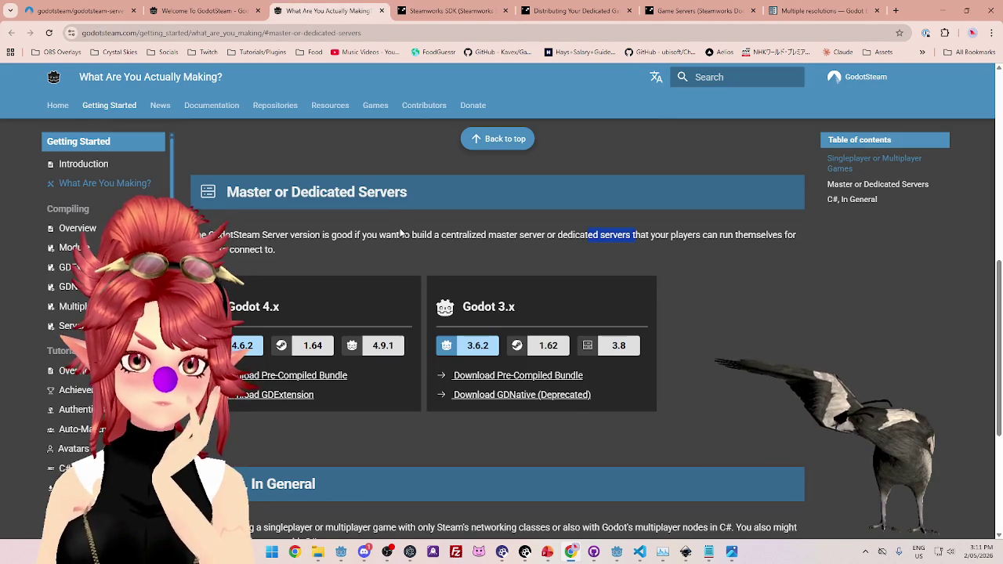
scroll(650, 298, down, 3)
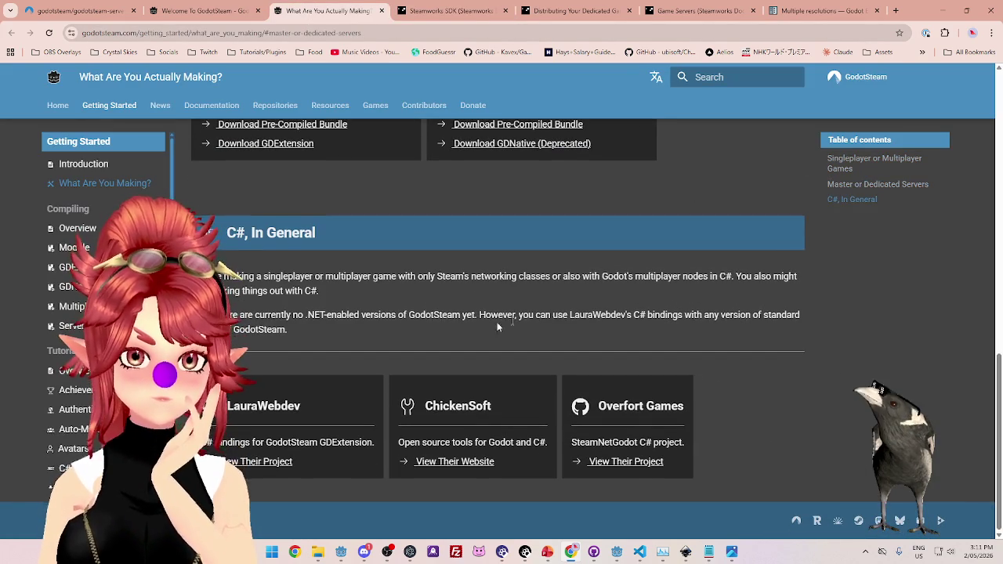
drag(437, 276, 717, 278)
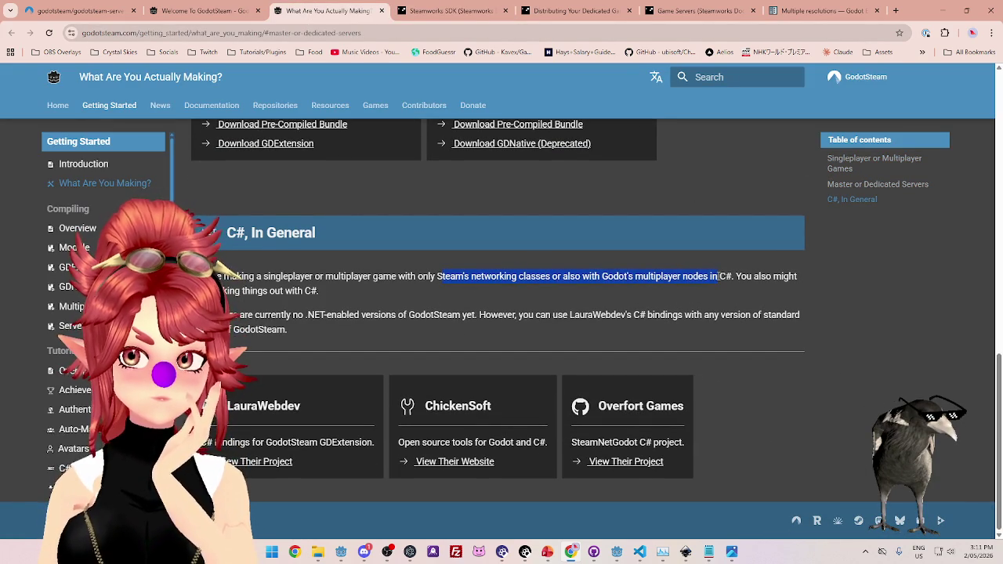
drag(221, 291, 670, 313)
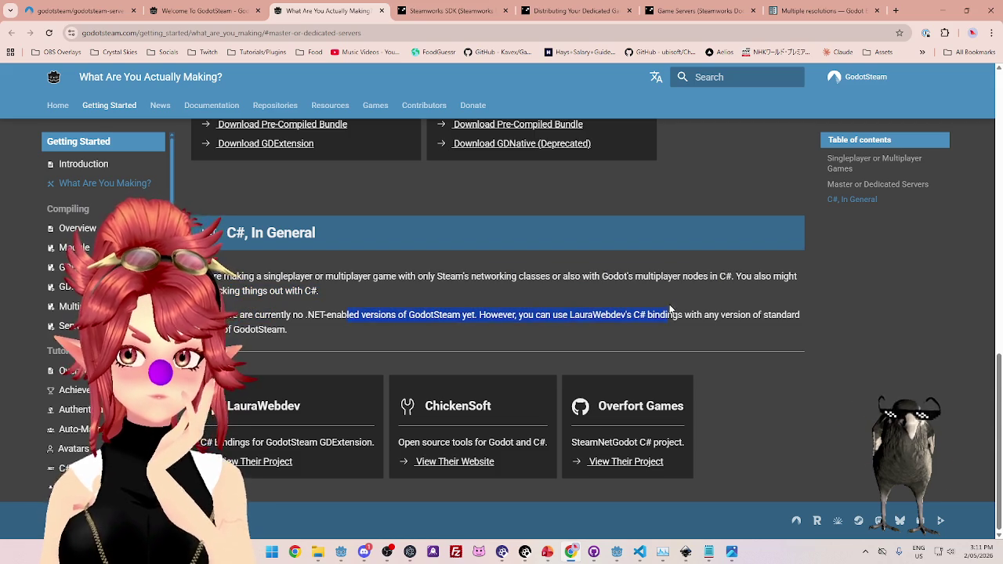
scroll(502, 235, up, 3)
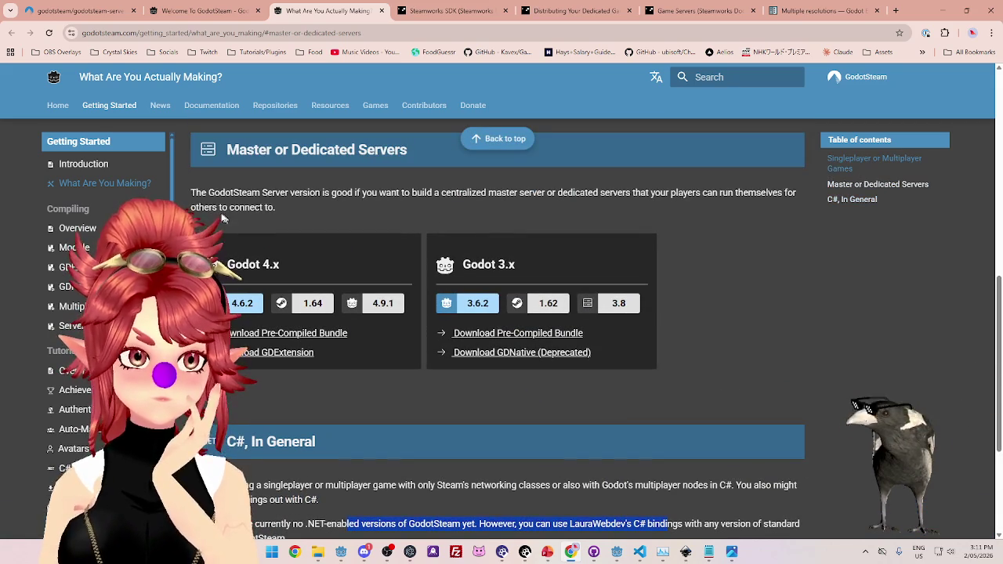
scroll(487, 219, up, 1)
scroll(486, 214, up, 2)
scroll(549, 298, up, 1)
scroll(613, 391, down, 1)
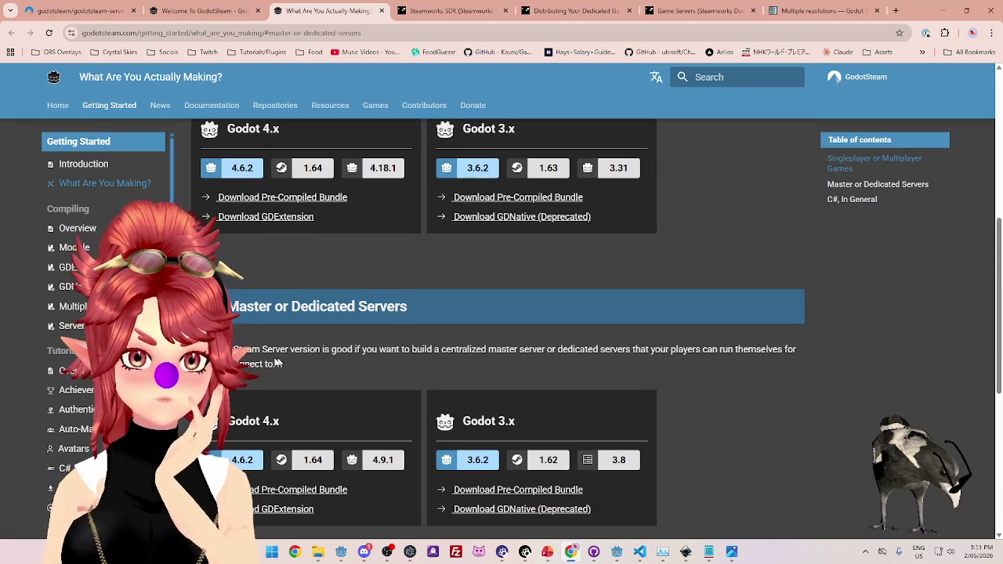
mouse_move(229, 350)
mouse_down()
mouse_move(347, 353)
mouse_move(278, 364)
mouse_move(317, 350)
mouse_move(280, 349)
mouse_move(394, 350)
mouse_move(426, 309)
mouse_up()
scroll(394, 349, down, 1)
click(434, 292)
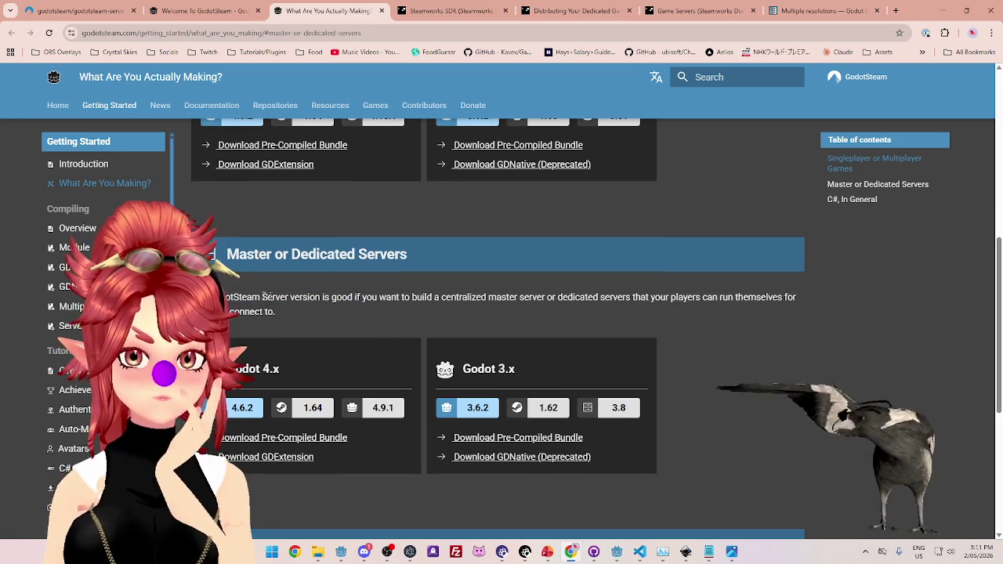
drag(195, 297, 291, 296)
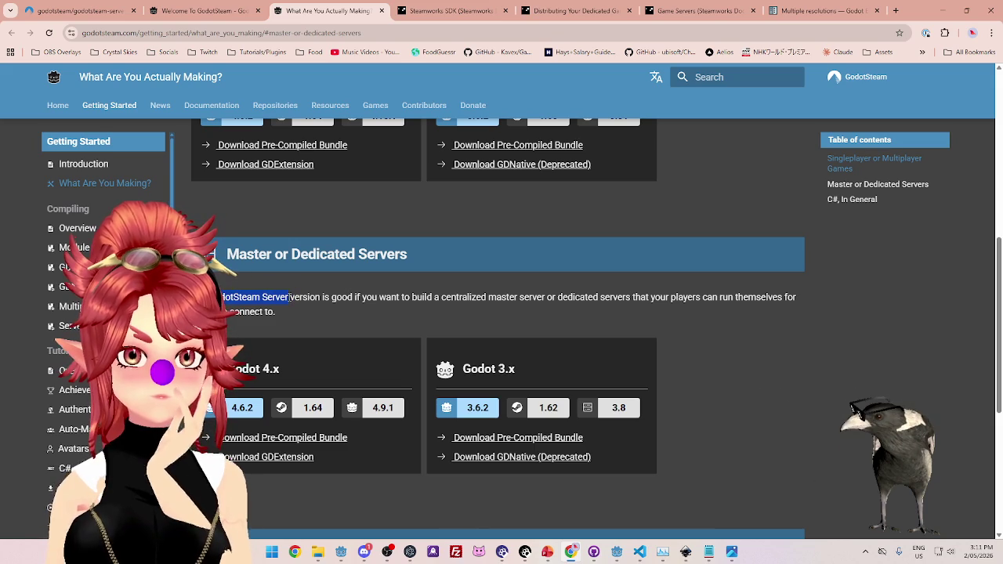
scroll(412, 322, up, 5)
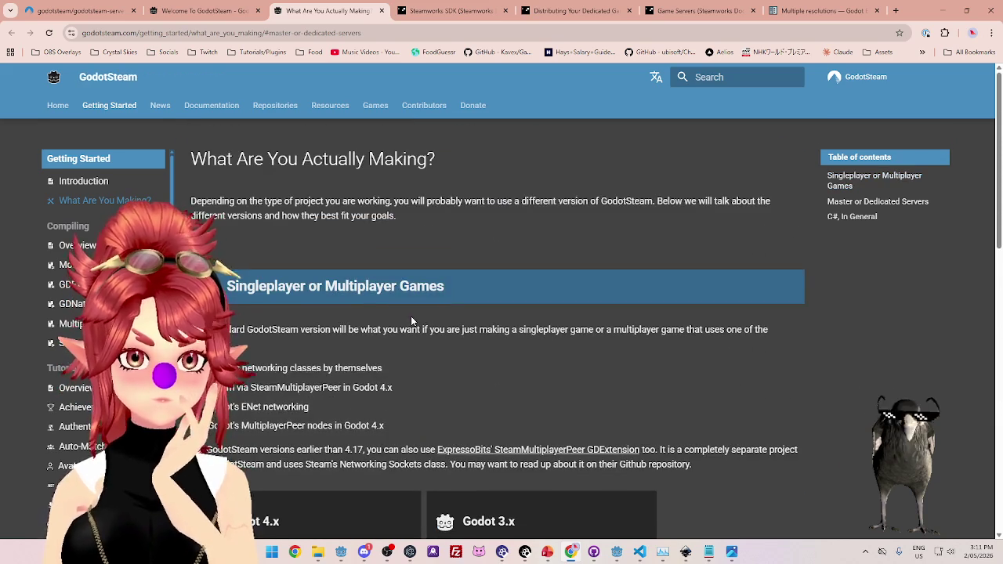
scroll(411, 315, down, 3)
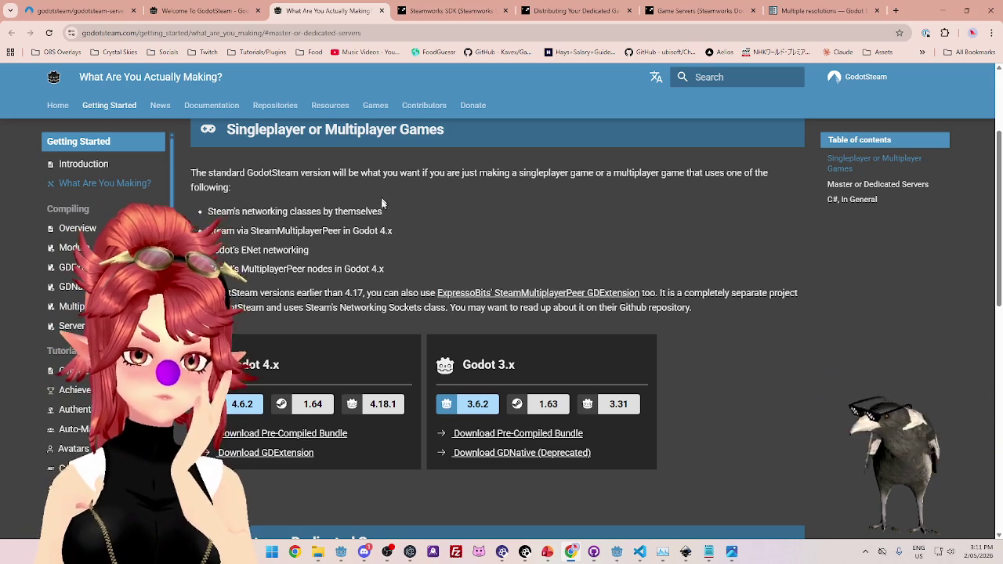
scroll(415, 273, down, 1)
scroll(464, 397, down, 2)
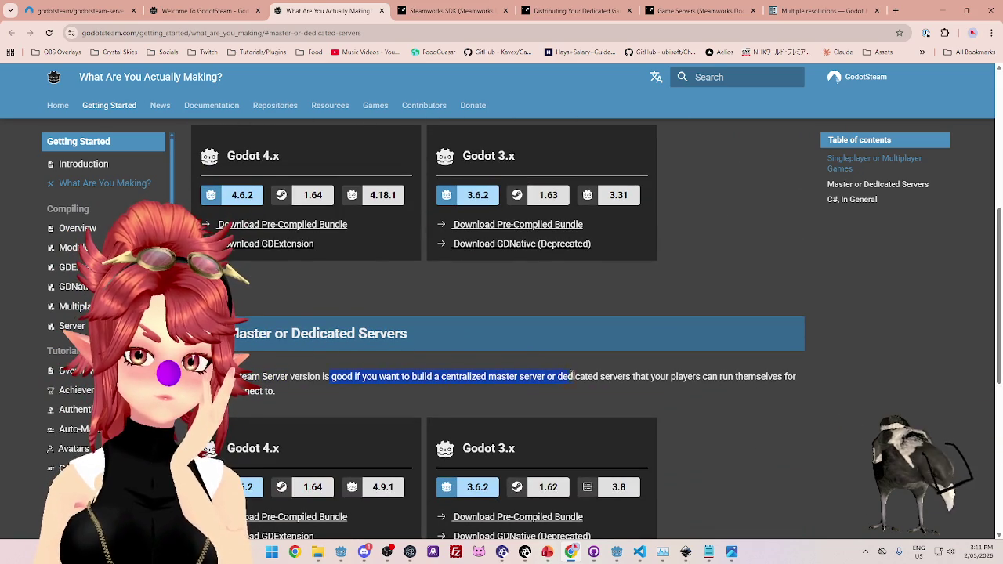
click(621, 376)
scroll(623, 313, down, 1)
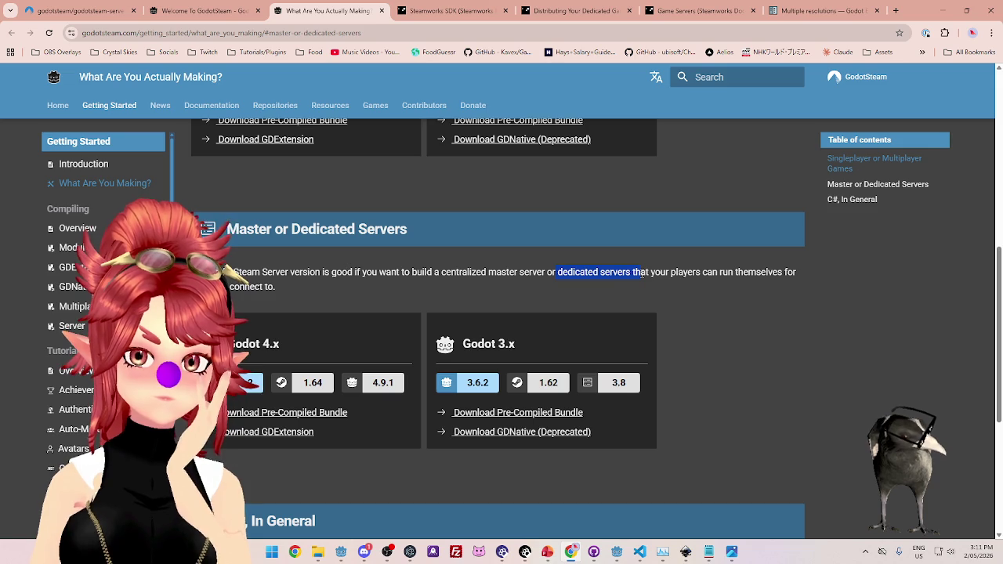
scroll(855, 338, up, 1)
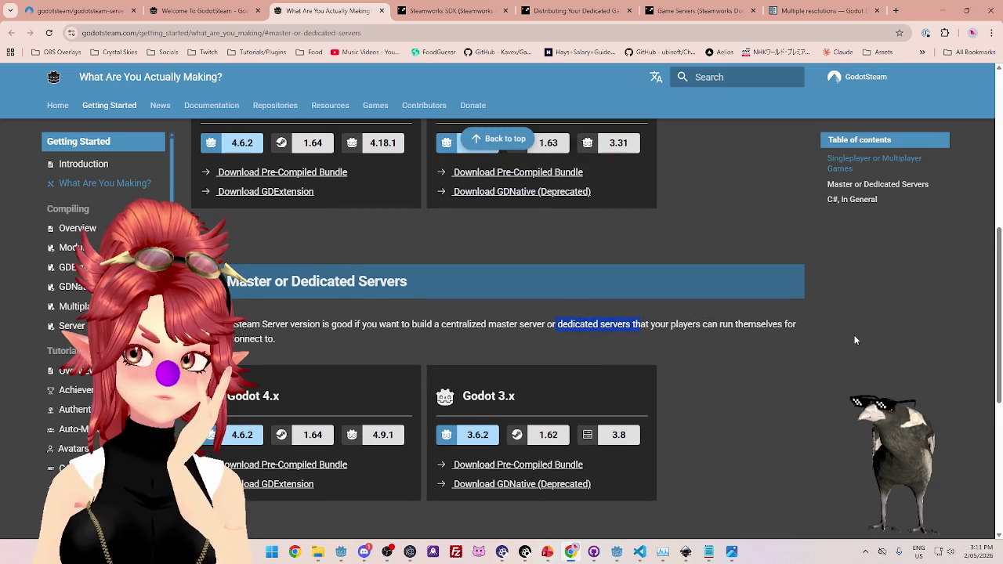
scroll(725, 311, up, 4)
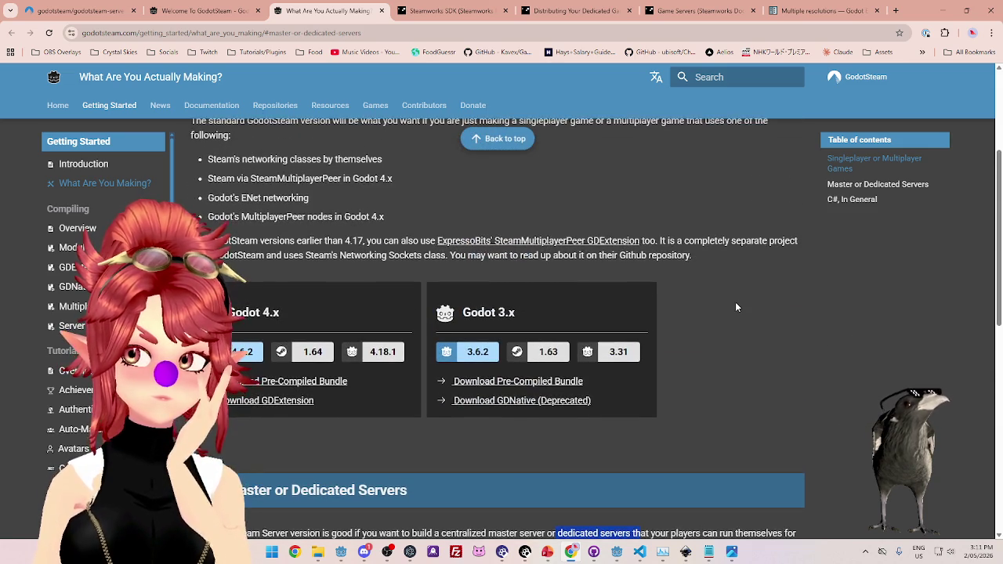
scroll(735, 302, down, 5)
scroll(735, 302, down, 5)
scroll(736, 314, up, 10)
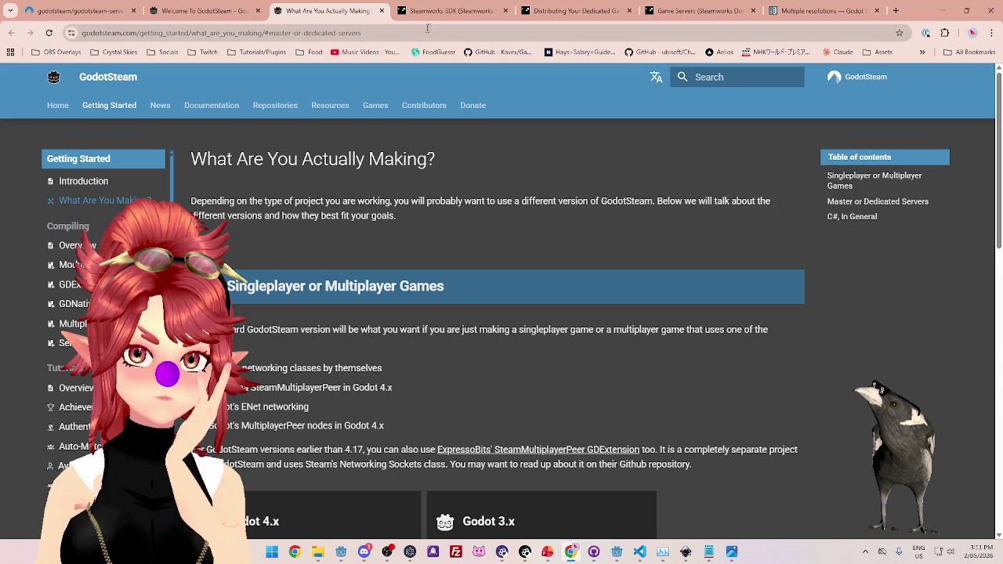
scroll(488, 275, down, 2)
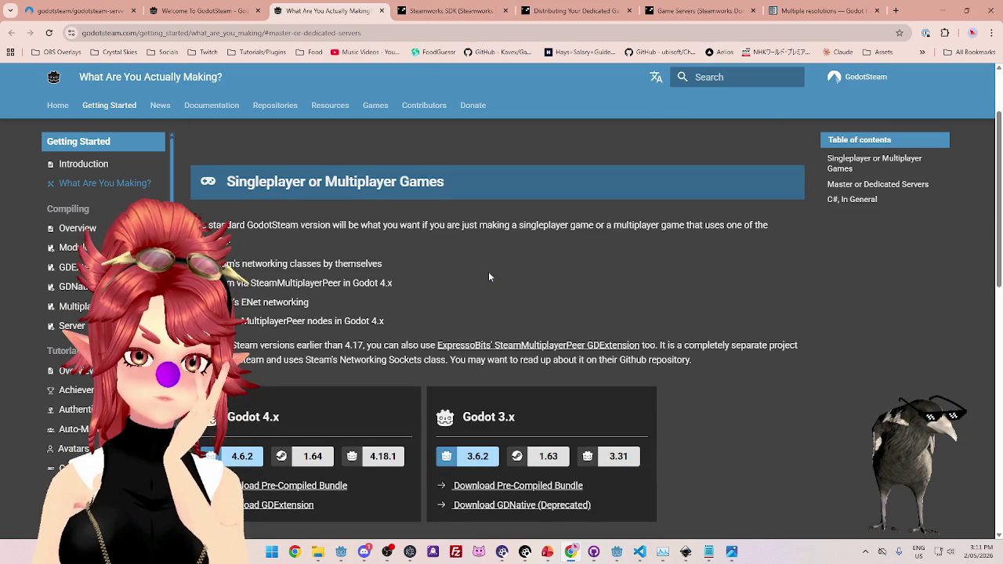
scroll(488, 275, down, 5)
scroll(489, 277, down, 1)
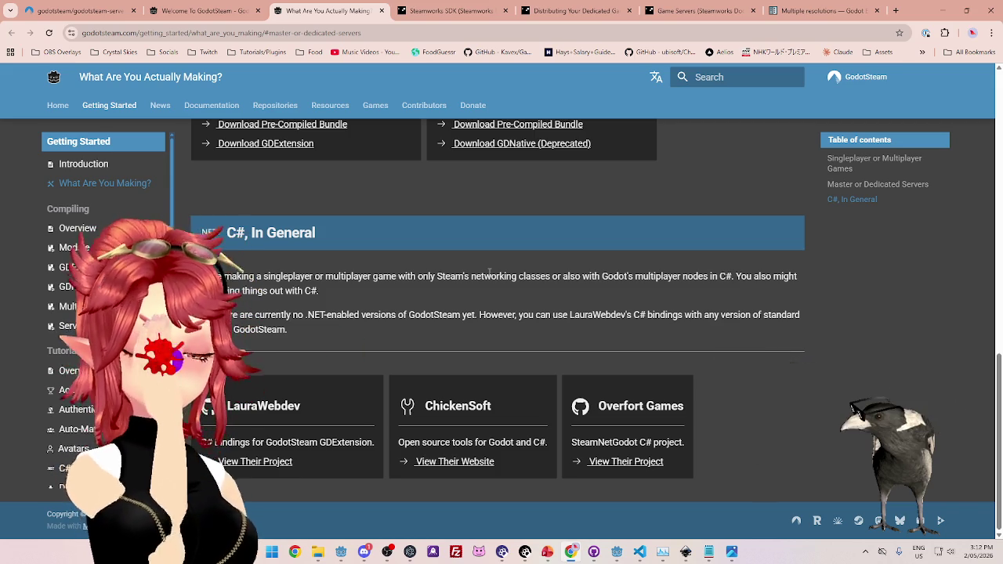
Google 'godot headless server to spint up dedicated game servers' in a new tab and expand the AI Overview.
click(895, 11)
text(godot headless server to spint up dedicated game servers)
key(Return)
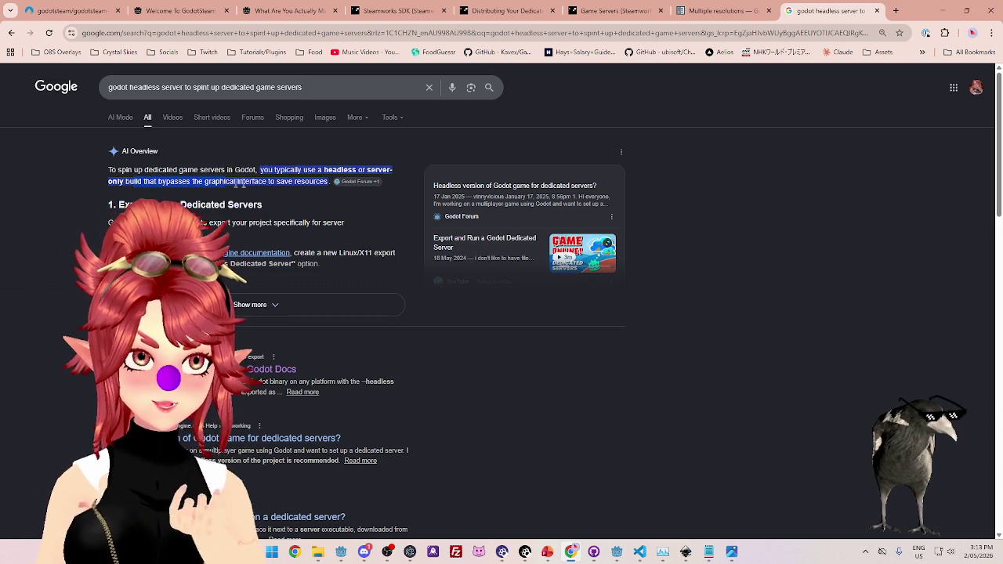
click(282, 304)
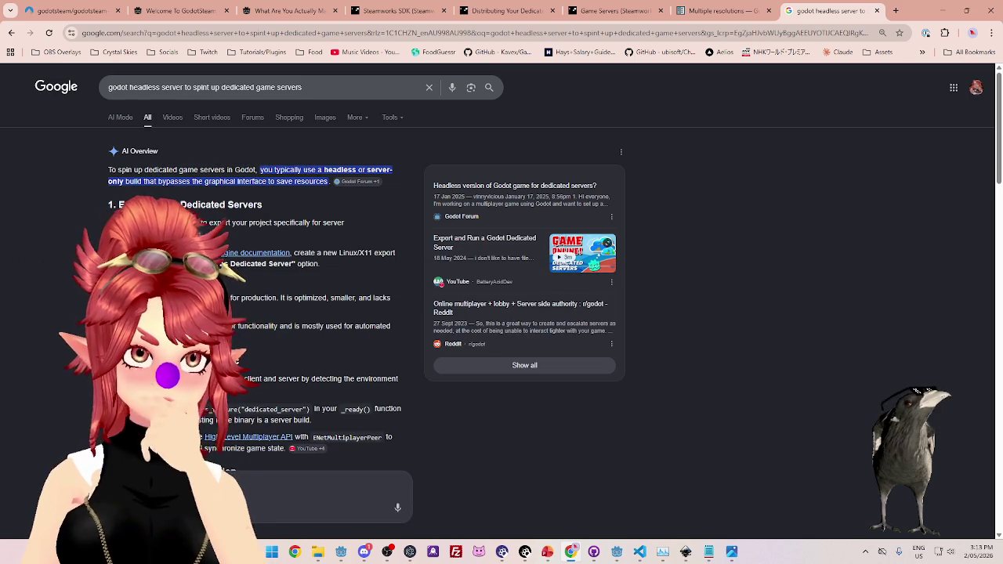
drag(266, 223, 318, 222)
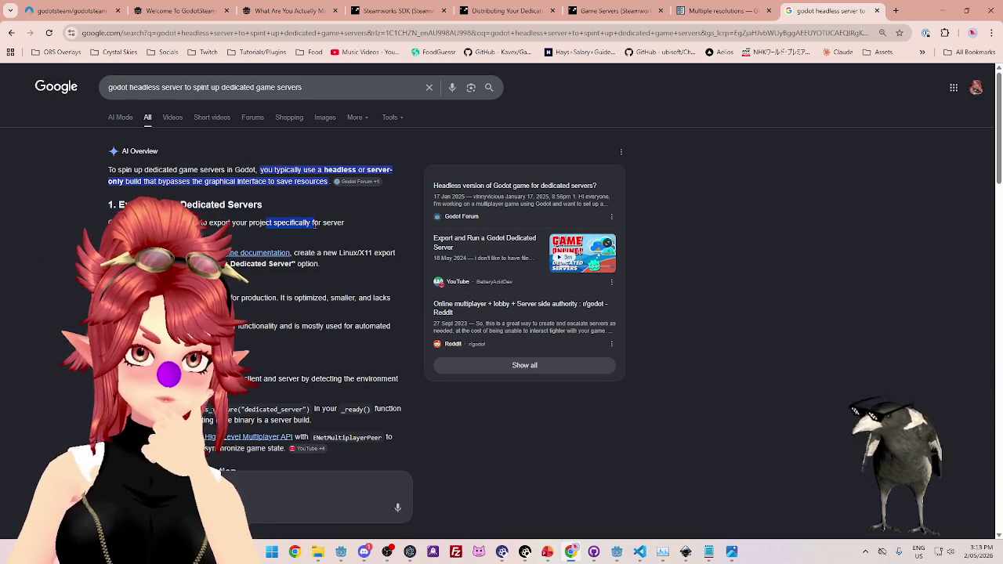